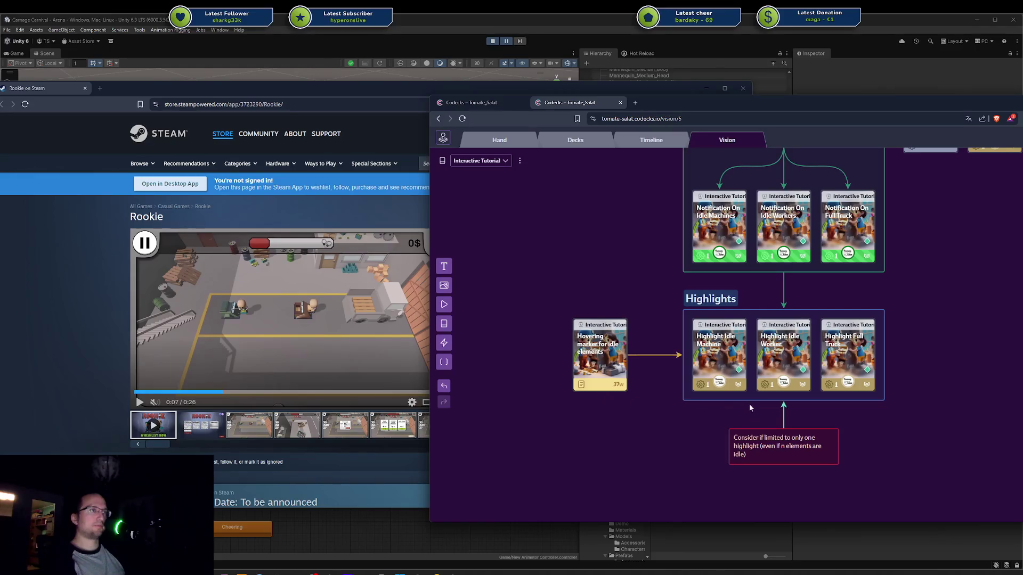
Step: Point the crimson note's arrow at the Highlights group and make the note narrower
mouse_move(797, 445)
mouse_down()
mouse_move(779, 473)
mouse_move(658, 457)
mouse_move(578, 420)
mouse_up()
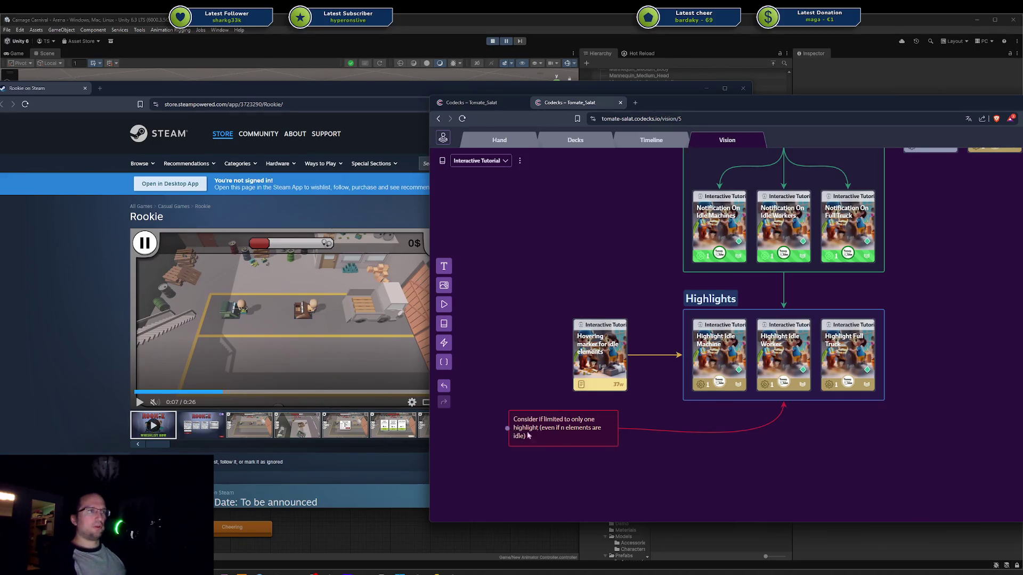
drag(513, 434, 578, 430)
click(578, 431)
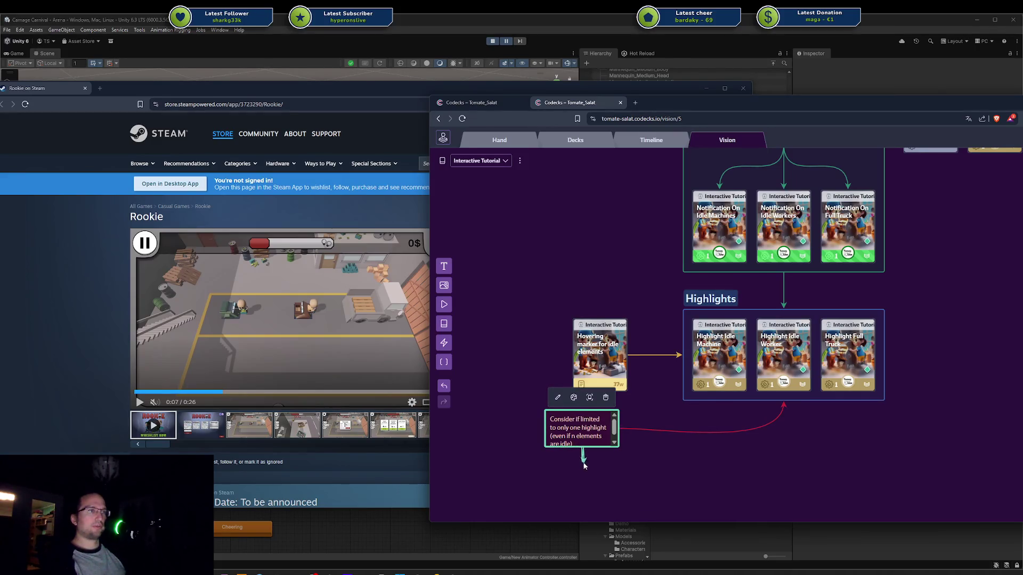
click(585, 461)
click(588, 454)
Step: Place the note right of the Highlights group with its red arrow straight into it
mouse_move(597, 456)
mouse_down()
mouse_move(600, 436)
mouse_move(1022, 381)
mouse_move(1022, 349)
mouse_up()
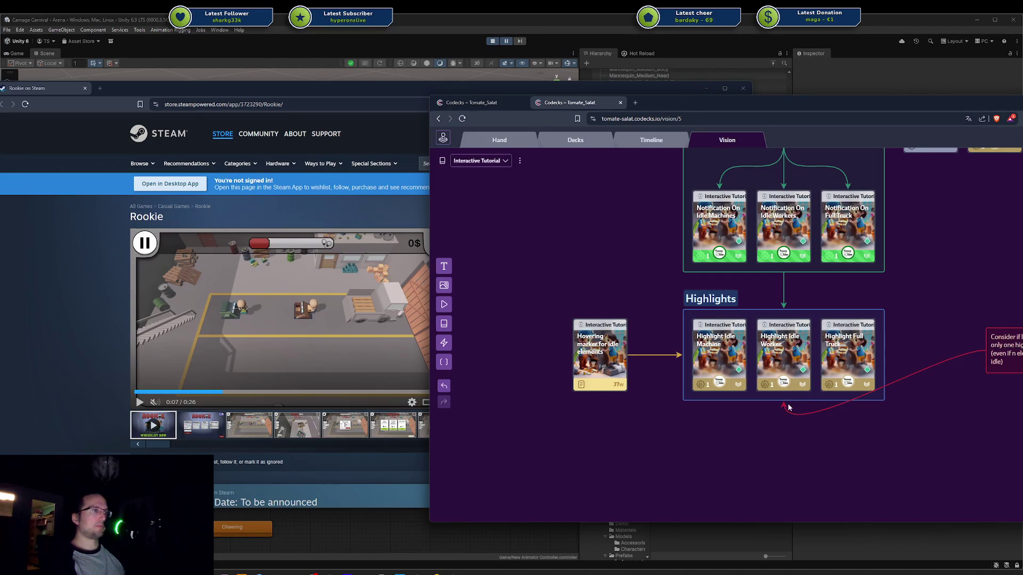
mouse_move(786, 410)
mouse_down()
mouse_move(851, 395)
mouse_move(886, 358)
mouse_up()
drag(1001, 346, 951, 367)
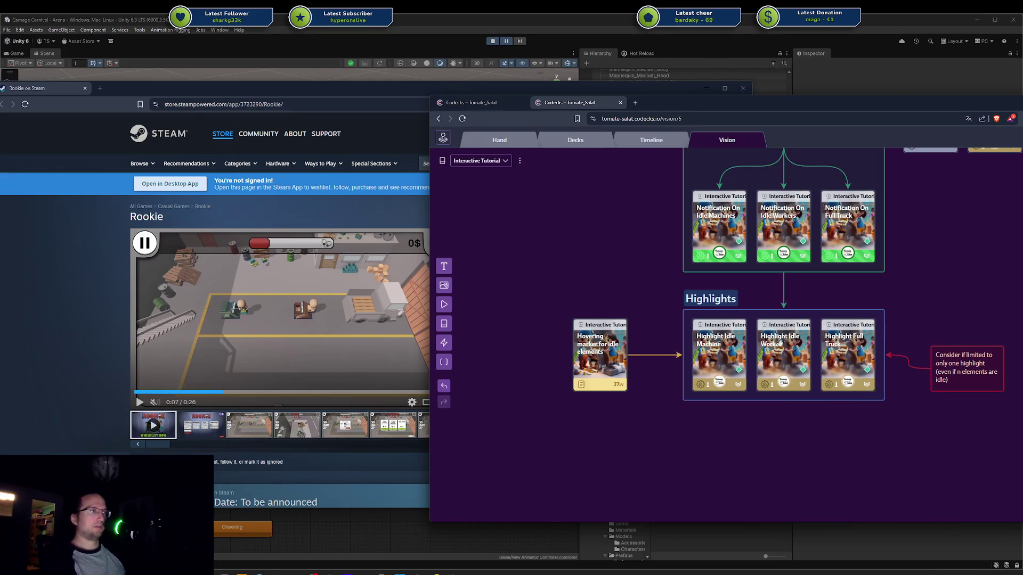
click(945, 346)
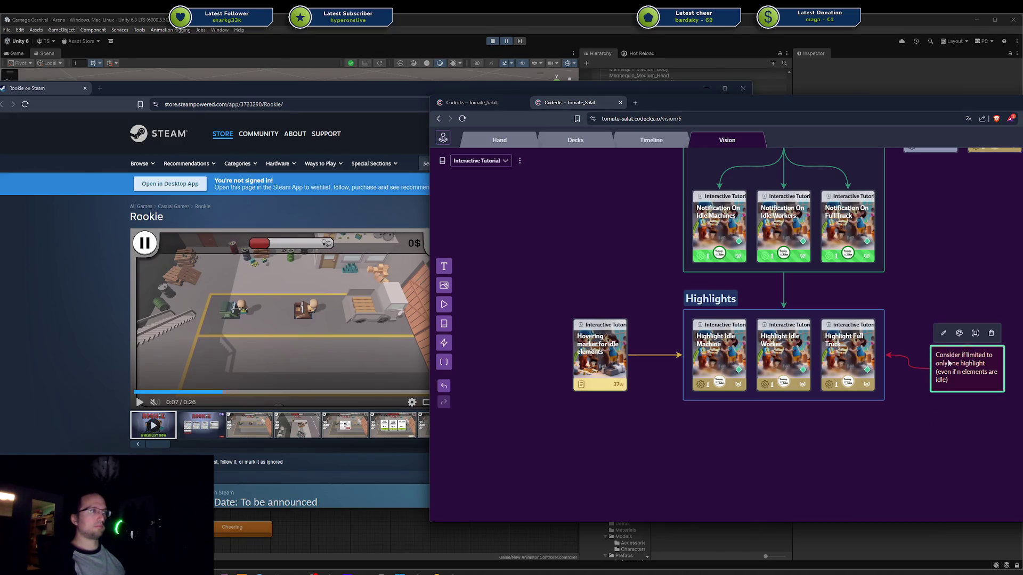
mouse_move(949, 362)
mouse_down()
mouse_move(942, 347)
mouse_move(979, 347)
mouse_up()
click(918, 393)
Step: Delete the stray arrow running from the crimson note to the Notifications group
scroll(911, 264, up, 3)
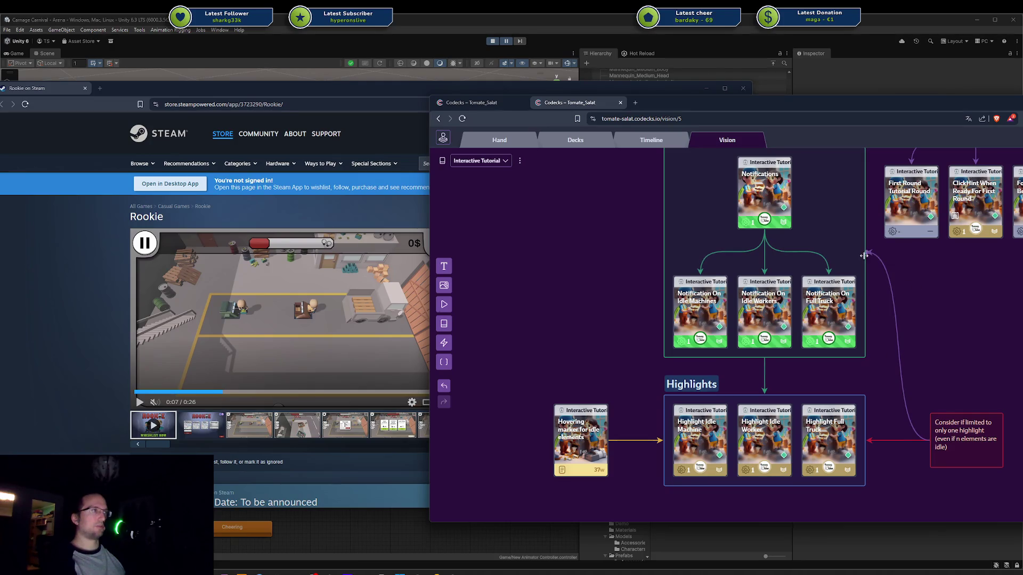
drag(892, 374, 803, 352)
click(899, 371)
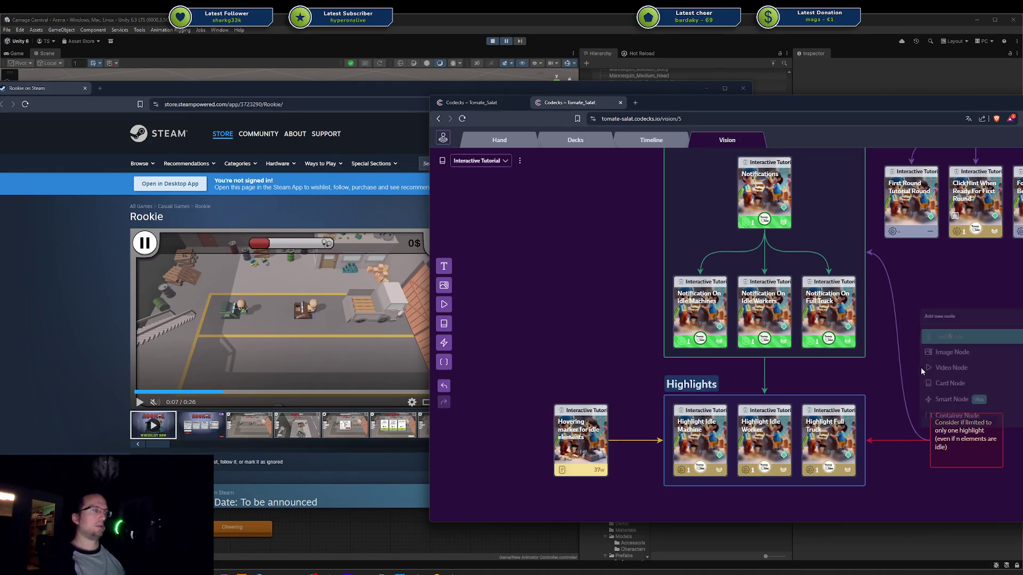
key(Delete)
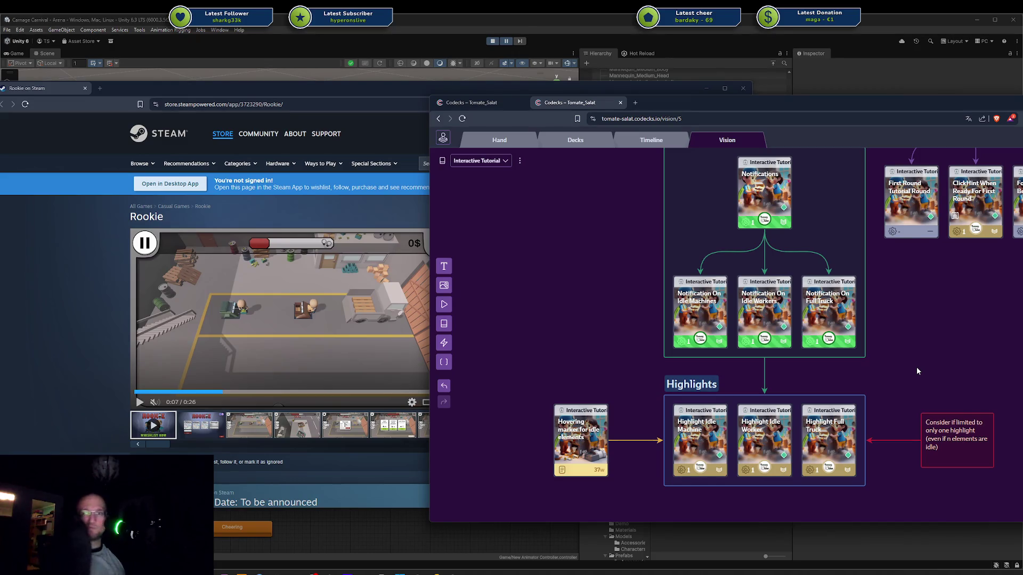
scroll(946, 359, down, 5)
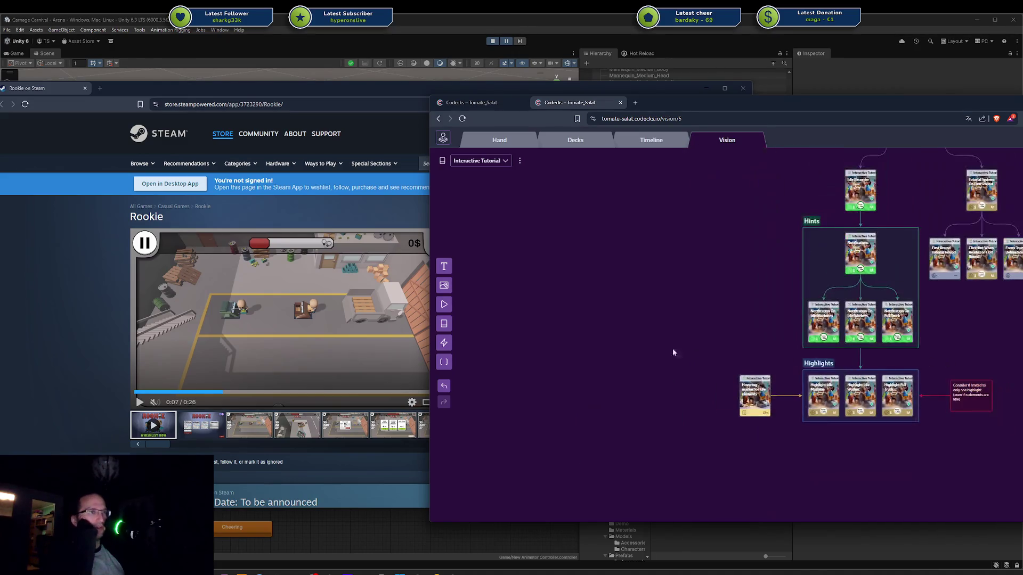
Step: Zoom and pan around the Codecks Vision board to review the tutorial graph
scroll(1012, 382, up, 5)
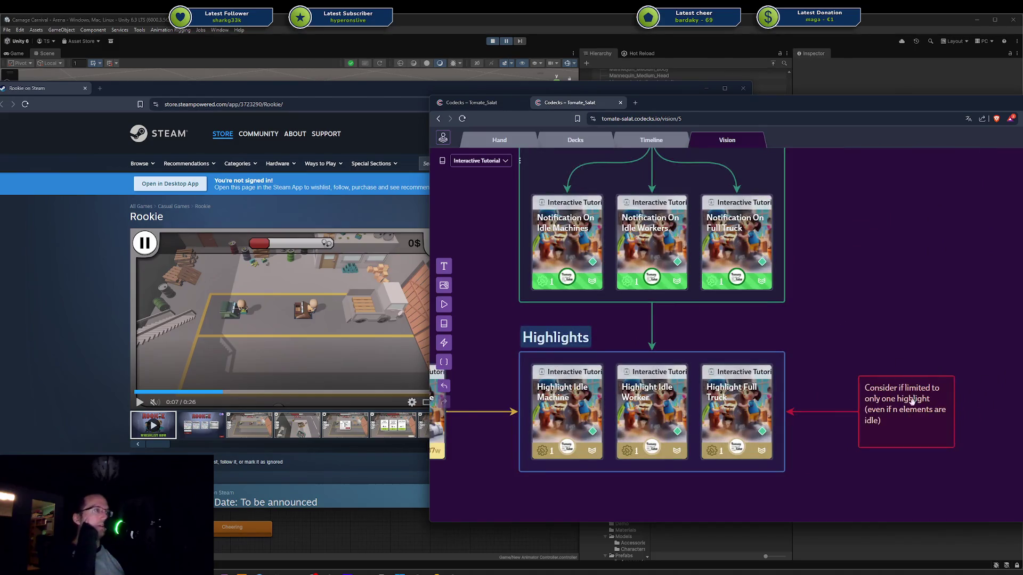
scroll(896, 322, down, 3)
scroll(888, 327, up, 3)
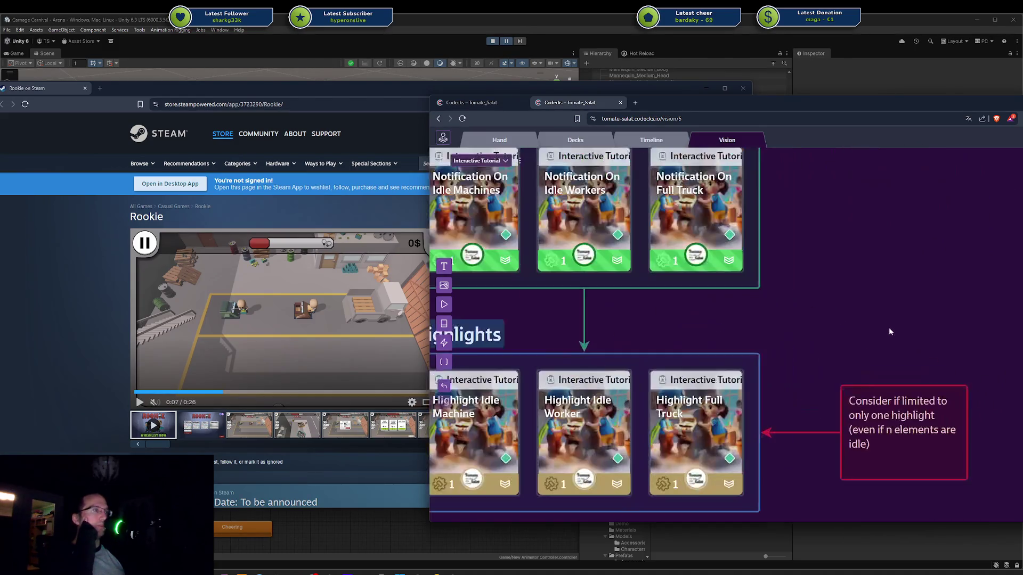
scroll(859, 320, down, 3)
drag(858, 319, 948, 367)
scroll(948, 367, down, 5)
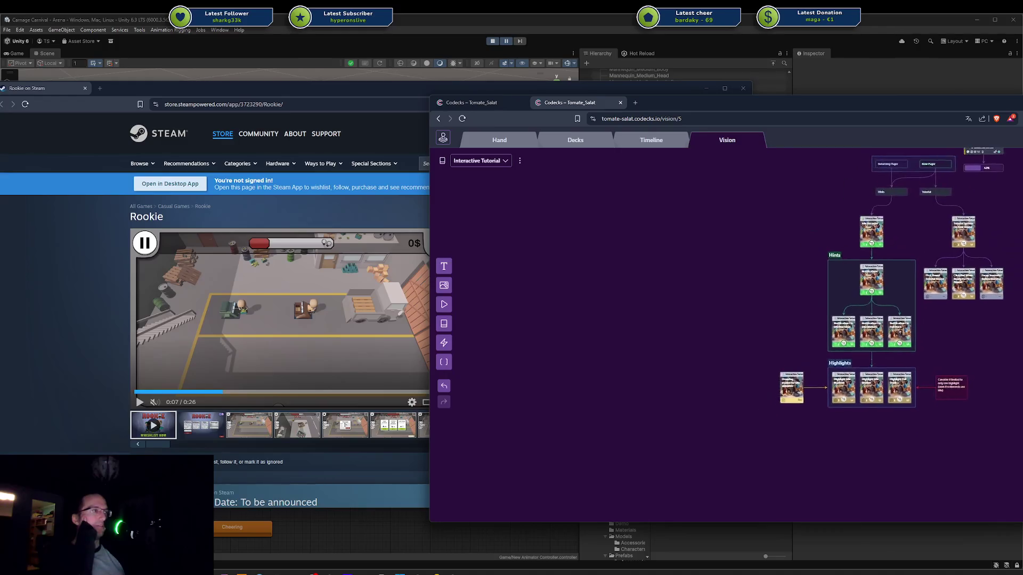
scroll(857, 362, up, 1)
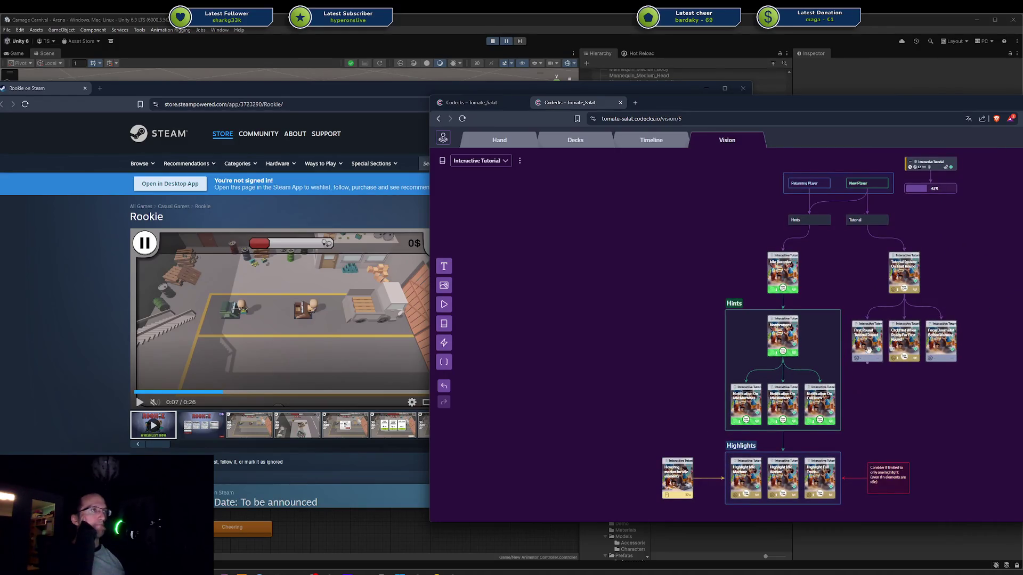
scroll(892, 375, up, 2)
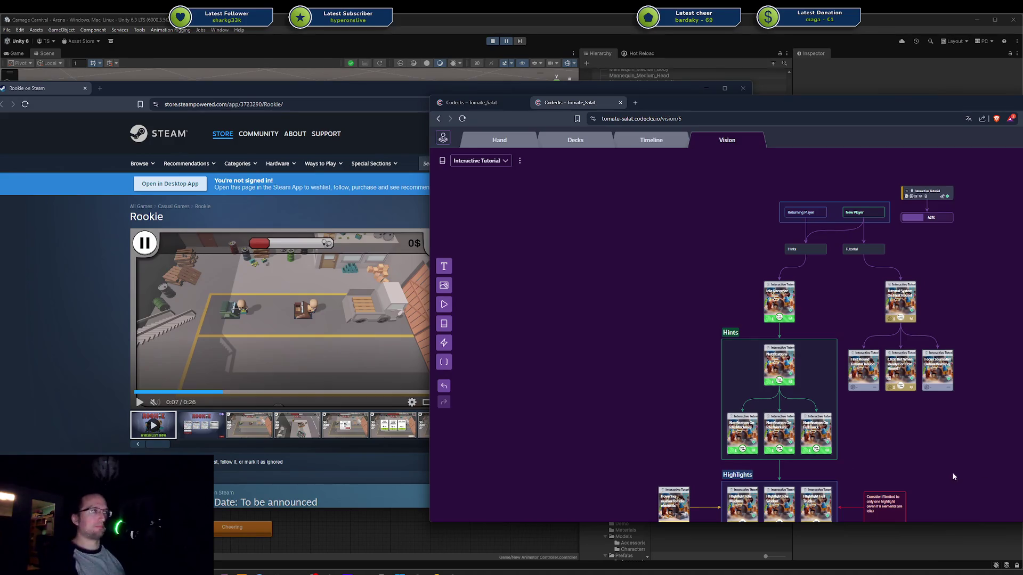
drag(952, 472, 956, 430)
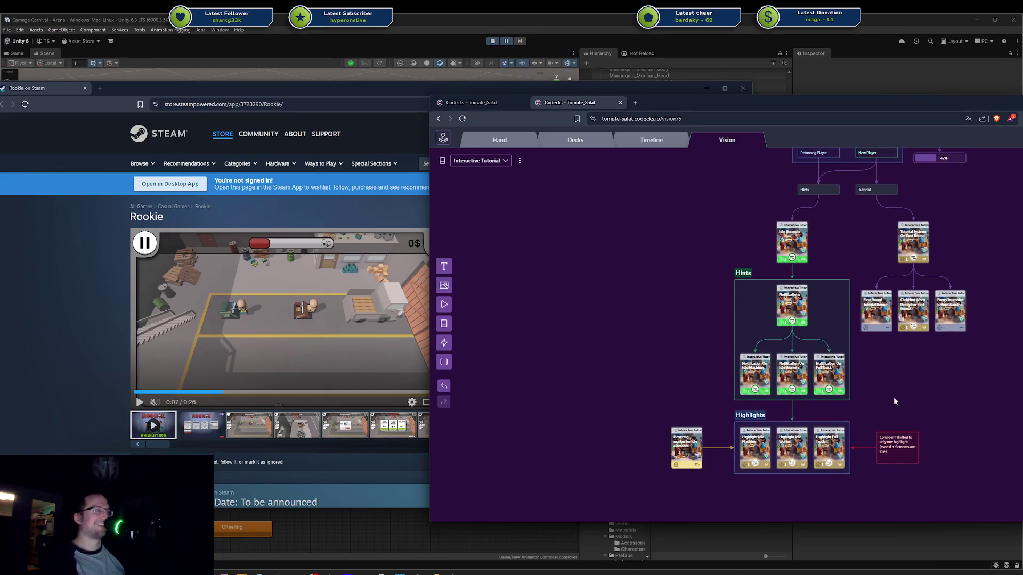
scroll(890, 382, up, 1)
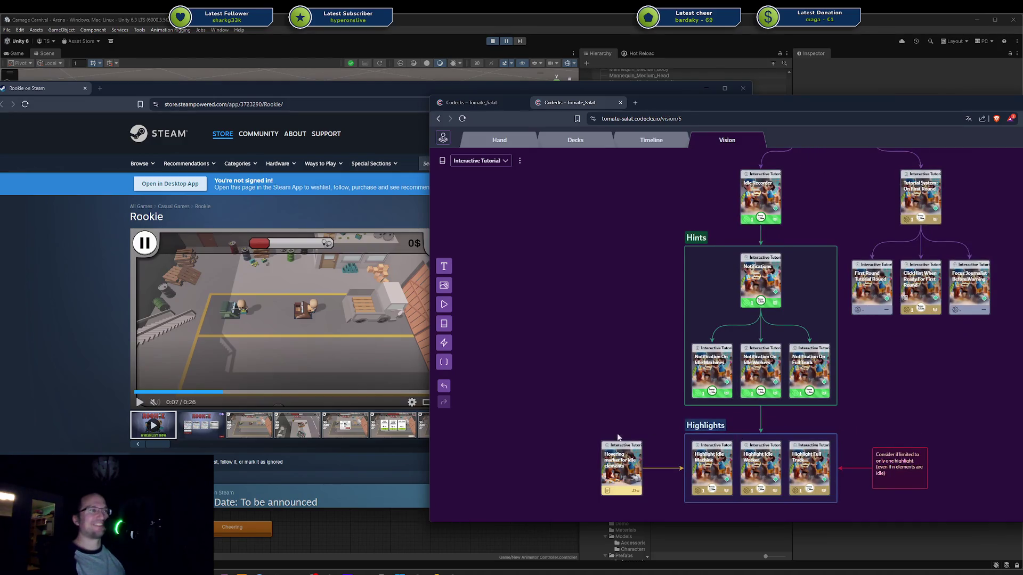
click(986, 488)
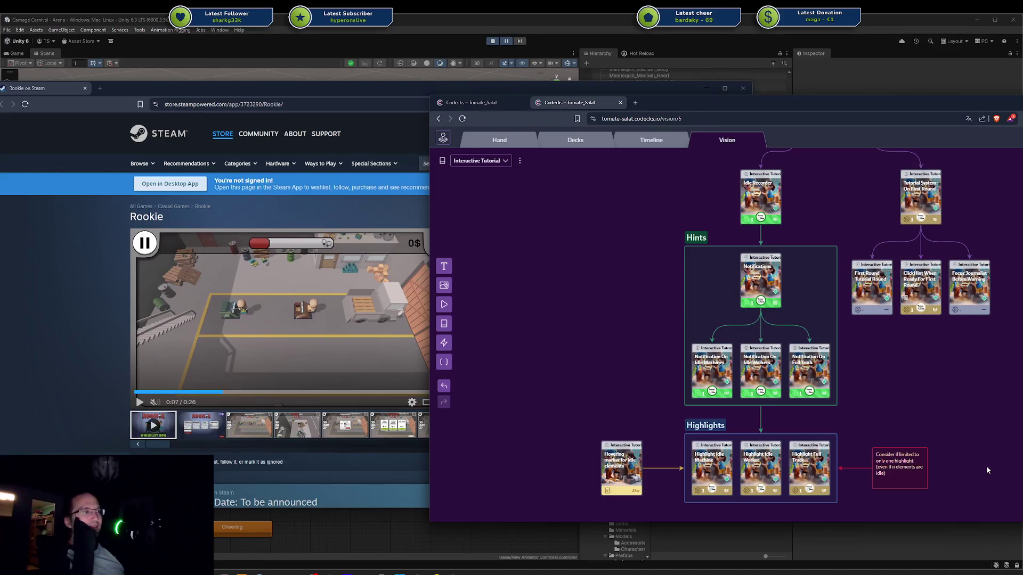
scroll(960, 444, down, 1)
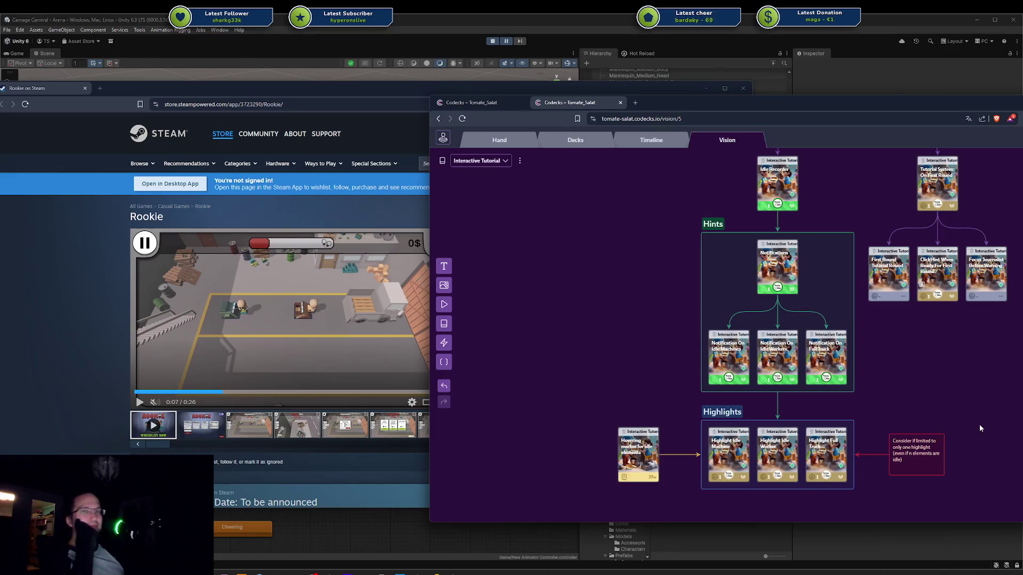
Step: Stop Unity's play mode and bring Blender with the Gladiator file to the front
click(492, 41)
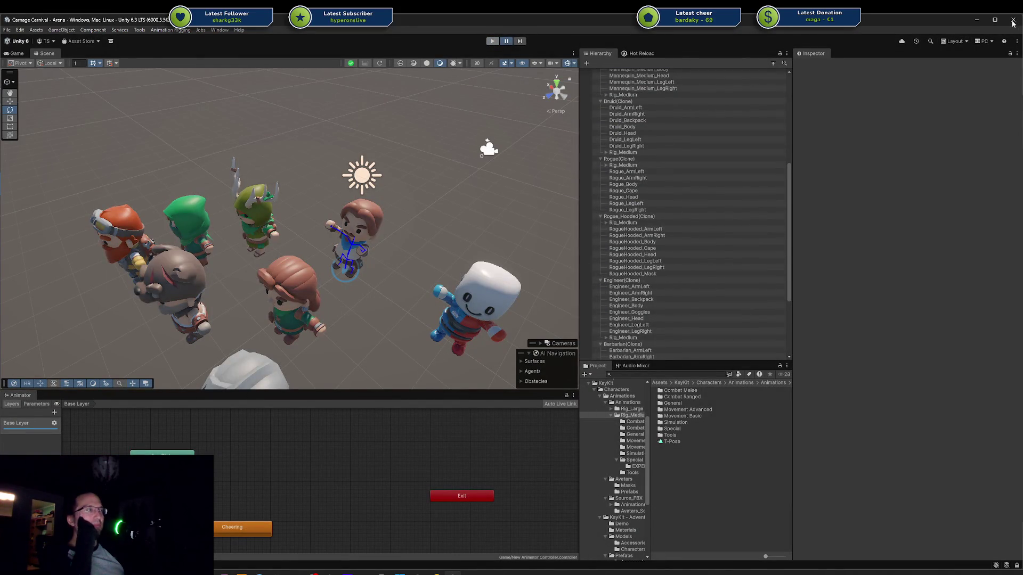
key(alt+Tab)
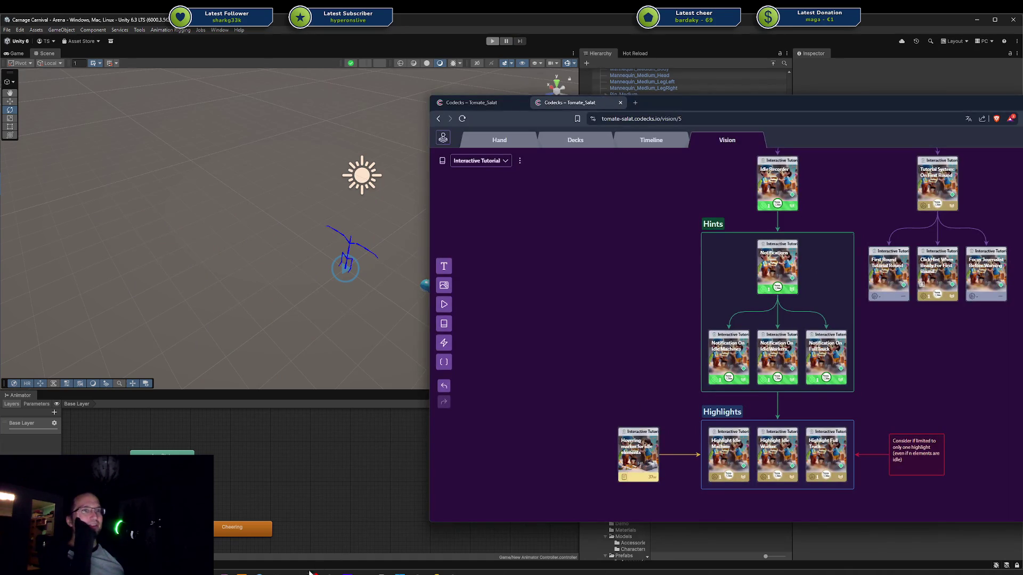
click(311, 573)
mouse_move(459, 434)
middle_down()
mouse_move(455, 351)
mouse_move(468, 331)
middle_up()
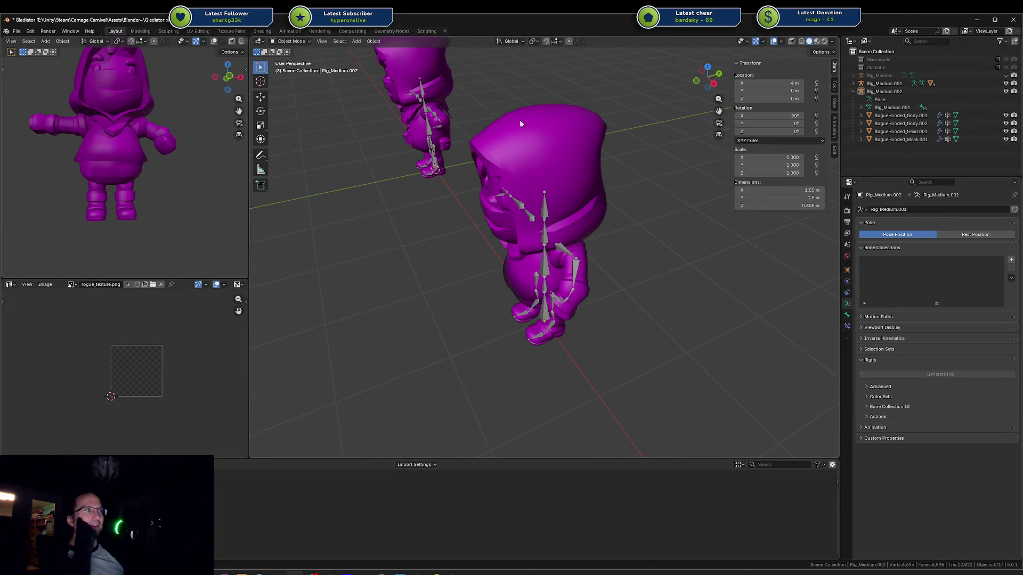
Step: Quit Blender, discarding unsaved changes to Gladiator.blend
click(1014, 20)
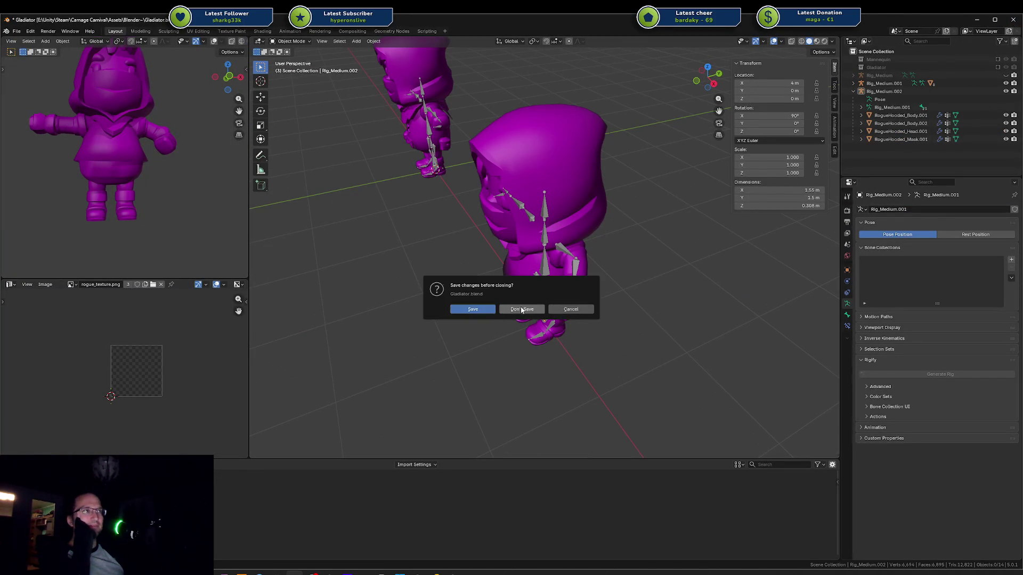
click(521, 310)
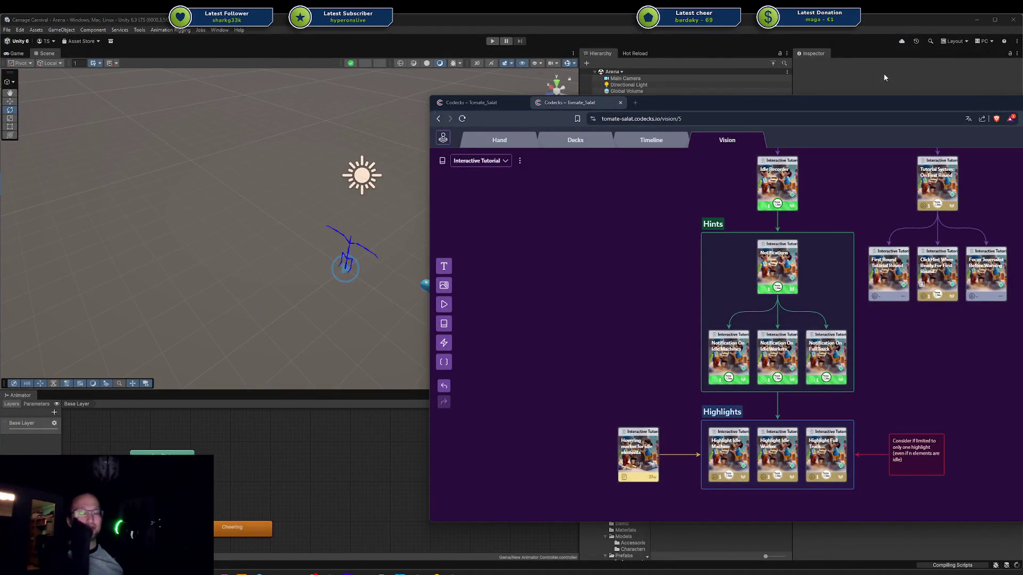
Step: In Rider, open the Rookie solution from Recent Solutions in the current window
click(444, 569)
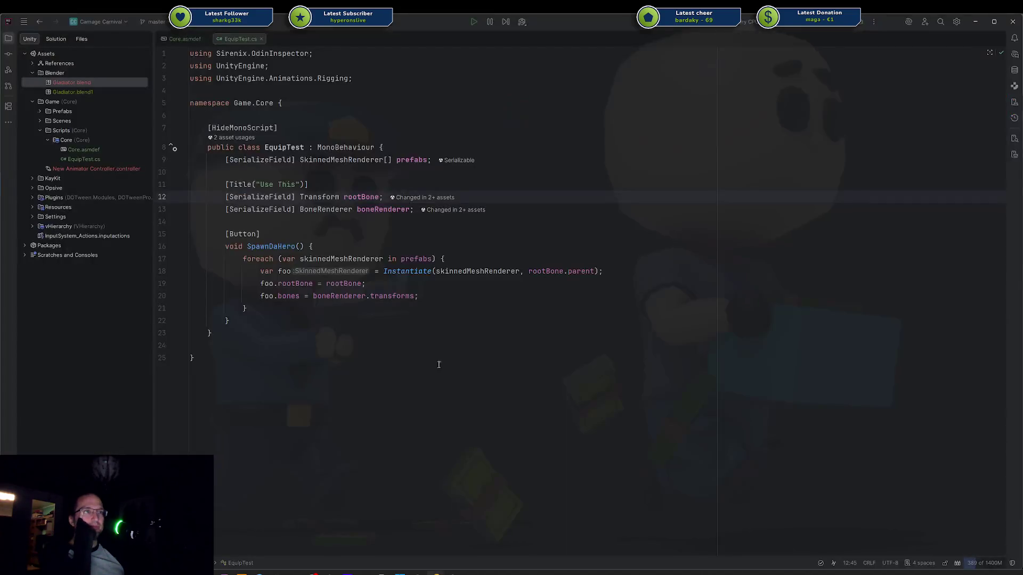
click(99, 21)
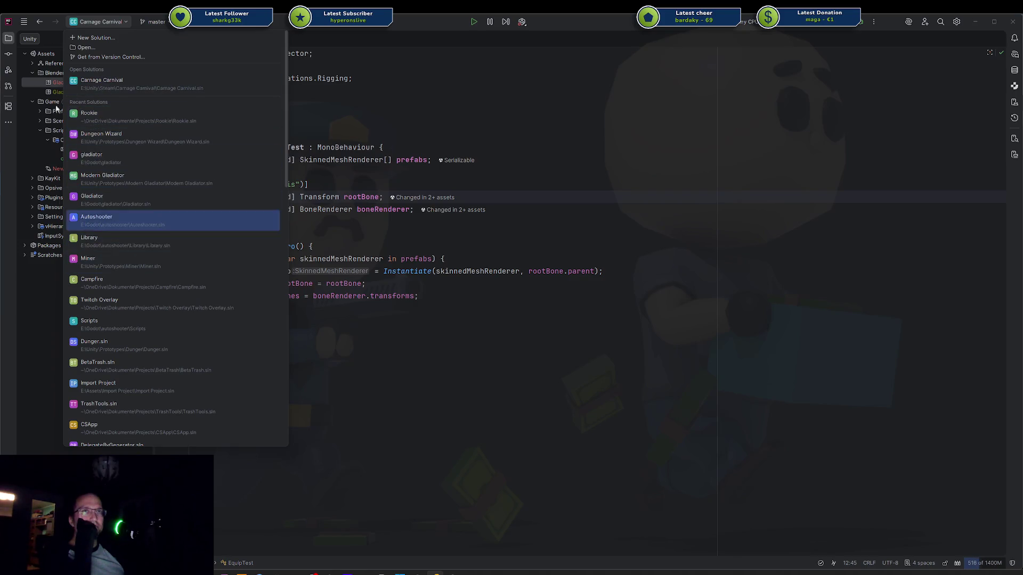
click(132, 119)
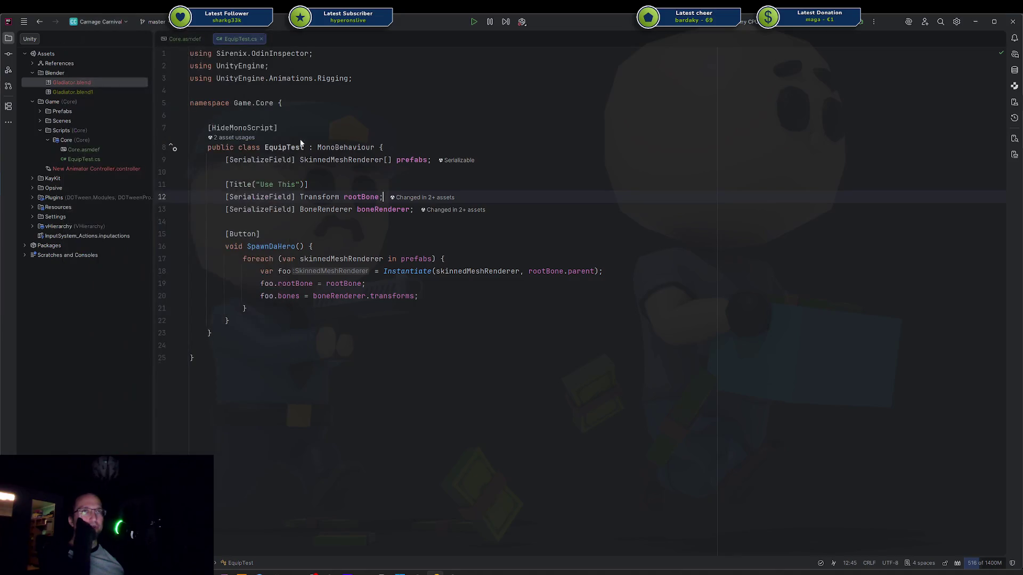
click(475, 315)
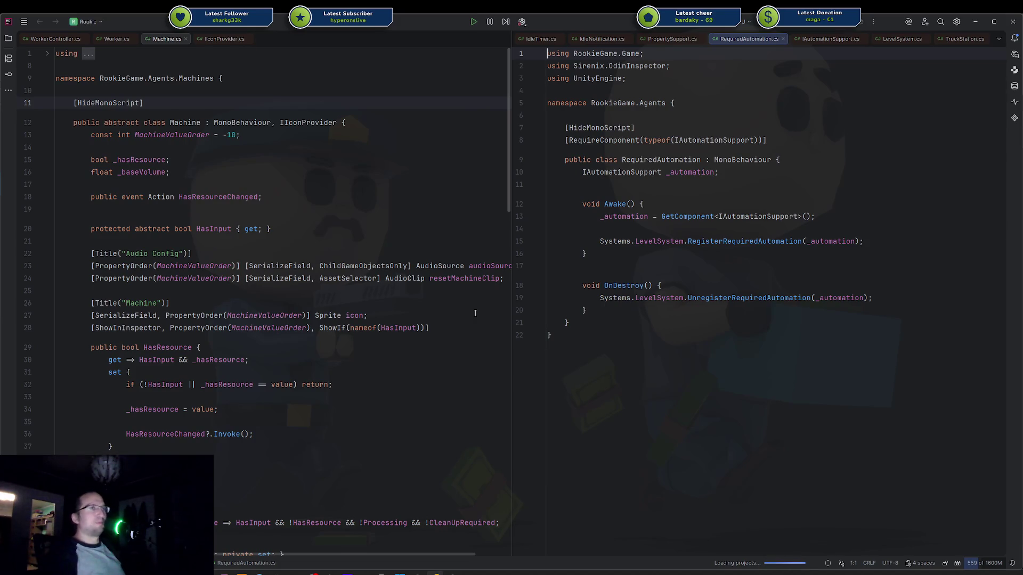
Step: Once Rookie finishes loading, show the Commit tool window with Ctrl+K
key(ctrl+k)
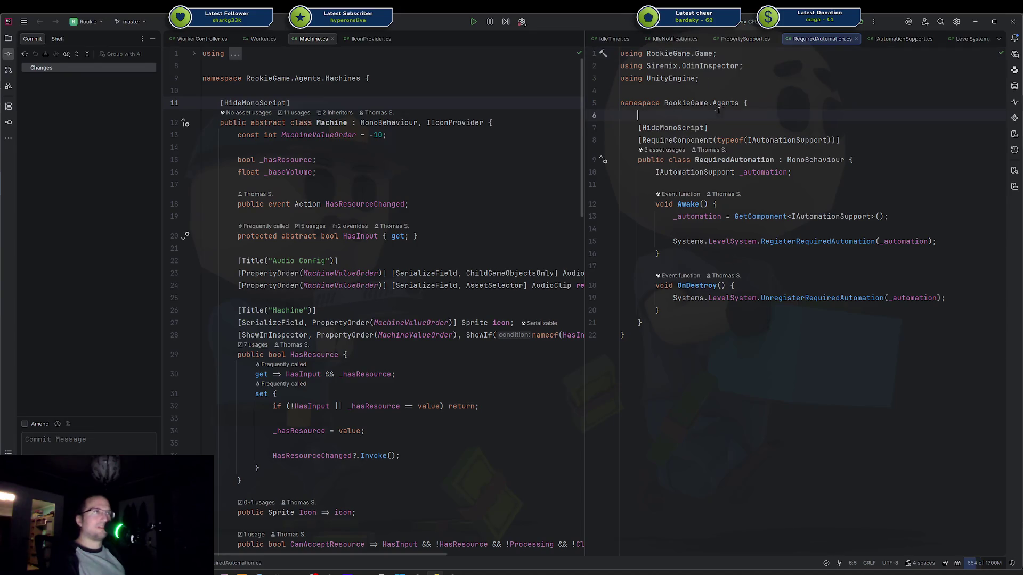
Step: Place the cursor on empty line 6 of RequiredAutomation.cs
click(692, 115)
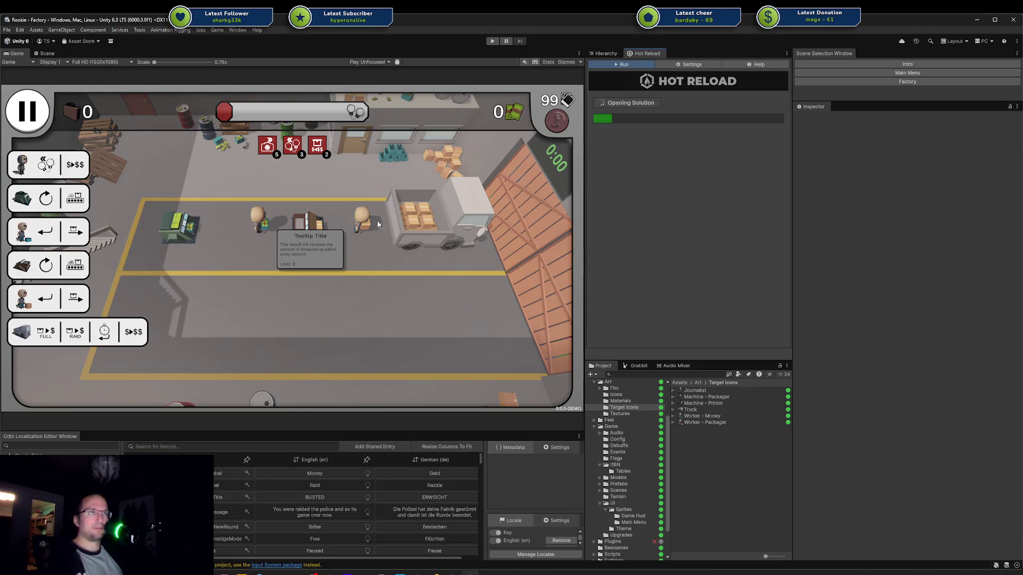
Step: Fly the Scene view camera back for a factory overview, then return to Game view
click(44, 53)
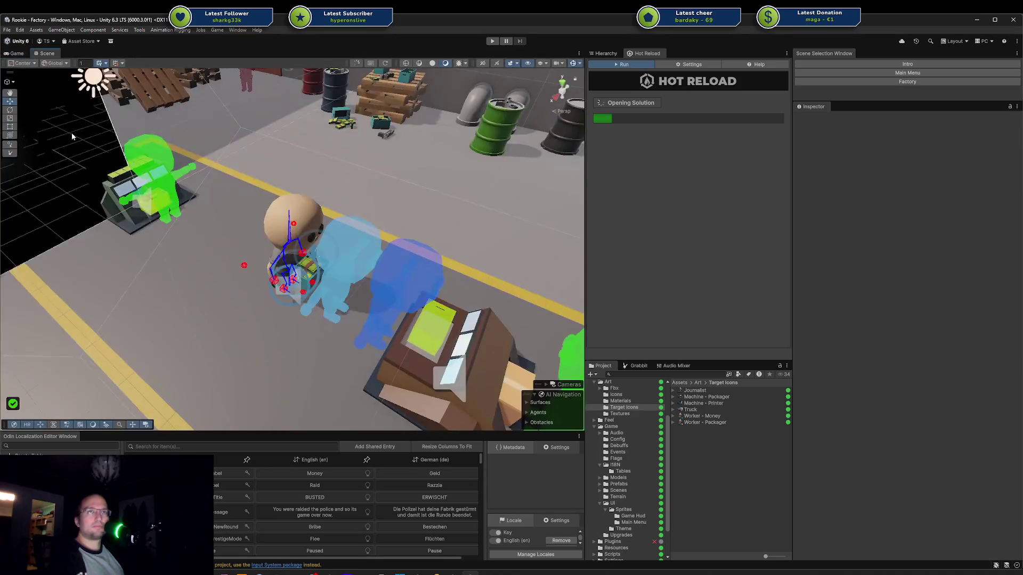
mouse_move(211, 183)
right_down()
mouse_move(395, 256)
mouse_move(344, 197)
mouse_move(449, 103)
mouse_move(52, 81)
right_up()
click(17, 53)
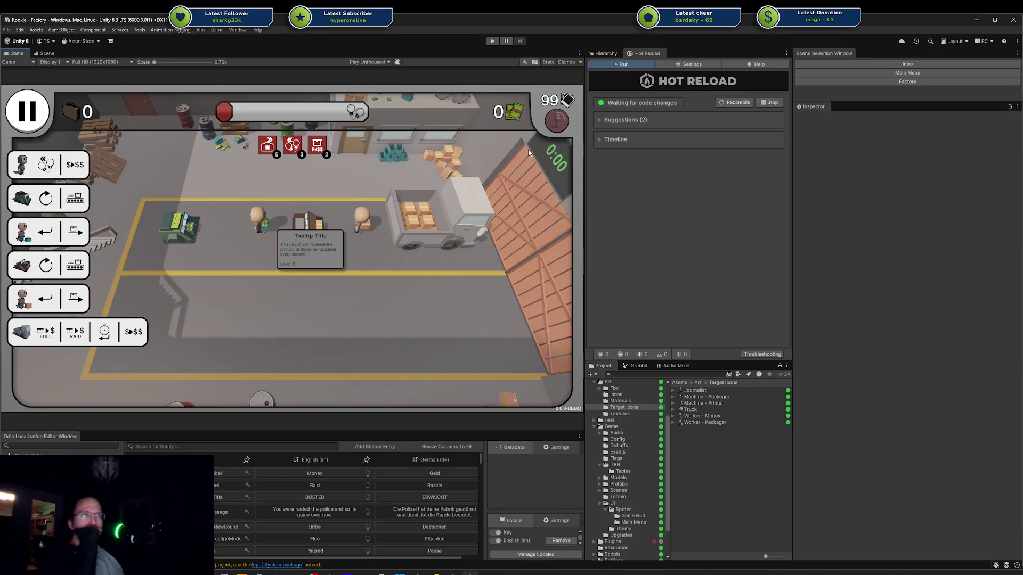
Step: Show the Factory scene hierarchy, fly through the factory, then bring up Blender's recent files
click(604, 54)
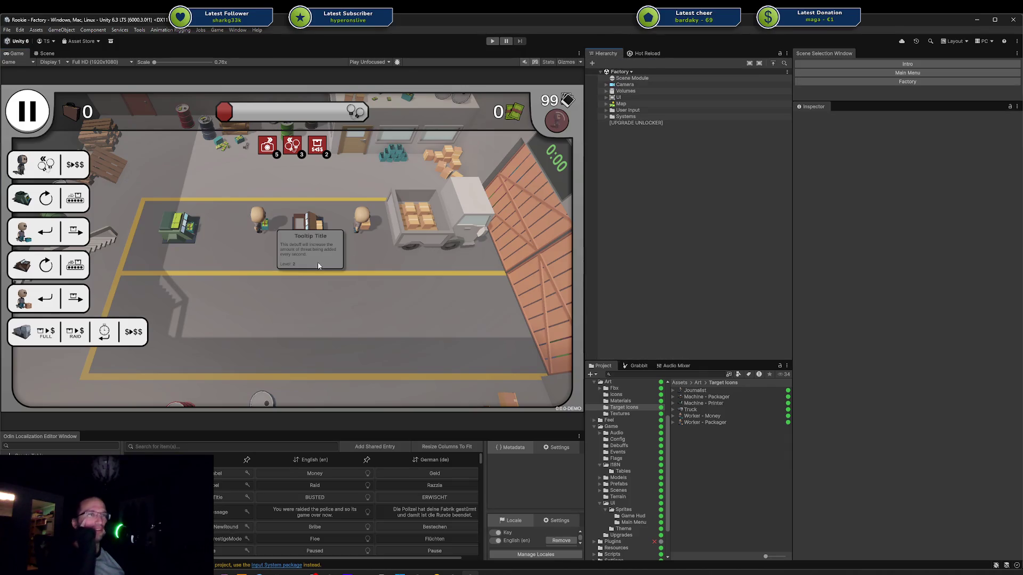
click(47, 54)
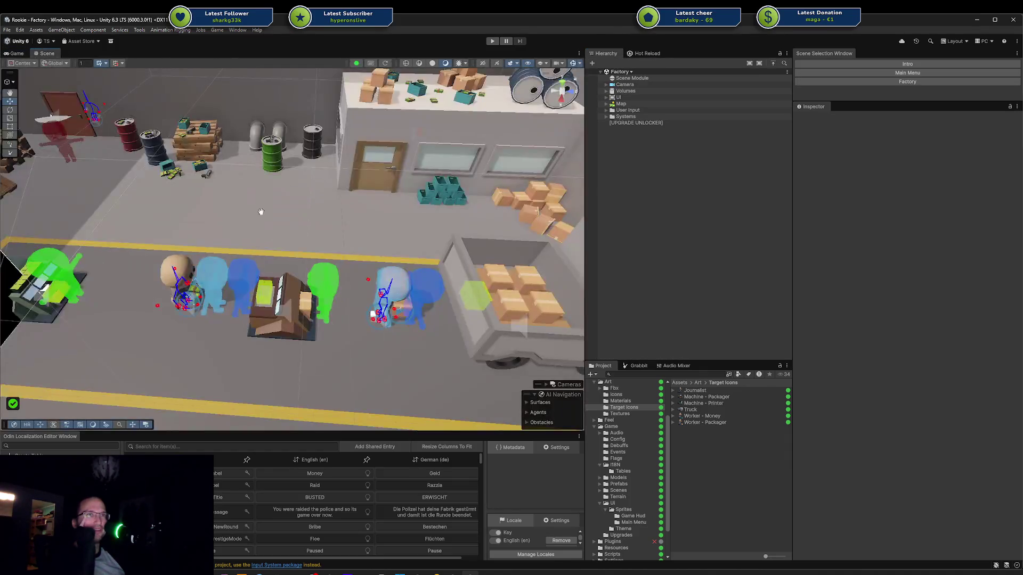
scroll(261, 212, up, 5)
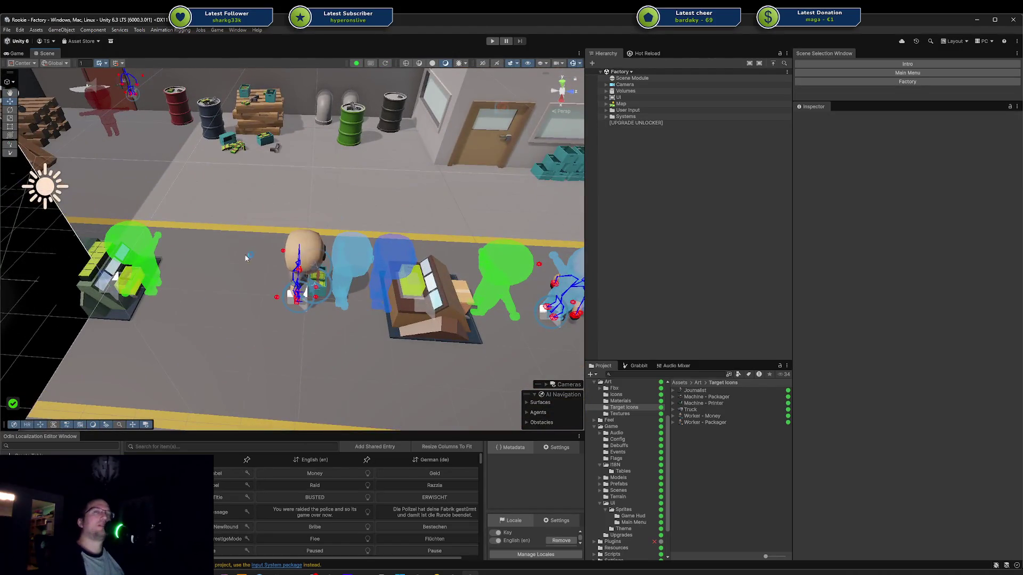
right_drag(246, 258, 400, 240)
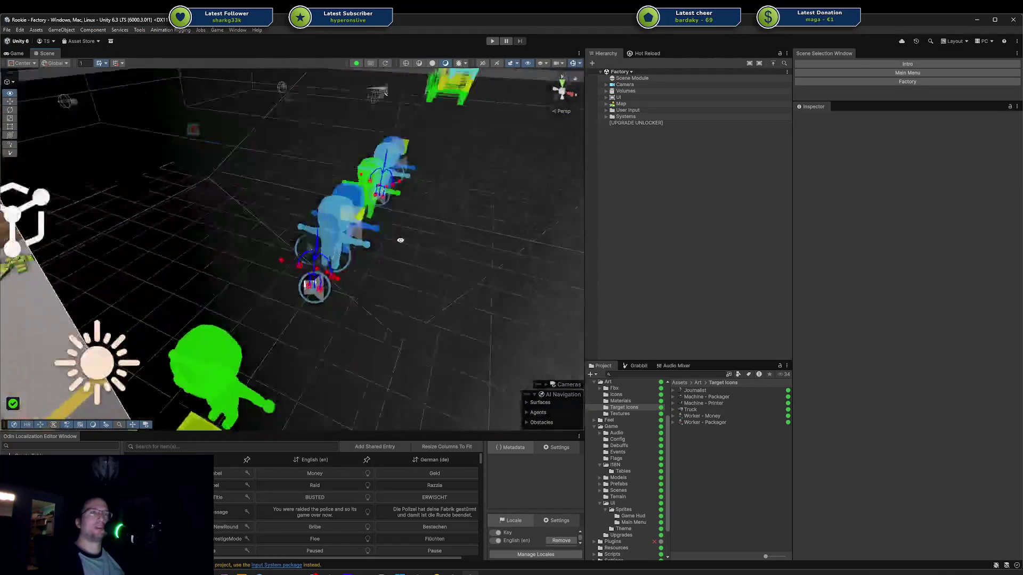
click(16, 53)
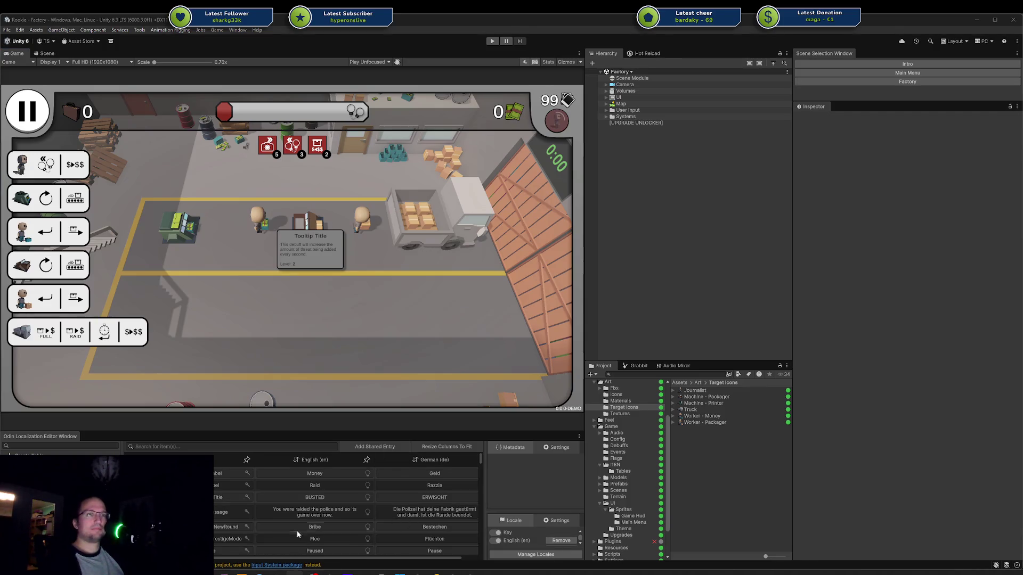
key(super+alt+2)
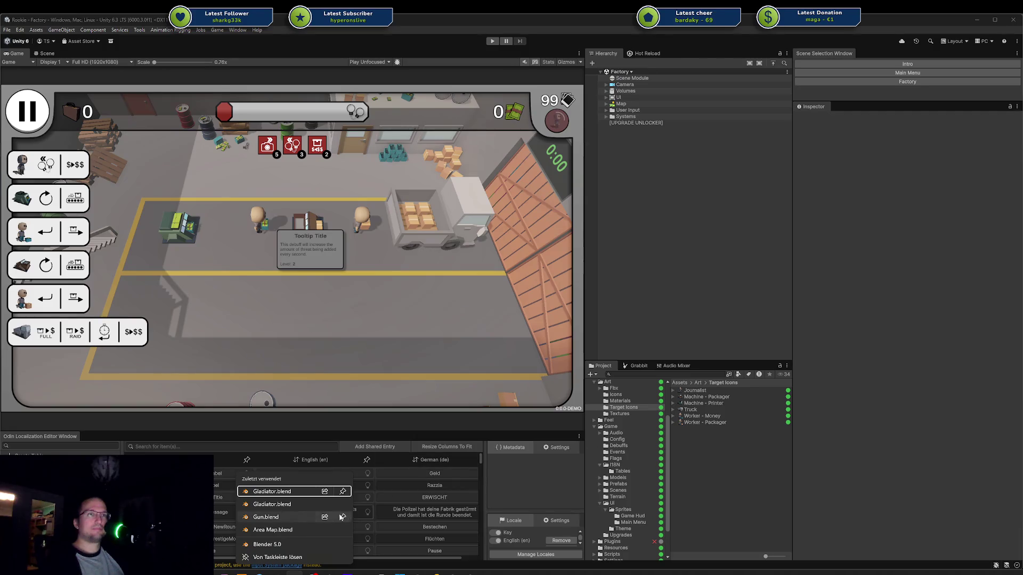
Step: Open Gladiator.blend, face the characters from the front, and hide the purple Rig_Medium reference rigs
key(Escape)
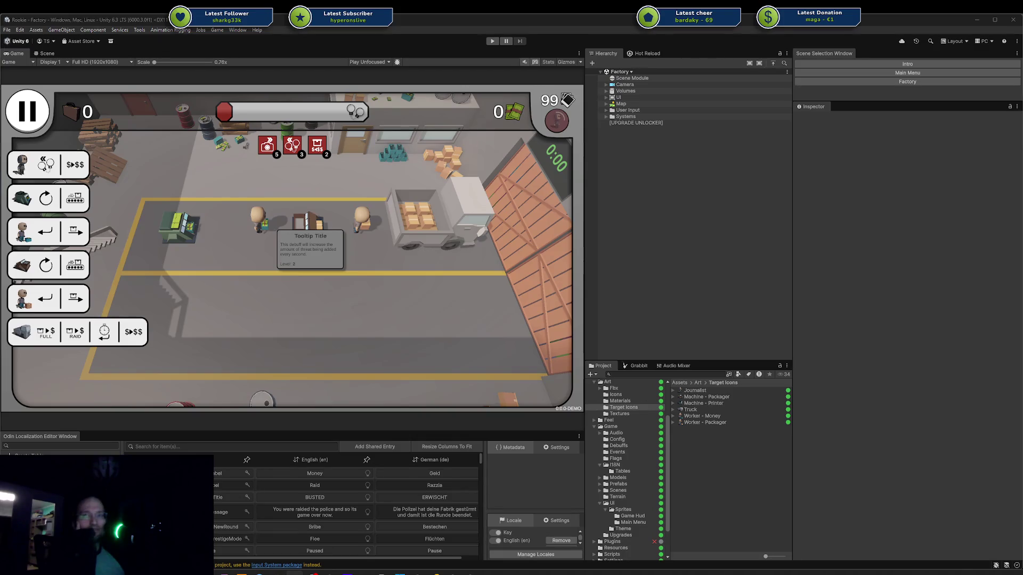
drag(1022, 105, 488, 106)
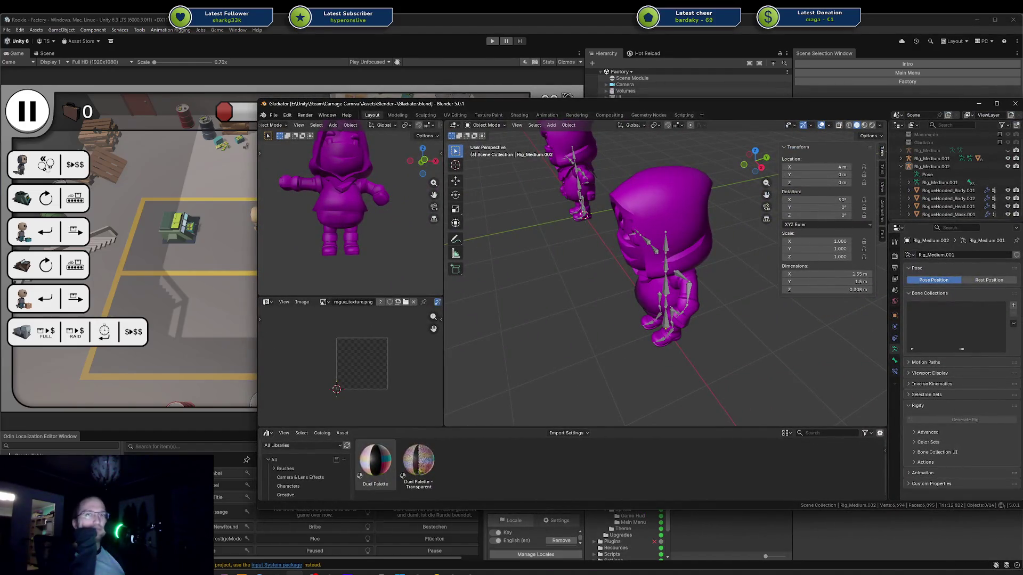
scroll(641, 271, down, 2)
mouse_move(641, 266)
middle_down()
mouse_move(688, 251)
mouse_move(619, 265)
mouse_move(639, 264)
middle_up()
scroll(699, 247, down, 3)
scroll(655, 264, up, 3)
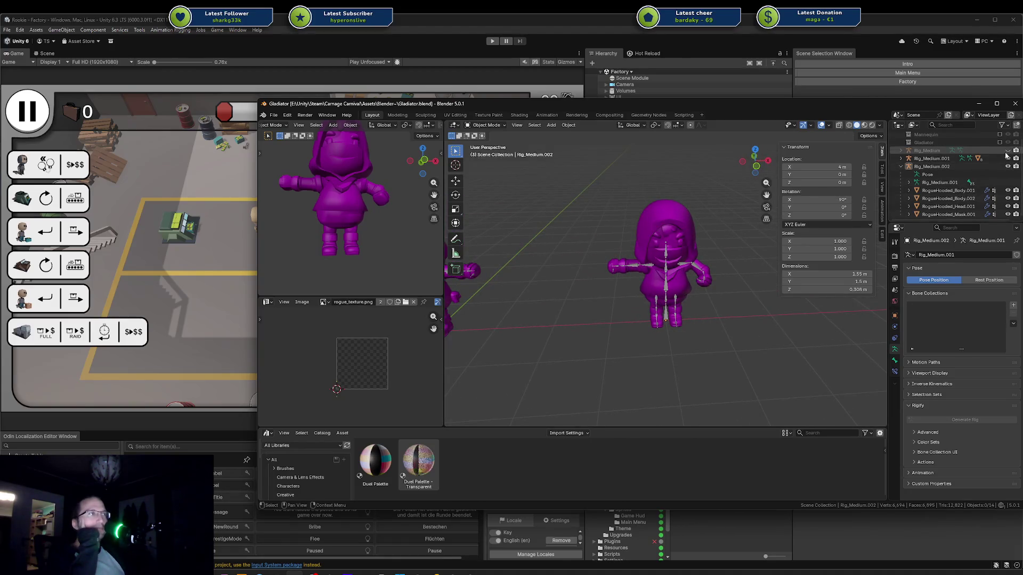
click(901, 166)
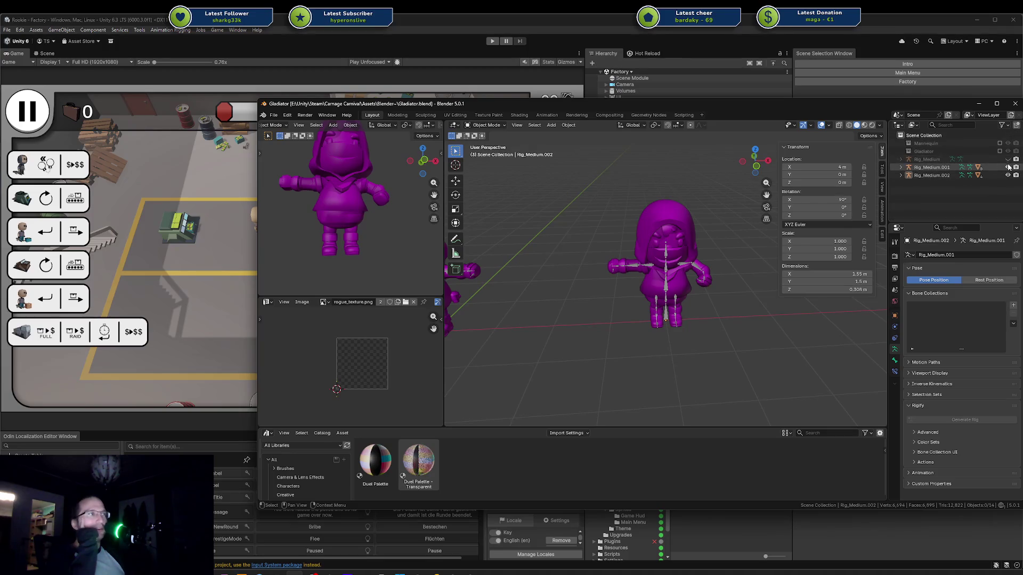
key(h)
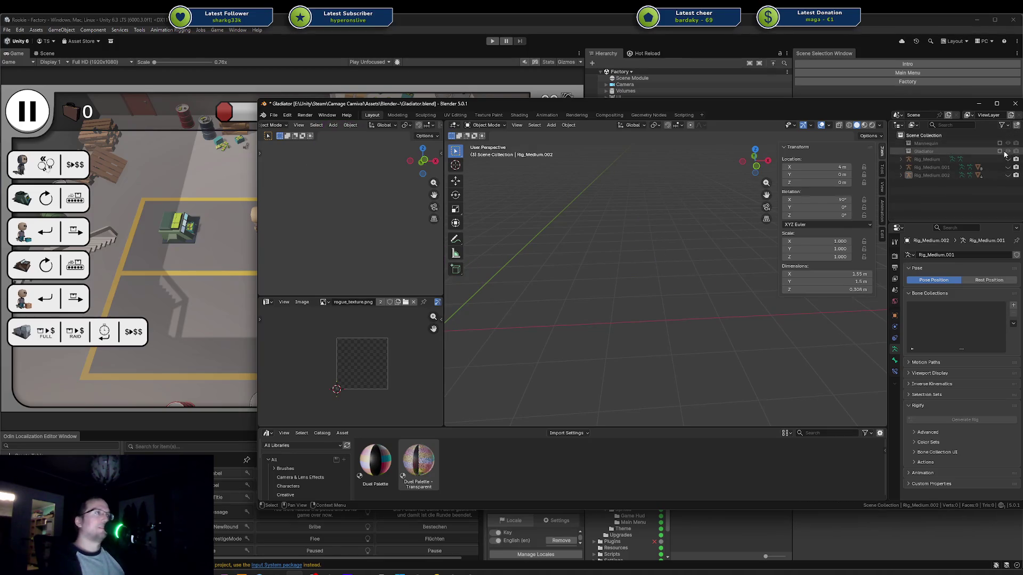
Step: Show the Gladiator character, frame its body, and inspect the body mesh in Edit Mode
click(1000, 153)
mouse_move(597, 298)
middle_down()
mouse_move(711, 248)
mouse_move(687, 256)
middle_up()
click(629, 229)
click(610, 318)
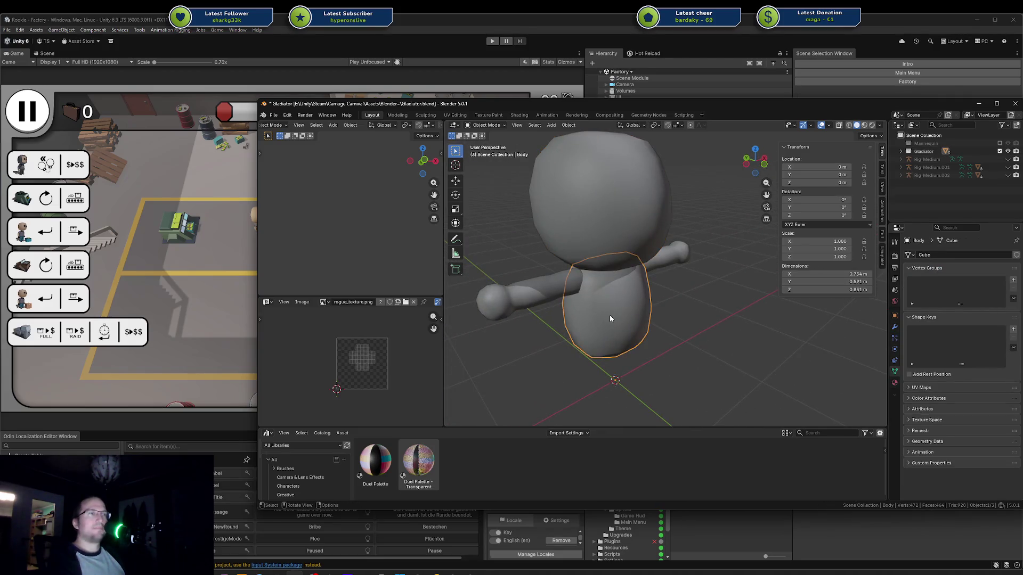
key(KP_Decimal)
scroll(609, 315, down, 5)
middle_drag(653, 299, 616, 288)
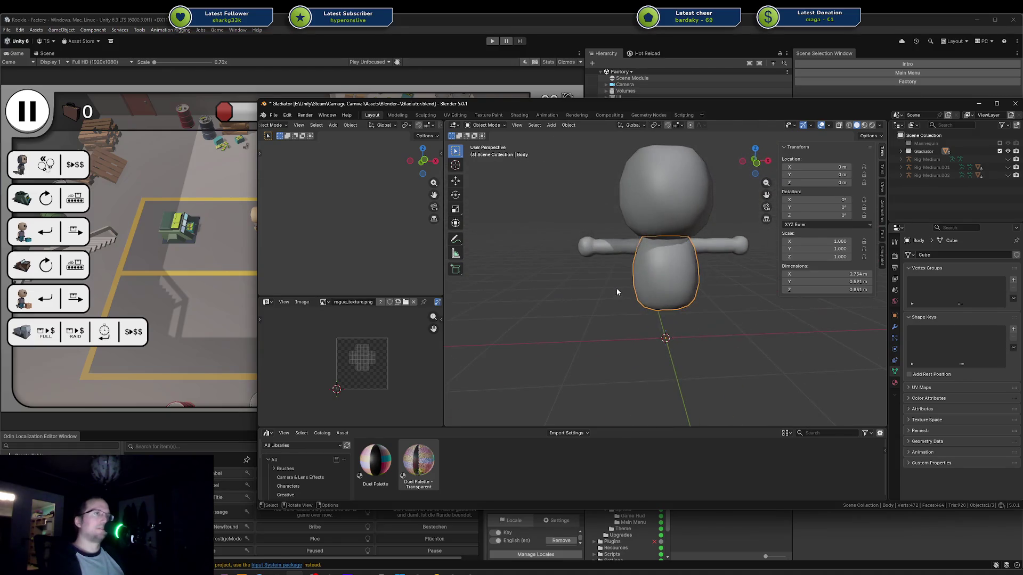
key(Tab)
mouse_move(710, 279)
middle_down()
mouse_move(645, 231)
mouse_move(669, 280)
middle_up()
key(Tab)
Step: Inspect the head mesh in Edit Mode, then add the body to the selection
scroll(670, 280, up, 3)
scroll(672, 266, down, 3)
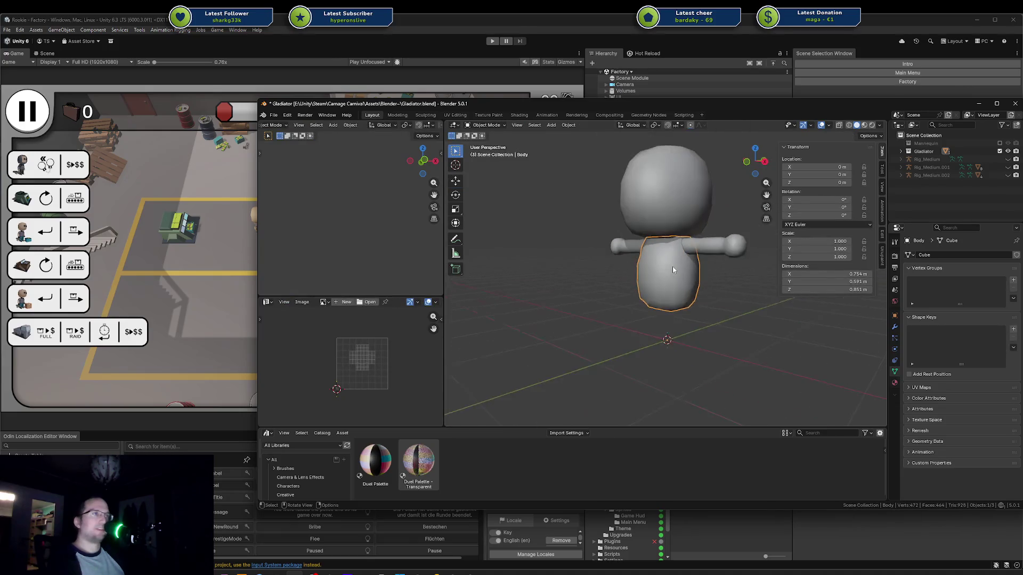
click(670, 211)
key(Tab)
mouse_move(673, 213)
middle_down()
mouse_move(651, 243)
mouse_move(693, 235)
middle_up()
key(Tab)
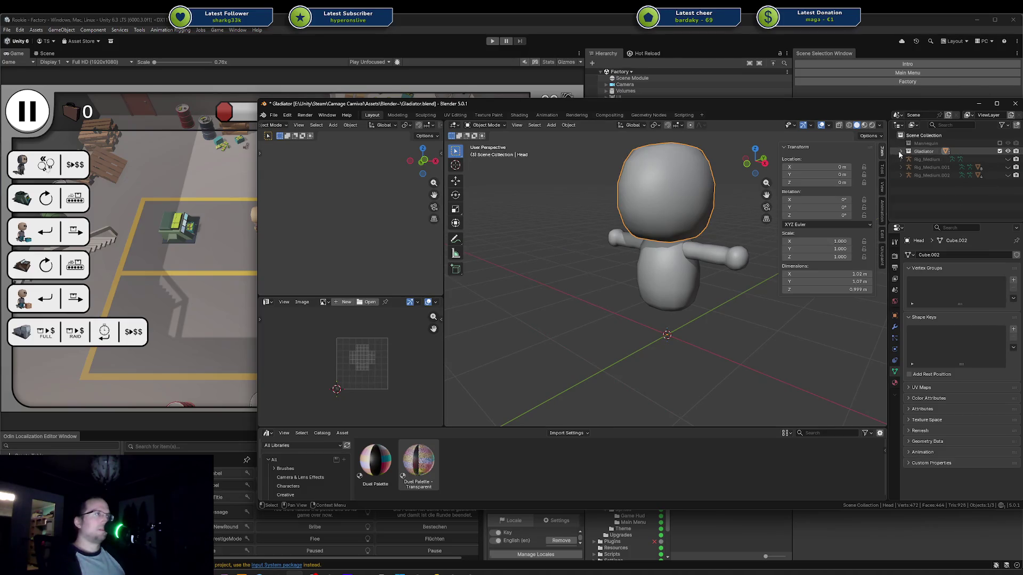
shift+click(930, 167)
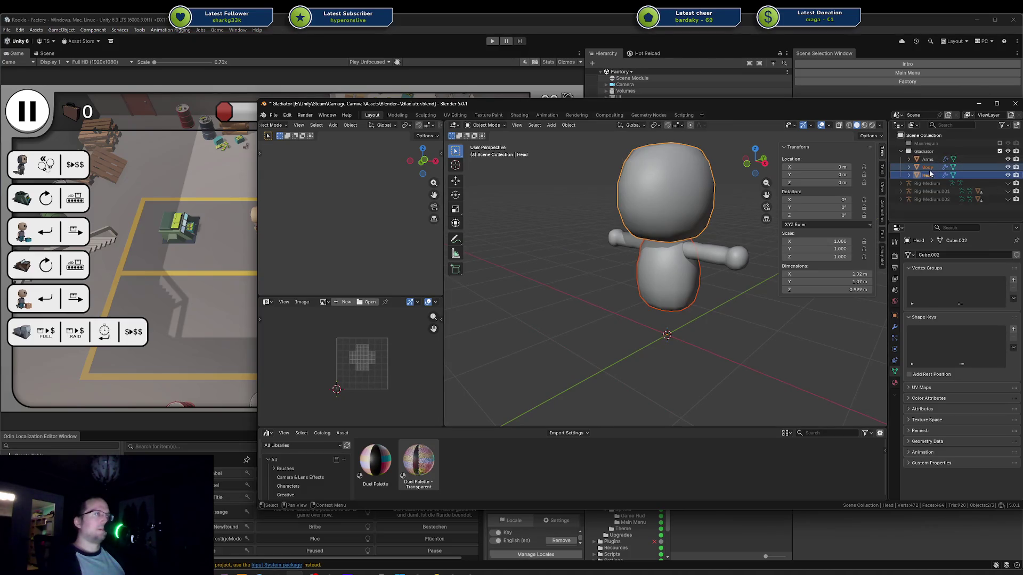
Step: Rename the Body object to _Body, then change it back to Body
double_click(928, 168)
text(_)
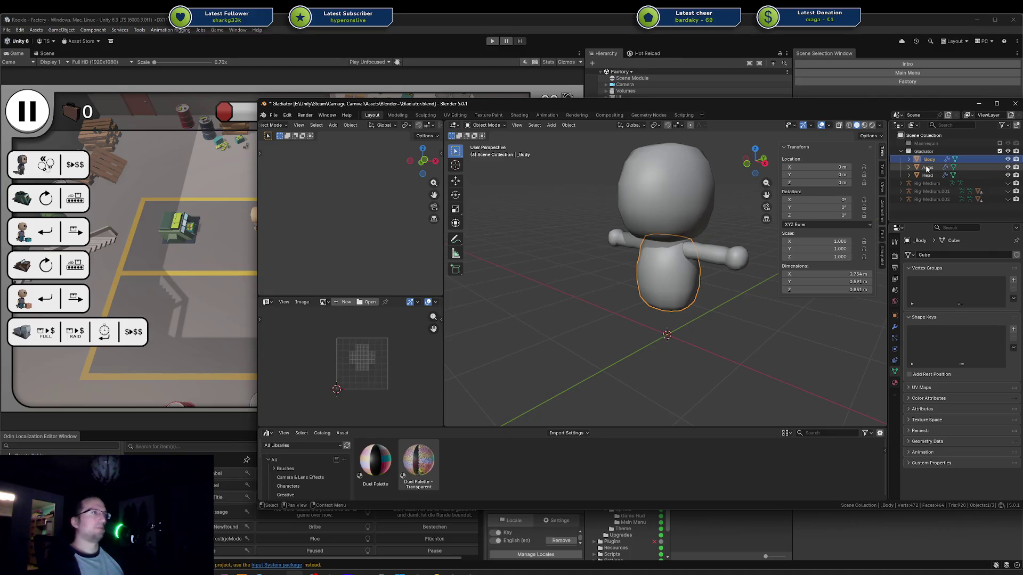
key(Tab)
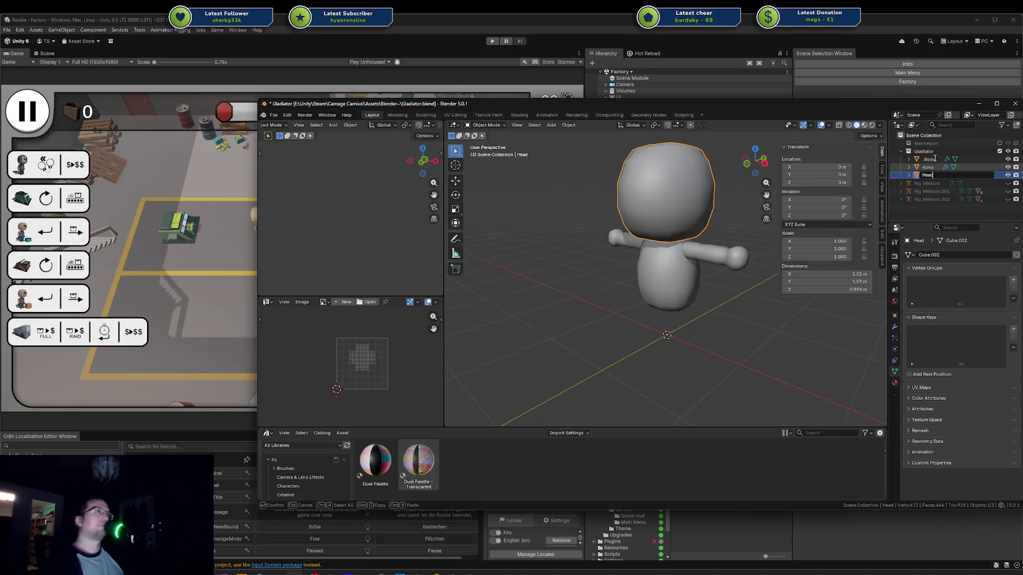
click(932, 159)
double_click(931, 159)
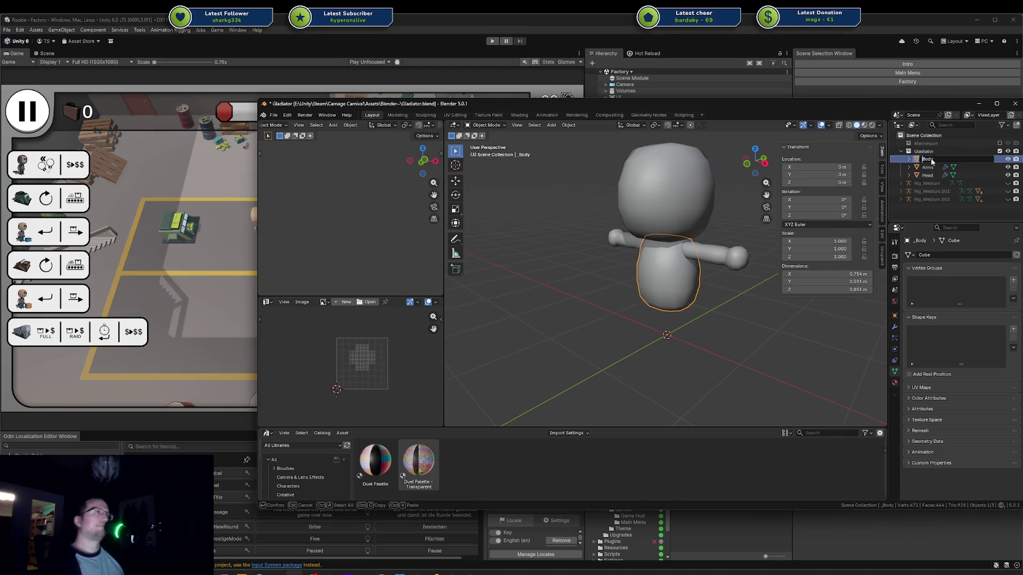
key(Home)
key(Delete)
key(Return)
Step: Duplicate the head, undo the duplicate, and bring up the Shift+A Add menu
click(689, 199)
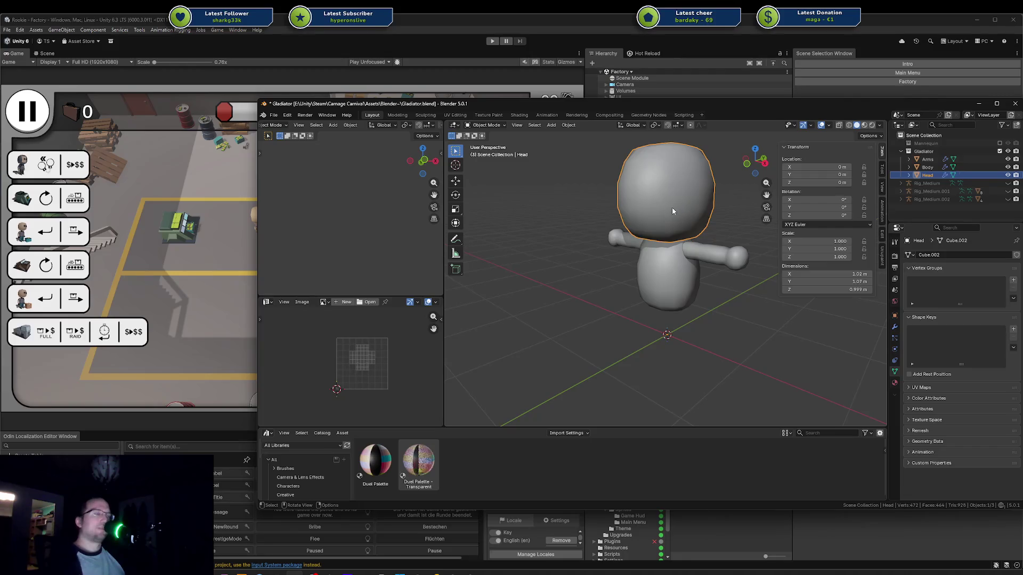
key(shift+d)
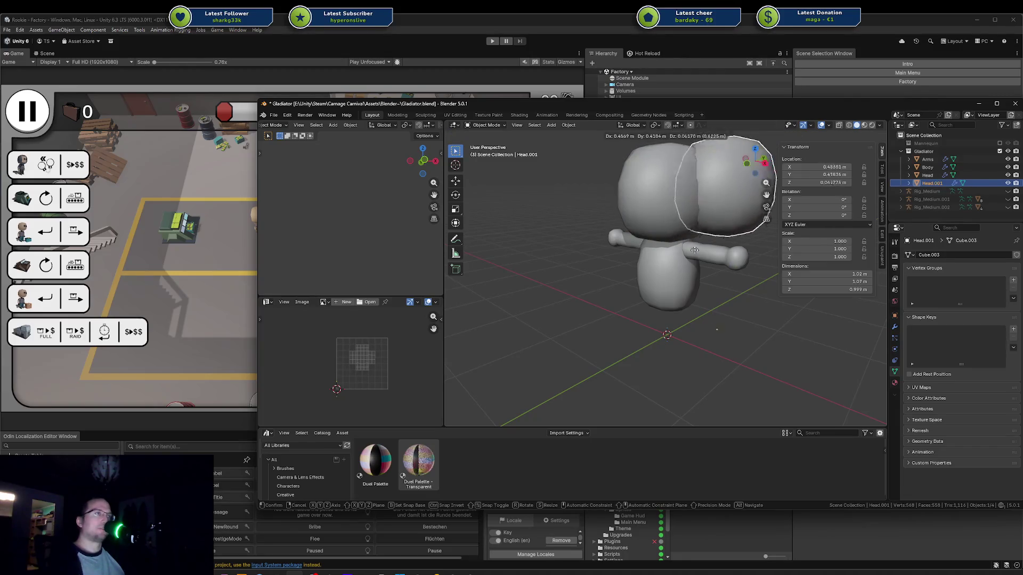
key(Escape)
key(ctrl+z)
key(shift+a)
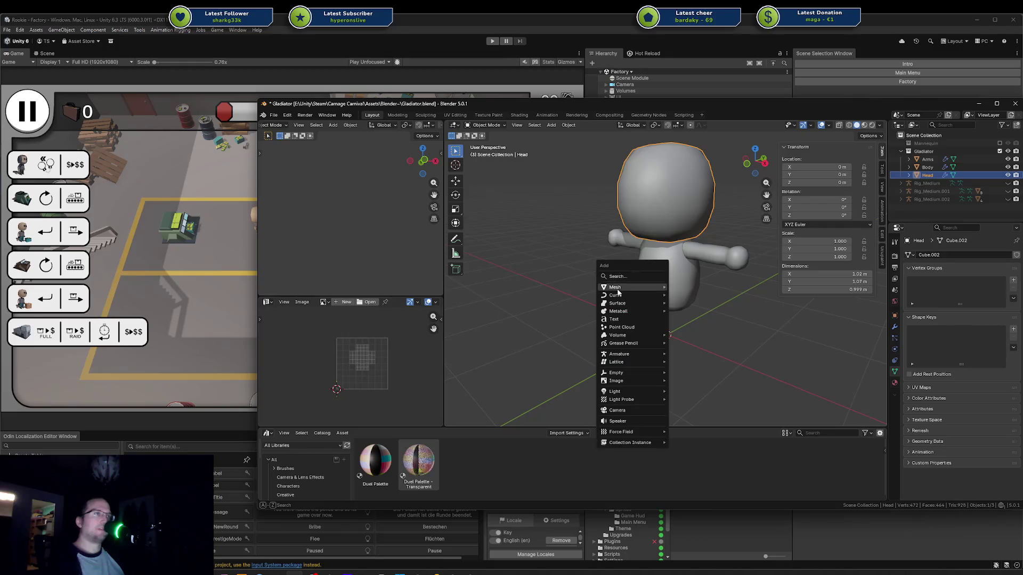
Step: Add a UV sphere and set it to 16 segments and 8 rings
mouse_move(626, 303)
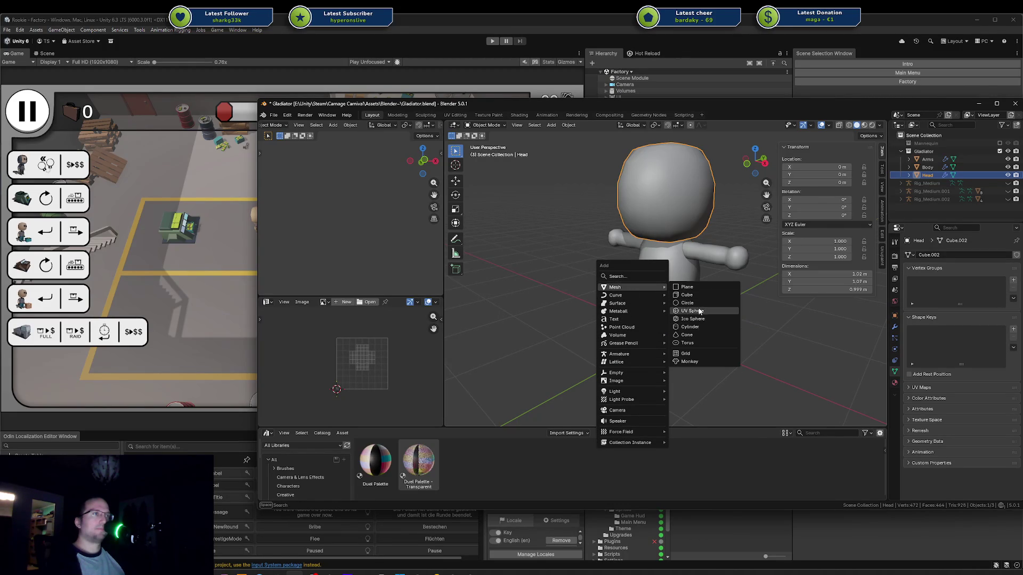
click(692, 312)
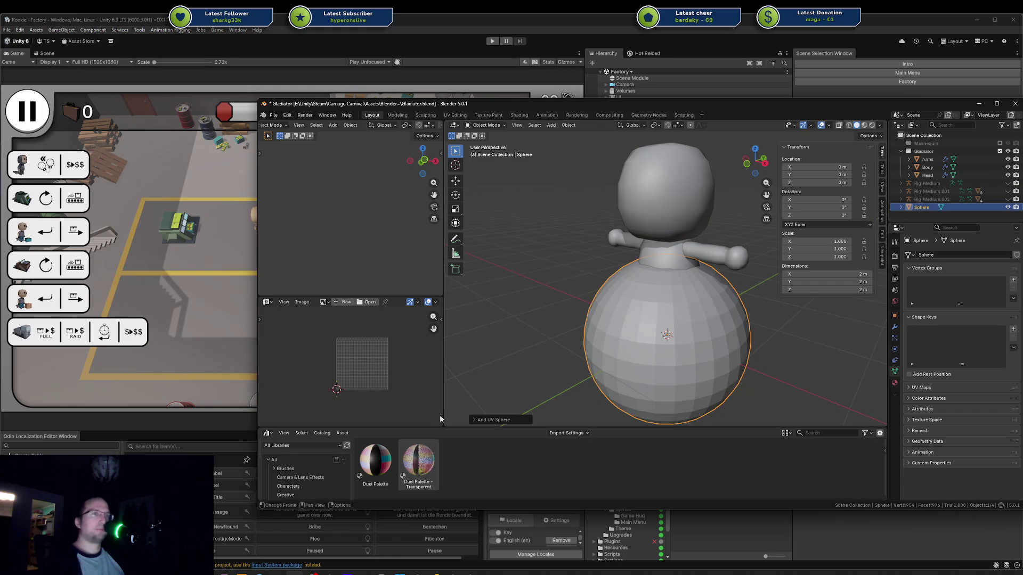
click(511, 420)
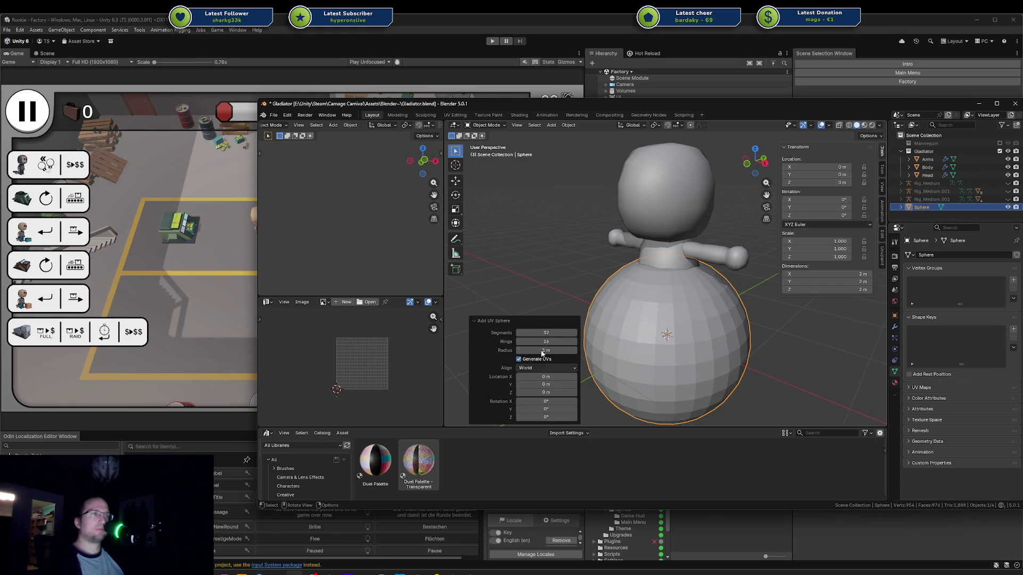
click(520, 333)
click(519, 333)
click(520, 333)
click(520, 333)
click(537, 332)
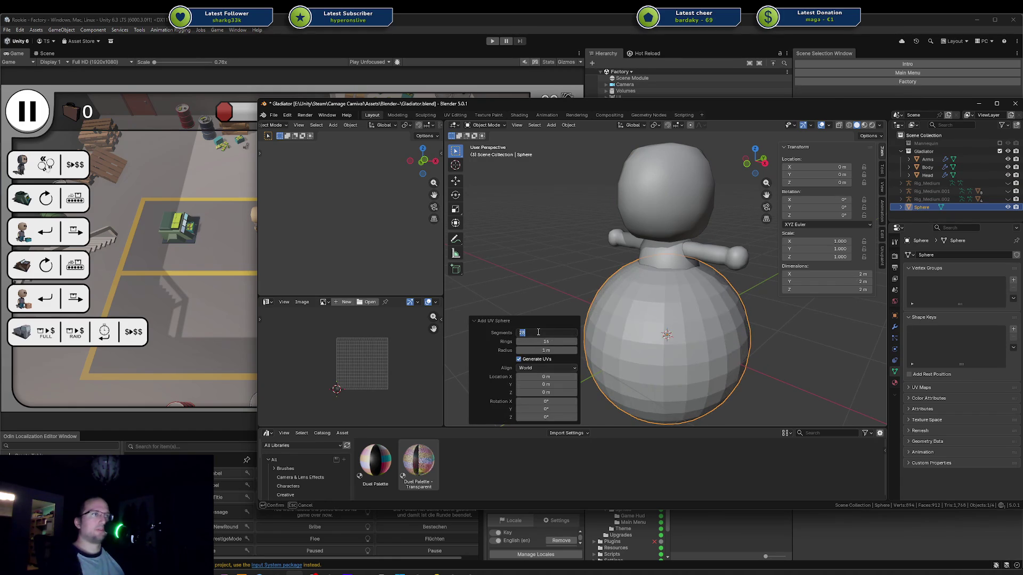
text(16)
key(Return)
click(536, 340)
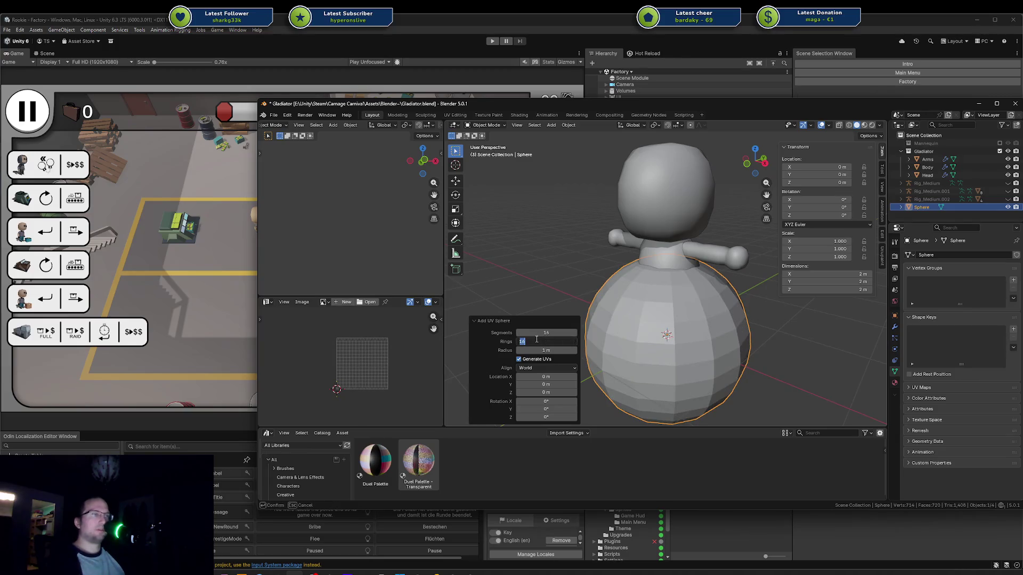
text(8)
key(Return)
Step: Reduce the sphere's segment count further, settling on 15 segments with 8 rings
middle_drag(630, 355, 669, 309)
click(555, 332)
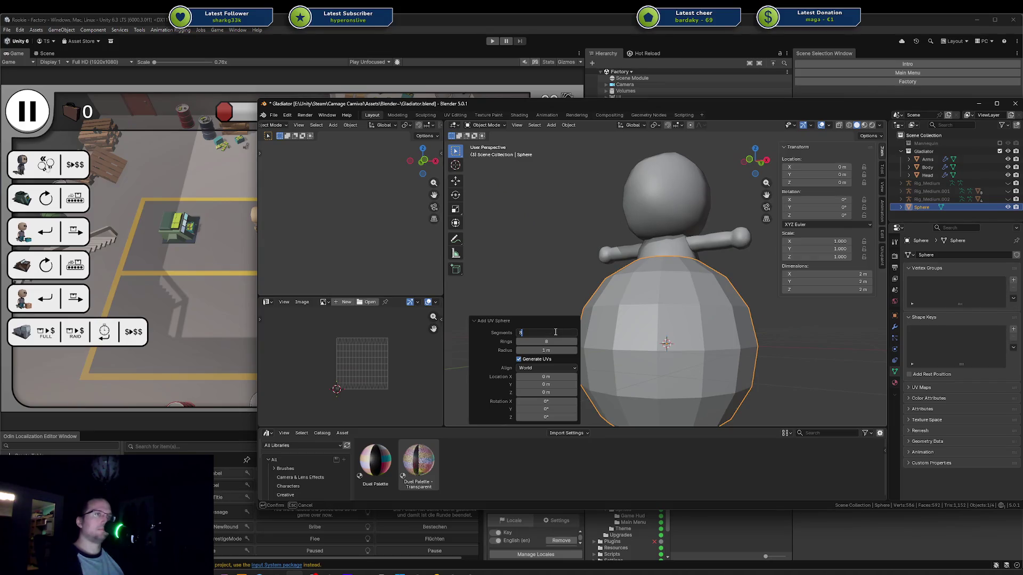
key(Tab)
click(555, 332)
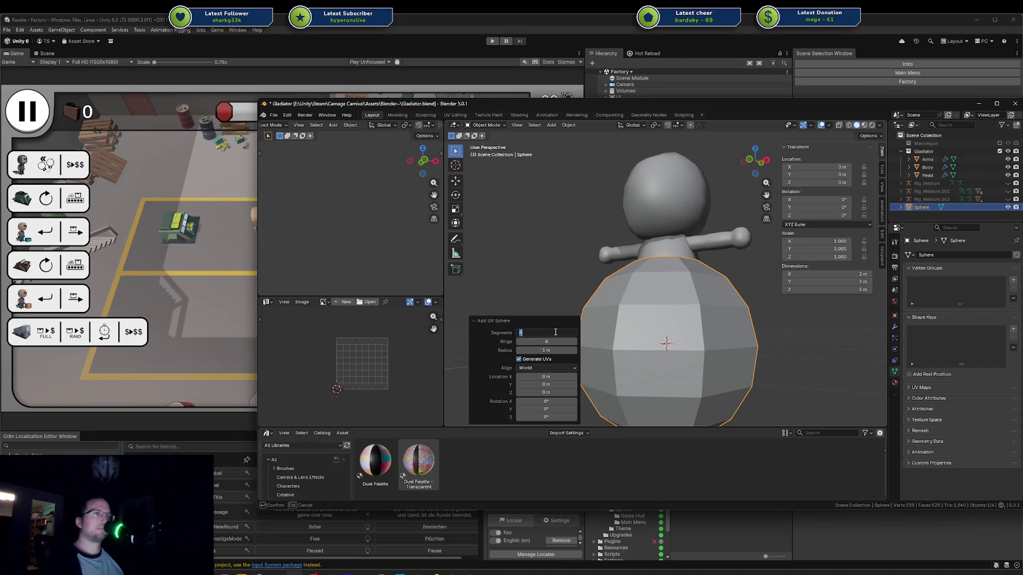
key(Tab)
click(555, 332)
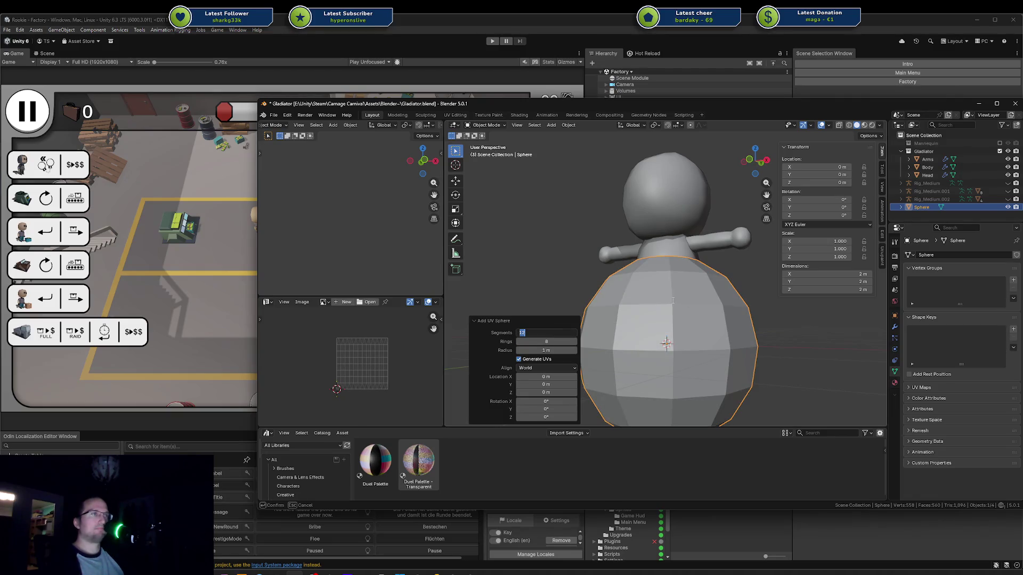
key(Return)
Step: Apply Shade Smooth to the new sphere
mouse_move(673, 299)
middle_down()
mouse_move(618, 294)
mouse_move(663, 308)
mouse_move(726, 299)
middle_up()
scroll(651, 321, down, 3)
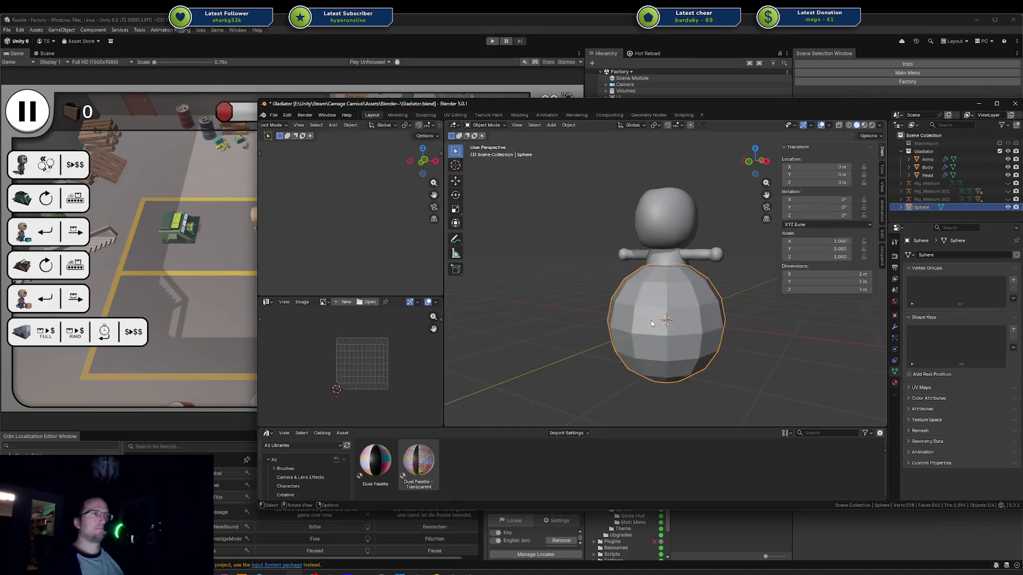
right_click(651, 320)
click(631, 320)
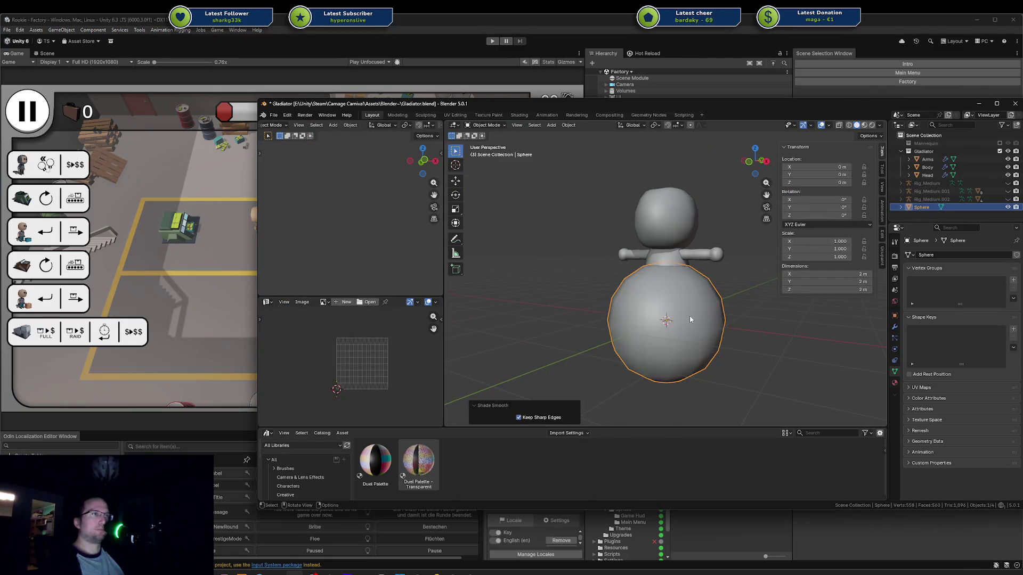
Step: Raise the sphere to head height and shrink its mesh in Edit Mode
key(g)
key(z)
click(709, 209)
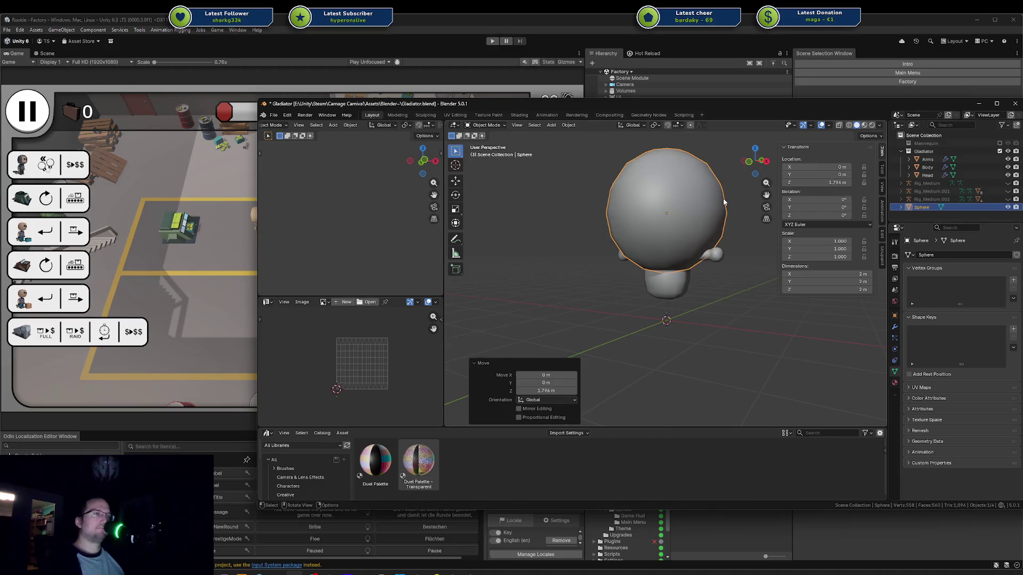
key(Tab)
key(s)
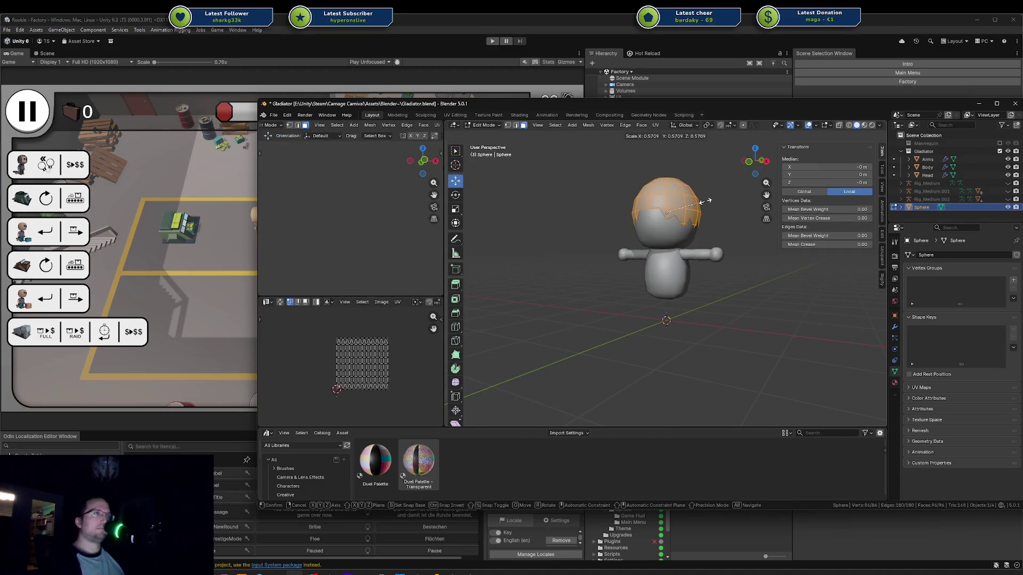
click(708, 201)
Step: Fine-tune the sphere's height and scale it to 0.940 to match the head
key(g)
key(z)
click(714, 201)
key(s)
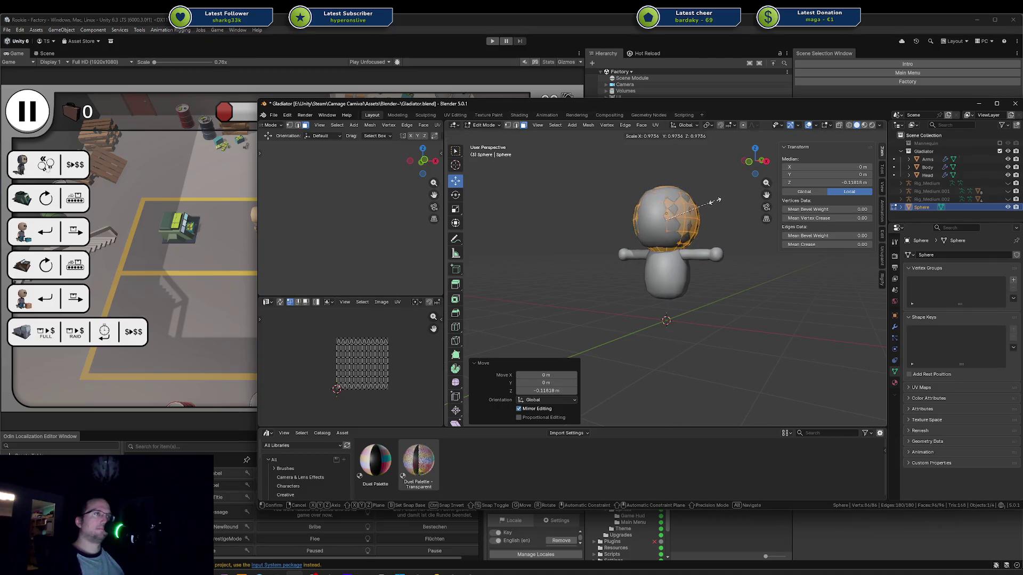
click(714, 202)
key(g)
key(z)
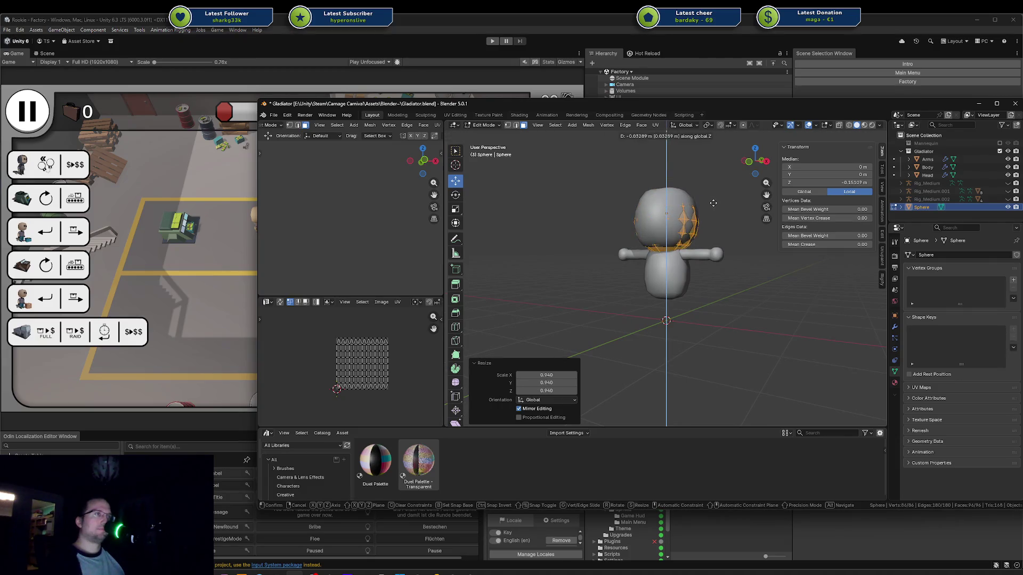
click(712, 198)
middle_drag(711, 198, 681, 237)
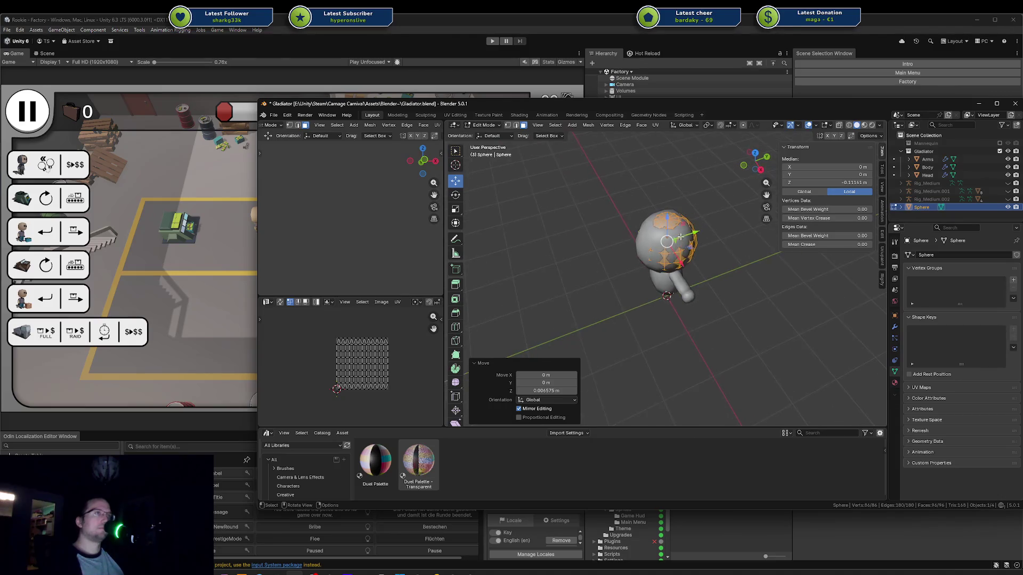
scroll(681, 237, up, 3)
Step: Move the sphere left of the head and compare it with the original Head mesh
key(g)
click(628, 226)
key(Tab)
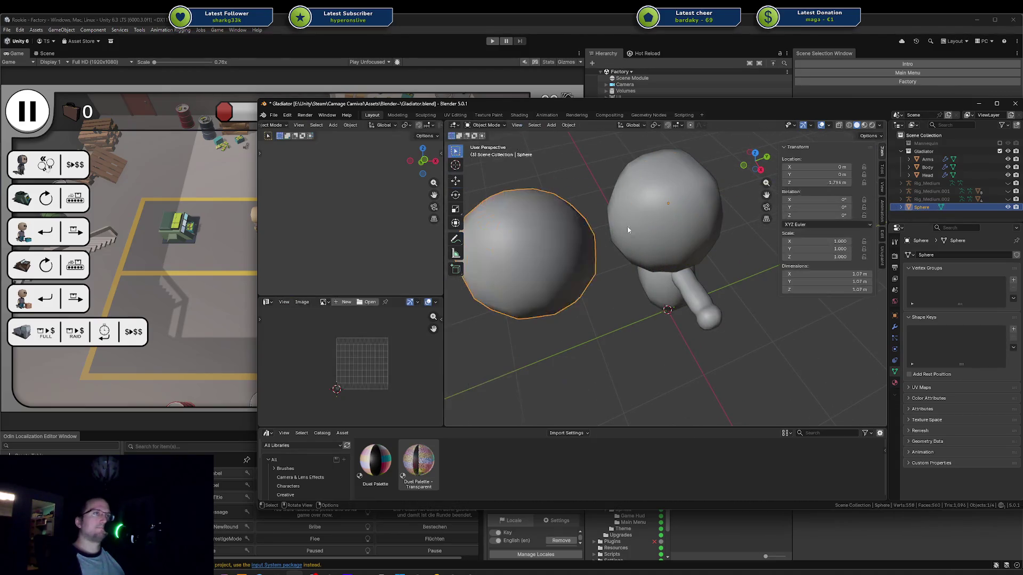
click(627, 226)
key(Tab)
key(Tab)
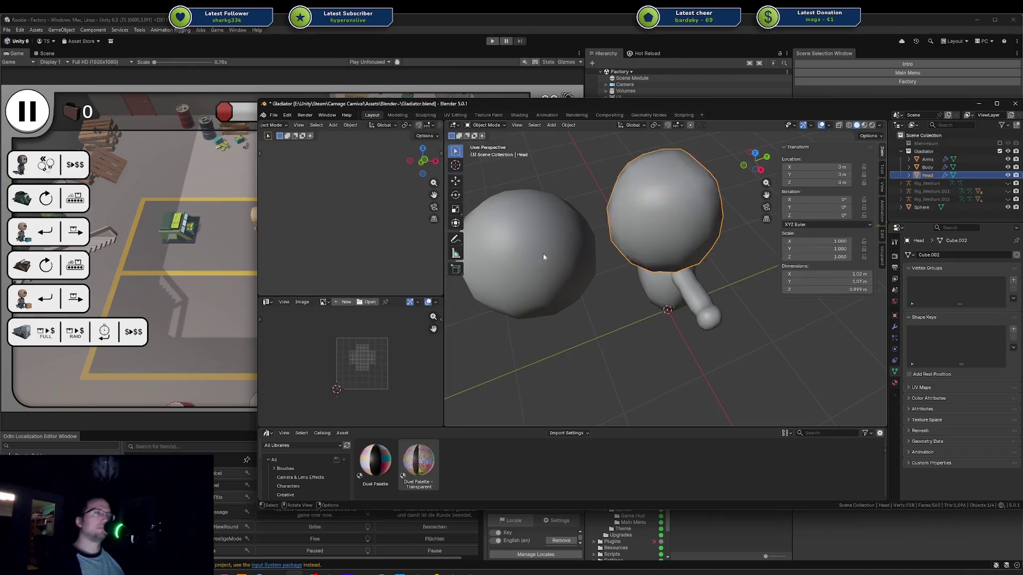
click(567, 239)
key(Tab)
key(Tab)
click(700, 213)
key(Tab)
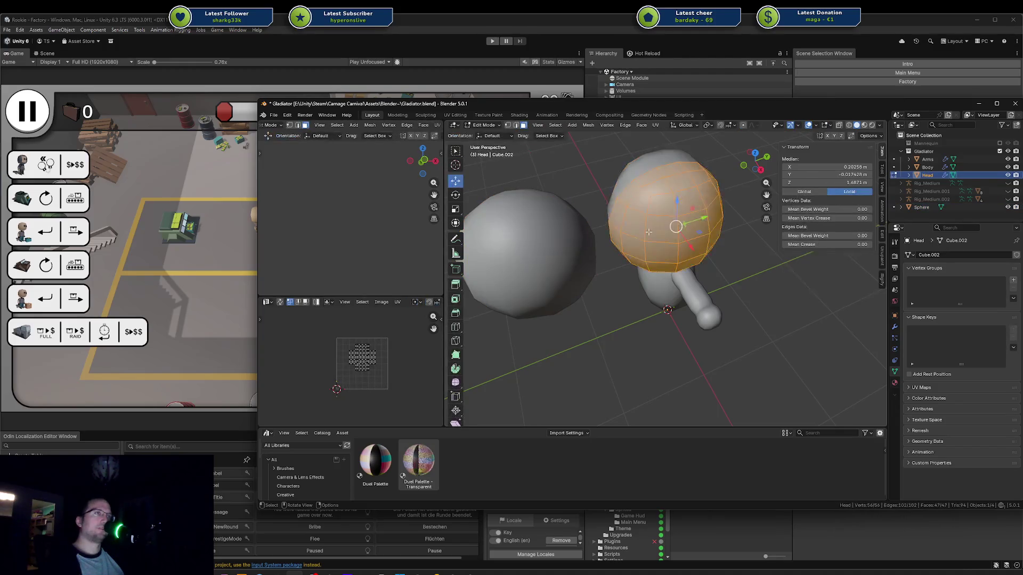
scroll(558, 209, up, 3)
Step: Delete the trial sphere and select the Body object
key(Tab)
click(557, 209)
key(x)
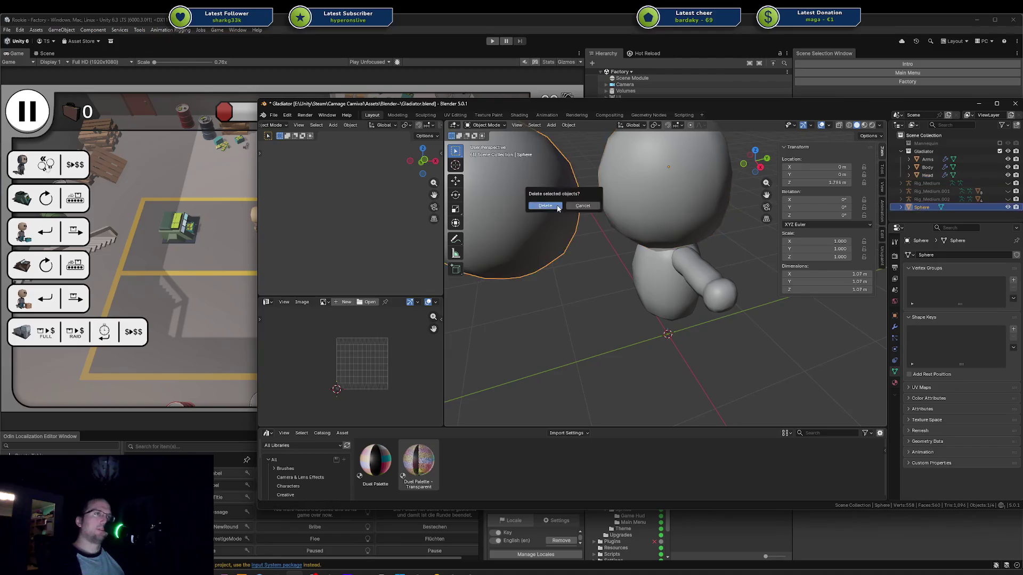
click(558, 208)
click(673, 248)
key(KP_Decimal)
key(Tab)
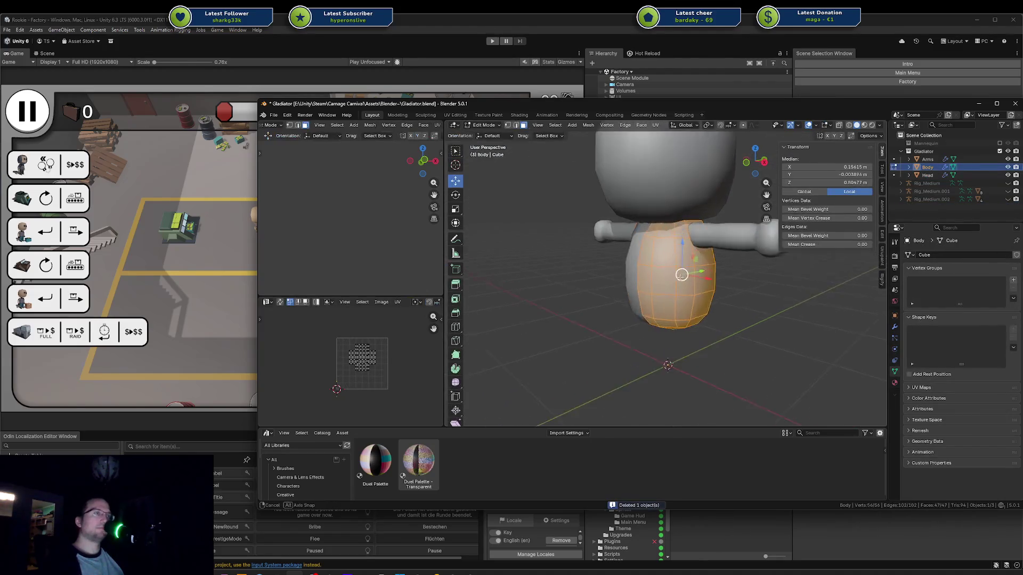
Step: Round the whole Body mesh with To Sphere at factor 0.7798, then smooth its vertices
mouse_move(685, 275)
middle_down()
mouse_move(592, 225)
mouse_move(566, 291)
mouse_move(731, 287)
middle_up()
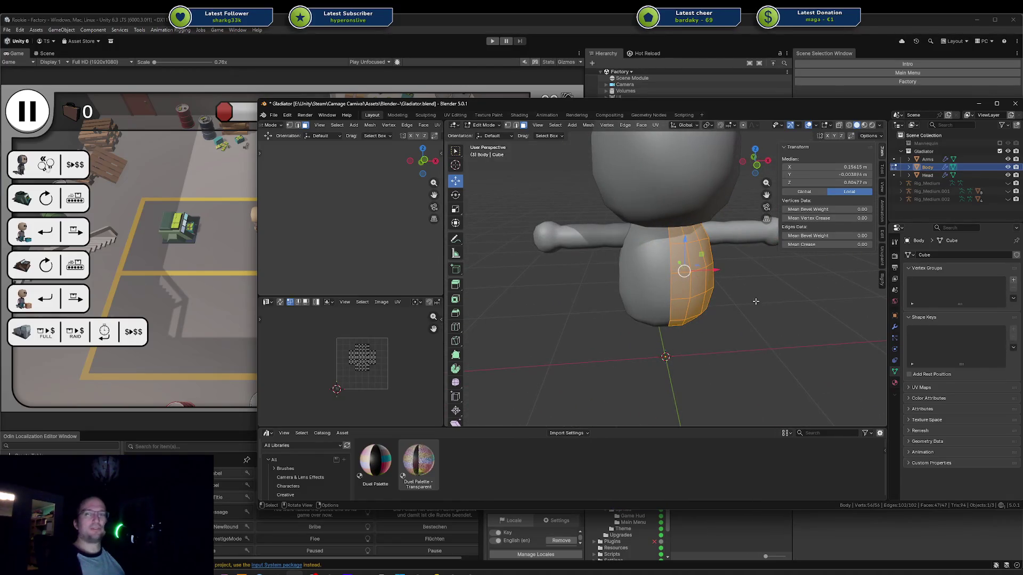
scroll(749, 310, up, 3)
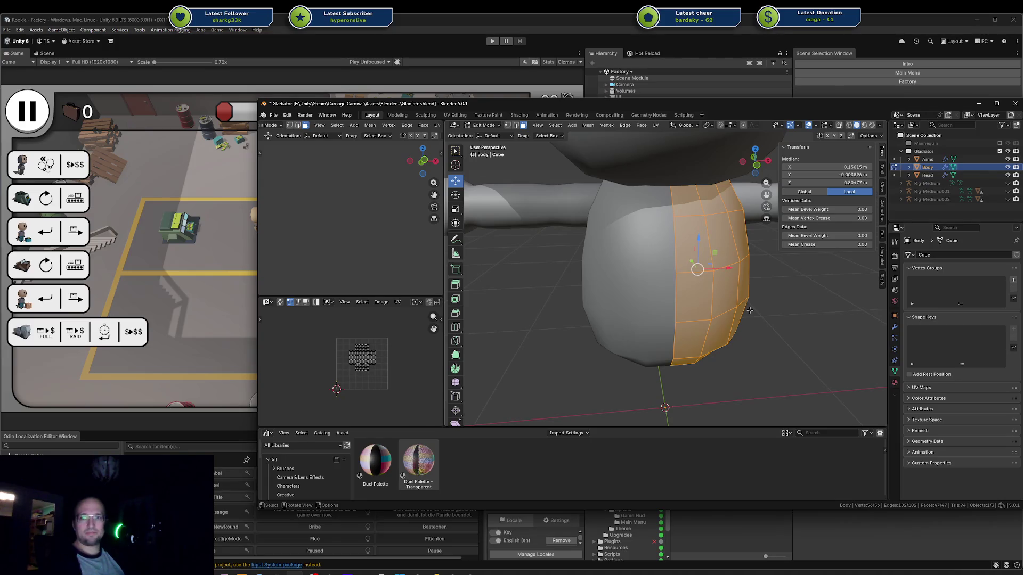
mouse_move(750, 310)
middle_down()
mouse_move(651, 290)
mouse_move(658, 303)
middle_up()
key(alt+a)
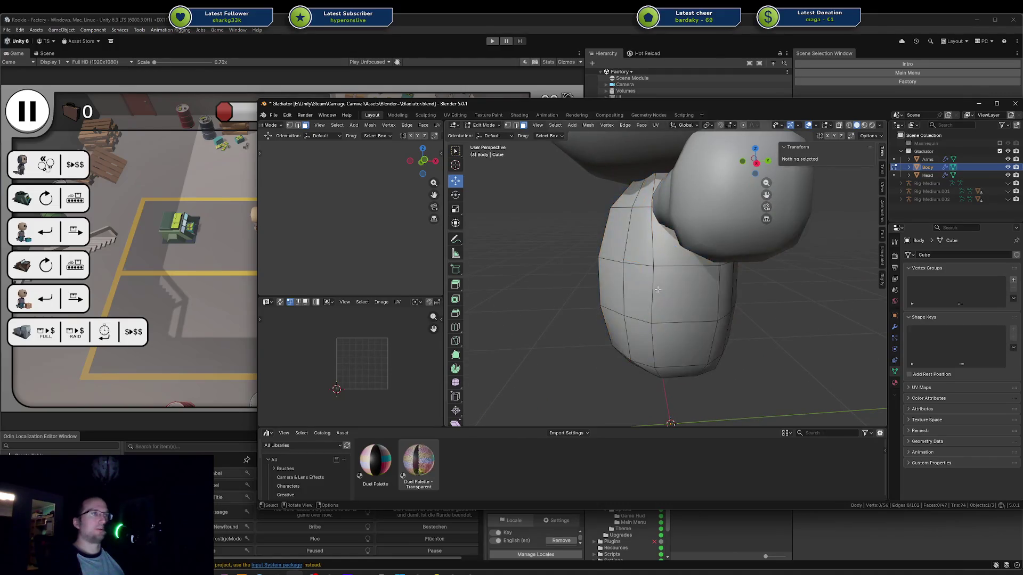
key(a)
click(454, 383)
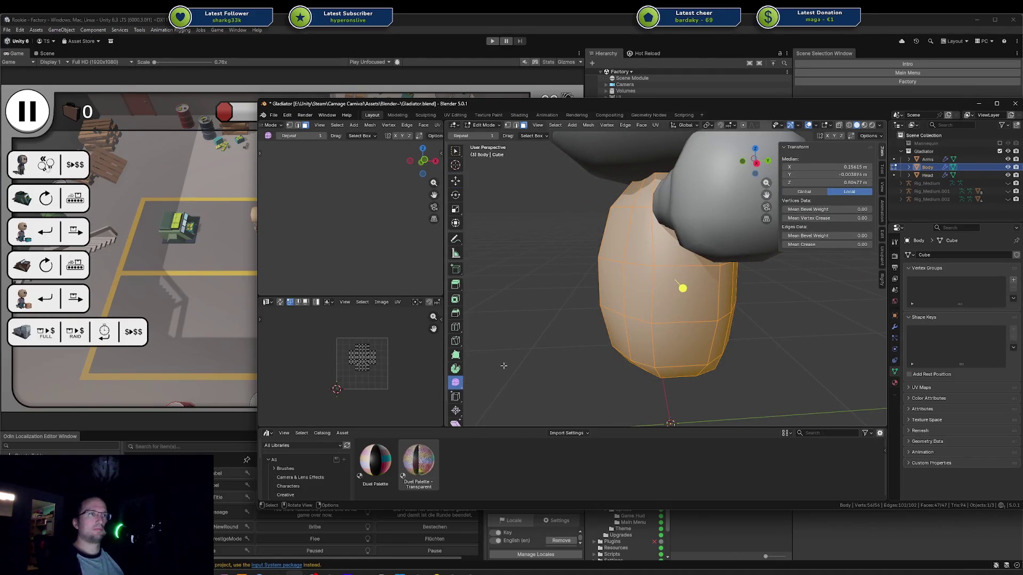
scroll(640, 297, down, 3)
mouse_move(681, 294)
mouse_down()
mouse_move(764, 374)
mouse_move(740, 358)
mouse_up()
mouse_move(740, 358)
middle_down()
mouse_move(681, 291)
mouse_move(658, 306)
mouse_move(671, 314)
middle_up()
Step: Edge-slide the Body's bottom edge loop slightly
key(Tab)
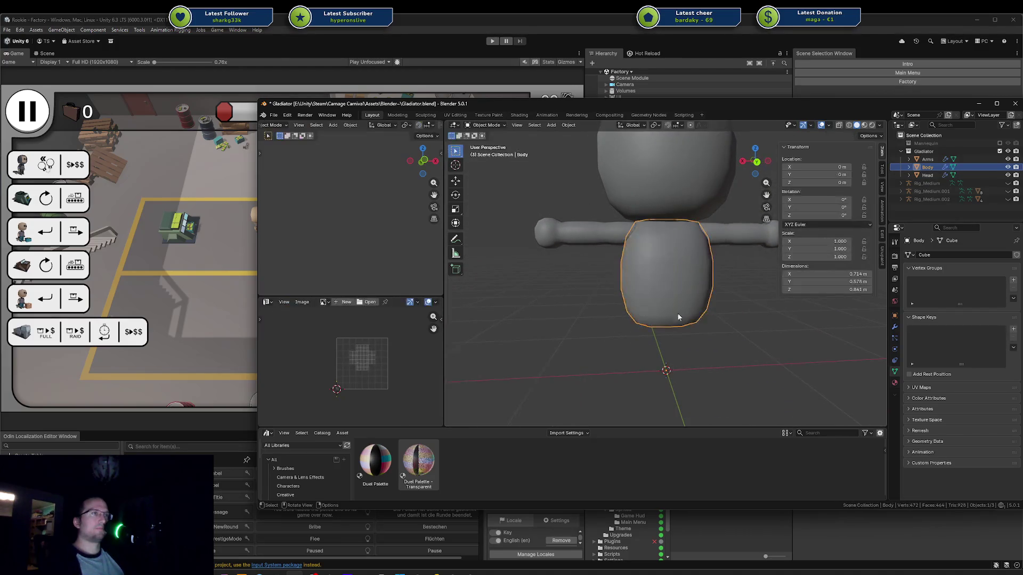
key(Tab)
key(alt+a)
alt+click(647, 314)
key(g)
key(g)
click(661, 310)
middle_drag(661, 311, 719, 257)
key(Tab)
Step: Check the Arms mesh and view the Body and Arms together
click(713, 222)
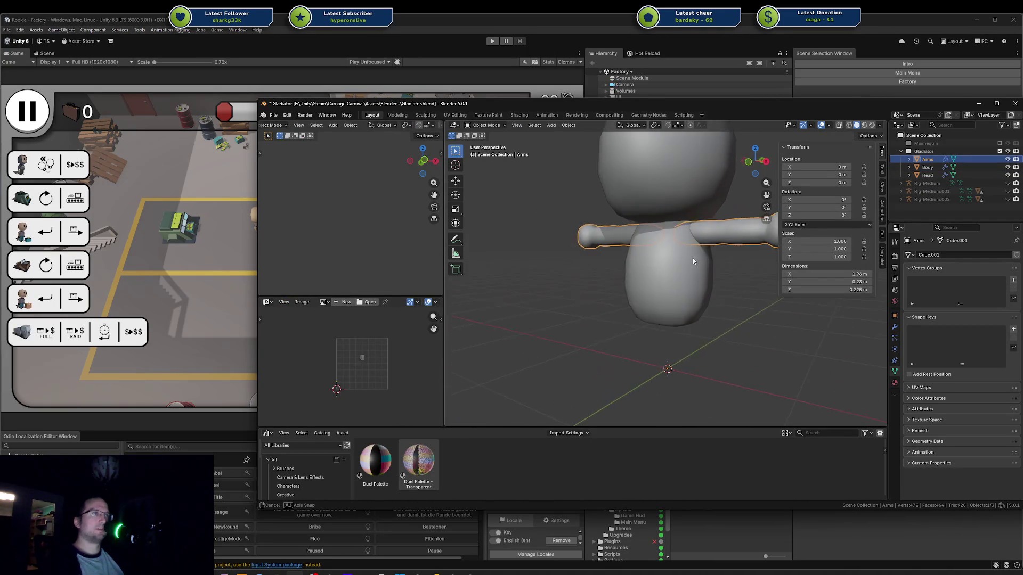
scroll(695, 254, down, 3)
scroll(693, 263, up, 4)
key(Tab)
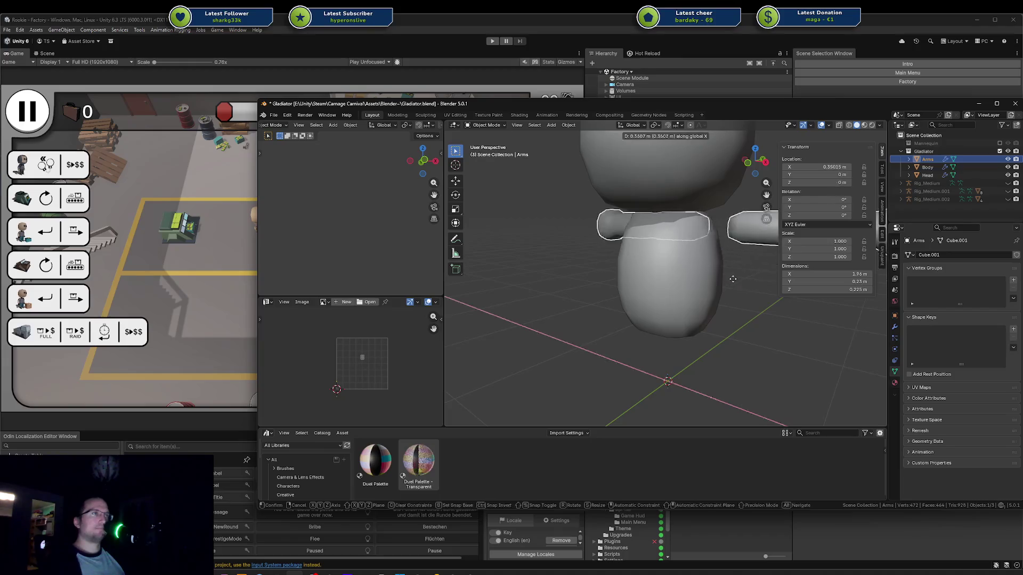
key(Tab)
click(689, 262)
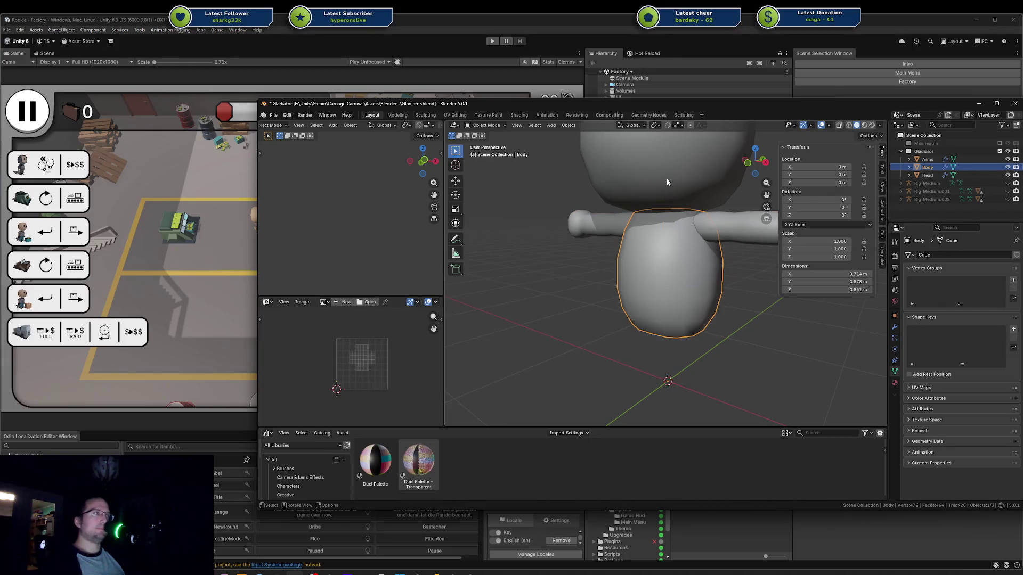
shift+click(719, 222)
mouse_move(719, 222)
middle_down()
mouse_move(724, 274)
mouse_move(562, 265)
mouse_move(613, 288)
mouse_move(707, 272)
middle_up()
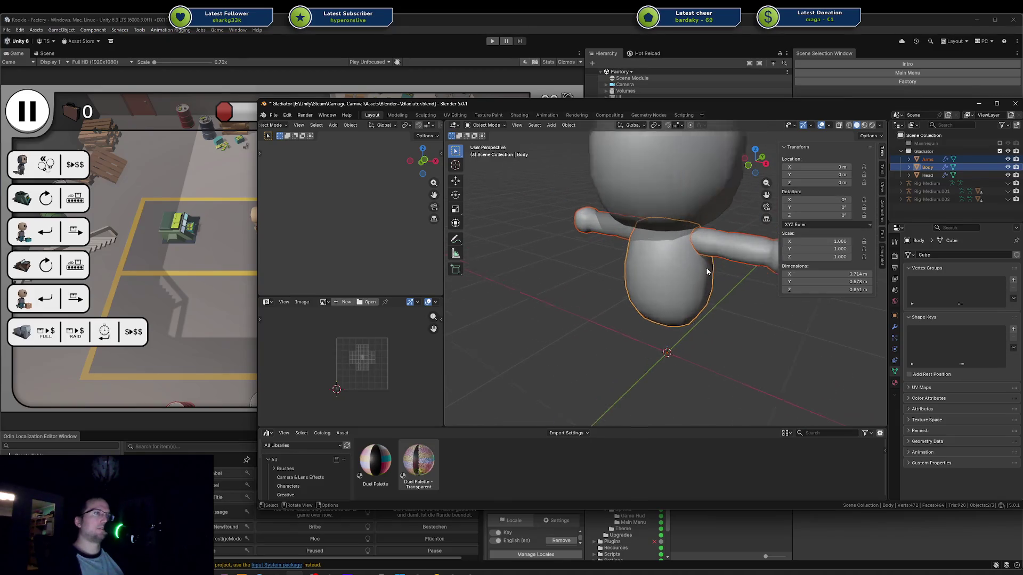
scroll(708, 267, up, 3)
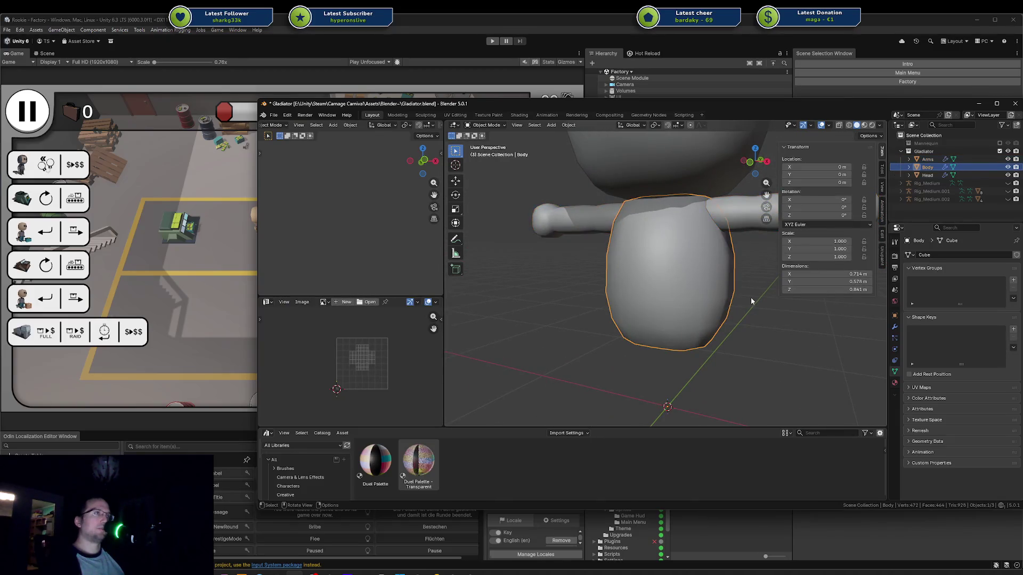
mouse_move(751, 301)
middle_down()
mouse_move(749, 313)
mouse_move(785, 308)
mouse_move(740, 213)
middle_up()
key(Tab)
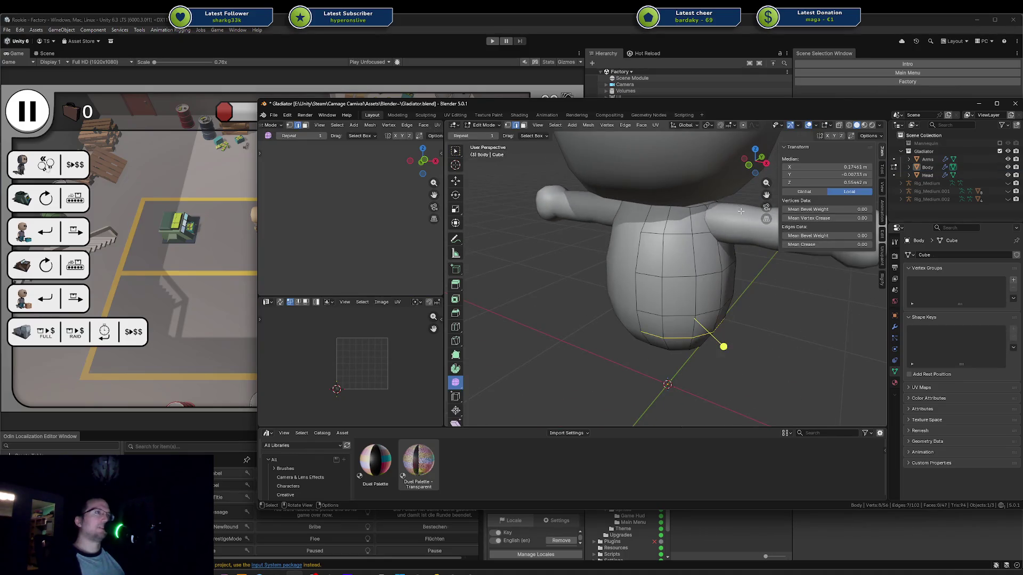
key(Tab)
Step: Try a vertical move of the arm mesh, cancel it, and reselect the Body
click(738, 216)
key(Tab)
key(g)
key(z)
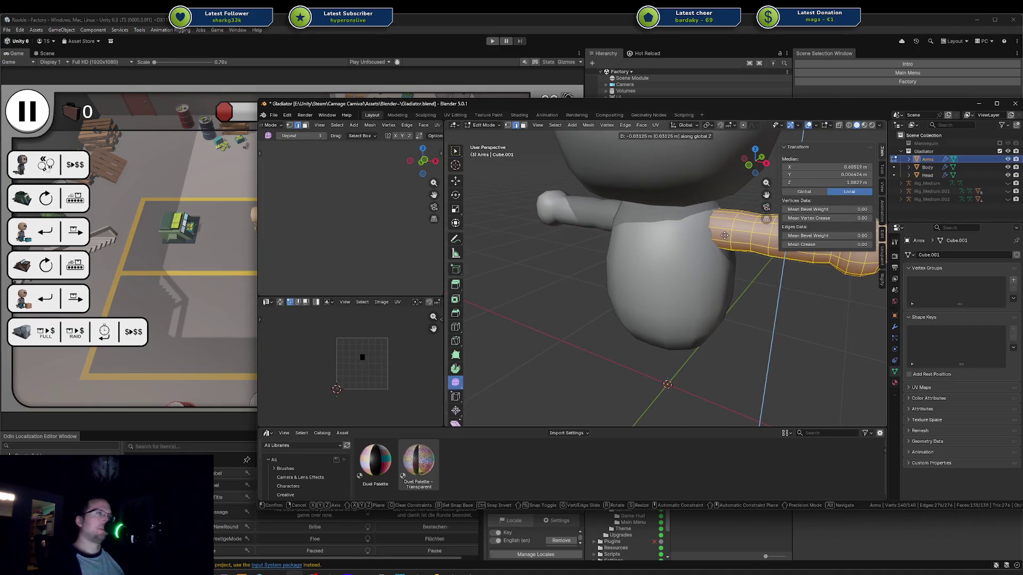
key(Escape)
key(Tab)
mouse_move(746, 315)
middle_down()
mouse_move(776, 300)
mouse_move(820, 308)
mouse_move(803, 321)
mouse_move(757, 321)
middle_up()
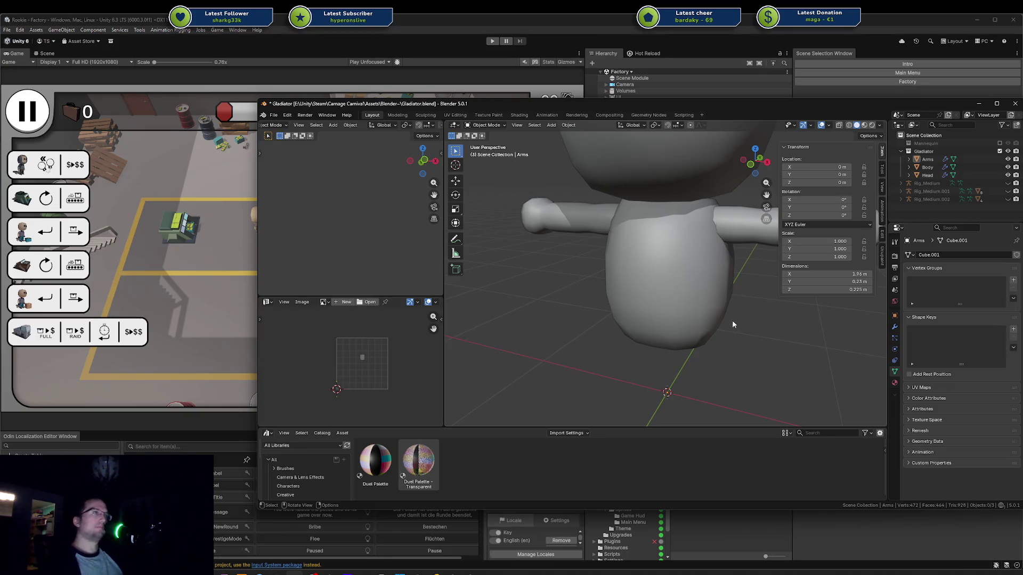
click(703, 327)
middle_drag(704, 327, 706, 303)
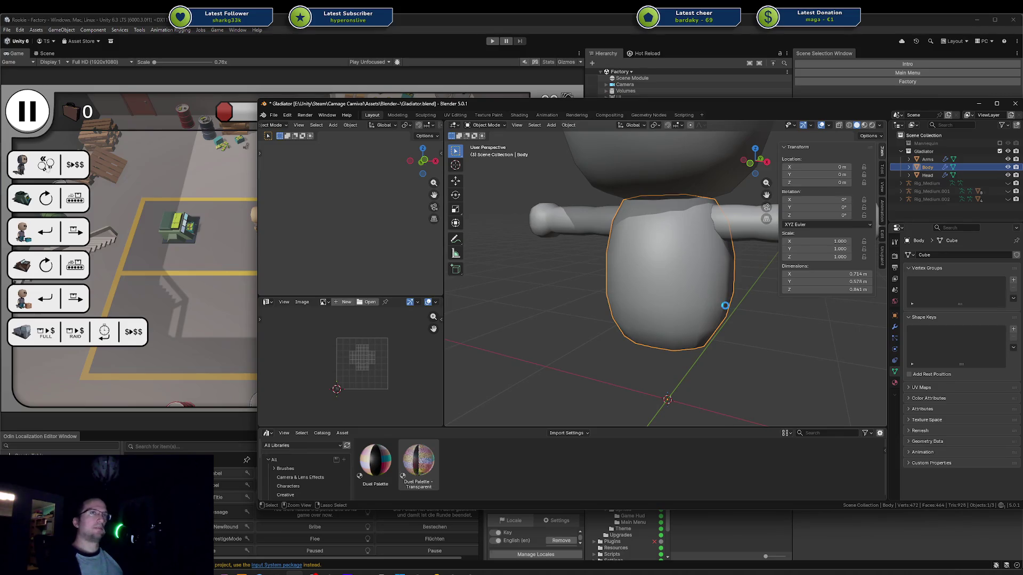
Step: Save Gladiator.blend and select an edge loop near the Body's bottom
key(ctrl+s)
key(Tab)
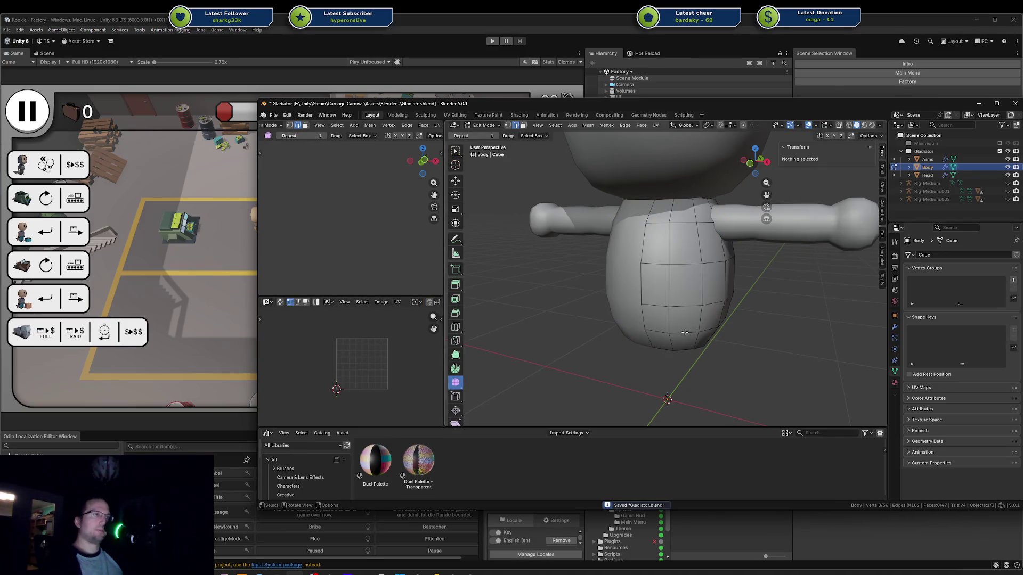
alt+click(685, 332)
middle_drag(685, 332, 750, 315)
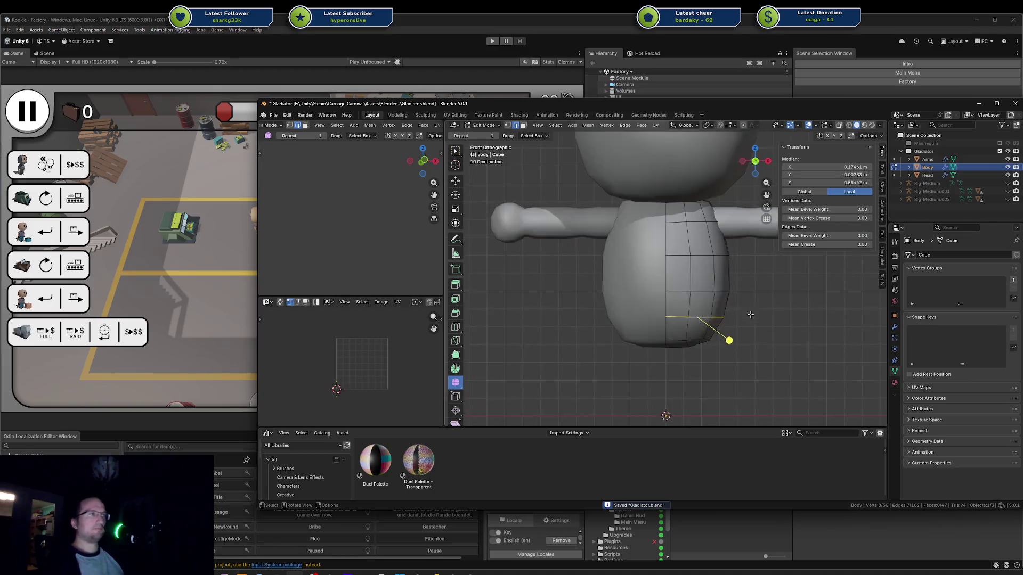
Step: Brush-select Body vertices in X-ray view, then return to solid shading
key(alt+z)
key(alt+a)
scroll(693, 266, down, 2)
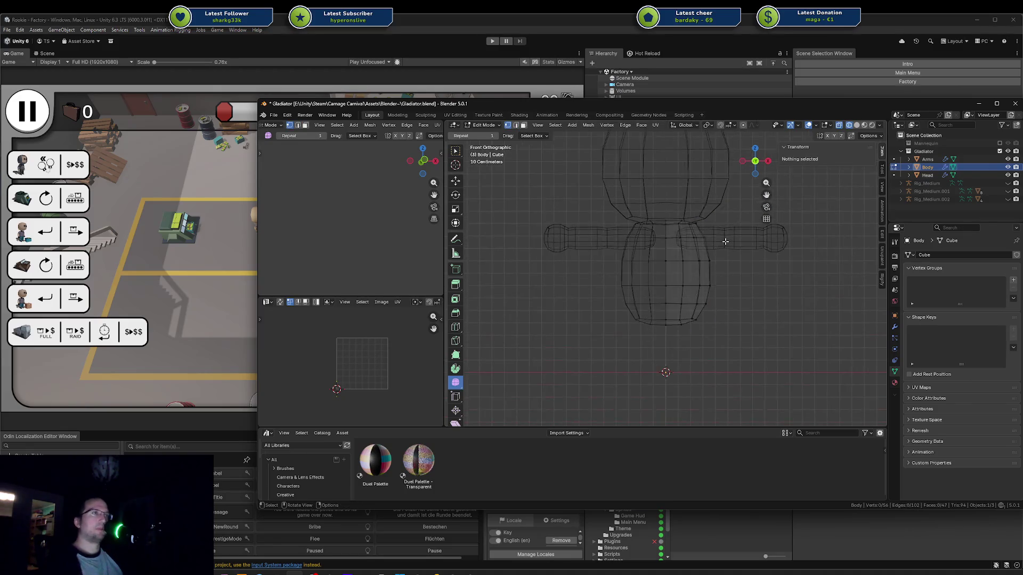
key(c)
mouse_move(673, 227)
mouse_down()
mouse_move(664, 275)
mouse_move(740, 280)
mouse_up()
right_click(740, 281)
mouse_move(740, 280)
middle_down()
mouse_move(714, 277)
mouse_move(738, 283)
middle_up()
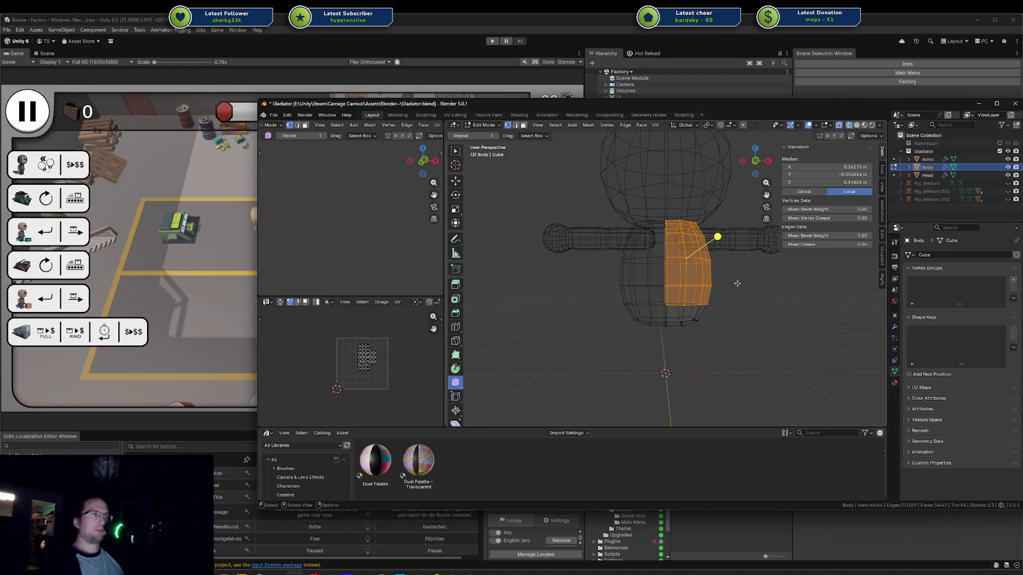
key(Tab)
key(shift+z)
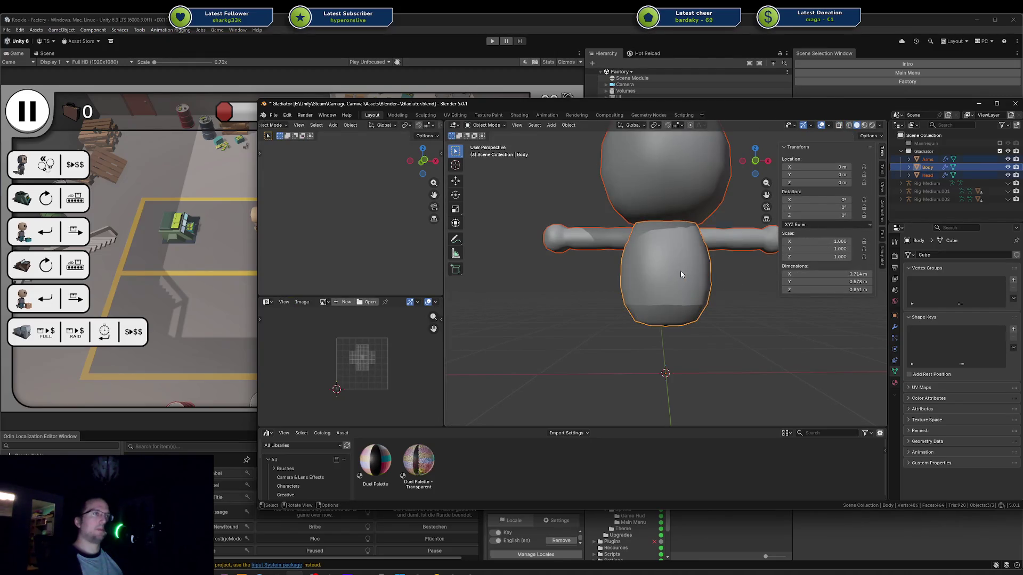
Step: Separate the linked lower faces into a new object, Body.001, and begin renaming it
key(Tab)
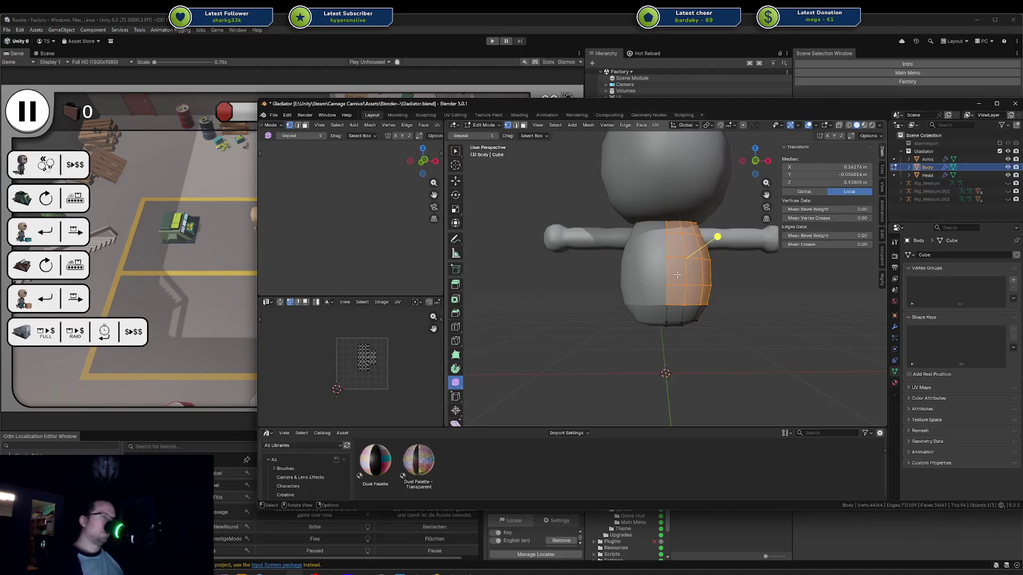
key(l)
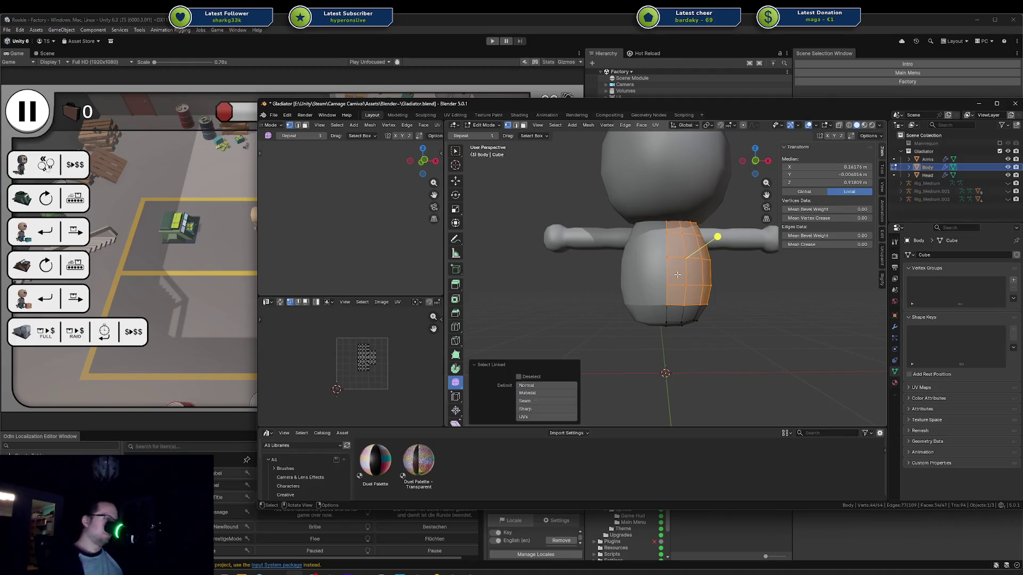
key(3)
key(ctrl+l)
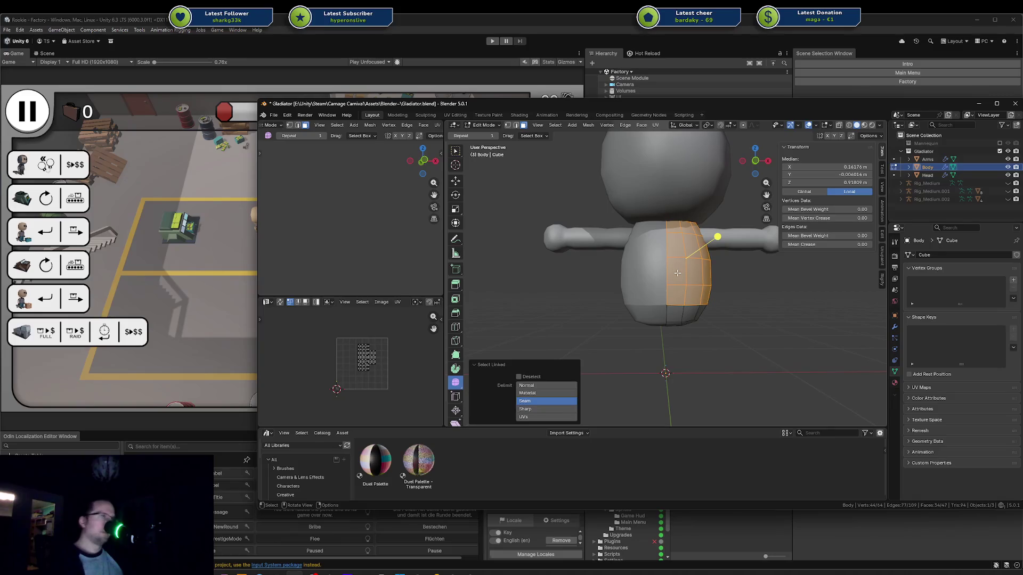
key(p)
click(677, 274)
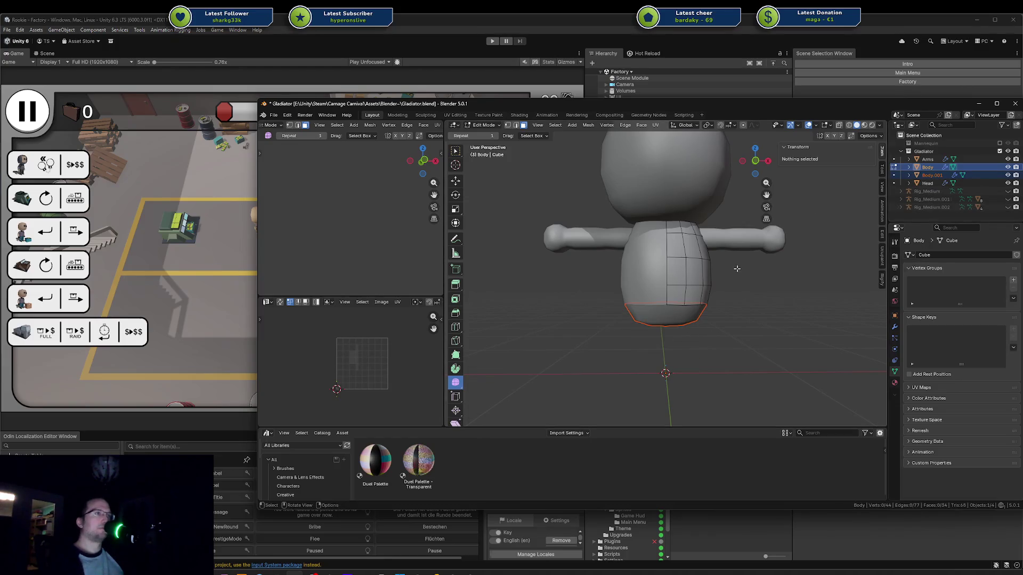
key(Tab)
click(680, 313)
key(F2)
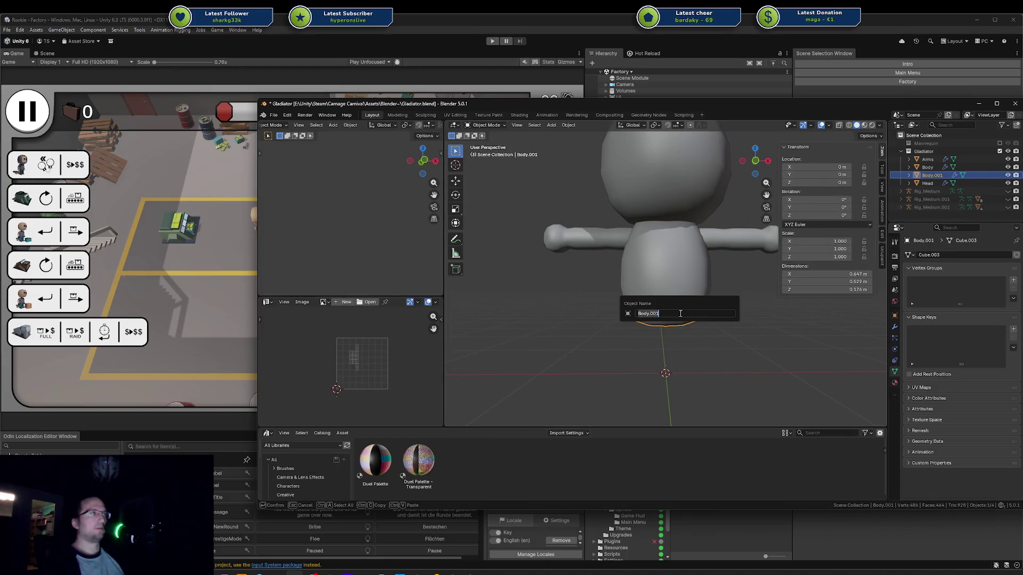
Step: Name the separated piece 'Lower Body' and inspect its bottom faces
text(dy)
key(Return)
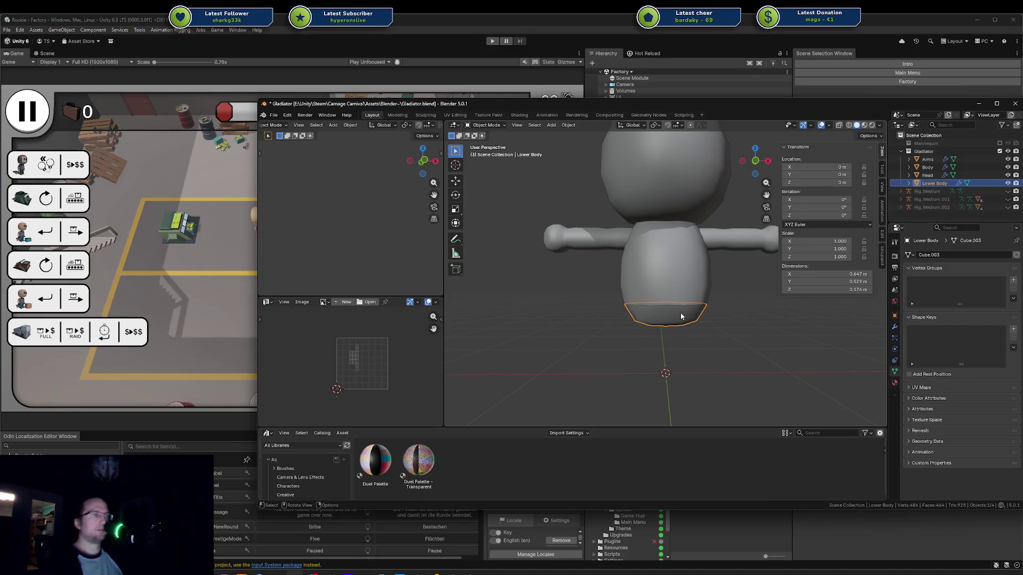
middle_drag(681, 317, 703, 321)
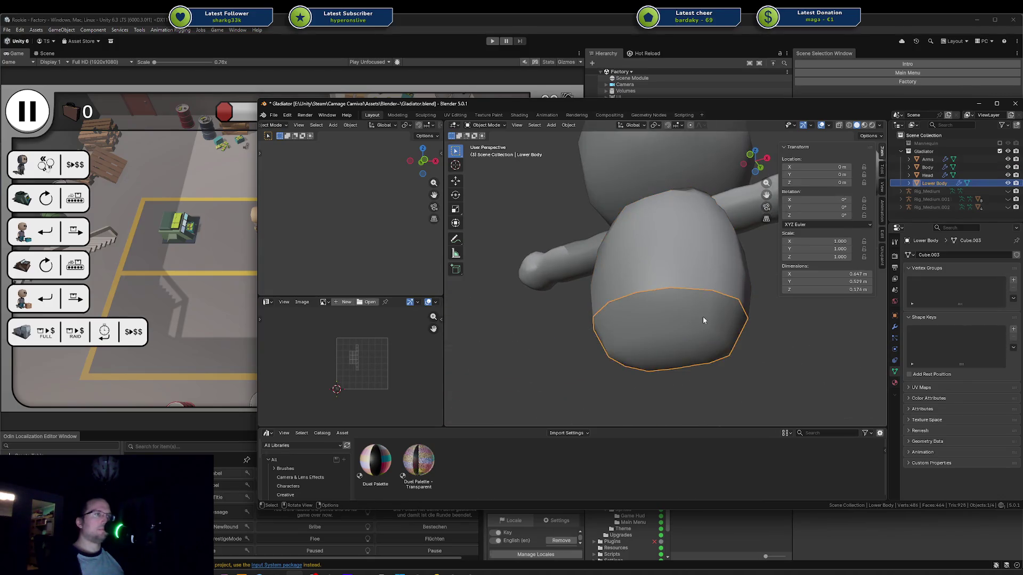
key(Tab)
key(Tab)
Step: Hide Lower Body to inspect the Body's open bottom edge loop, then unhide it
key(Tab)
key(Tab)
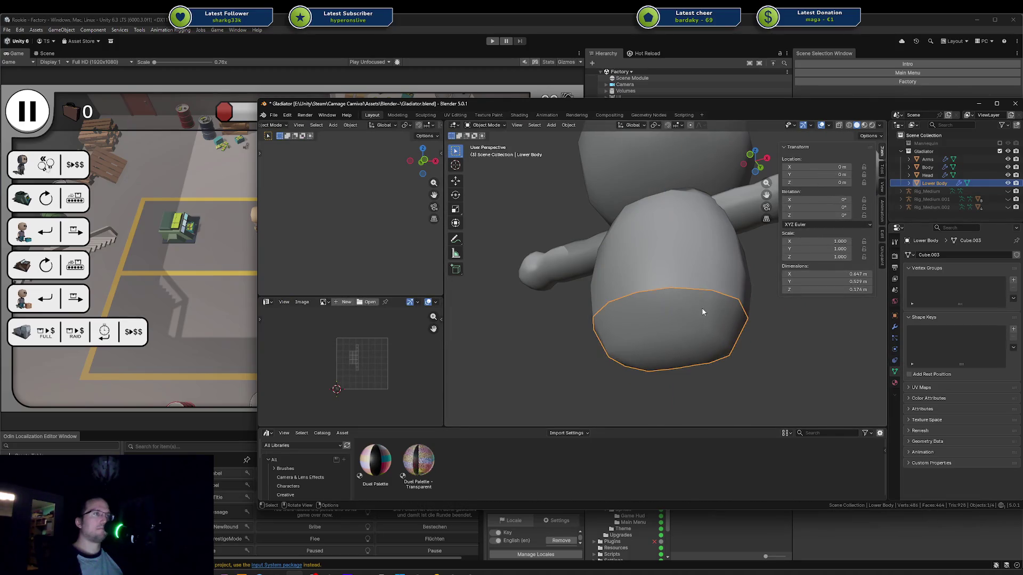
key(h)
click(700, 264)
key(Tab)
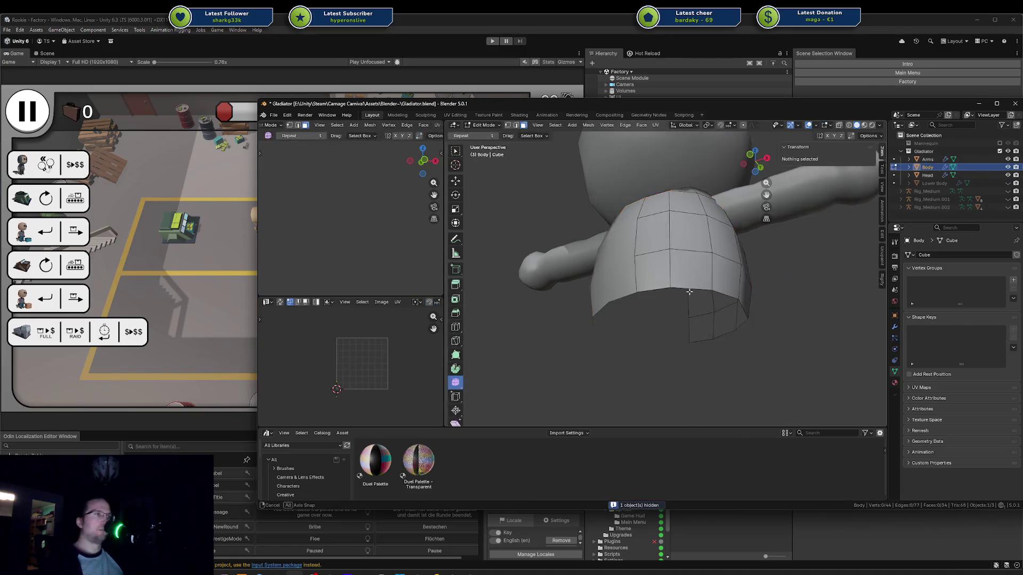
middle_drag(699, 263, 714, 302)
alt+click(709, 299)
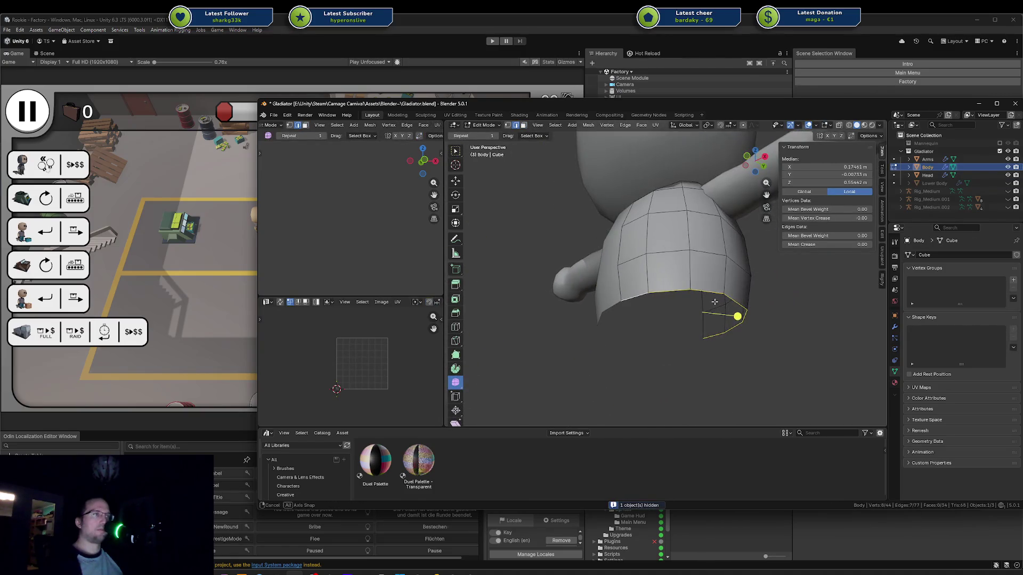
key(Tab)
key(alt+h)
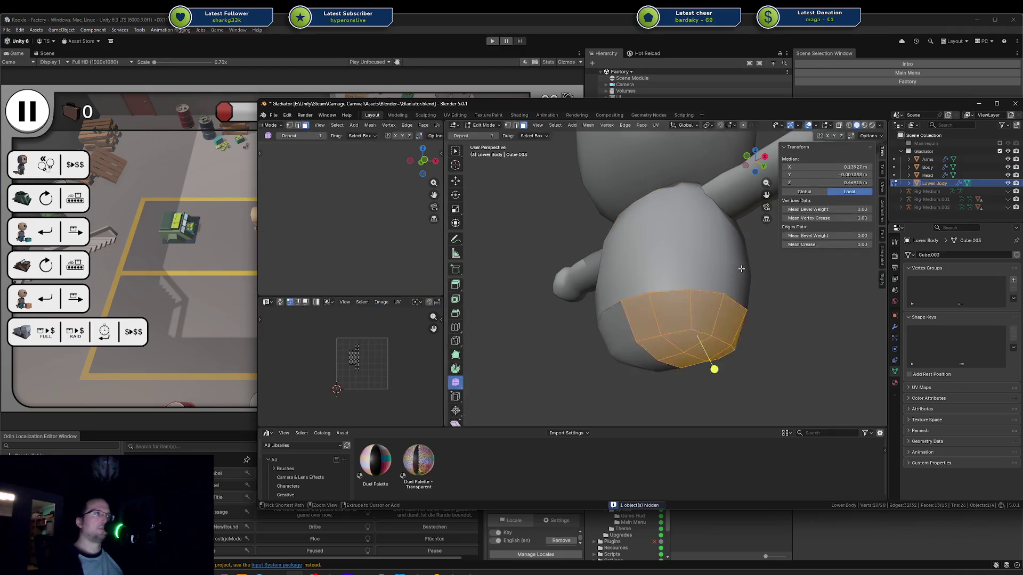
Step: Select the whole connected Body mesh and duplicate it in place as Body.001
click(740, 267)
key(h)
key(Tab)
key(alt+a)
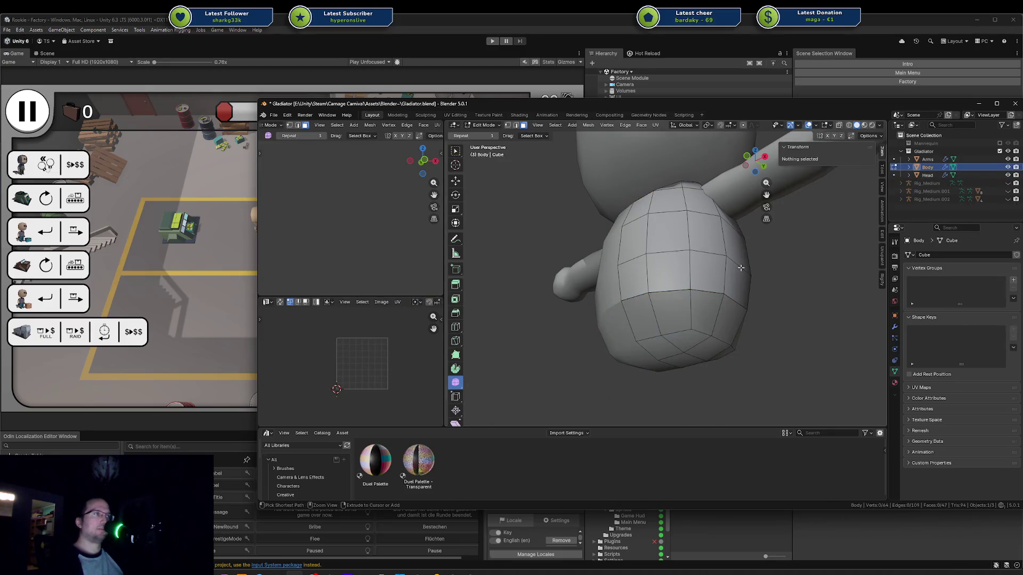
key(l)
key(Tab)
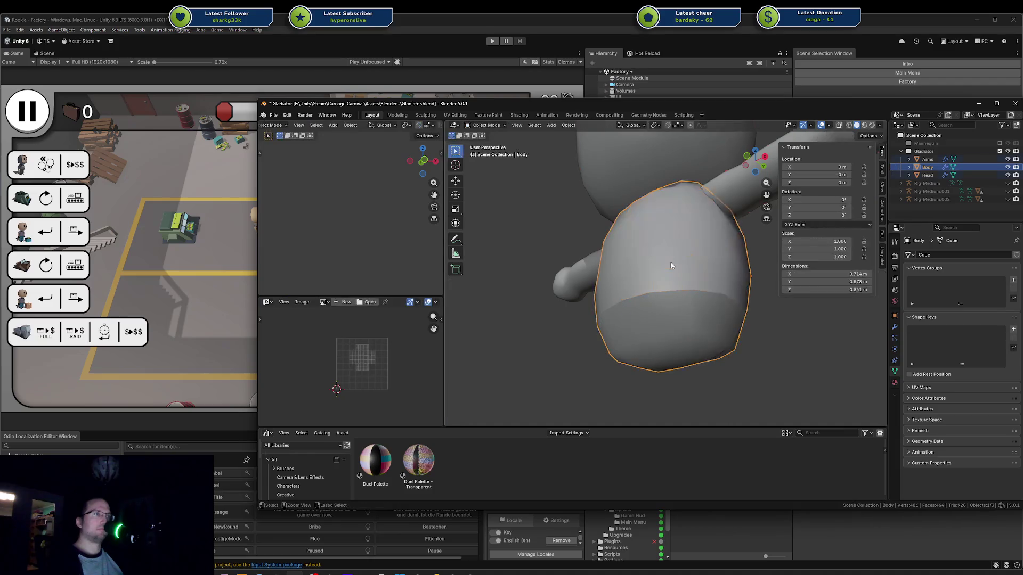
key(Tab)
key(Tab)
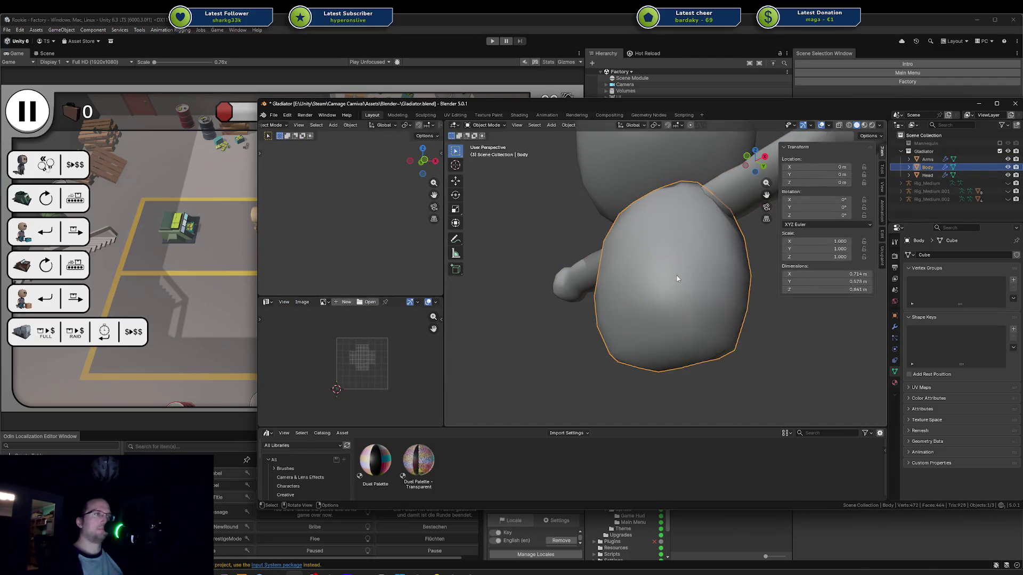
key(shift+d)
right_click(700, 273)
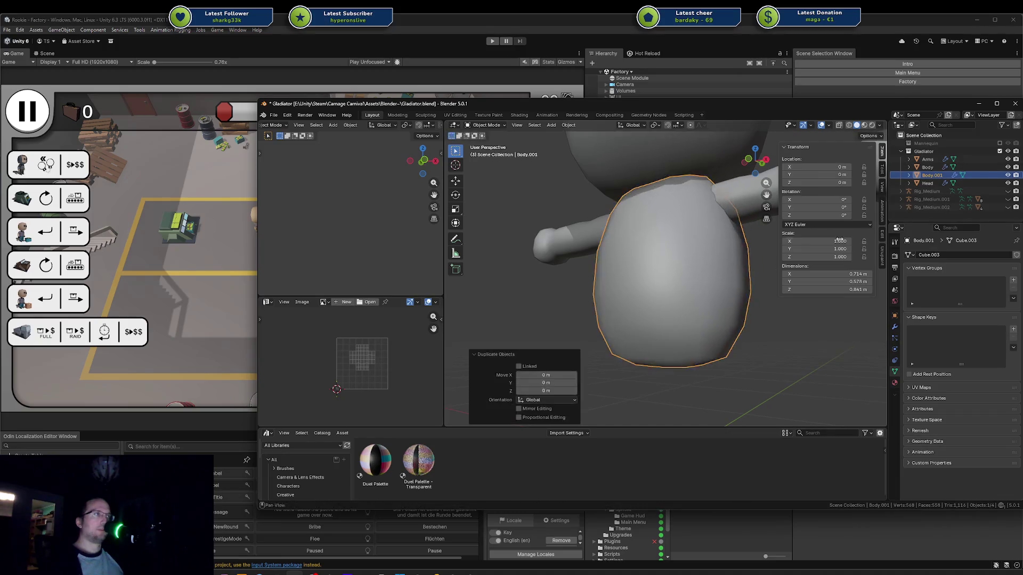
Step: Rename the Body.001 copy to Lower Body
click(932, 176)
text(Lower Bo)
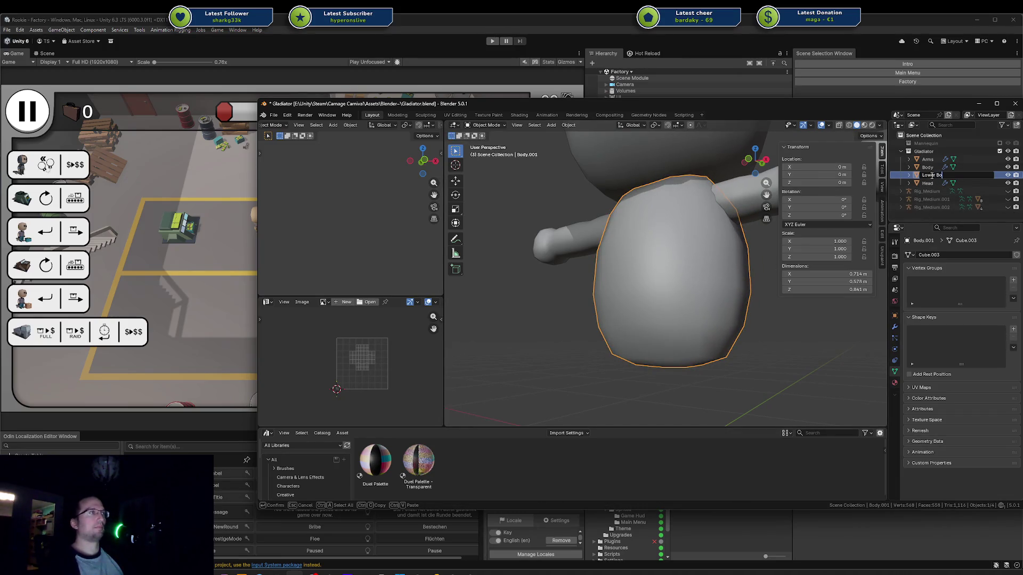
text(dy)
key(Return)
Step: Edit the Lower Body mesh in see-through wireframe from a straight front view
key(Tab)
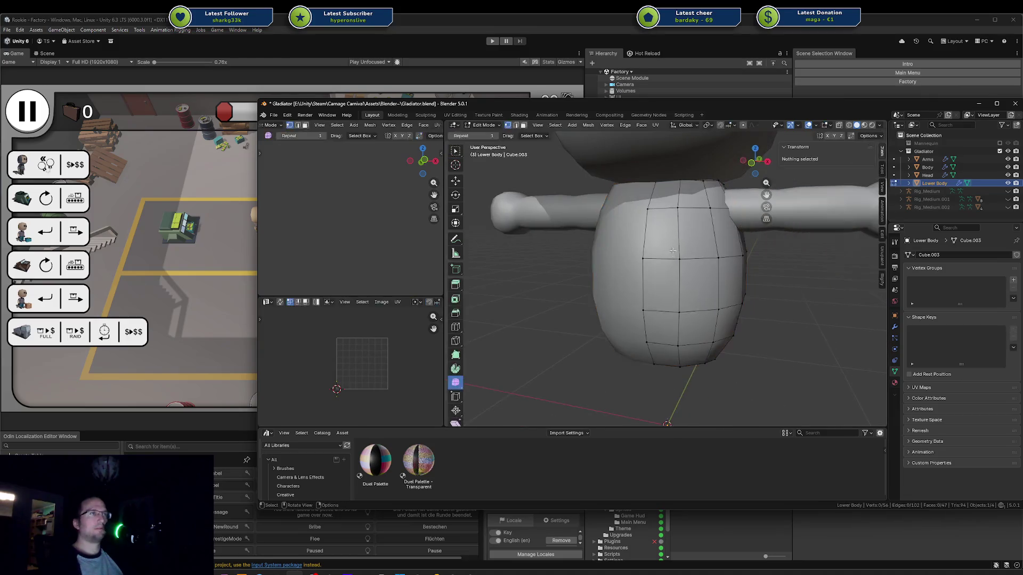
key(shift+z)
scroll(671, 213, down, 3)
key(a)
scroll(670, 246, down, 2)
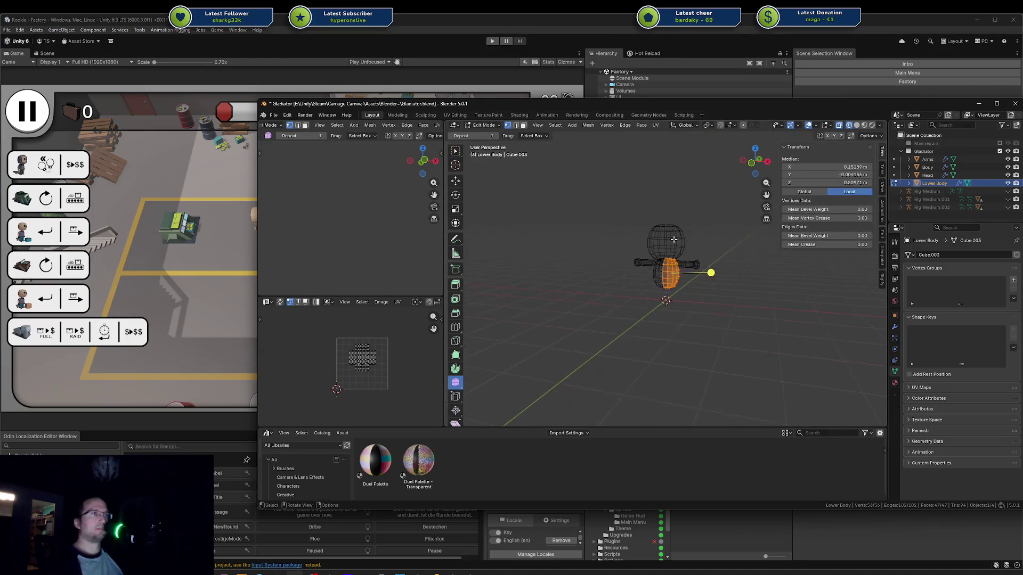
scroll(670, 246, up, 3)
key(KP_Decimal)
key(alt+a)
key(c)
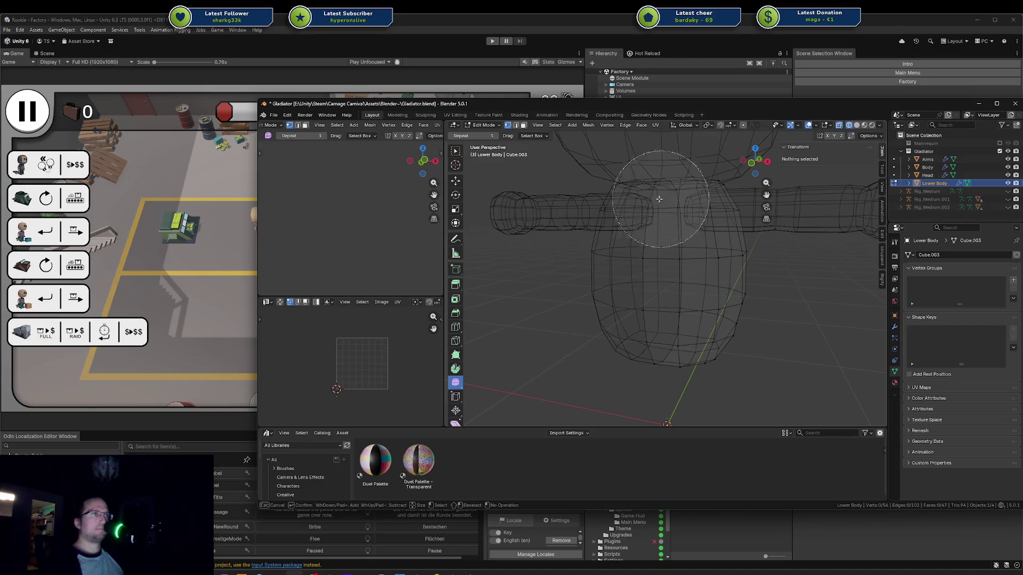
key(Escape)
key(KP_1)
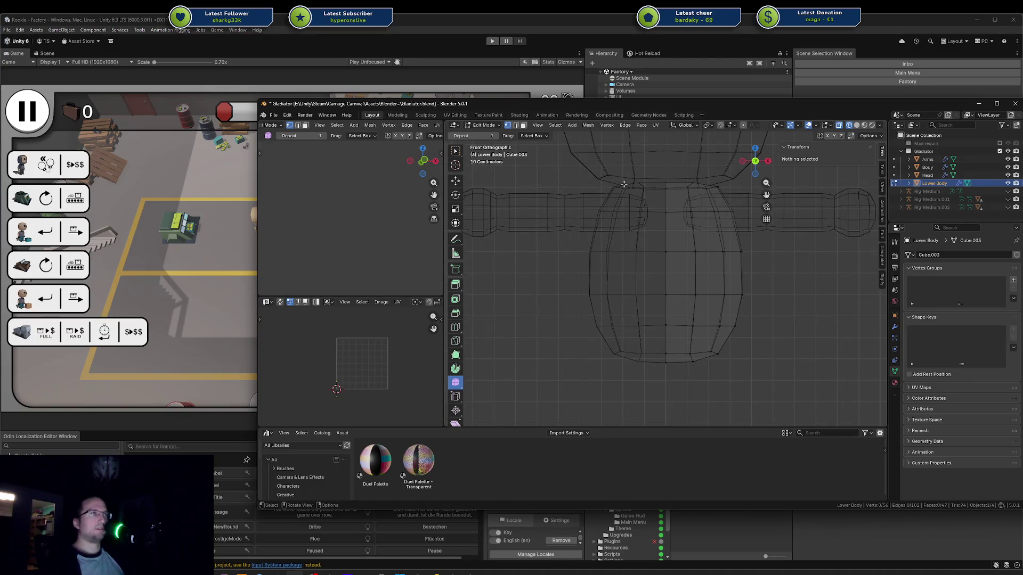
key(c)
mouse_move(666, 192)
mouse_down()
mouse_move(683, 201)
mouse_move(692, 239)
mouse_up()
key(Escape)
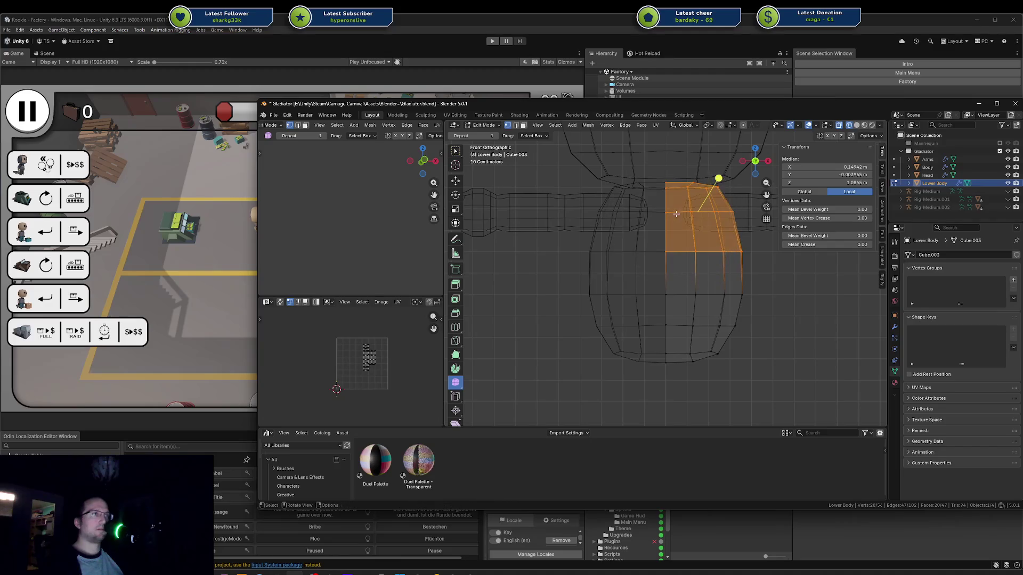
key(alt+a)
Step: Box-select the upper right block of faces and delete its edge loops
click(456, 155)
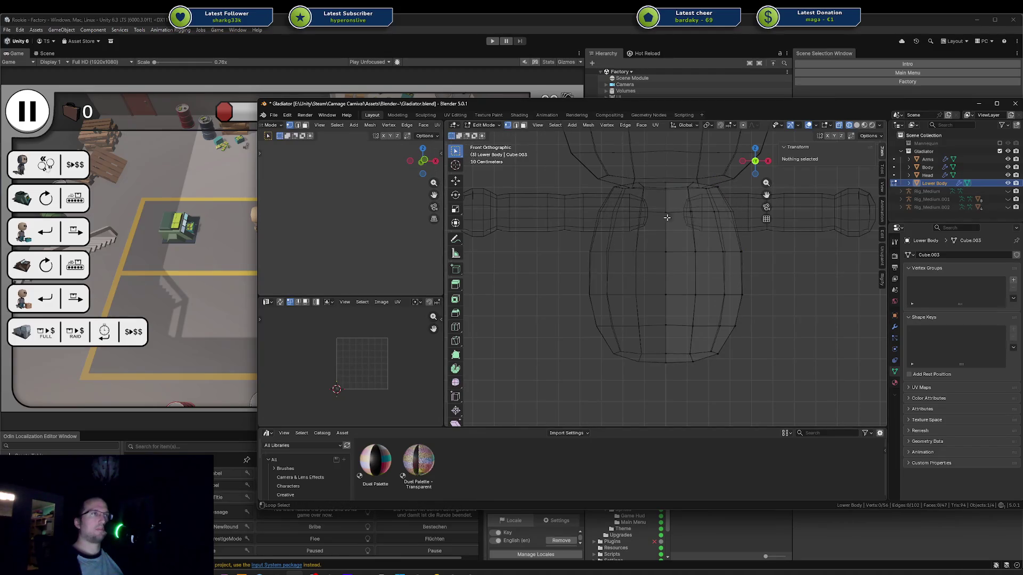
click(673, 214)
shift+click(678, 256)
shift+click(682, 286)
key(x)
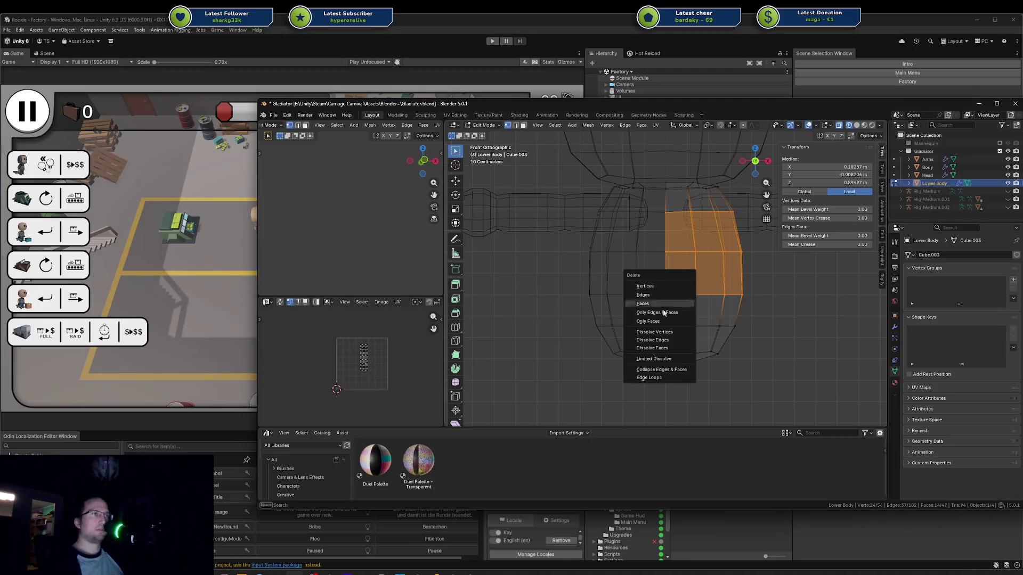
click(649, 378)
key(alt+a)
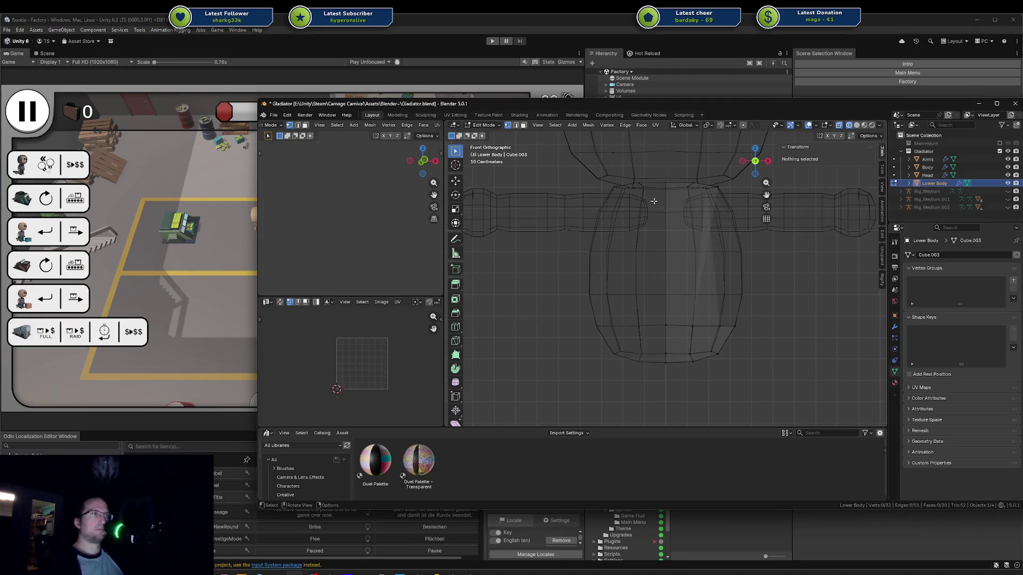
key(ctrl+z)
key(ctrl+z)
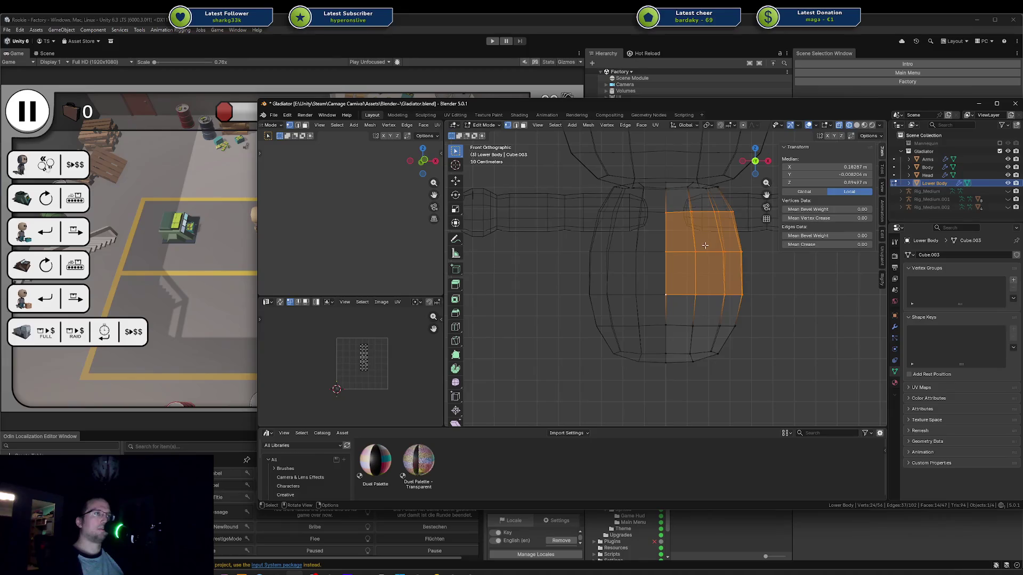
Step: Merge the top loop into one vertex and delete the upper edge loop
key(alt+a)
alt+click(693, 209)
key(m)
click(698, 211)
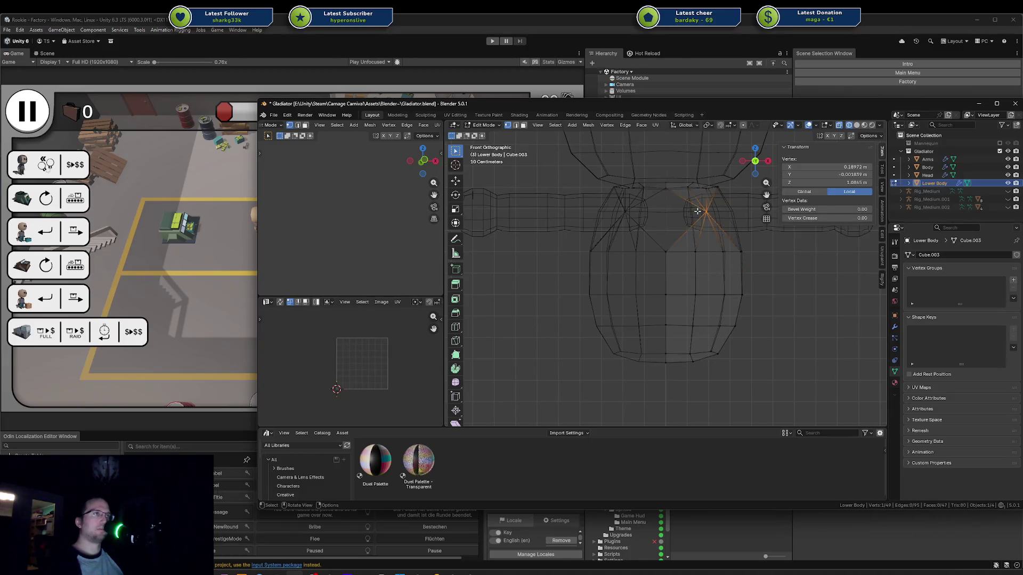
key(ctrl+z)
key(x)
click(693, 220)
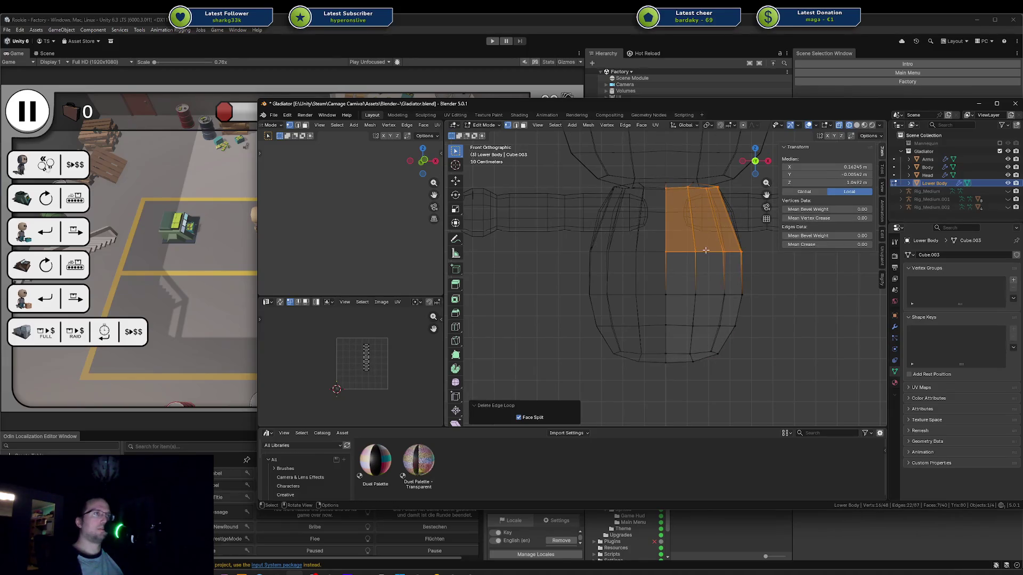
key(alt+a)
Step: Dissolve the side and front vertical edge loops of the Lower Body
mouse_move(705, 250)
middle_down()
mouse_move(639, 252)
mouse_move(710, 242)
middle_up()
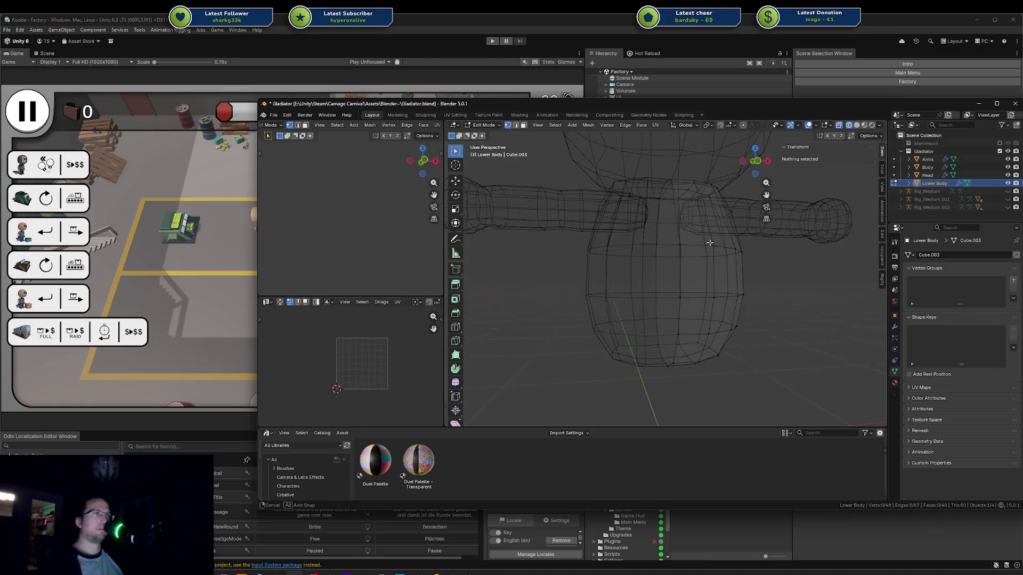
alt+click(702, 277)
key(x)
click(705, 274)
key(alt+a)
alt+click(702, 247)
key(x)
click(698, 280)
Step: Lower the top face loop about 0.57 m along Z and leave Edit Mode
middle_drag(698, 280, 676, 199)
key(alt+a)
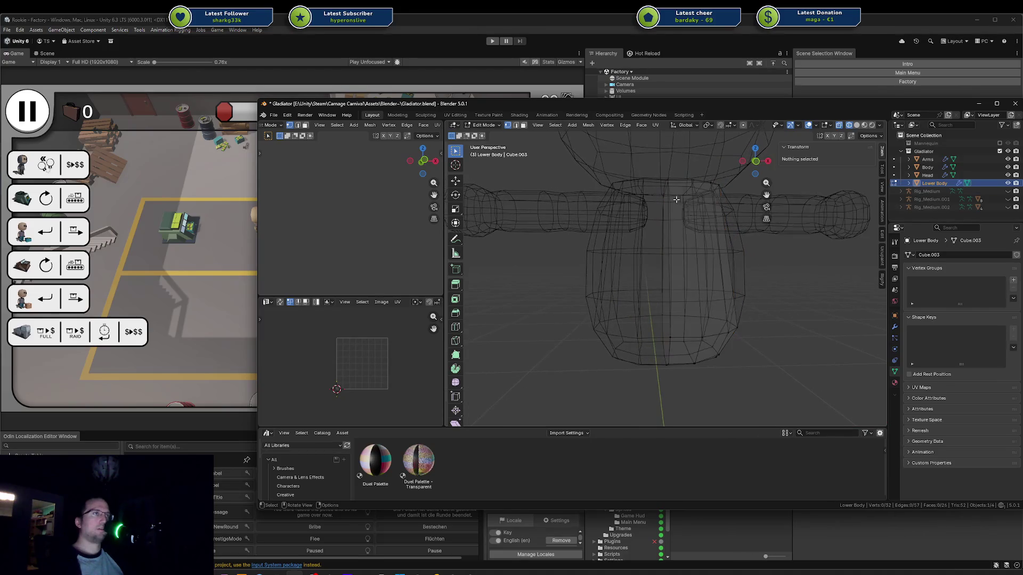
alt+click(678, 193)
key(g)
key(z)
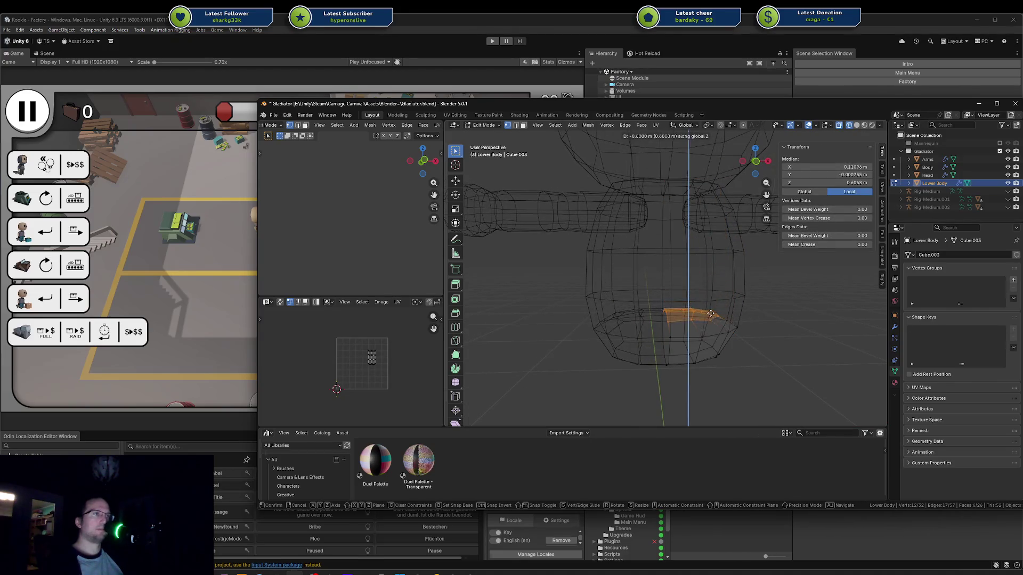
click(707, 308)
middle_drag(708, 308, 698, 295)
key(a)
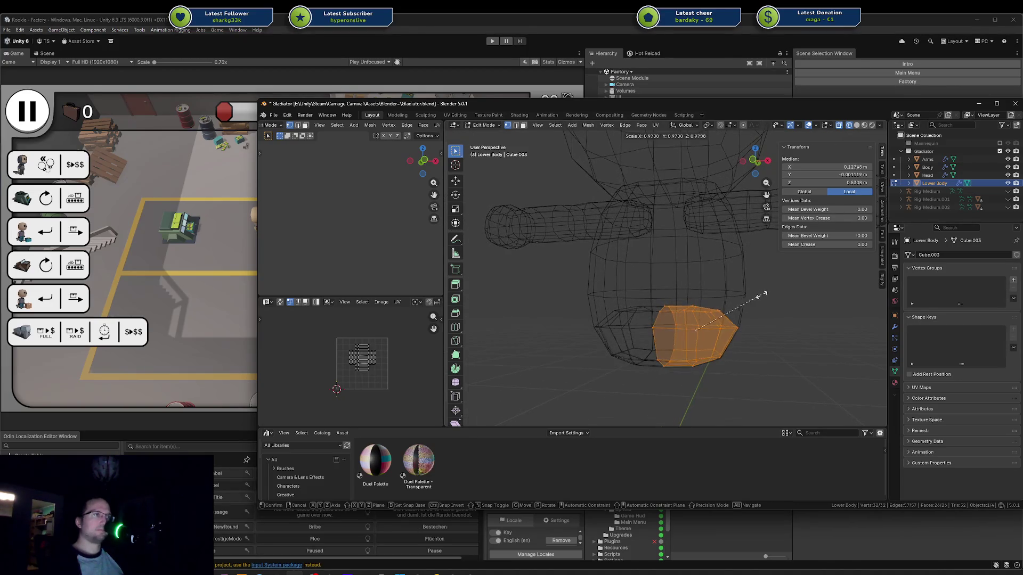
key(Tab)
click(721, 280)
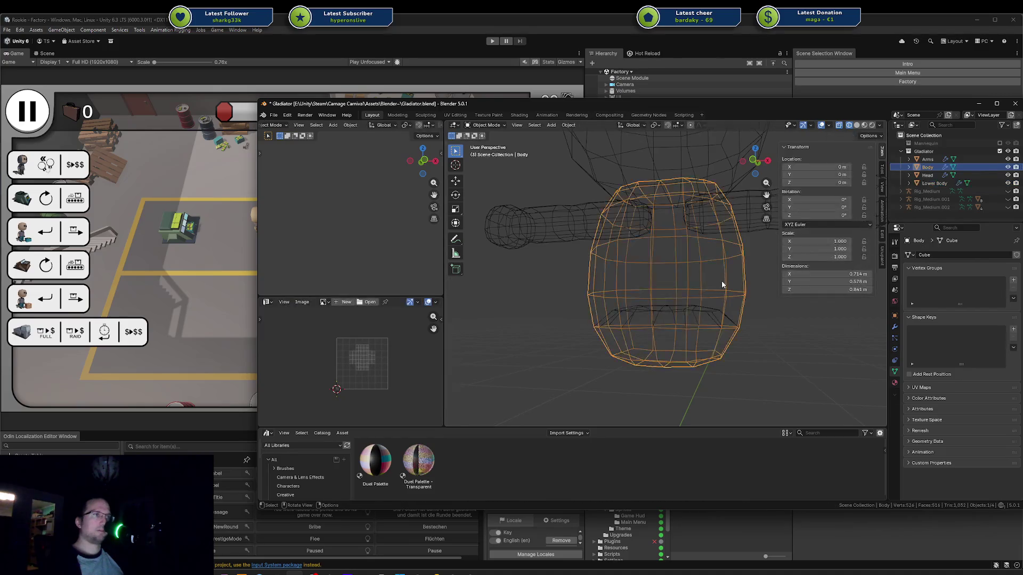
Step: In Body's Edit Mode, from the front, delete a partial edge loop near the torso bottom
key(Tab)
middle_drag(721, 280, 680, 316)
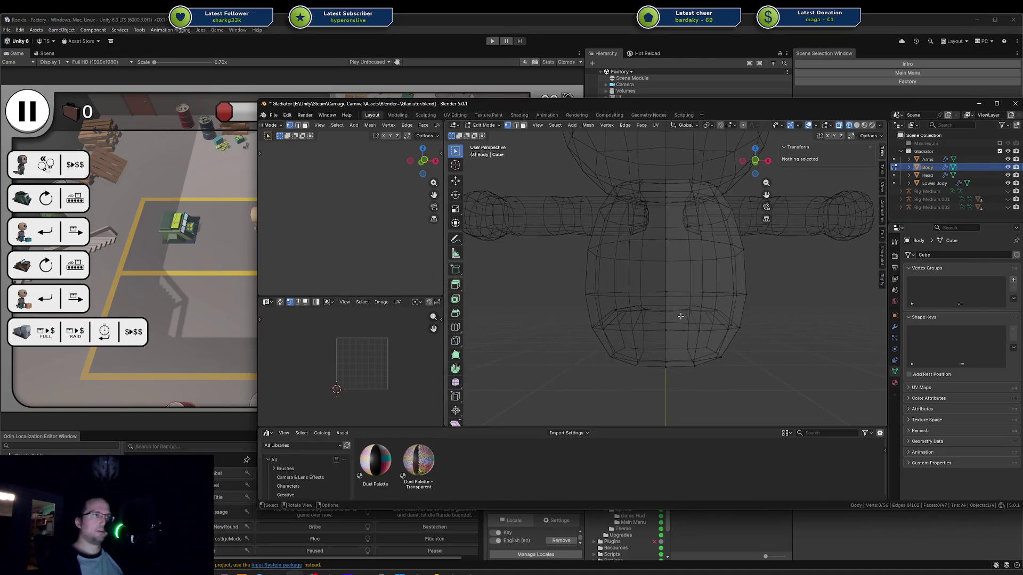
key(KP_1)
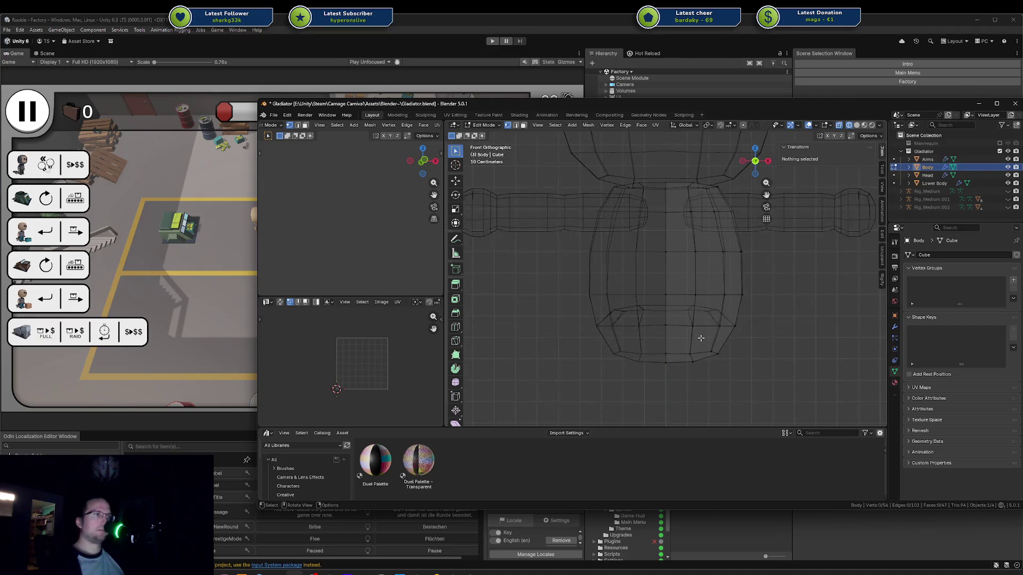
key(2)
alt+click(680, 326)
key(x)
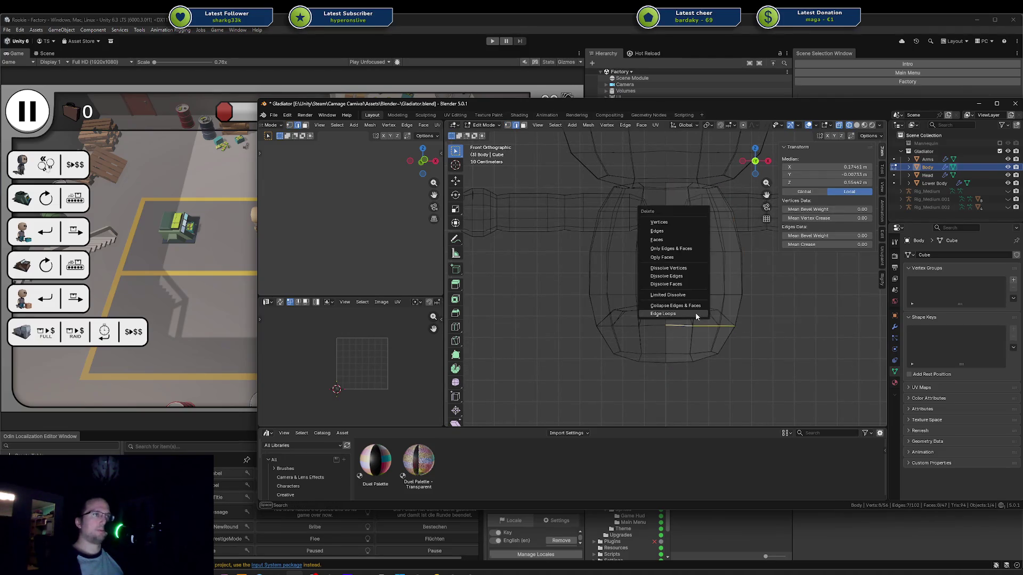
click(692, 314)
Step: Paint-select the torso's bottom vertices and raise them along Z
alt+click(689, 291)
key(ctrl+l)
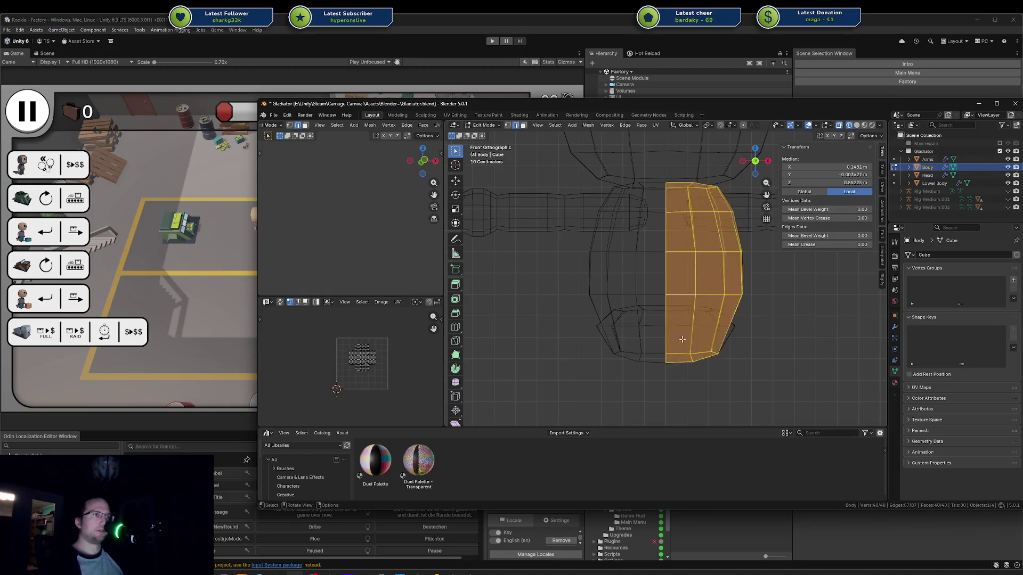
key(alt+a)
key(1)
key(l)
key(alt+a)
key(c)
click(696, 364)
key(Escape)
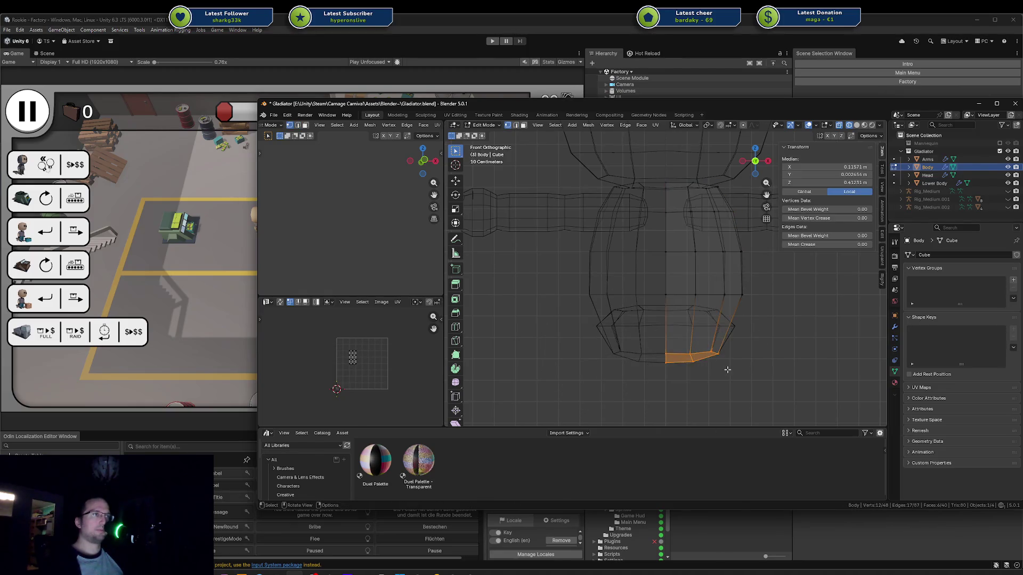
key(g)
key(z)
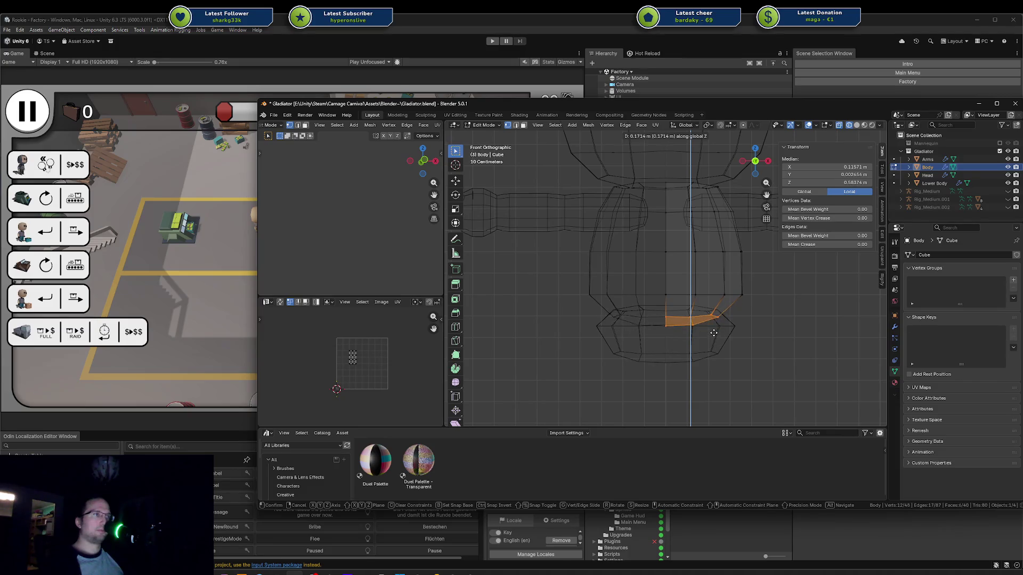
click(701, 338)
Step: Check the shape in solid view, try other selections, and undo the earlier torso edits
key(shift+z)
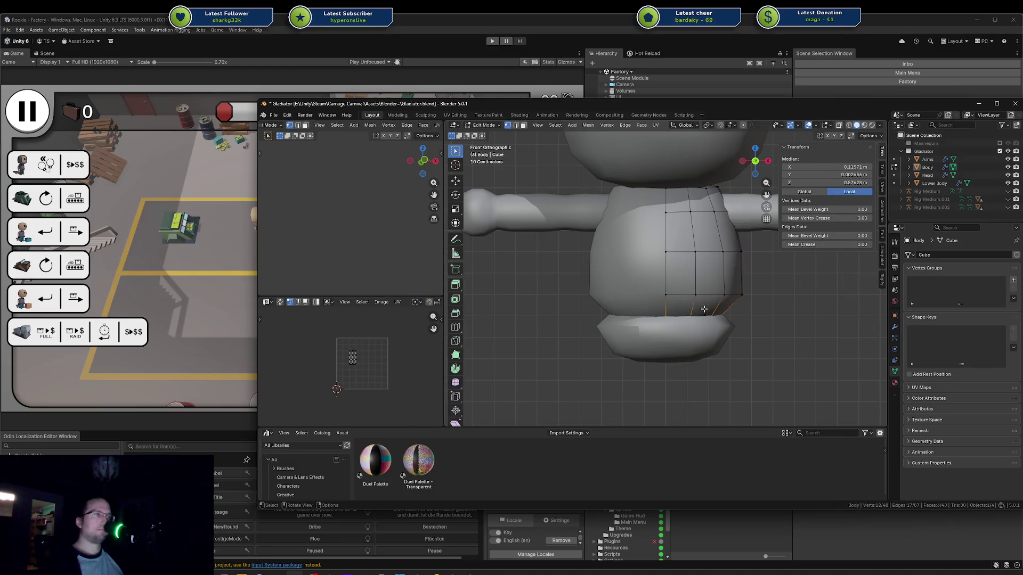
key(shift+z)
key(alt+a)
key(c)
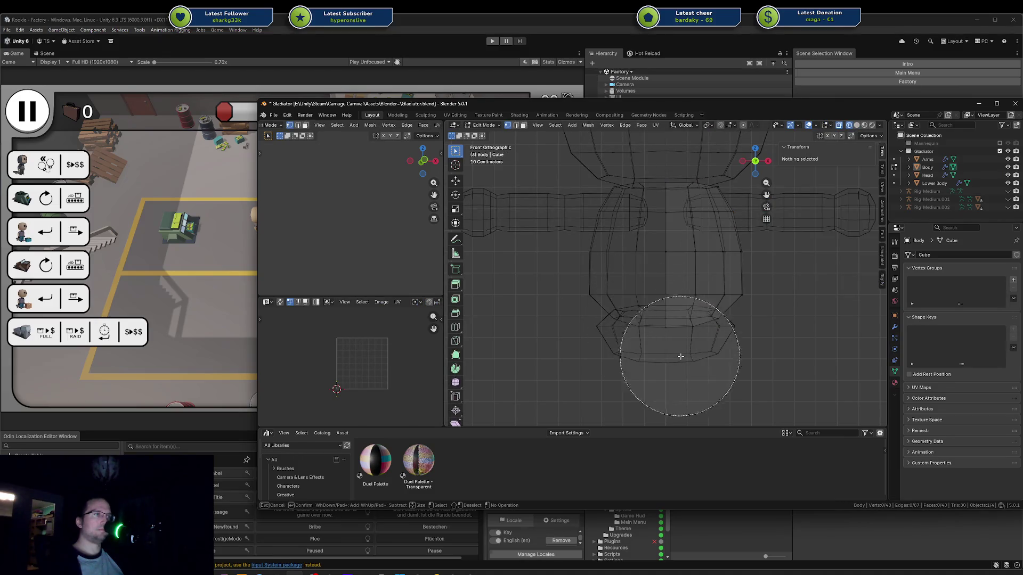
click(710, 339)
key(Escape)
key(ctrl+l)
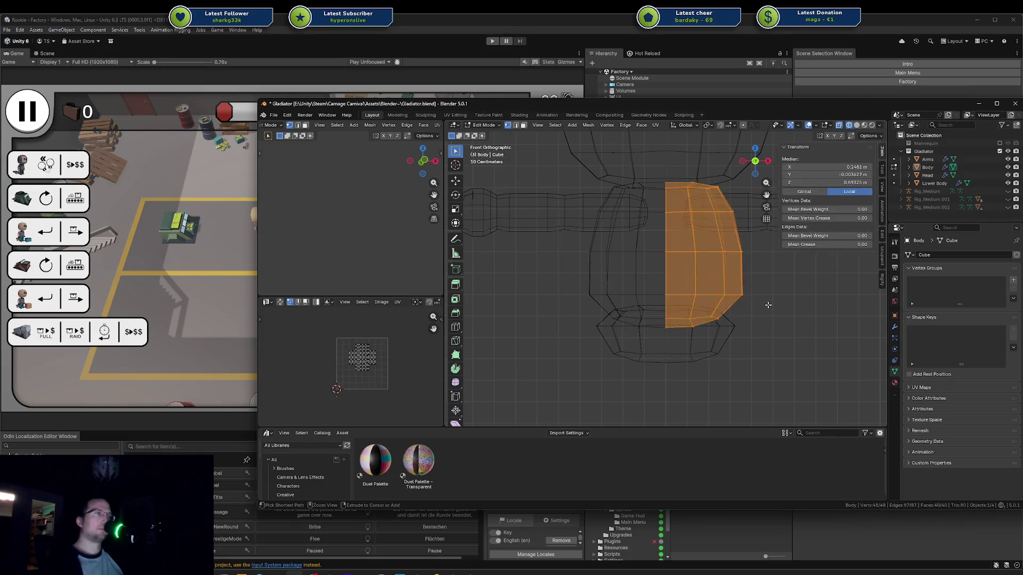
key(ctrl+z)
key(alt+a)
key(l)
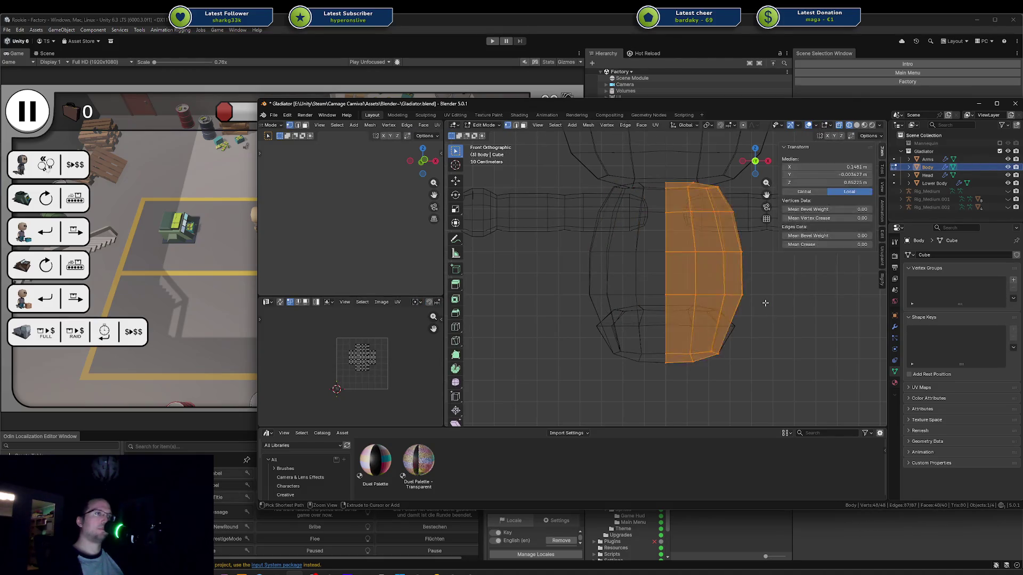
key(alt+a)
key(2)
key(l)
key(alt+a)
key(ctrl+z)
key(ctrl+z)
key(ctrl+z)
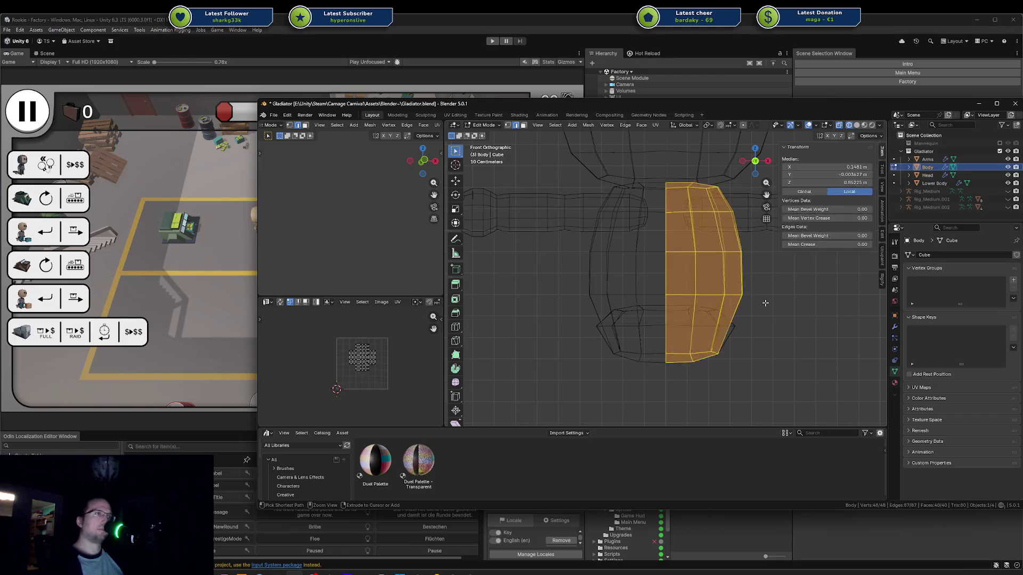
Step: Raise the torso's bottom faces 0.1174 m along Z and leave Edit Mode
key(c)
drag(687, 349, 697, 368)
key(Escape)
key(alt+a)
key(1)
key(c)
key(g)
key(z)
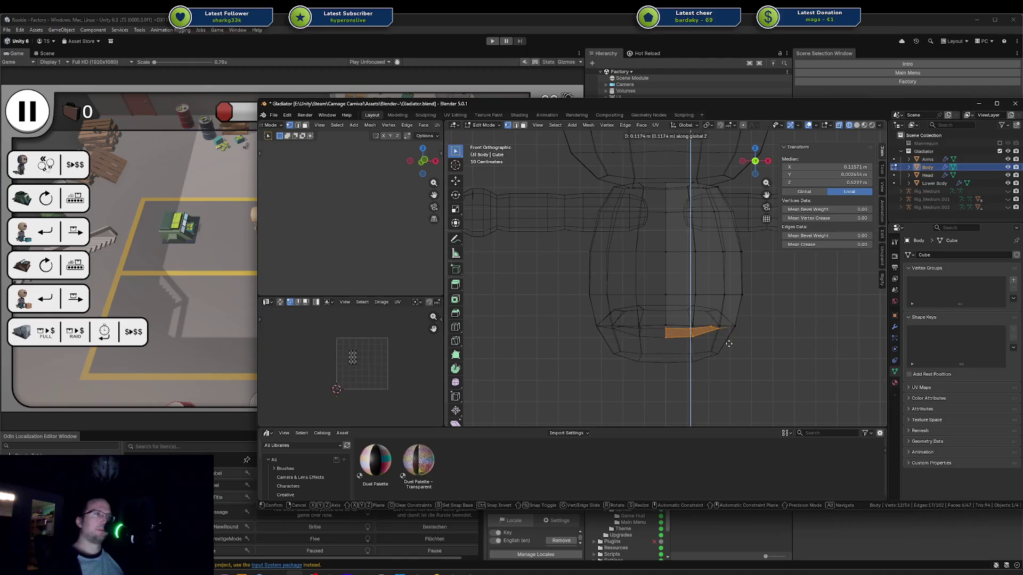
click(728, 345)
key(Tab)
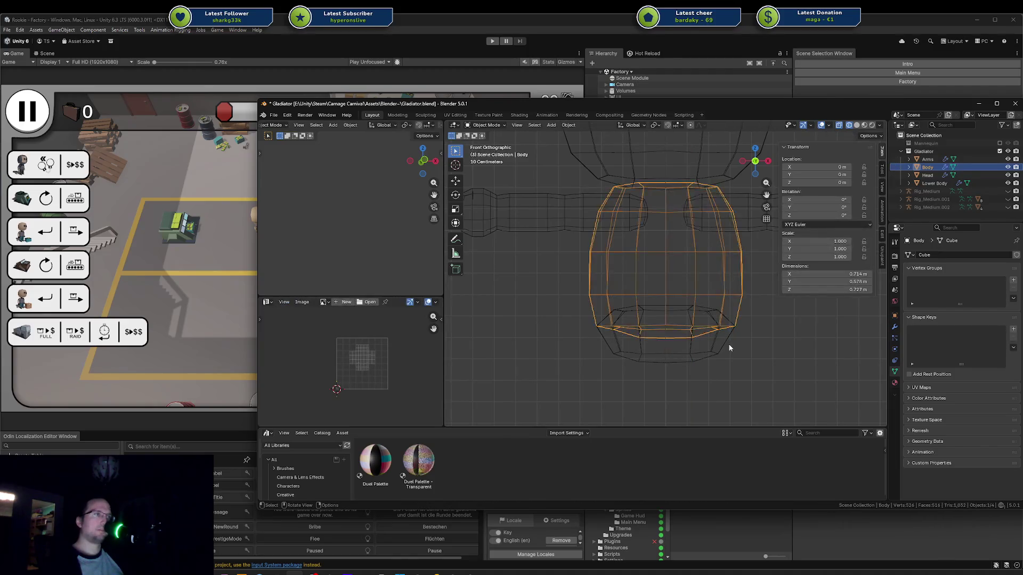
Step: Scale the whole Lower Body mesh down to 0.835 in solid shading
click(727, 344)
key(shift+z)
key(Tab)
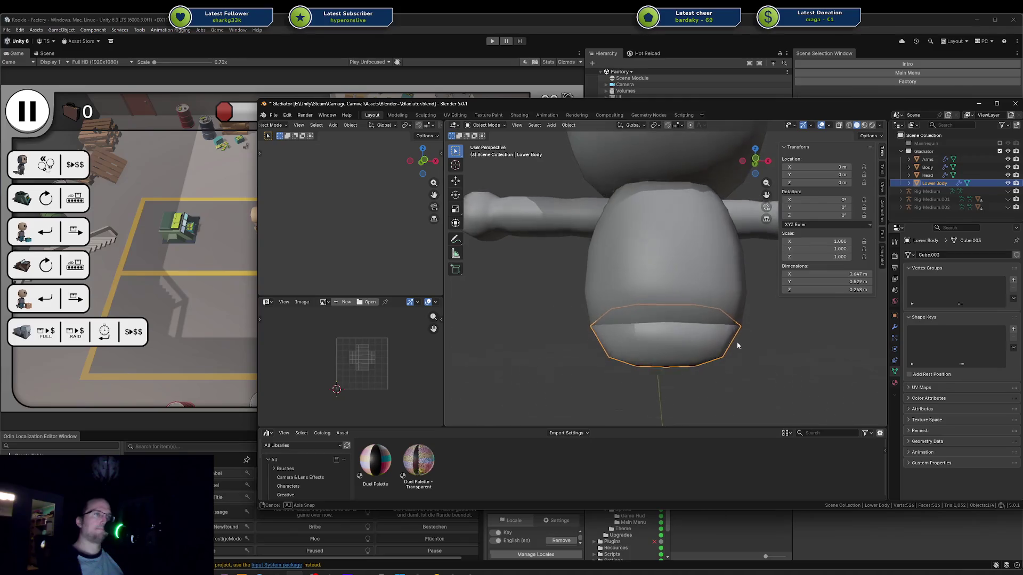
key(alt+a)
key(a)
key(s)
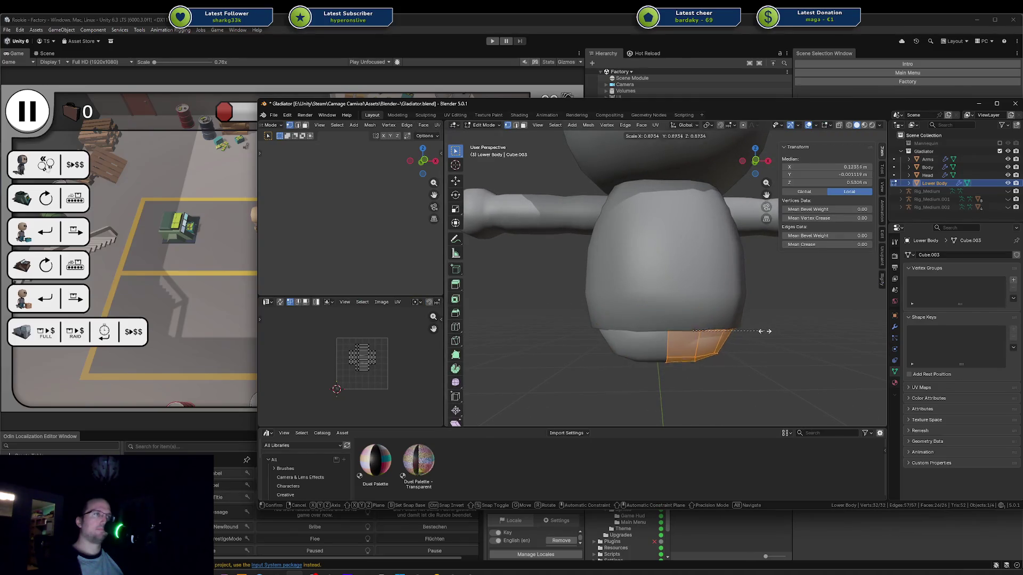
click(762, 331)
mouse_move(762, 331)
middle_down()
mouse_move(674, 289)
mouse_move(761, 305)
mouse_move(700, 295)
middle_up()
key(Tab)
Step: Mark an edge loop on the Body as sharp
click(699, 296)
key(Tab)
key(2)
alt+click(670, 295)
key(ctrl+e)
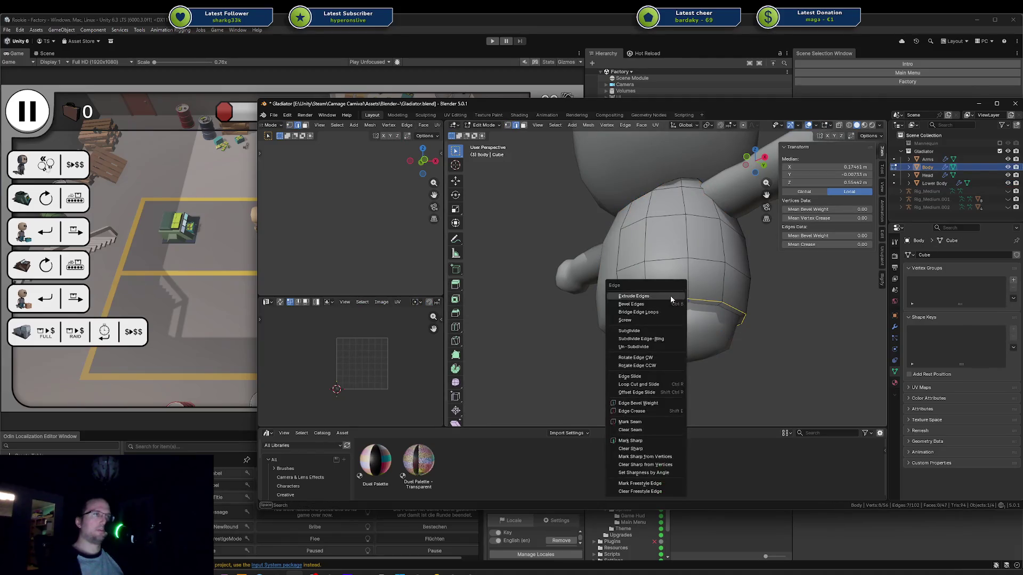
click(634, 440)
key(Tab)
Step: Inspect the figure from the side and try lowering the Lower Body, cancelling the move
mouse_move(672, 405)
middle_down()
mouse_move(737, 357)
mouse_move(794, 382)
mouse_move(752, 392)
middle_up()
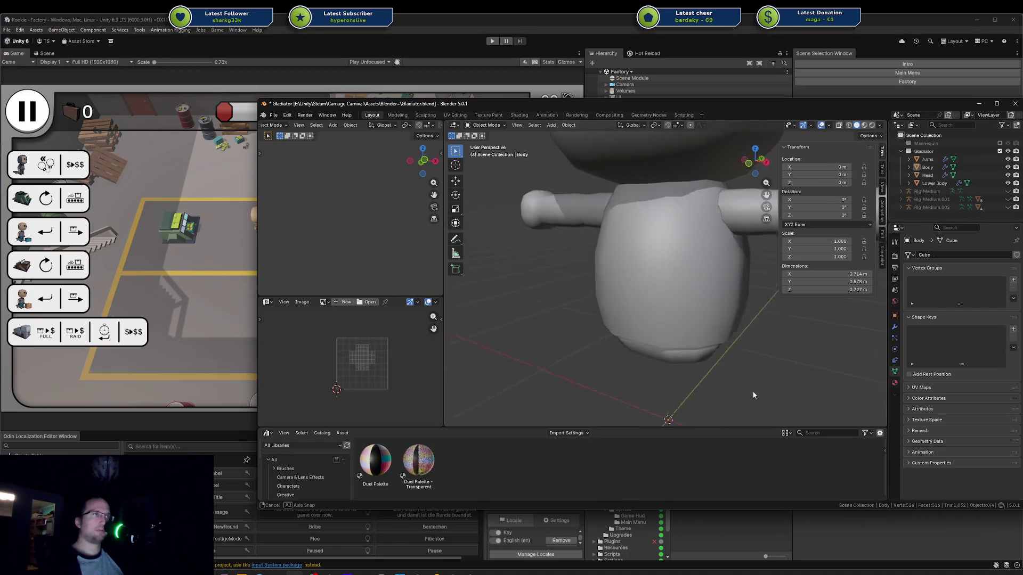
scroll(752, 392, down, 3)
click(714, 343)
scroll(745, 343, down, 2)
middle_drag(745, 343, 709, 257)
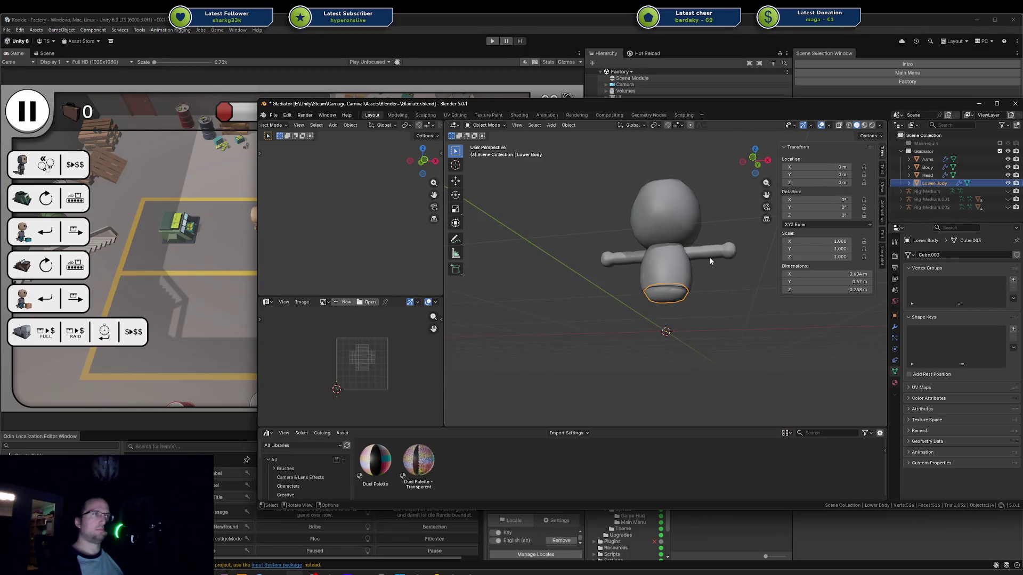
click(709, 257)
scroll(708, 296, up, 3)
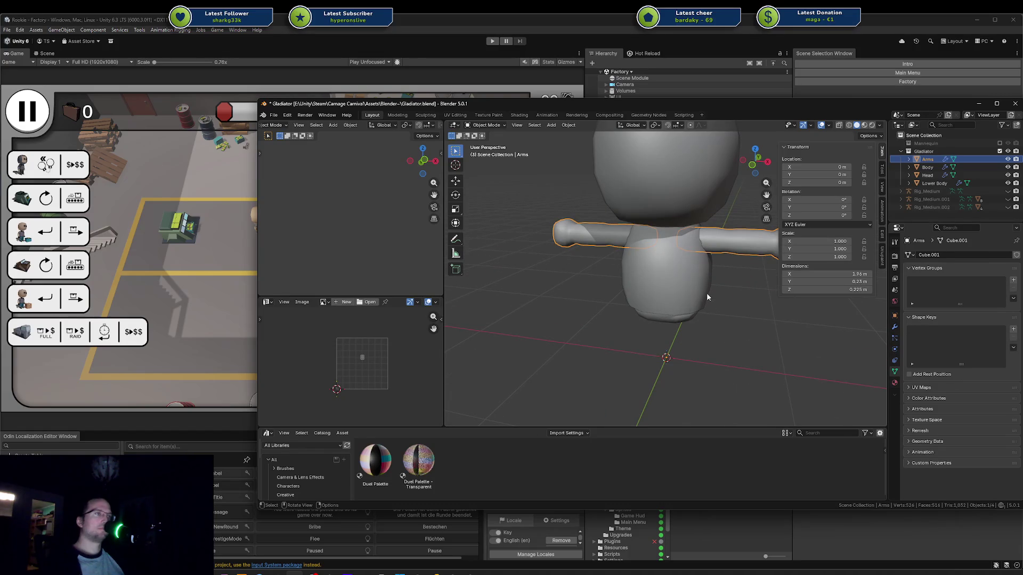
click(712, 311)
mouse_move(743, 327)
middle_down()
mouse_move(595, 313)
mouse_move(685, 316)
middle_up()
drag(686, 315, 692, 337)
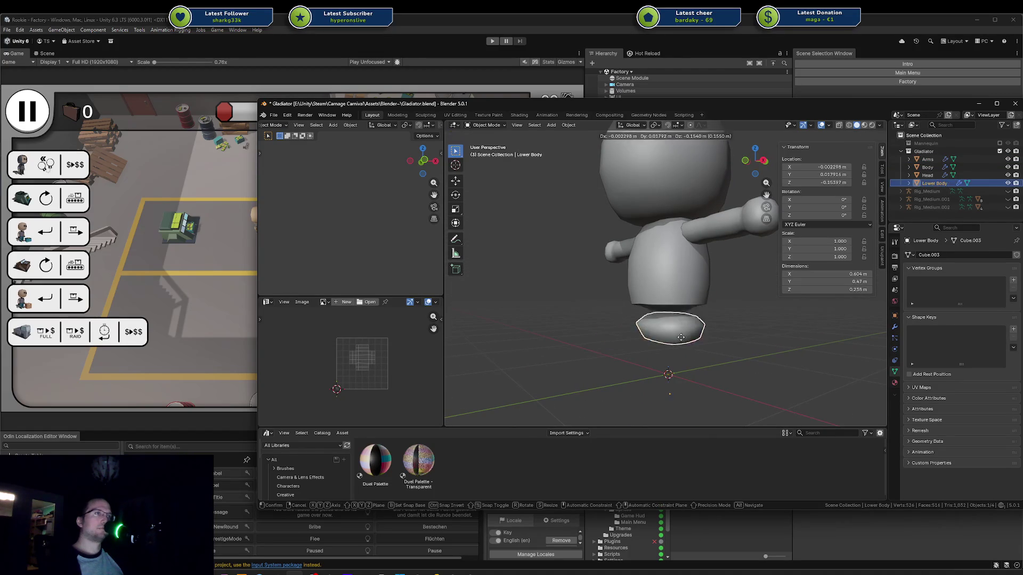
right_click(712, 299)
Step: Duplicate the Arms in place as Arms.001
click(730, 221)
mouse_move(730, 221)
middle_down()
mouse_move(747, 255)
mouse_move(714, 294)
middle_up()
key(shift+d)
right_click(714, 296)
click(714, 295)
click(720, 248)
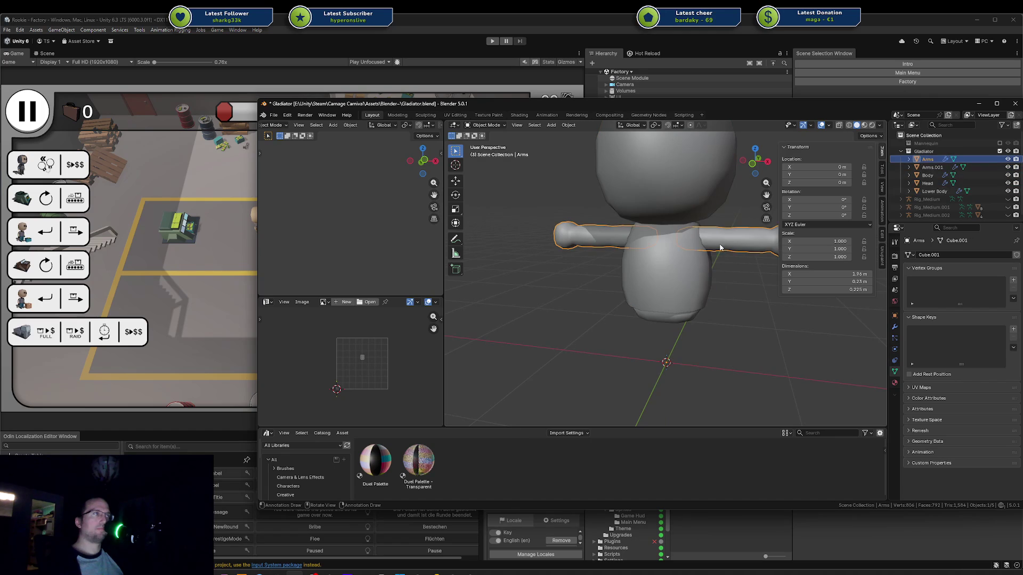
Step: Rename the Arms.001 duplicate to Legs
click(940, 168)
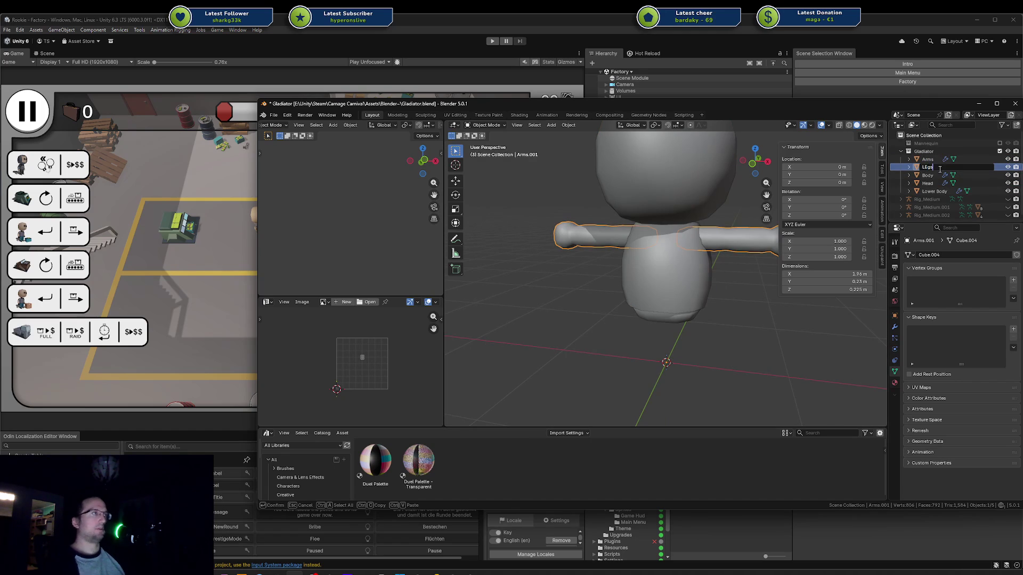
text(s)
key(Return)
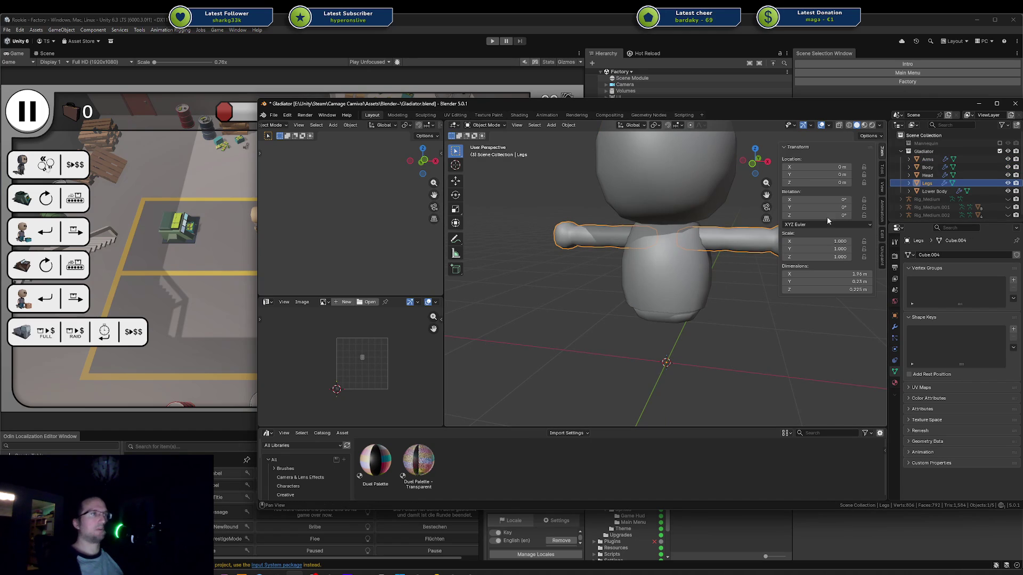
Step: Enter Edit Mode on Legs and rotate the leg 90° around Y to stand upright
key(Tab)
key(g)
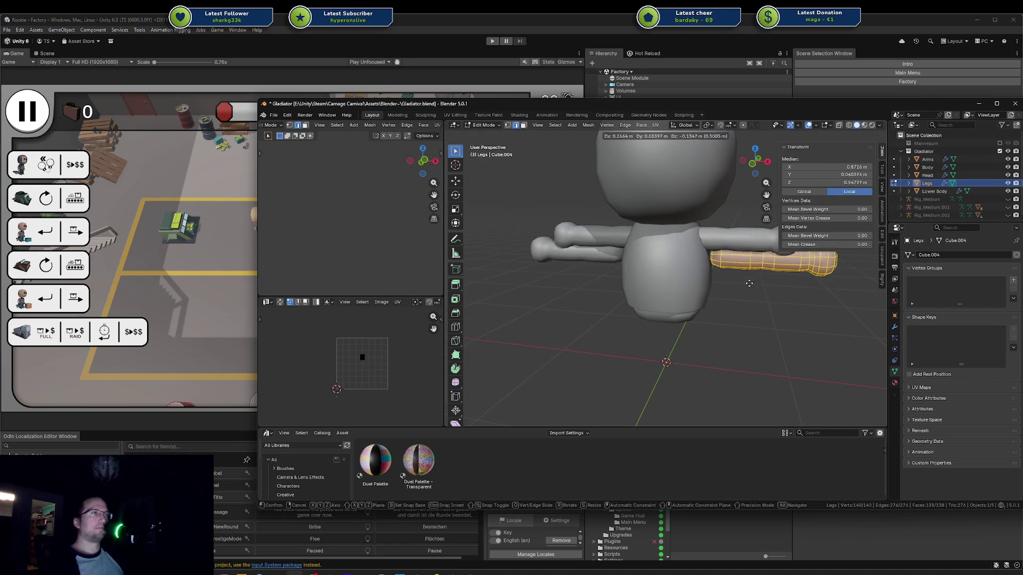
click(732, 336)
text(rz90)
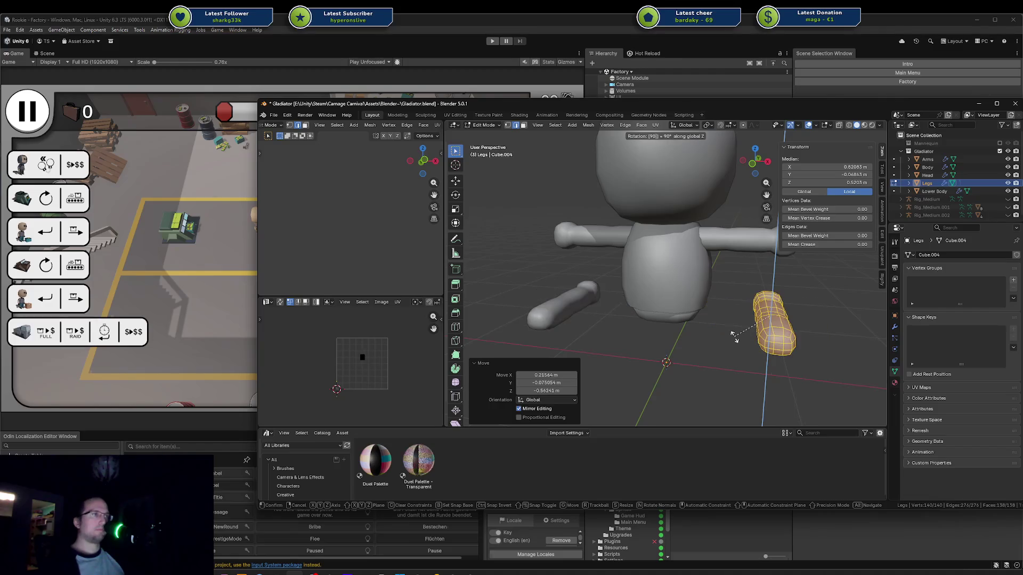
text(xy)
key(Return)
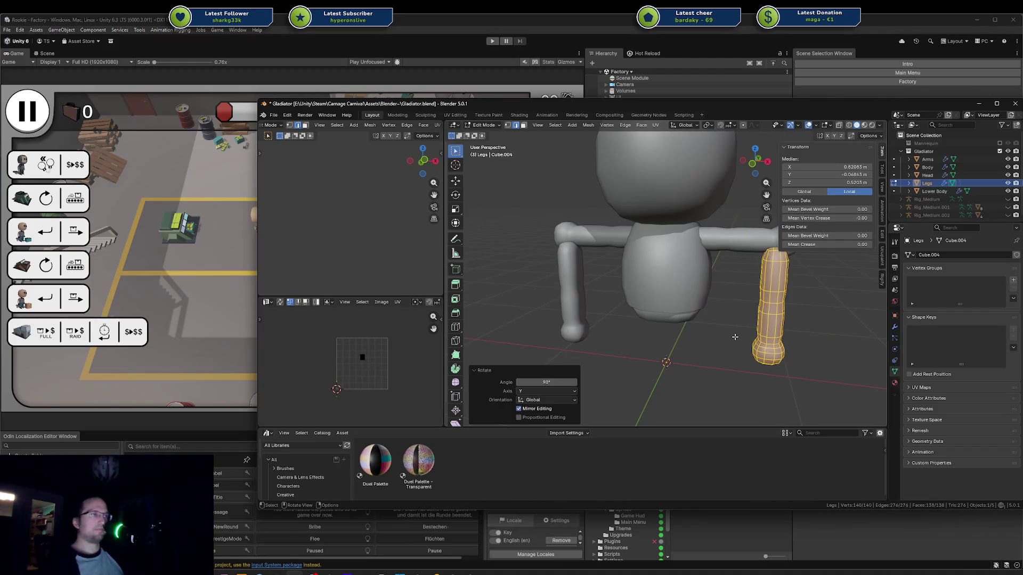
Step: Try placing the leg under the body, undo it, and redo the 90° Y rotation
key(g)
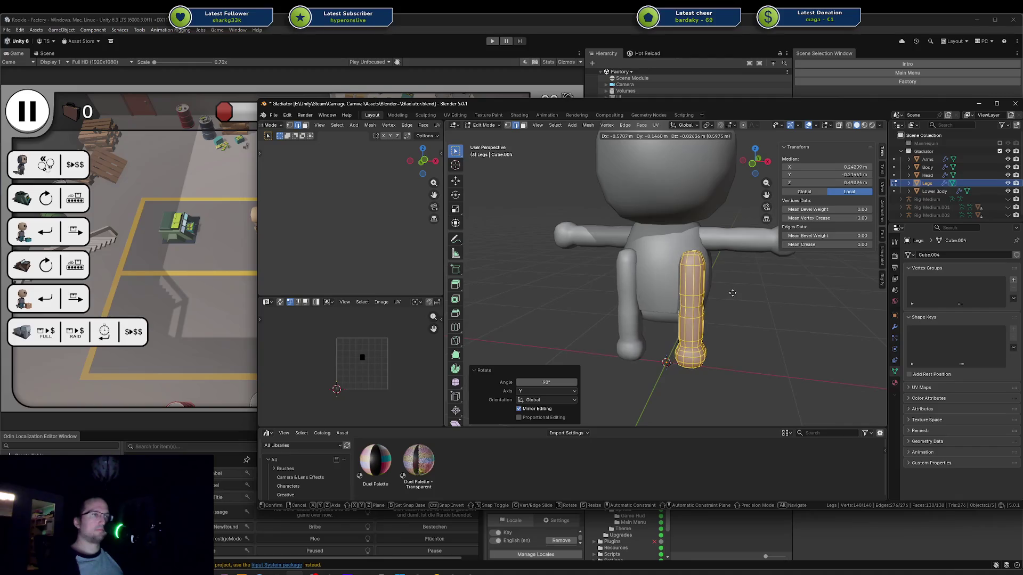
click(737, 291)
key(ctrl+z)
key(ctrl+z)
key(ctrl+z)
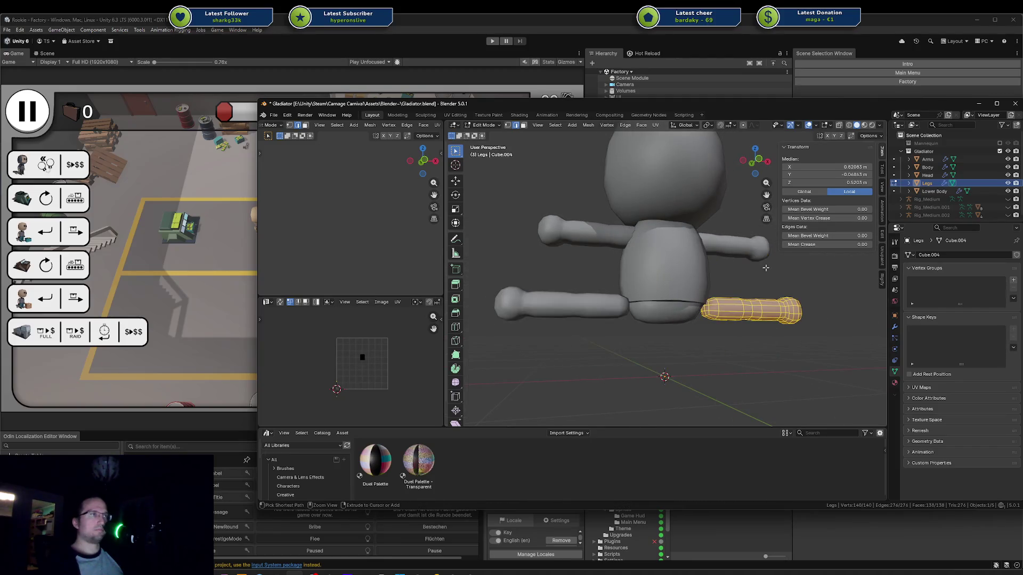
key(r)
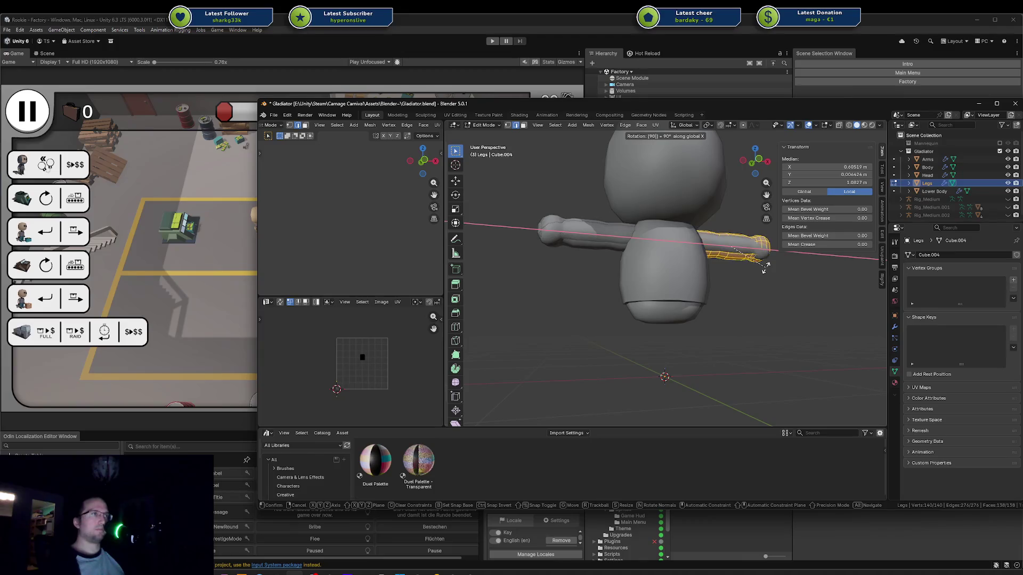
key(y)
key(9)
key(0)
key(Return)
Step: Lower the leg 0.769 m vertically, then begin a vertical move in front view
key(g)
key(z)
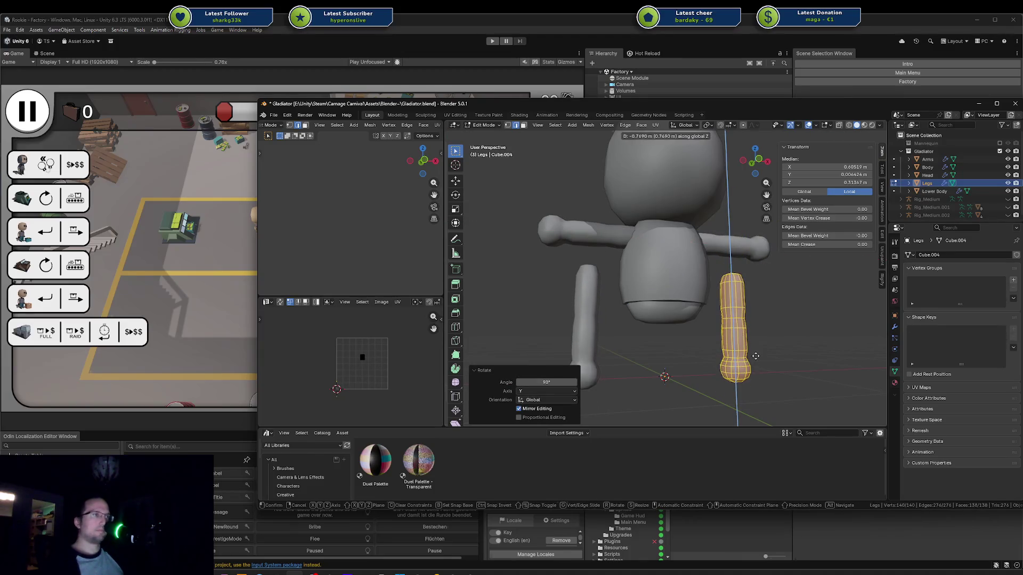
click(755, 356)
key(KP_3)
key(KP_1)
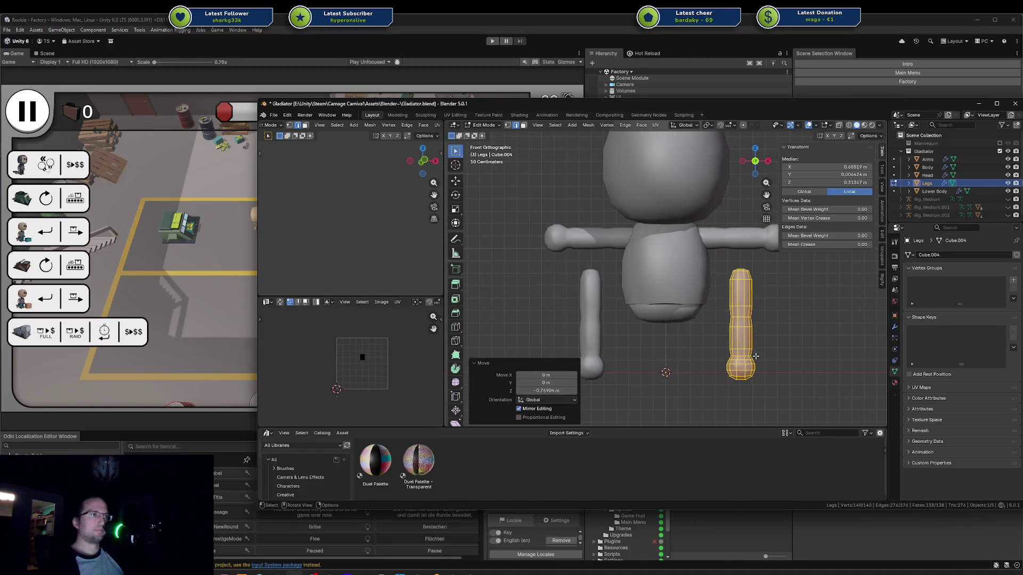
key(g)
key(z)
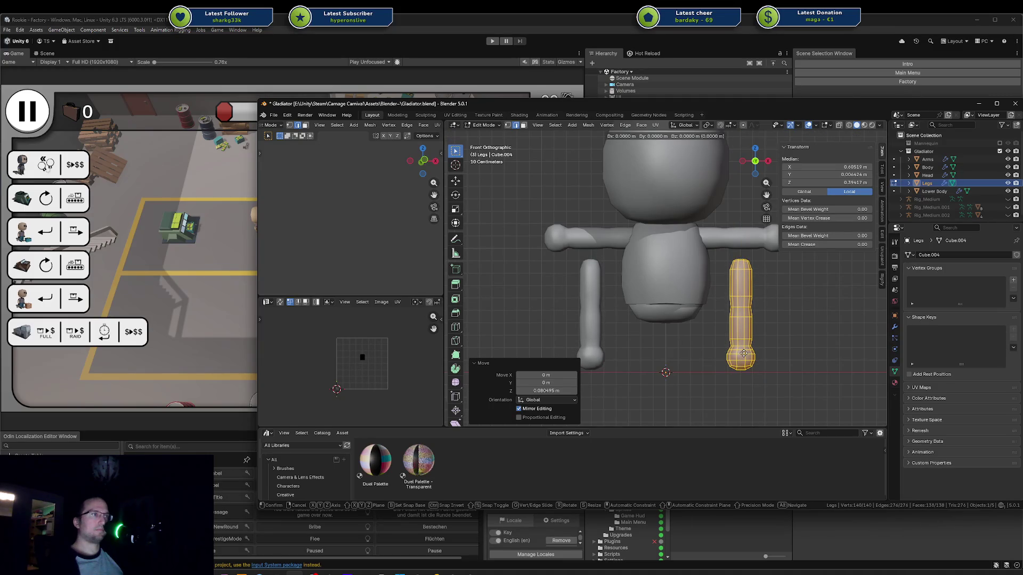
Step: Shift the leg sideways, then drop that move and reselect all leg vertices
key(x)
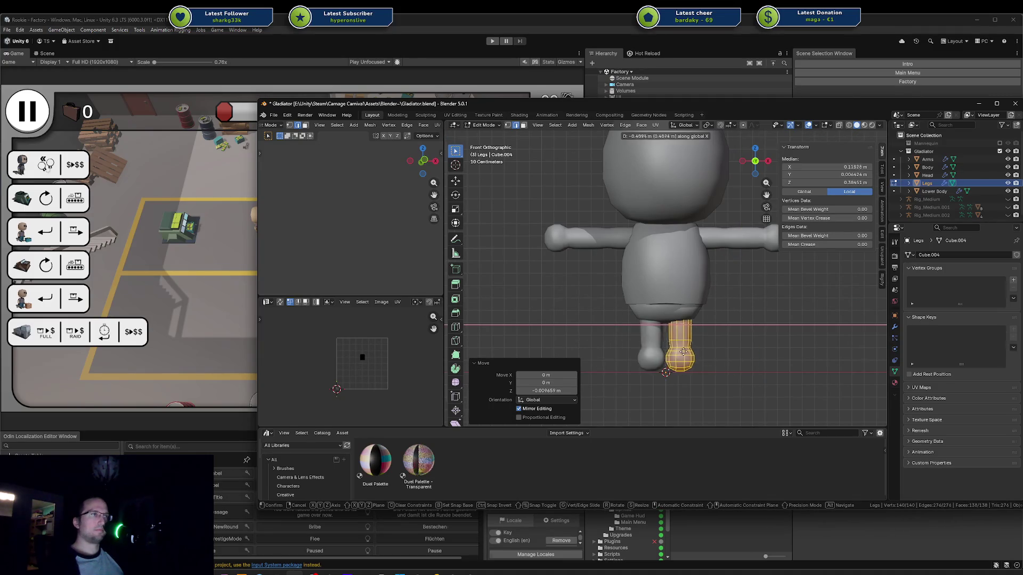
click(695, 353)
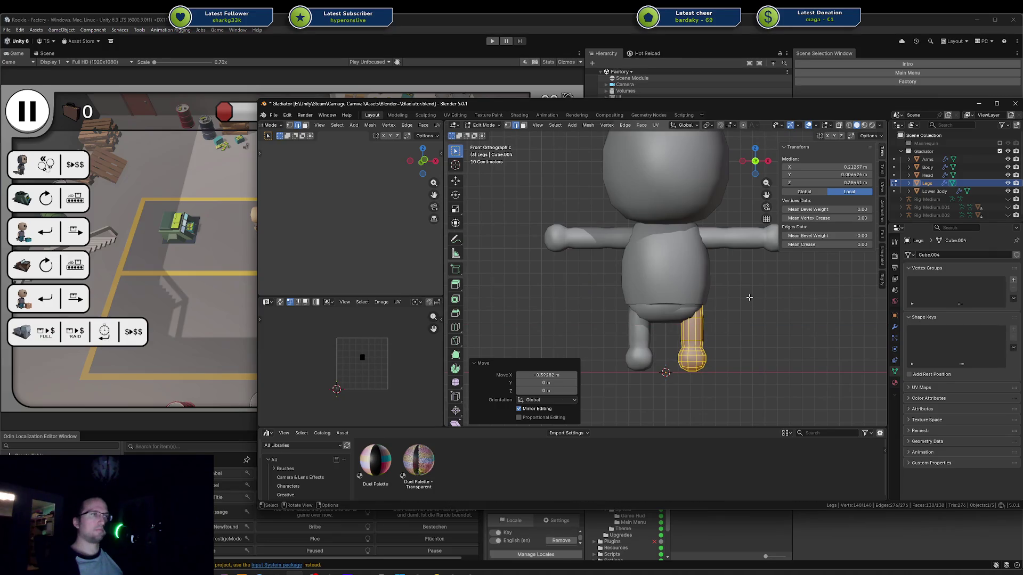
key(g)
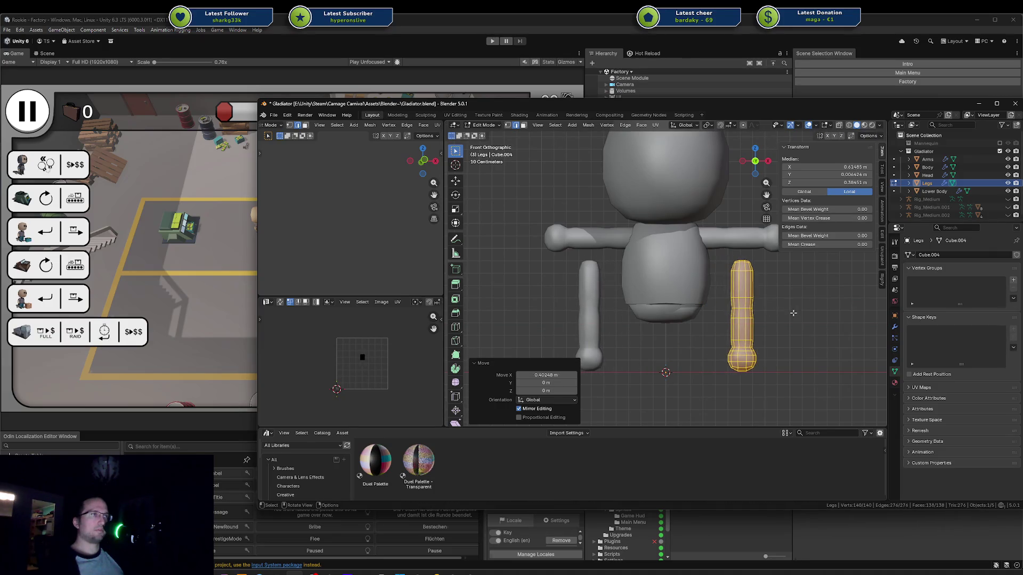
click(752, 283)
key(alt+a)
key(a)
key(alt+a)
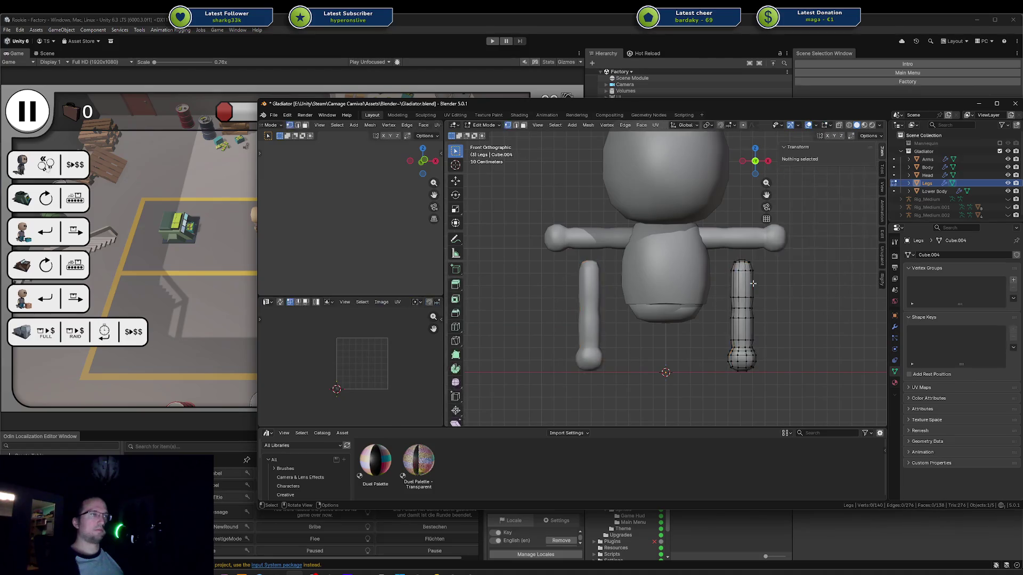
key(a)
key(alt+a)
key(a)
Step: Shorten the leg vertically with an X-locked scale
key(s)
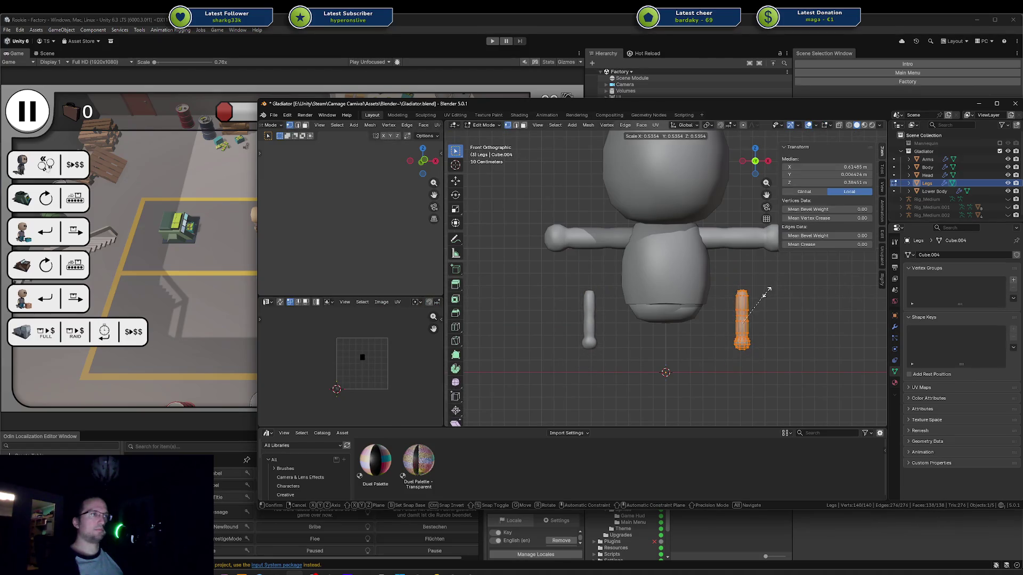
key(Escape)
key(s)
key(shift+z)
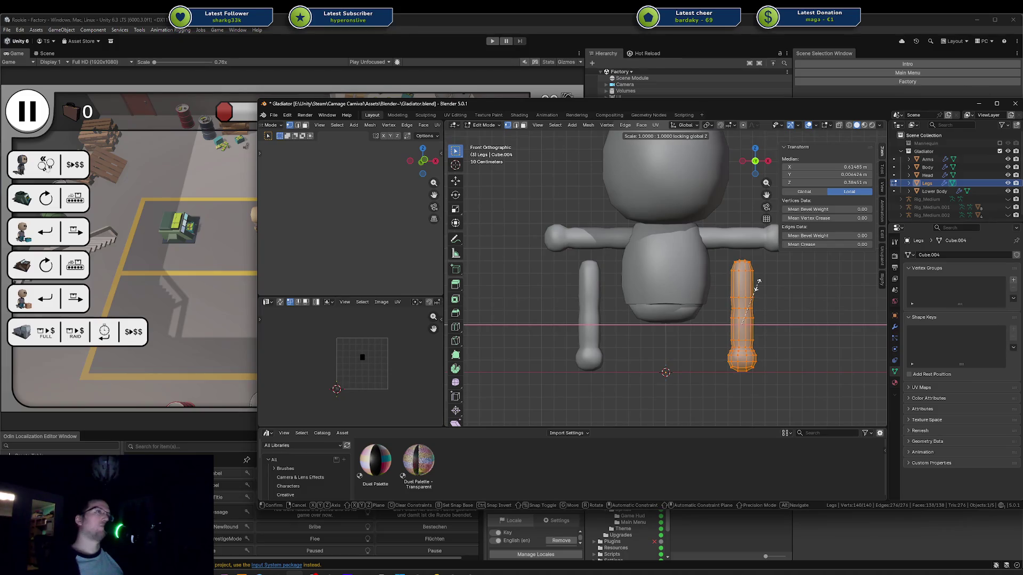
key(Escape)
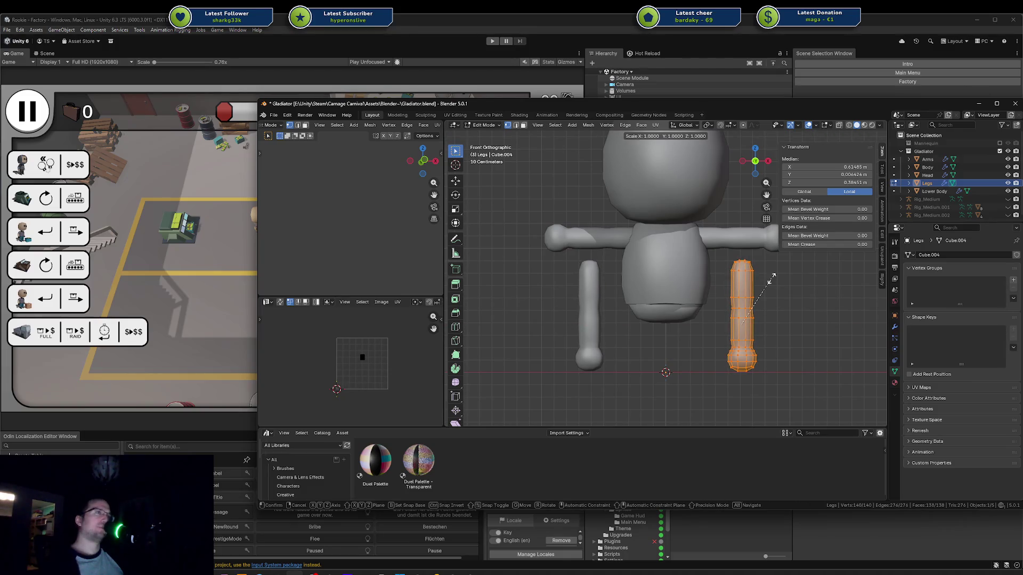
key(shift+x)
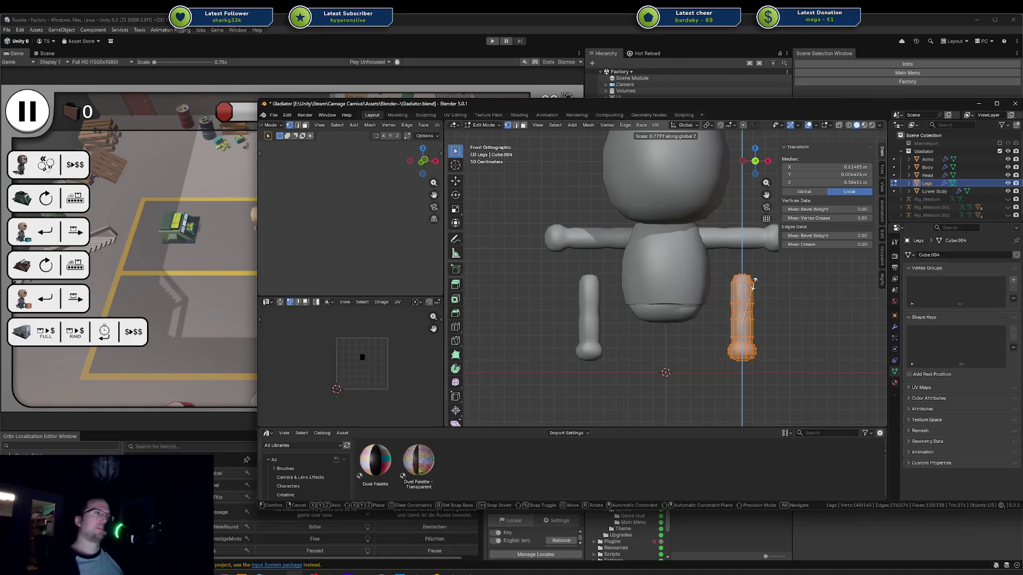
click(743, 300)
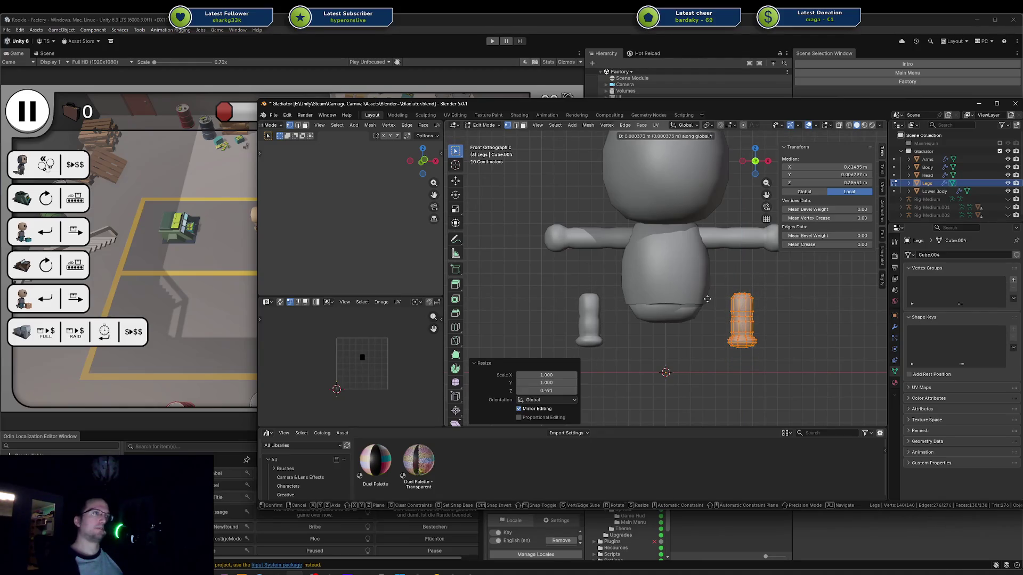
Step: Move the leg sideways closer to the centre beneath the body
key(g)
key(x)
click(691, 305)
key(g)
key(z)
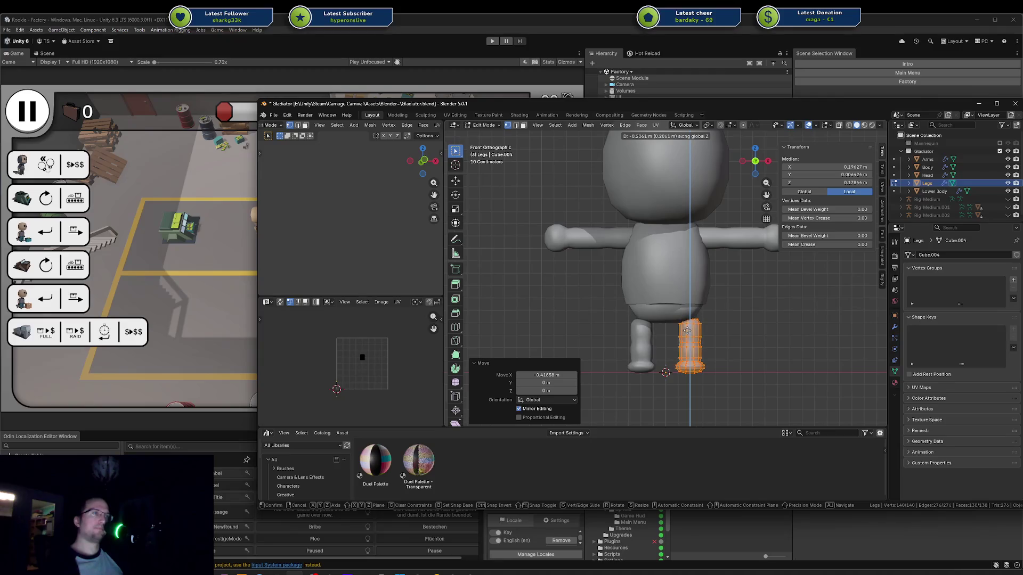
key(Escape)
key(g)
key(x)
click(686, 330)
Step: Scale the leg vertically to 1.203 and raise it slightly
key(s)
key(z)
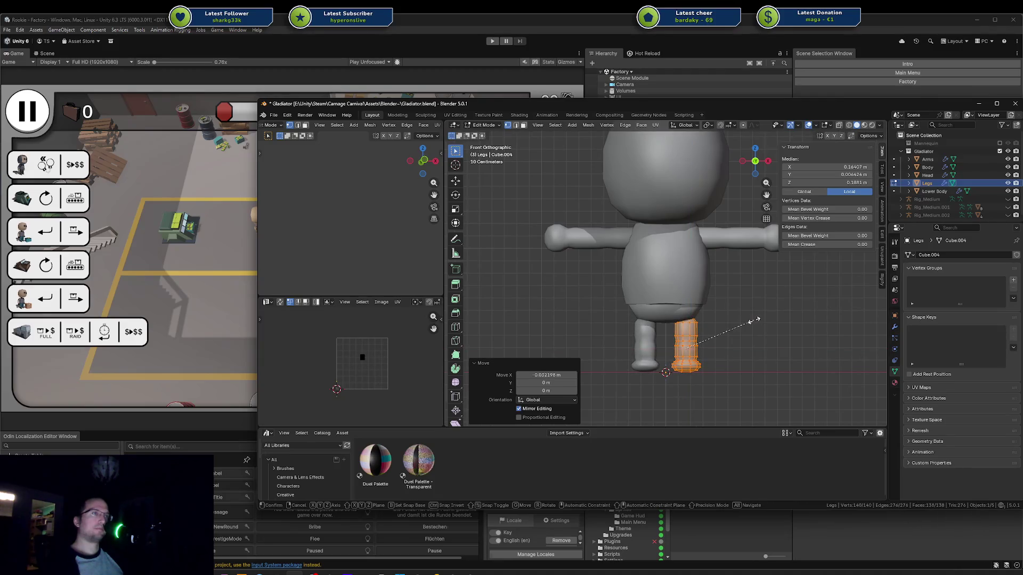
click(765, 314)
key(g)
key(z)
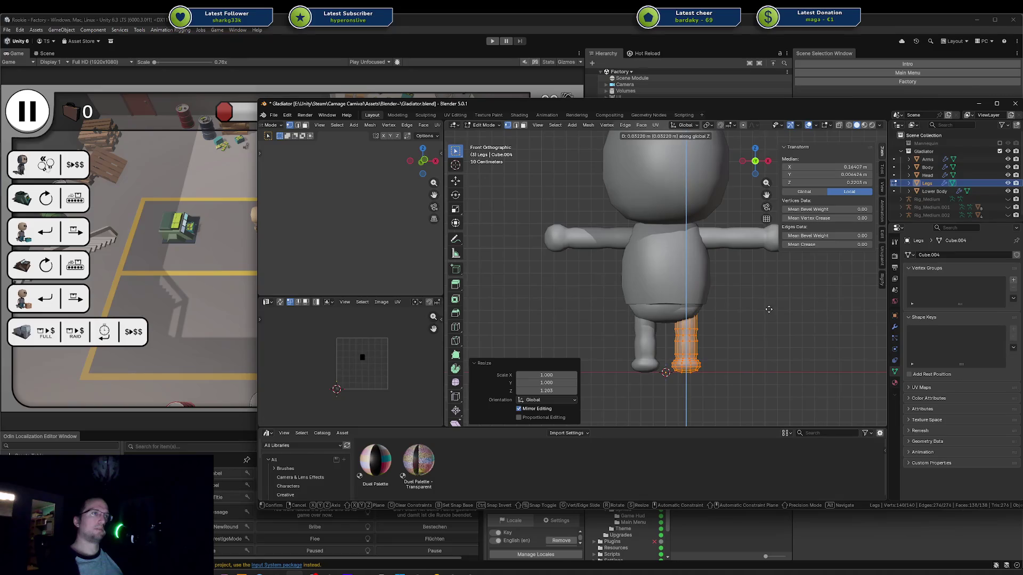
click(770, 310)
Step: Adjust the leg sideways, stretch it vertically to 1.056, and nudge it up
key(g)
key(x)
click(771, 311)
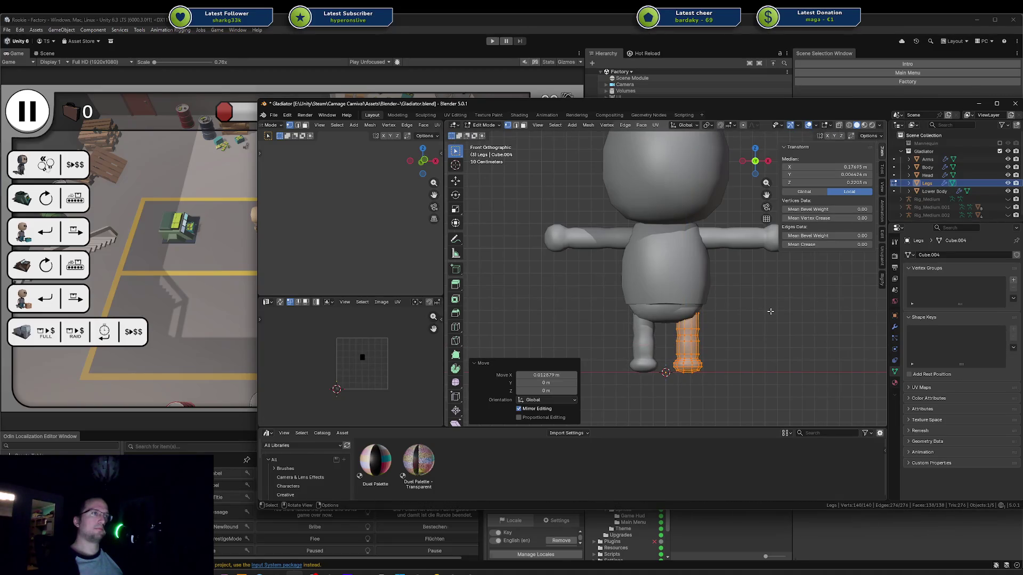
key(s)
key(z)
click(776, 310)
key(g)
key(z)
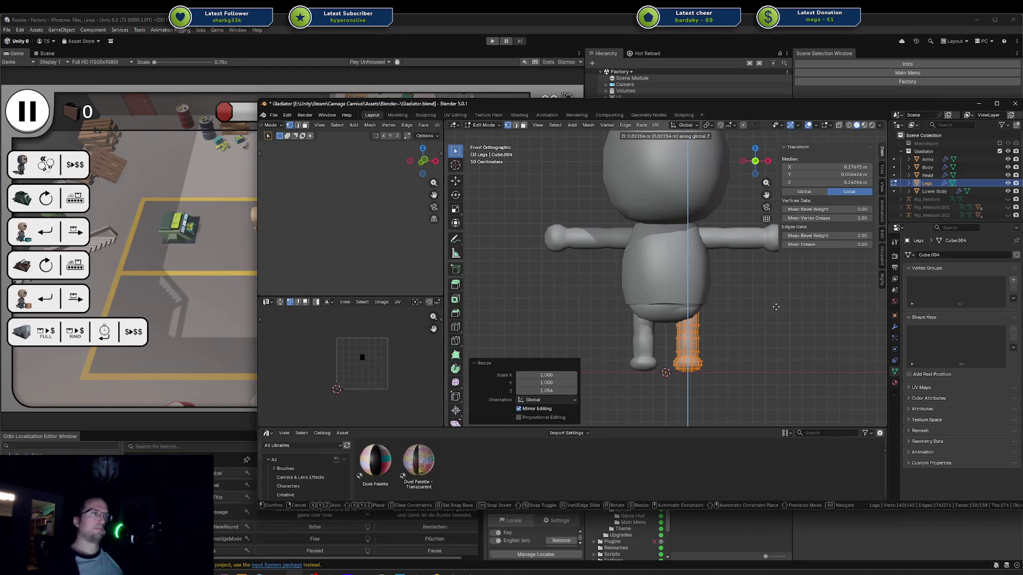
click(775, 309)
Step: Select the lower body and return to Object Mode
mouse_move(775, 309)
middle_down()
mouse_move(646, 306)
mouse_move(756, 299)
middle_up()
click(645, 305)
key(alt+q)
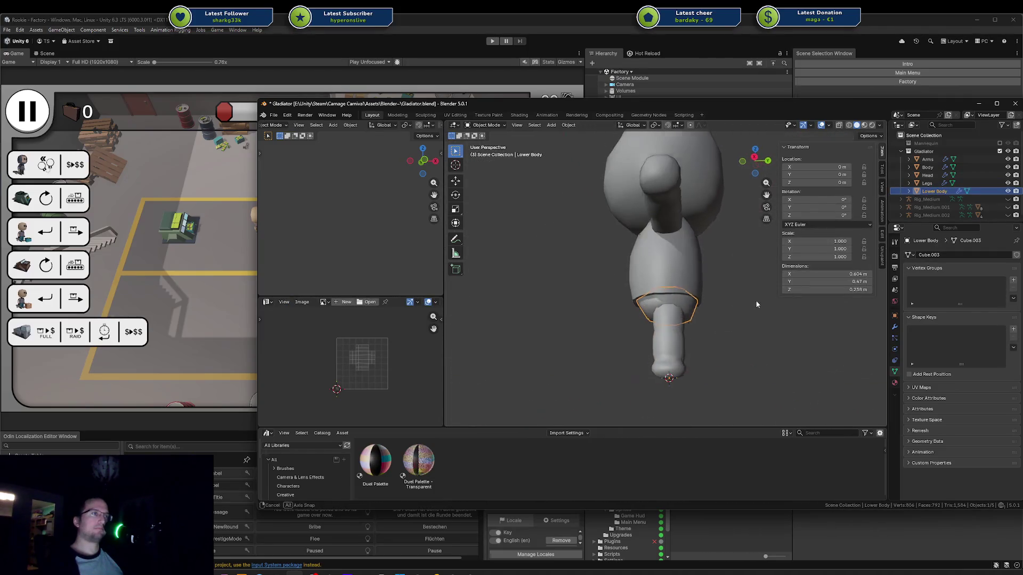
key(alt+q)
key(a)
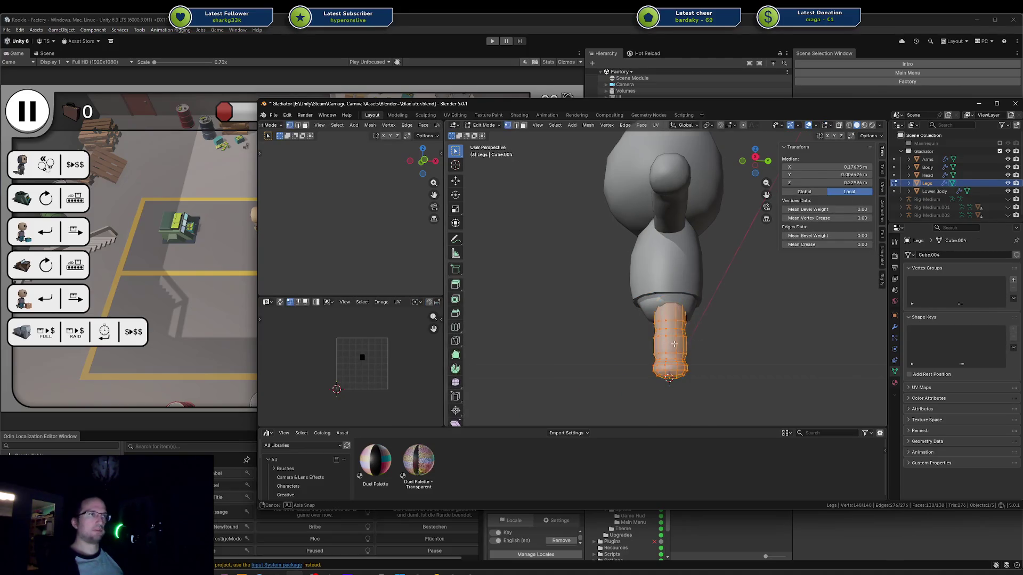
middle_drag(673, 346, 686, 354)
key(KP_3)
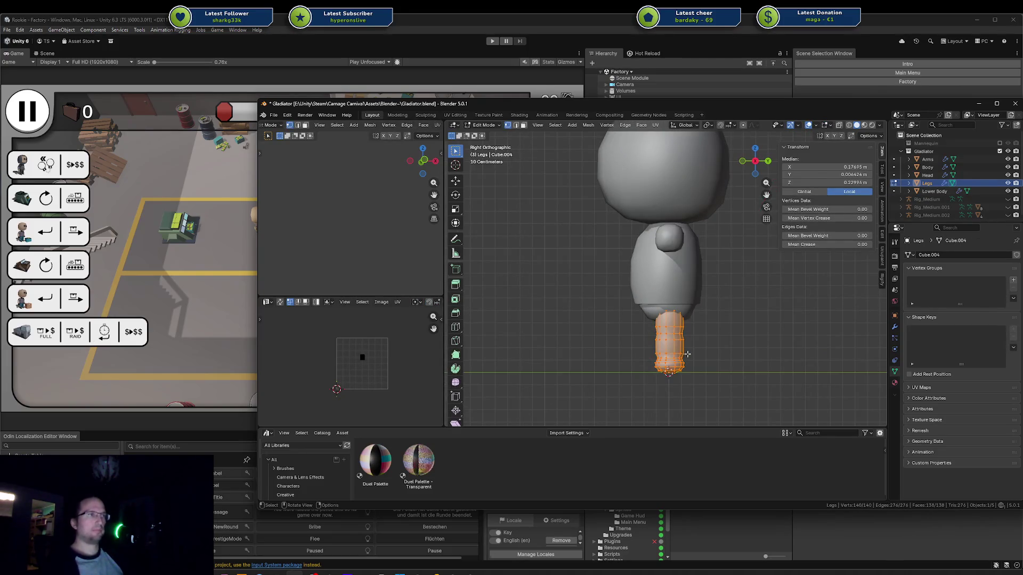
key(alt+a)
key(a)
scroll(657, 356, up, 3)
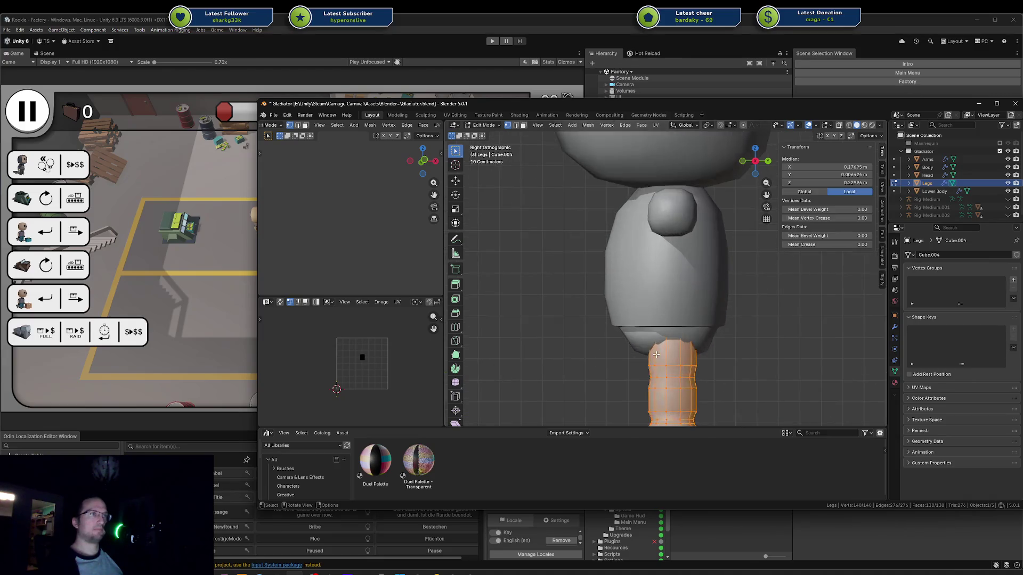
key(alt+a)
shift+middle_drag(656, 413, 654, 334)
key(c)
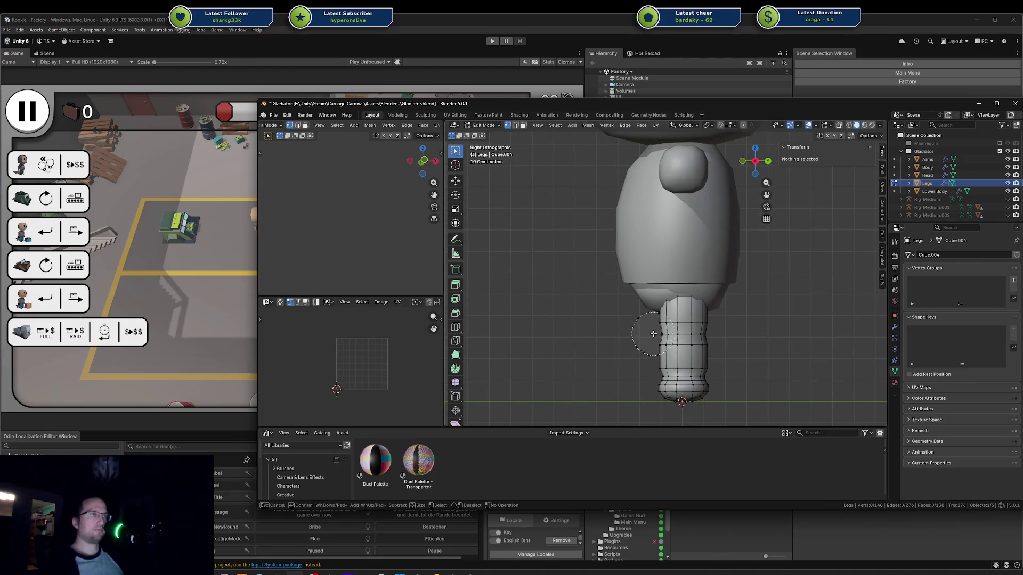
drag(653, 334, 693, 335)
key(Escape)
key(g)
key(y)
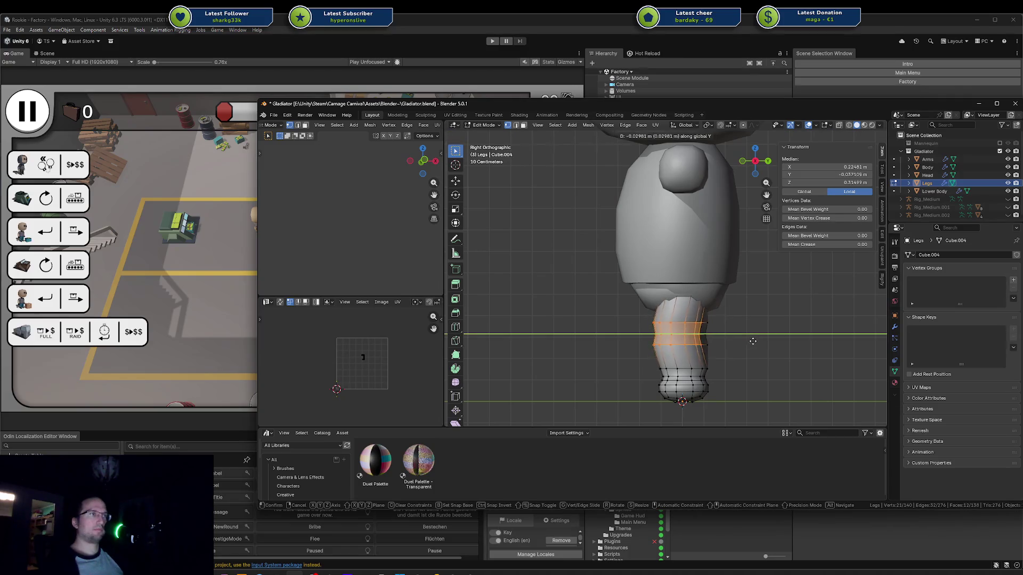
click(754, 342)
key(g)
key(y)
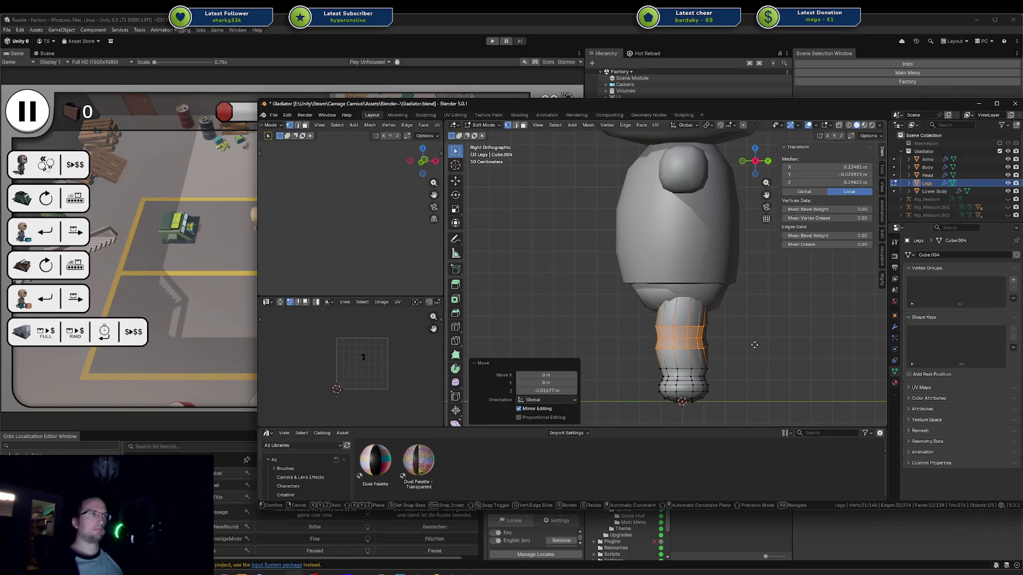
key(Escape)
key(ctrl+z)
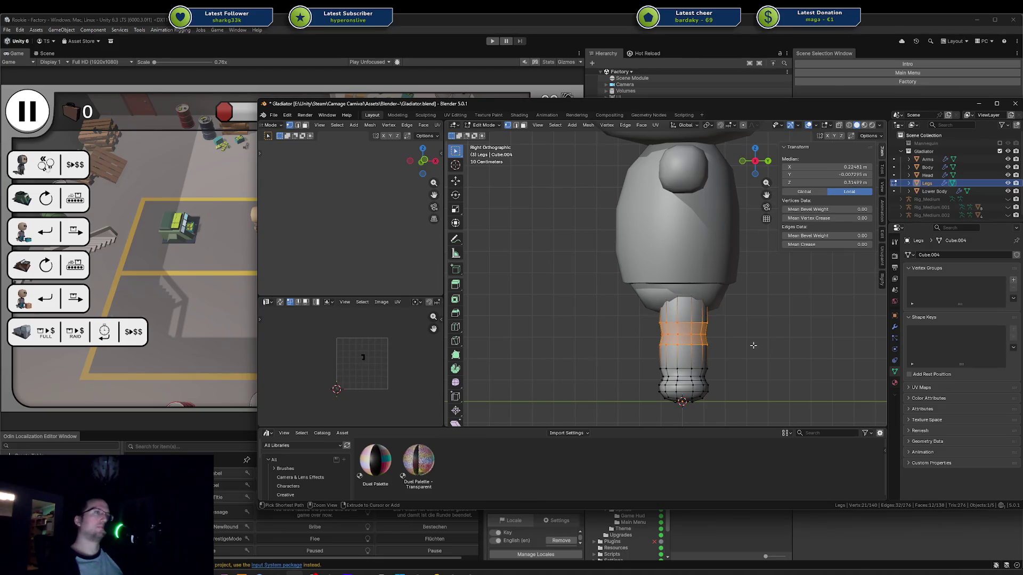
key(alt+a)
key(shift+z)
drag(640, 311, 740, 357)
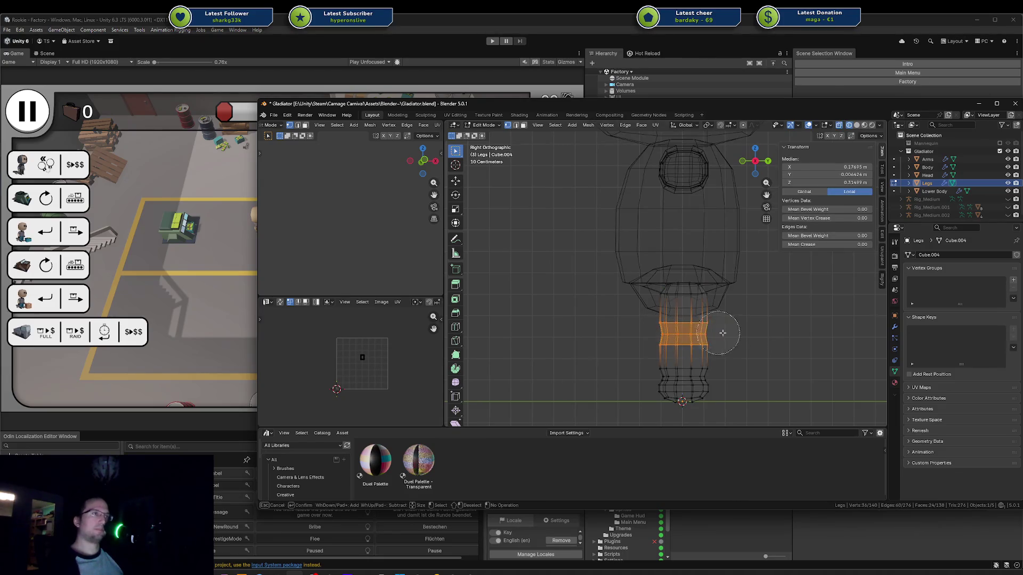
key(shift+z)
key(g)
key(y)
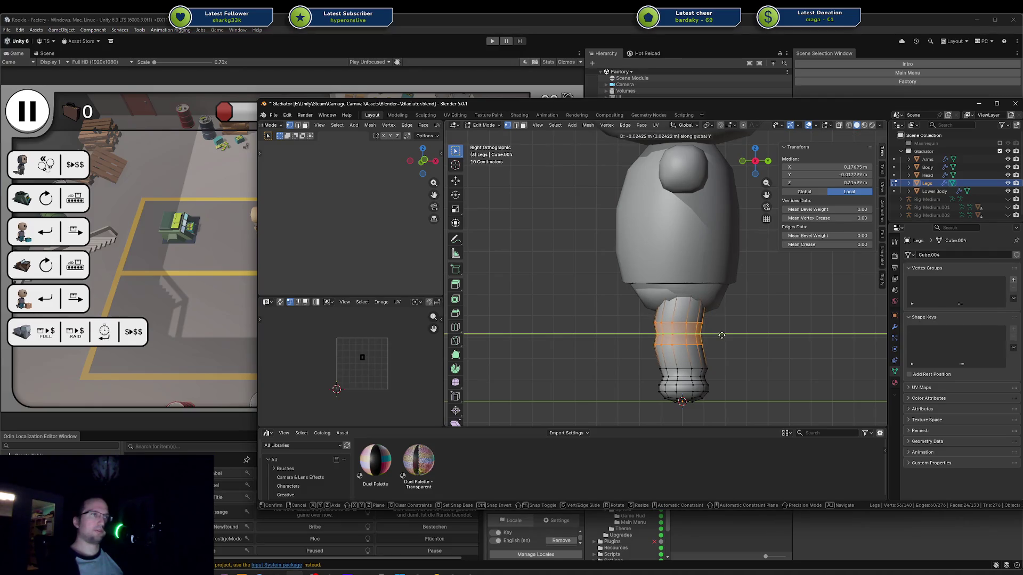
key(Escape)
key(alt+a)
alt+click(687, 336)
key(g)
key(y)
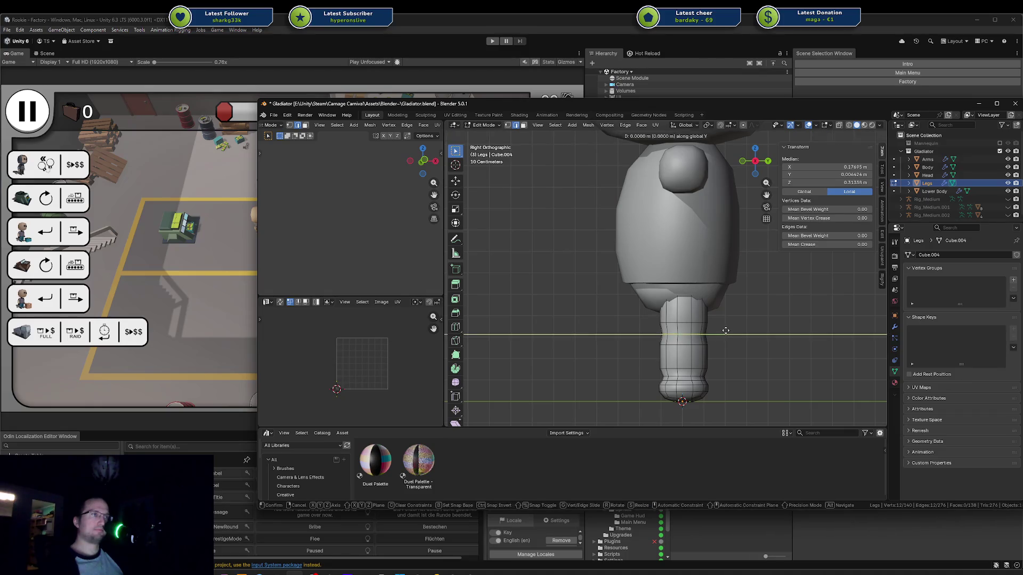
key(Escape)
key(Tab)
key(alt+a)
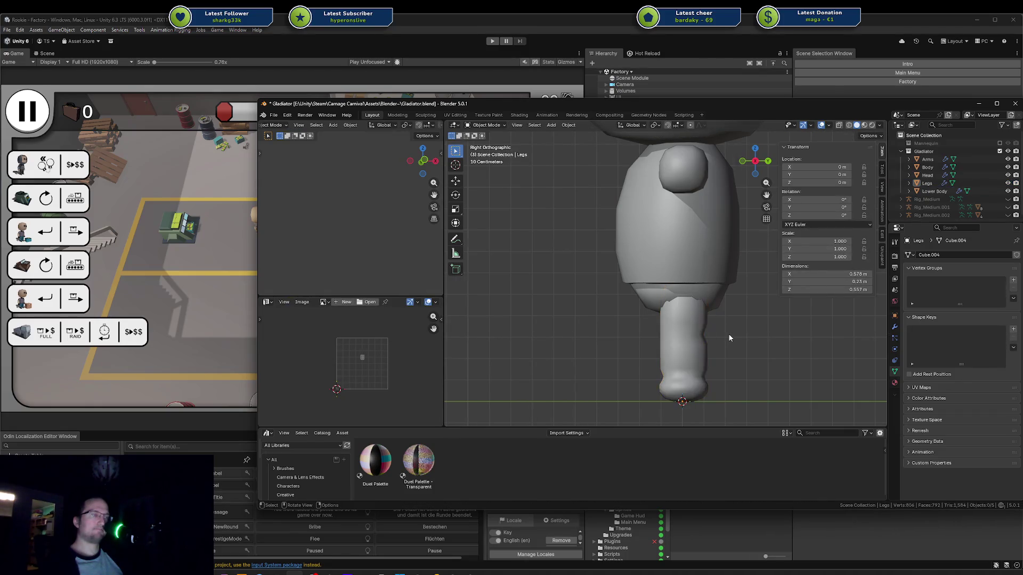
Step: Briefly show the Mannequin, display the Rig_Medium armature over the legs, and select Legs
mouse_move(728, 333)
middle_down()
mouse_move(711, 331)
mouse_move(765, 322)
middle_up()
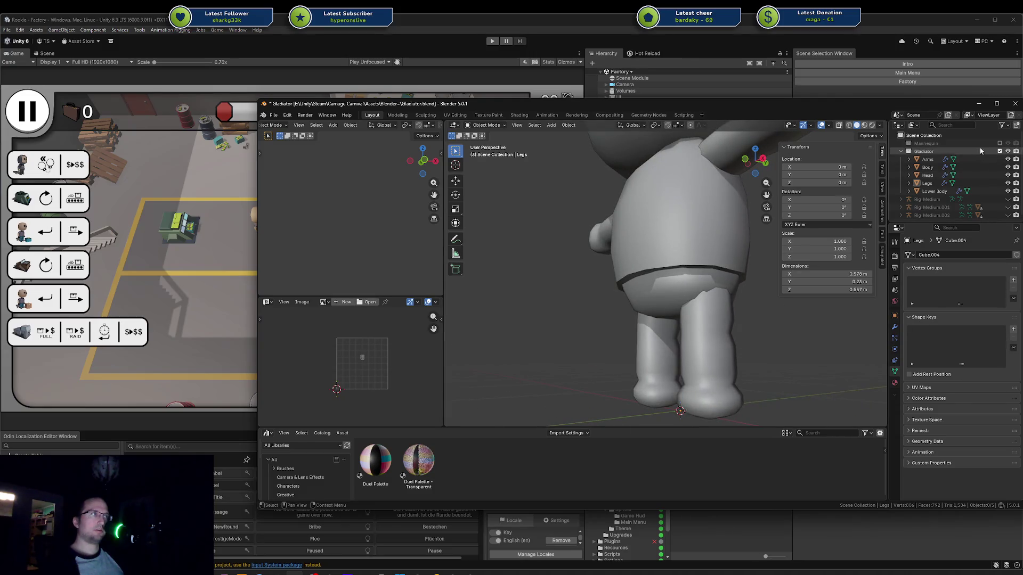
click(1000, 144)
click(1001, 144)
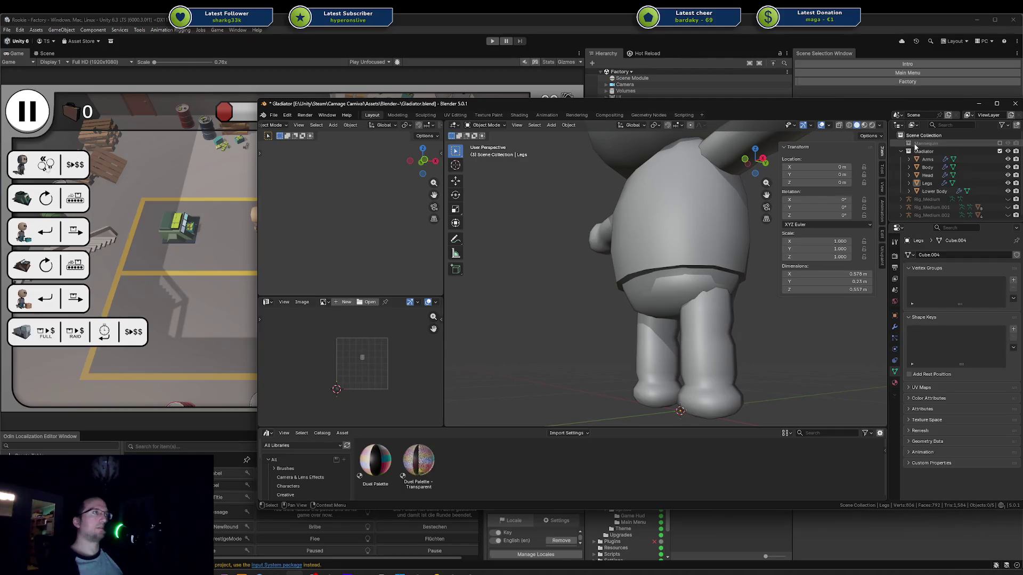
click(1005, 200)
mouse_move(739, 294)
middle_down()
mouse_move(715, 299)
mouse_move(725, 271)
mouse_move(722, 284)
middle_up()
click(725, 271)
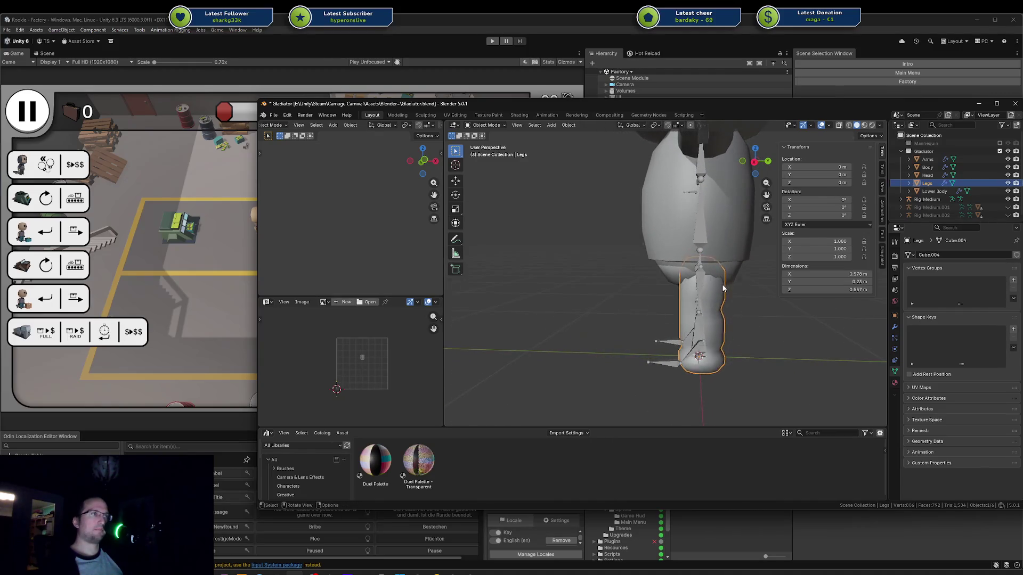
Step: Enter Edit Mode on Legs and nudge the leg vertices along Y
key(Tab)
key(g)
key(y)
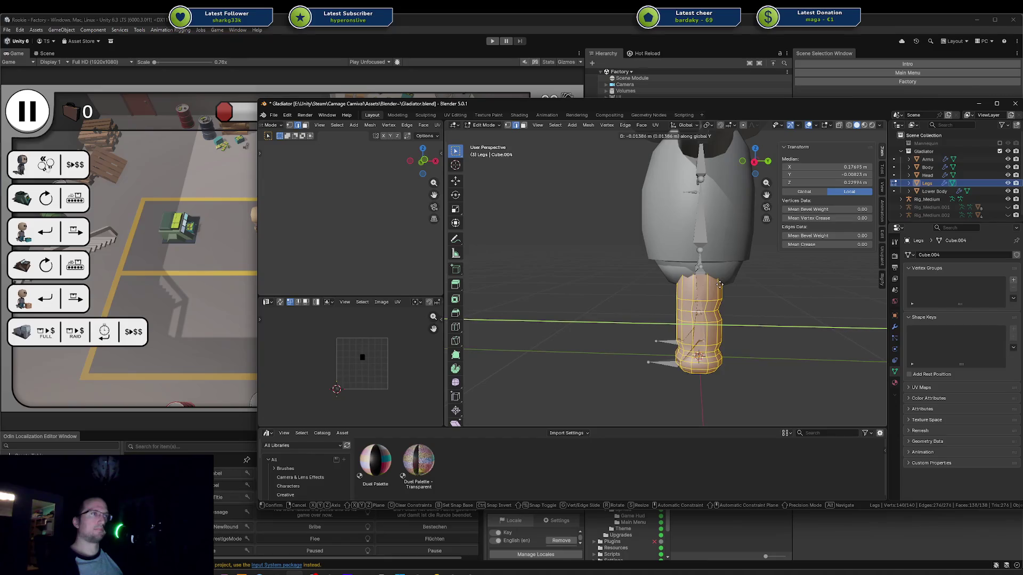
click(720, 284)
middle_drag(720, 284, 724, 286)
scroll(725, 287, up, 4)
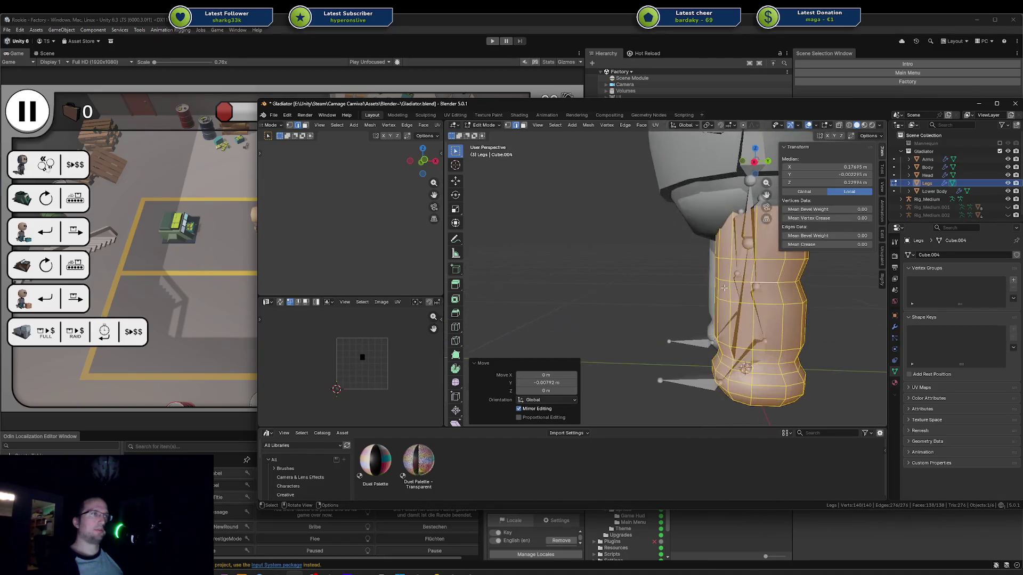
scroll(726, 288, up, 5)
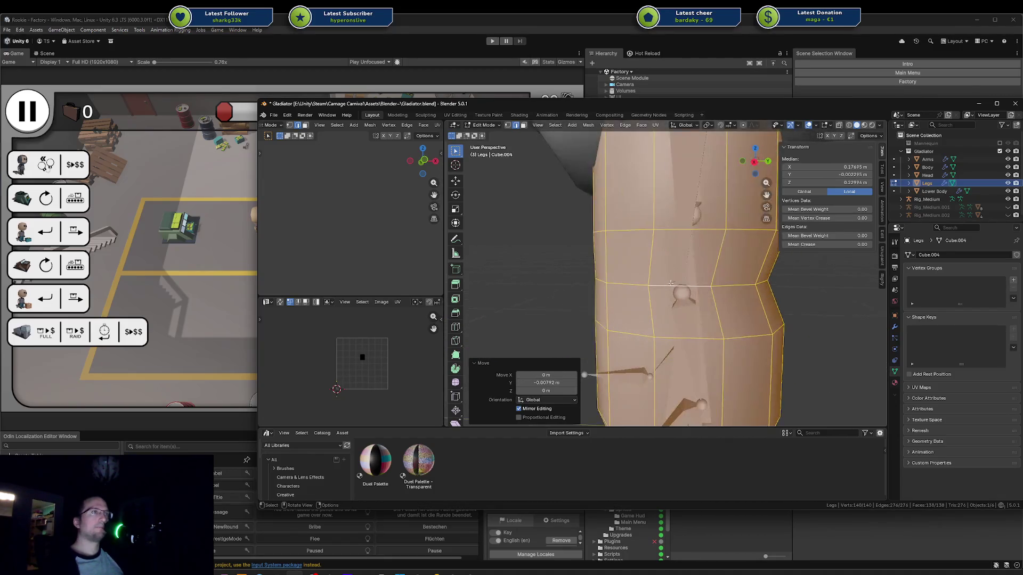
mouse_move(693, 277)
middle_down()
mouse_move(677, 268)
mouse_move(686, 282)
middle_up()
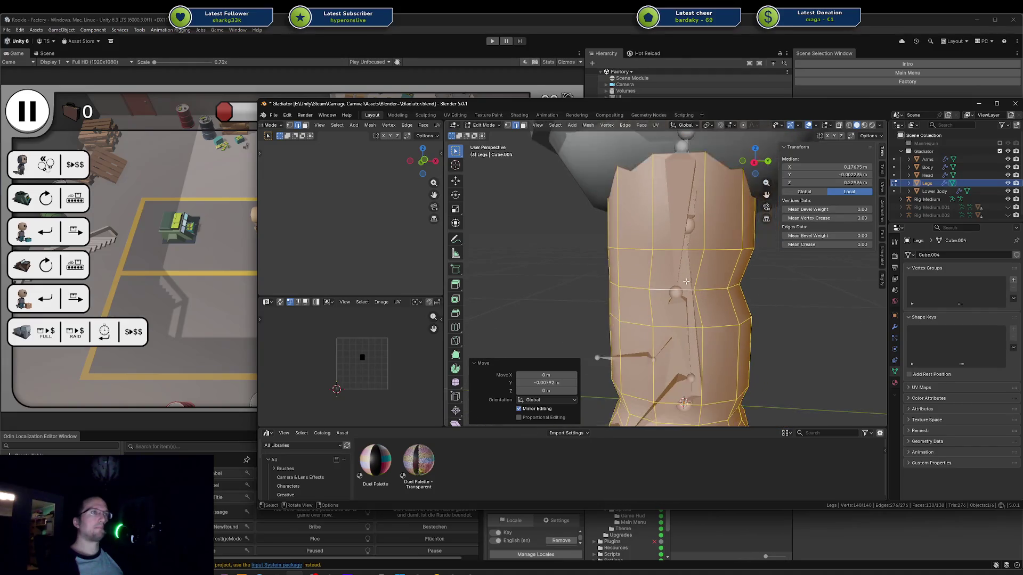
scroll(696, 282, down, 1)
key(g)
key(y)
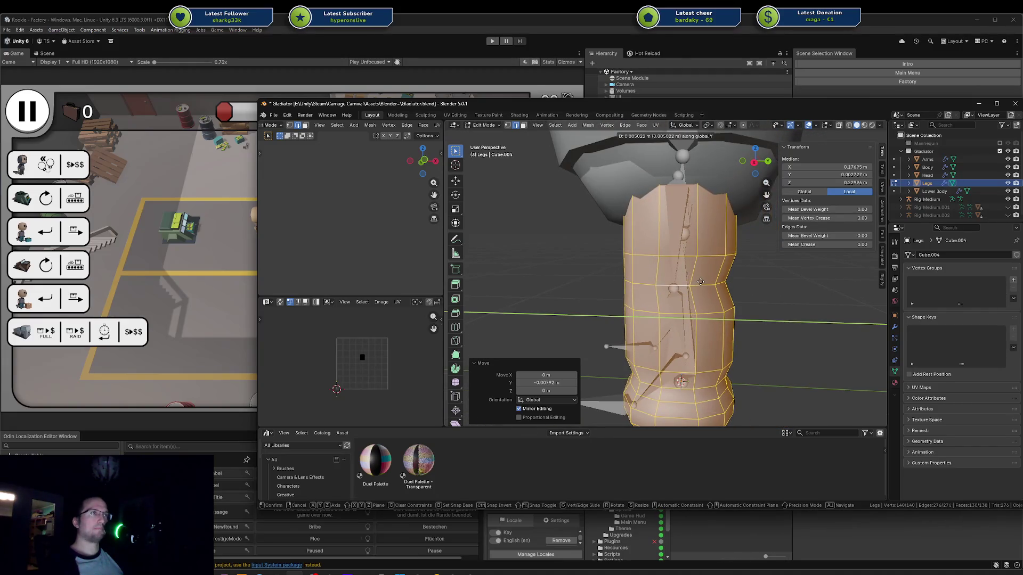
click(702, 281)
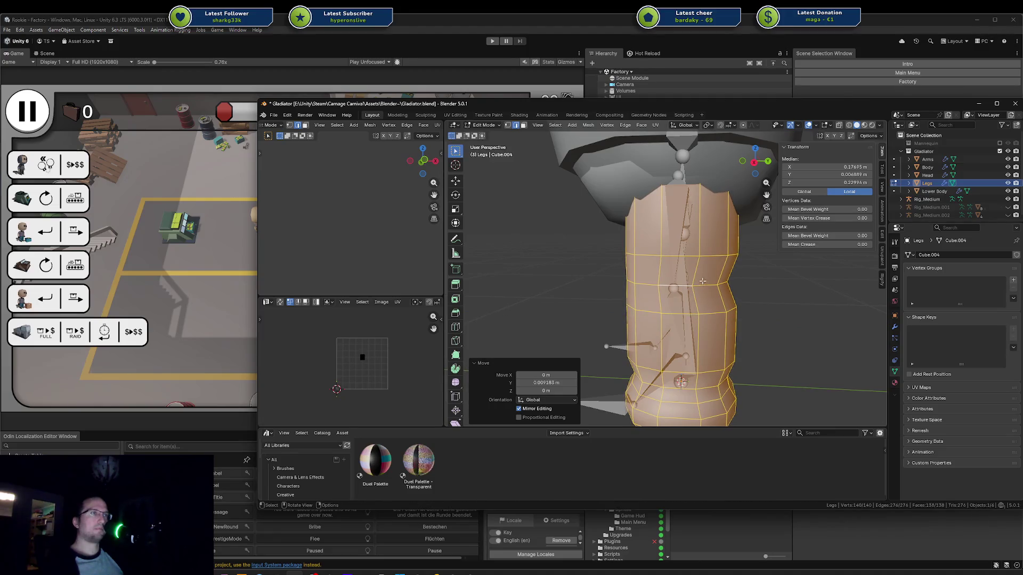
Step: Circle-select a band of vertices around mid-leg in vertex mode using X-ray
key(alt+a)
key(1)
key(a)
key(alt+a)
key(c)
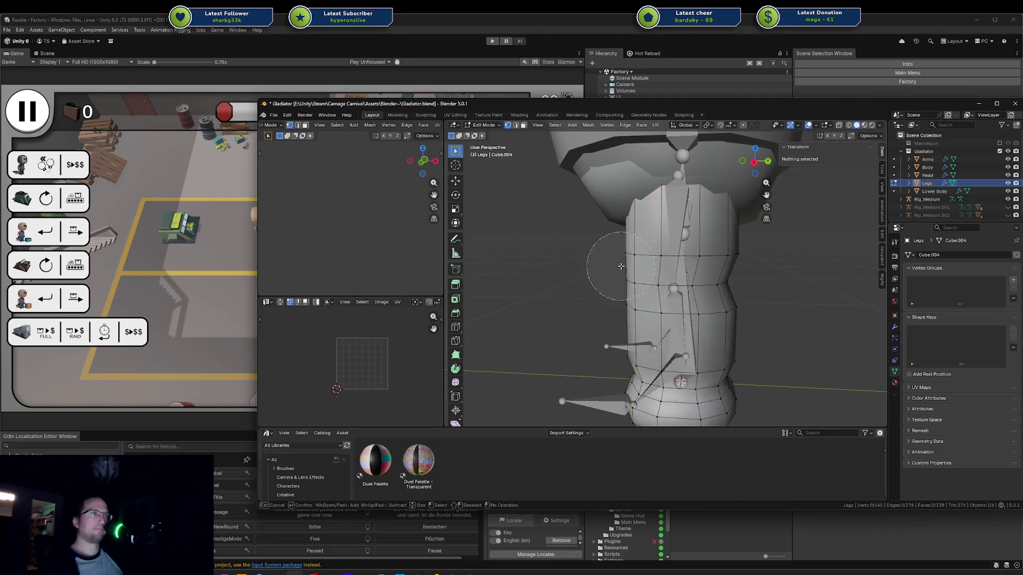
key(Escape)
key(shift+z)
key(c)
drag(618, 271, 742, 293)
key(Escape)
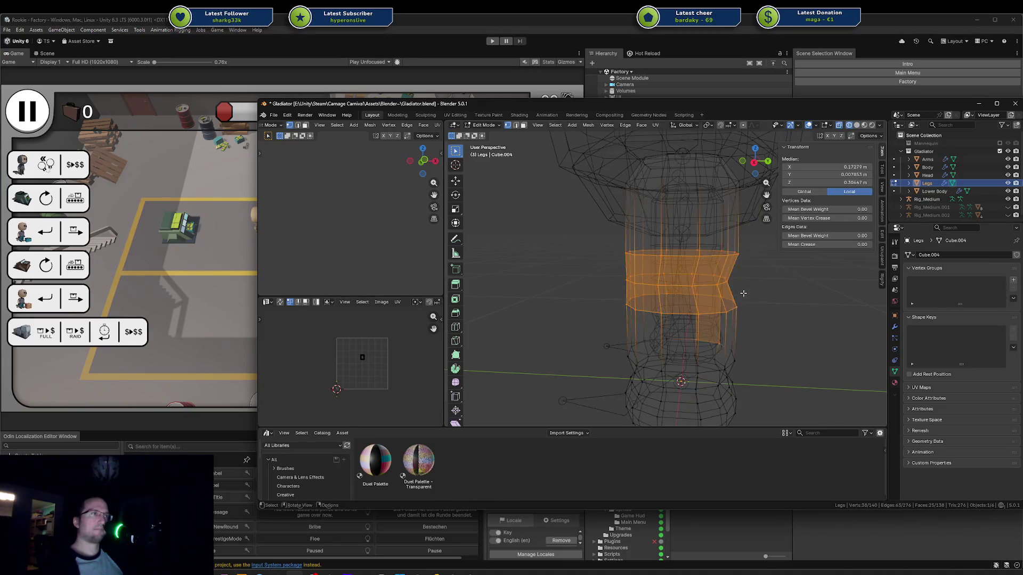
key(shift+z)
Step: Move the mid-leg band along Y, shift it slightly along Z, and exit to Object Mode
key(g)
key(y)
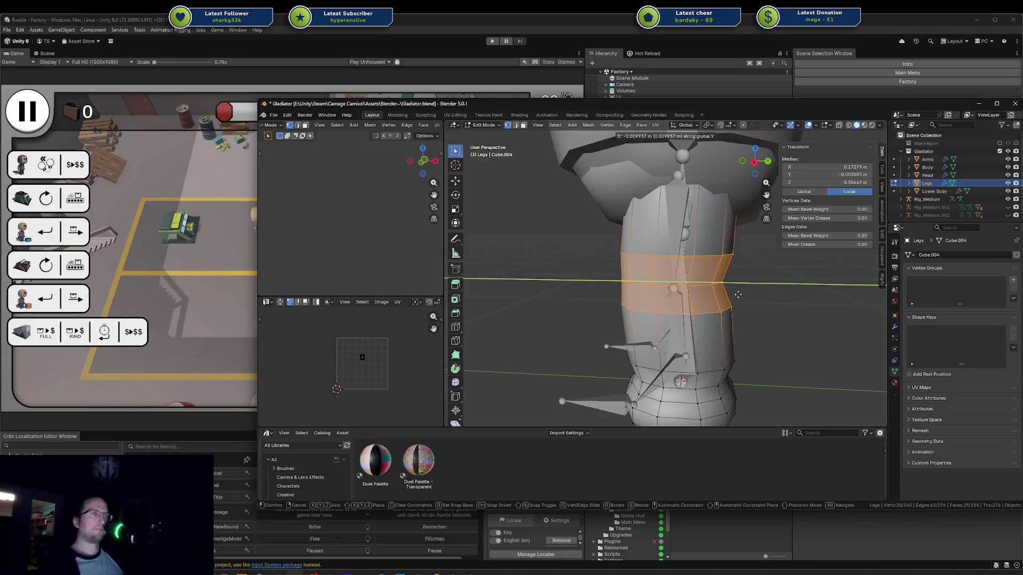
click(738, 294)
key(KP_3)
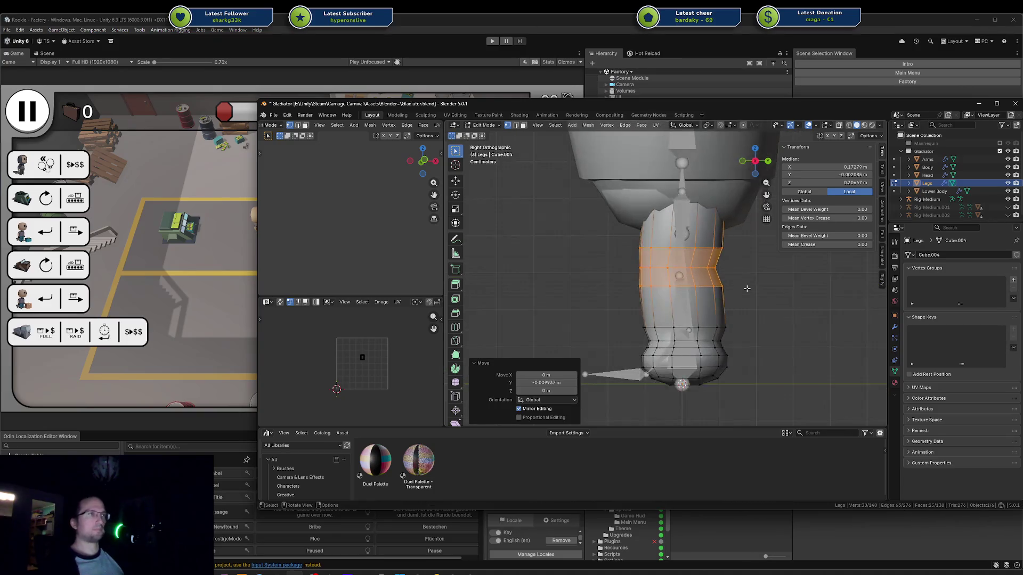
key(g)
key(z)
click(751, 294)
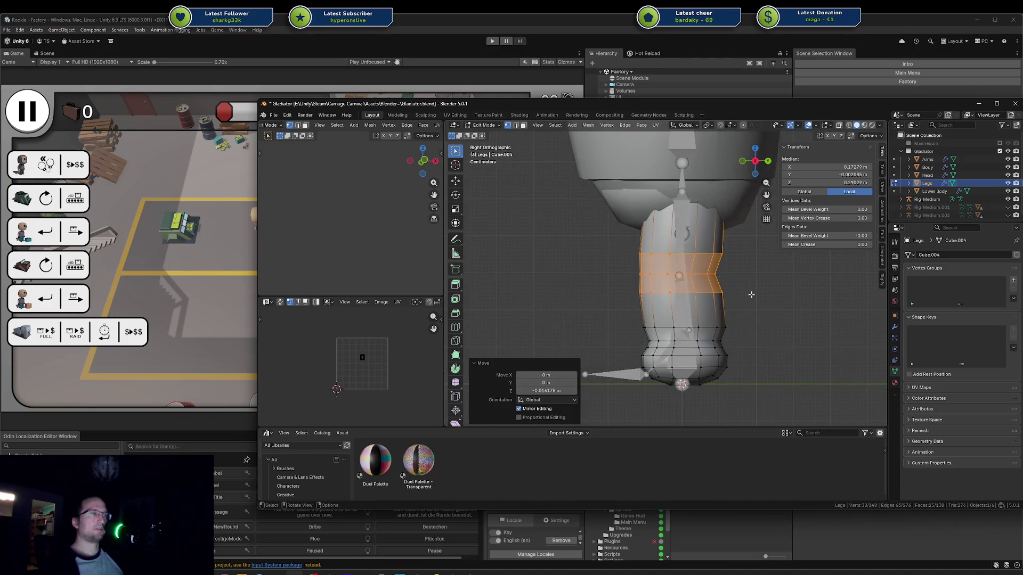
key(Tab)
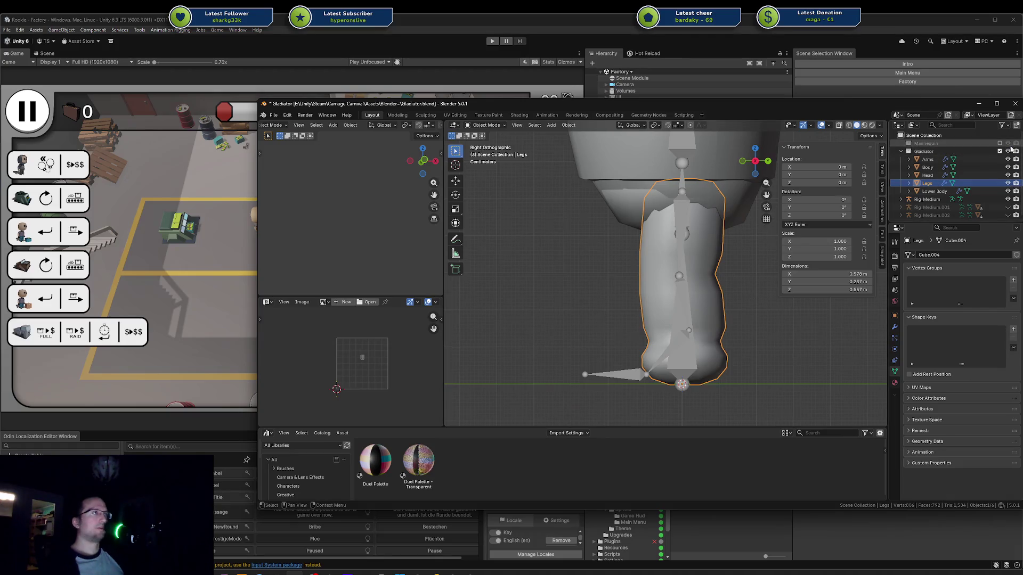
Step: Keep Mannequin hidden, reselect Legs, enter Edit Mode with X-ray, and start circle select
click(1001, 144)
click(1000, 144)
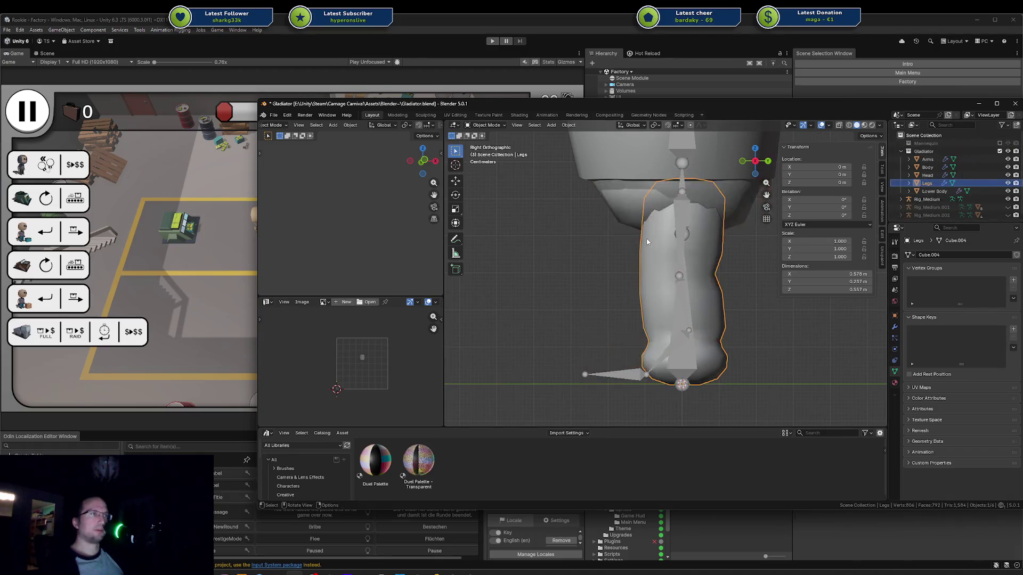
click(696, 271)
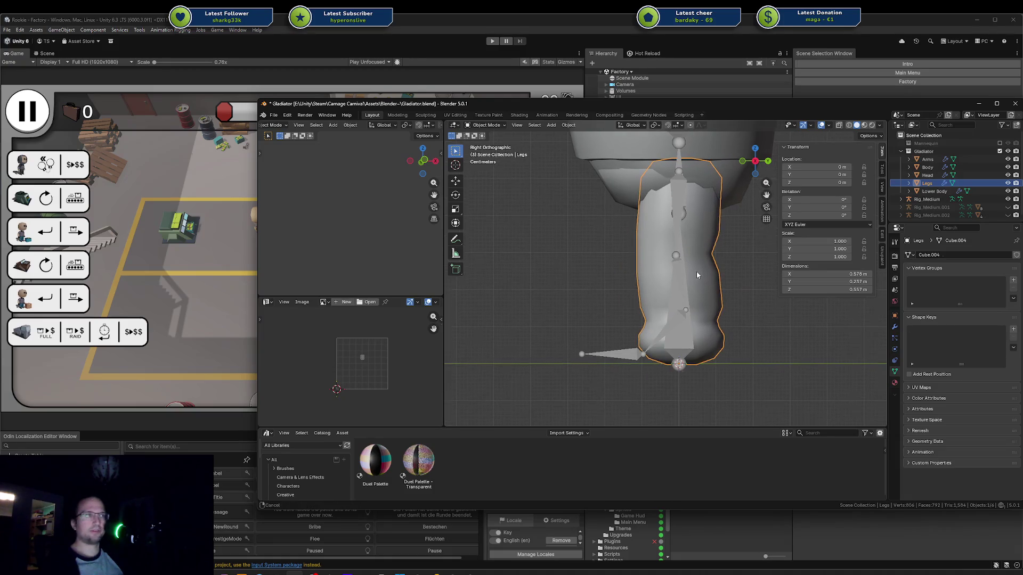
click(699, 324)
key(Tab)
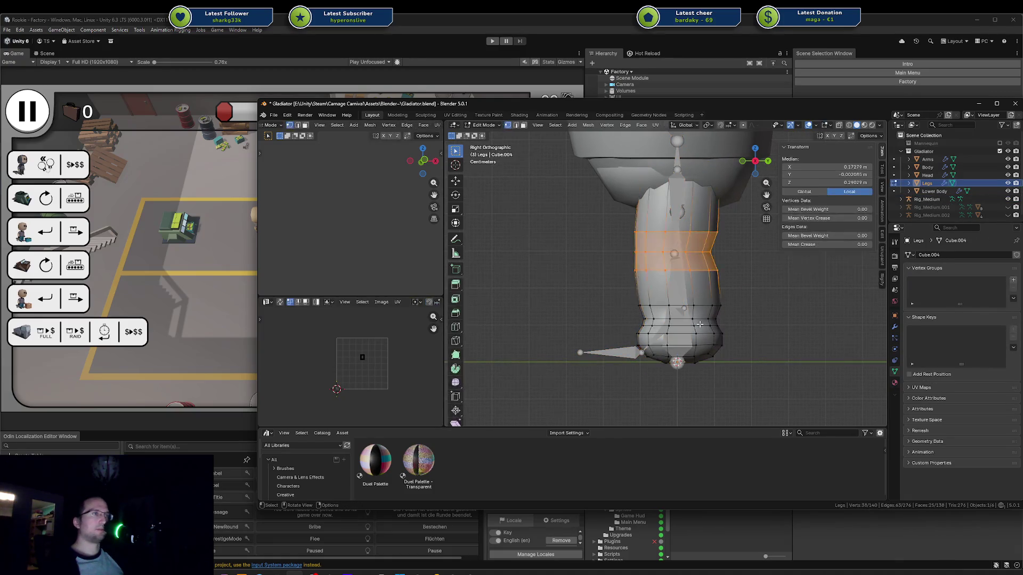
key(alt+a)
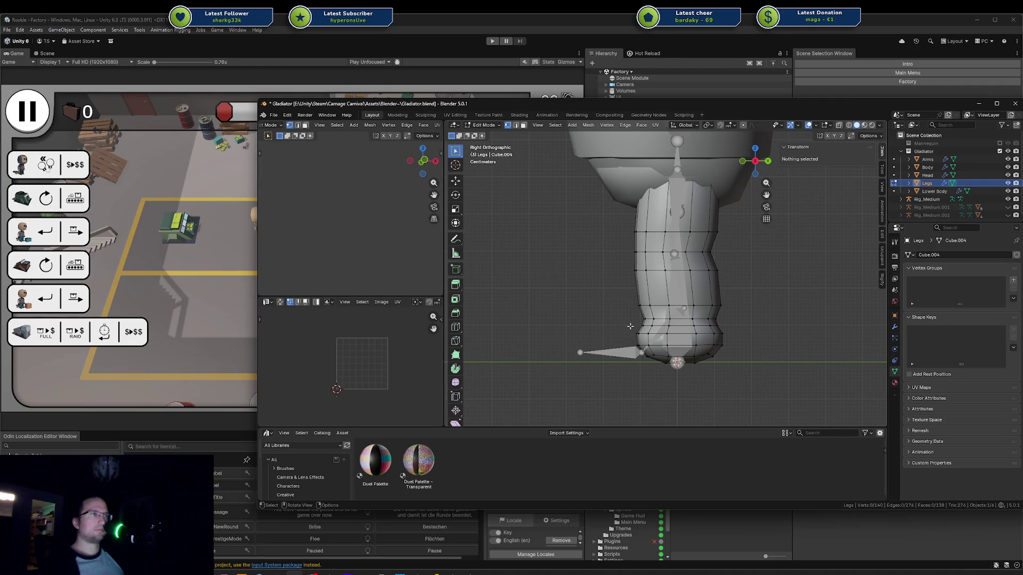
key(shift+z)
key(c)
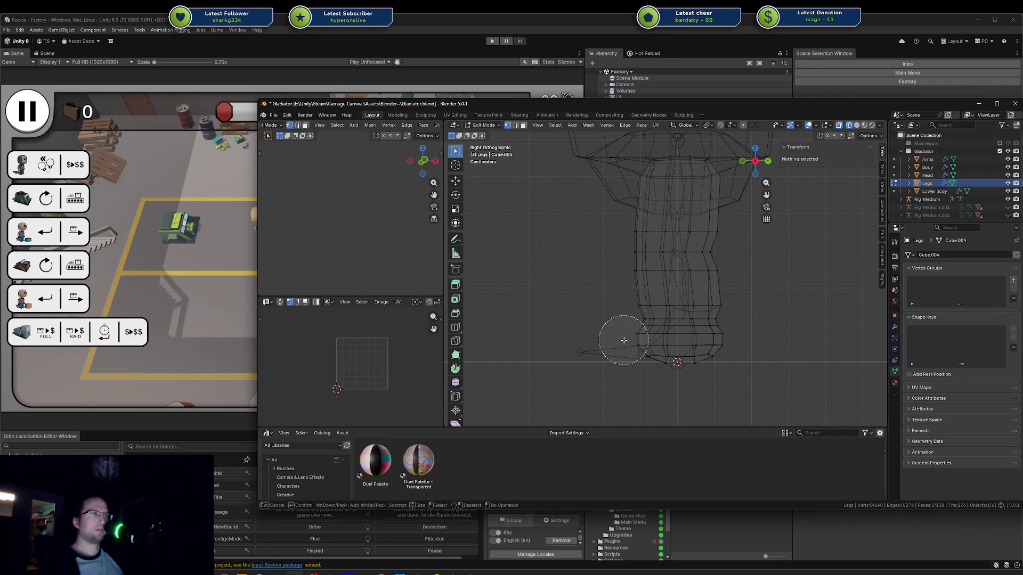
Step: Try moving and extruding the front foot vertices, then undo the extrusion
click(637, 344)
key(Escape)
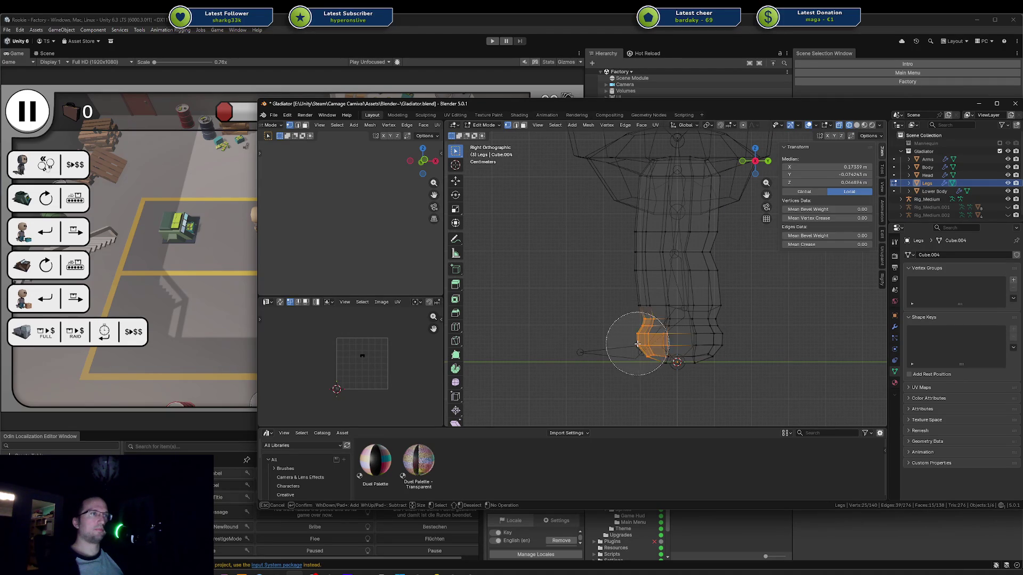
key(g)
key(y)
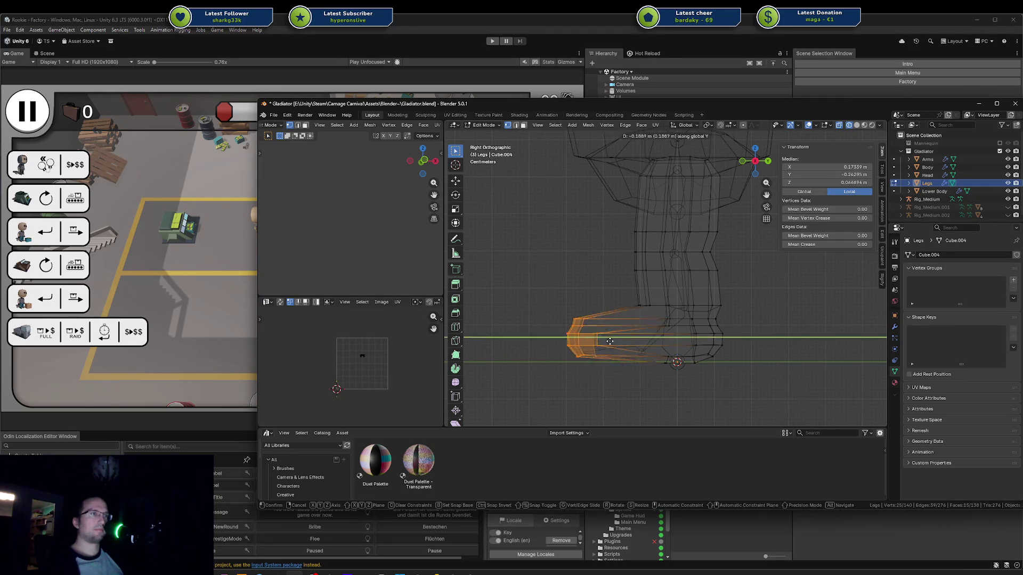
key(Escape)
key(e)
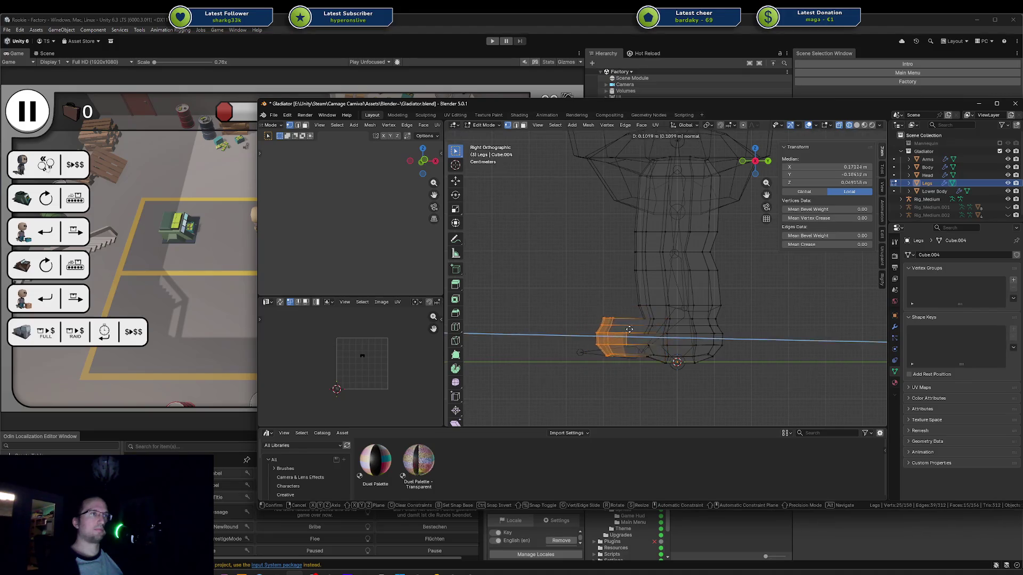
click(593, 334)
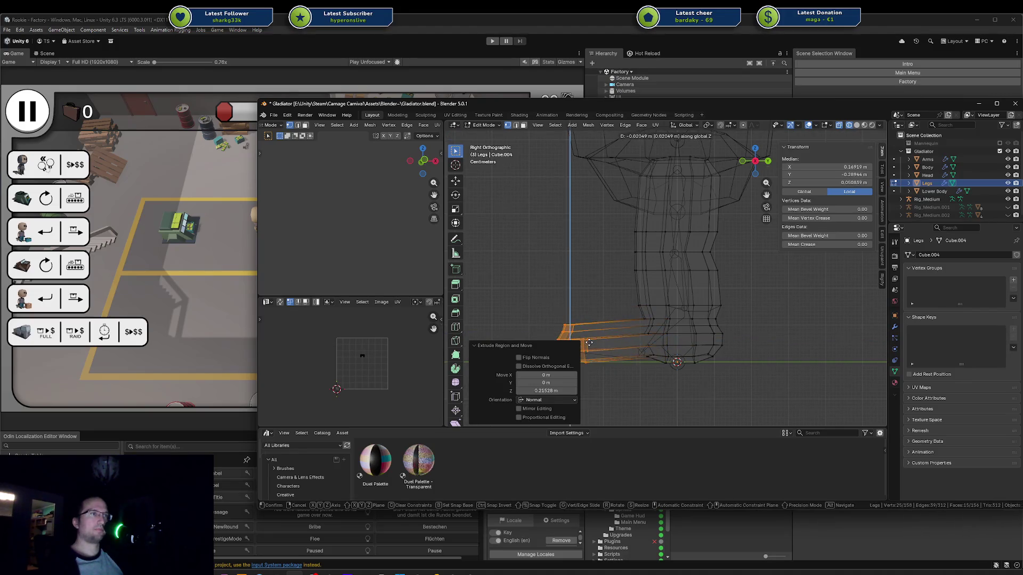
key(ctrl+z)
key(ctrl+z)
Step: Flatten the foot's bottom vertices into a level sole with S Z 0 and lower it
key(a)
key(alt+a)
key(c)
drag(653, 372, 663, 366)
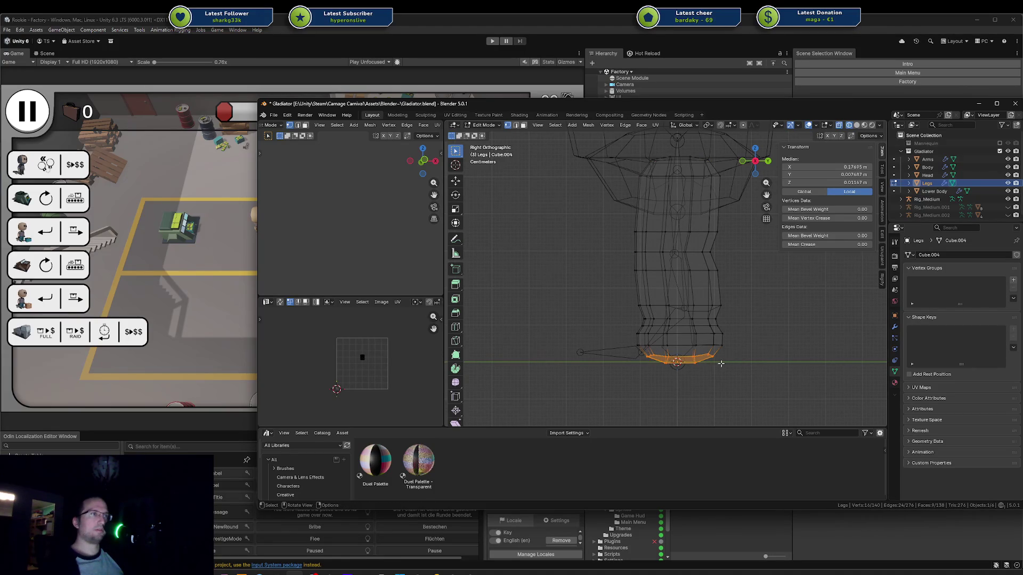
key(s)
key(z)
key(0)
key(Return)
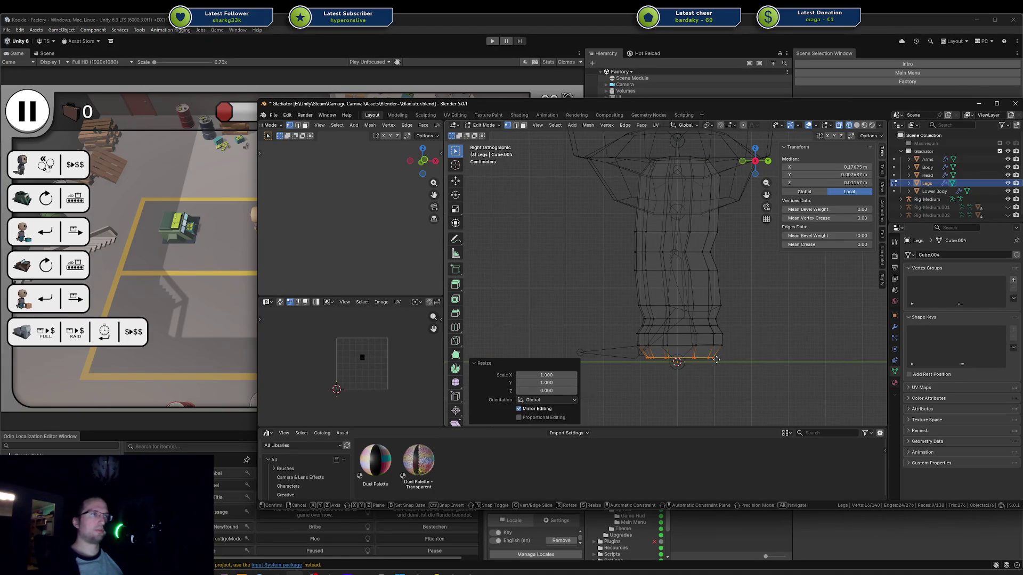
key(z)
click(715, 364)
Step: Lower the edge loop just above the sole along Z
key(a)
key(alt+a)
key(2)
alt+click(706, 347)
key(g)
key(z)
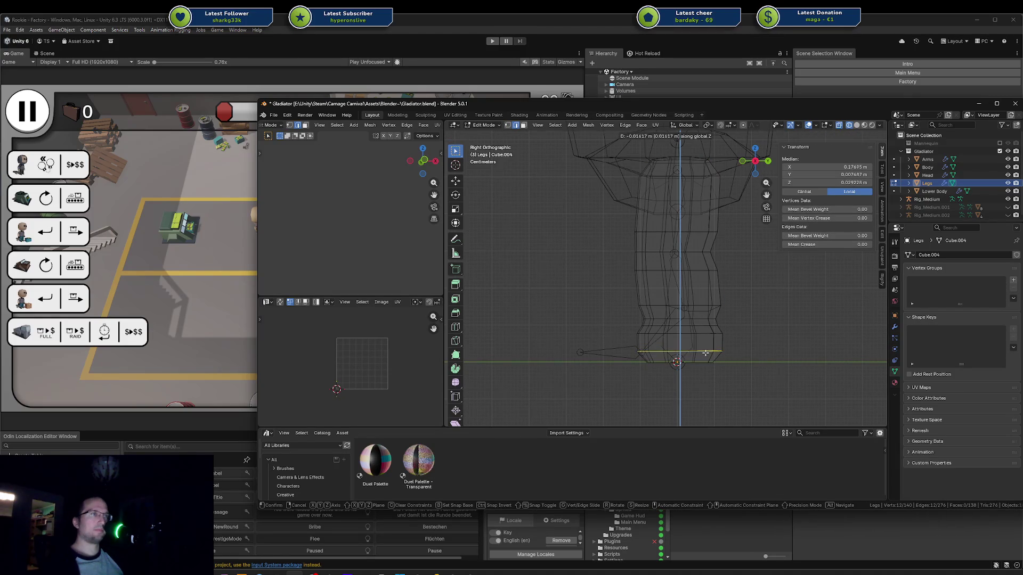
click(705, 354)
key(alt+a)
middle_drag(705, 354, 726, 344)
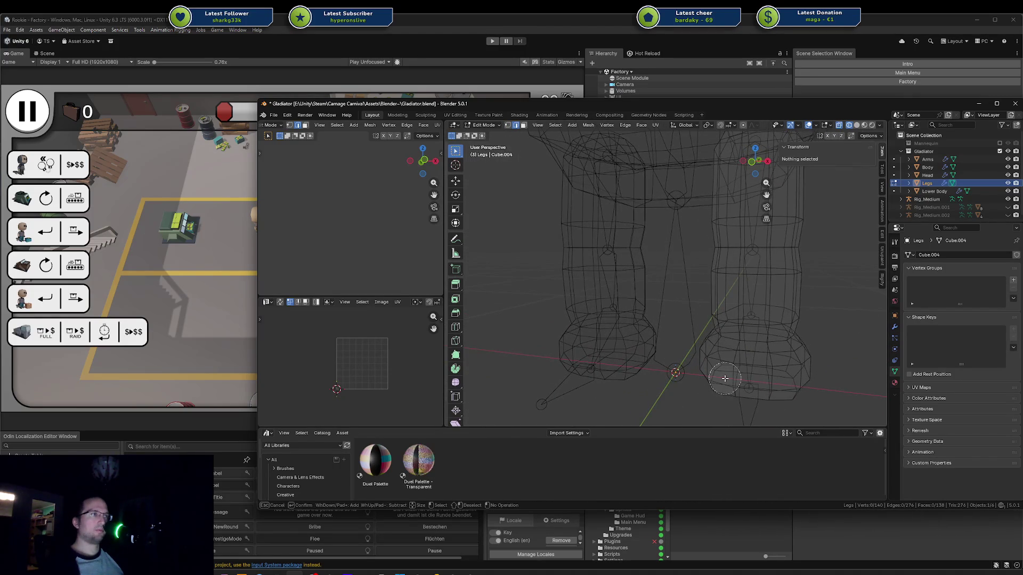
Step: Move the row of four front foot faces forward along Y to lengthen the foot
drag(724, 378, 778, 383)
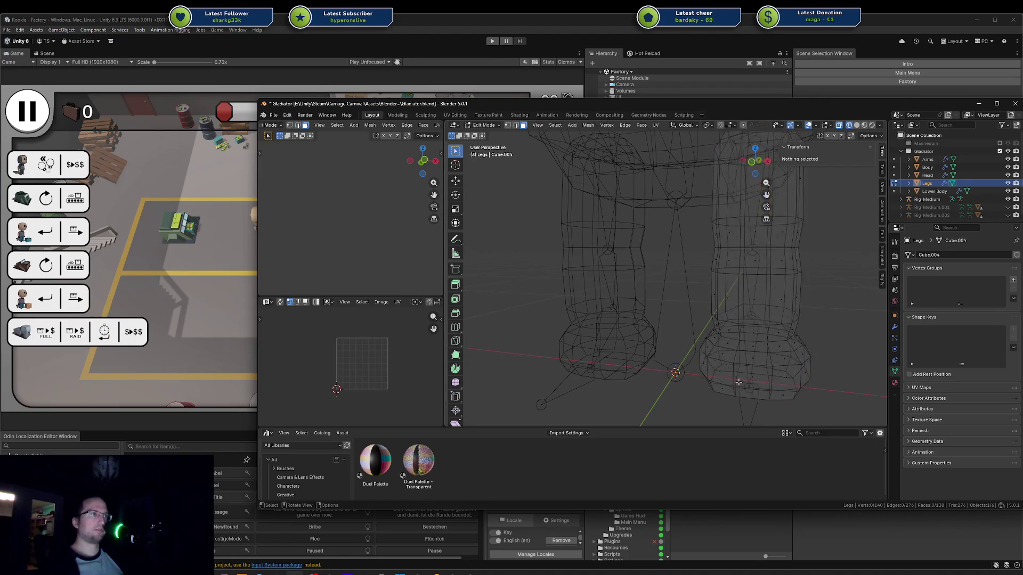
key(shift+z)
click(725, 383)
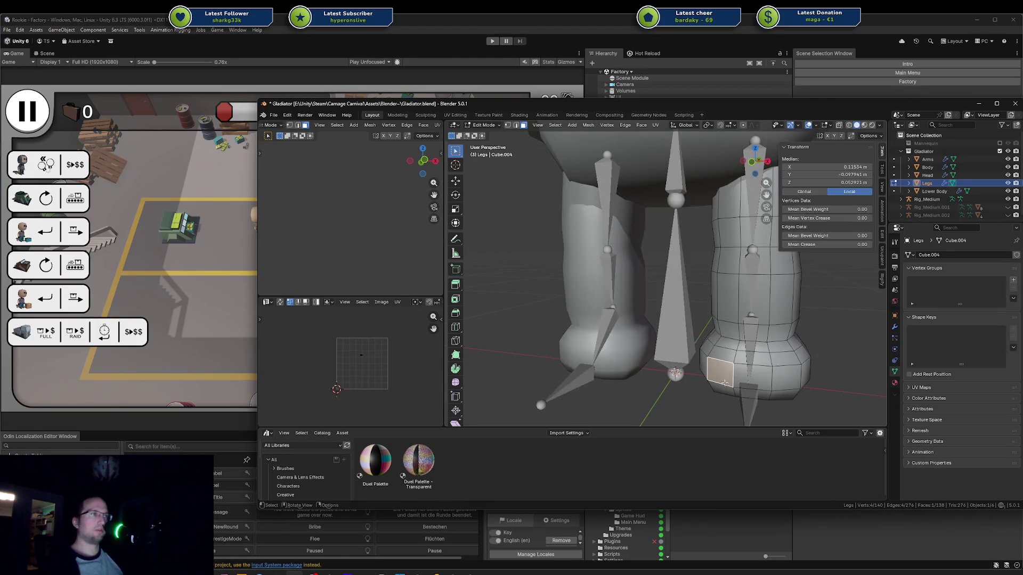
ctrl+click(784, 395)
middle_drag(800, 384, 708, 339)
key(g)
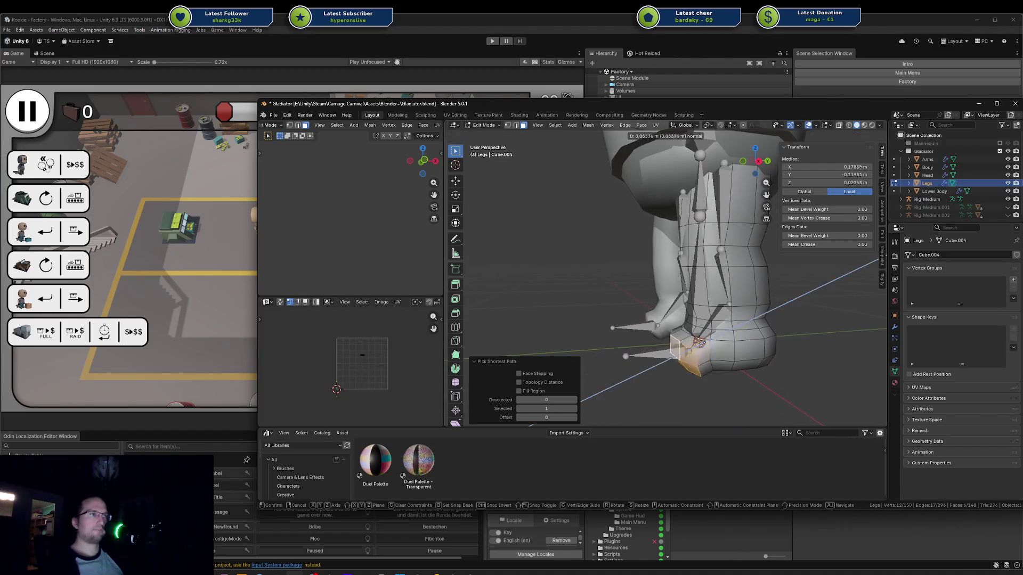
key(y)
click(644, 350)
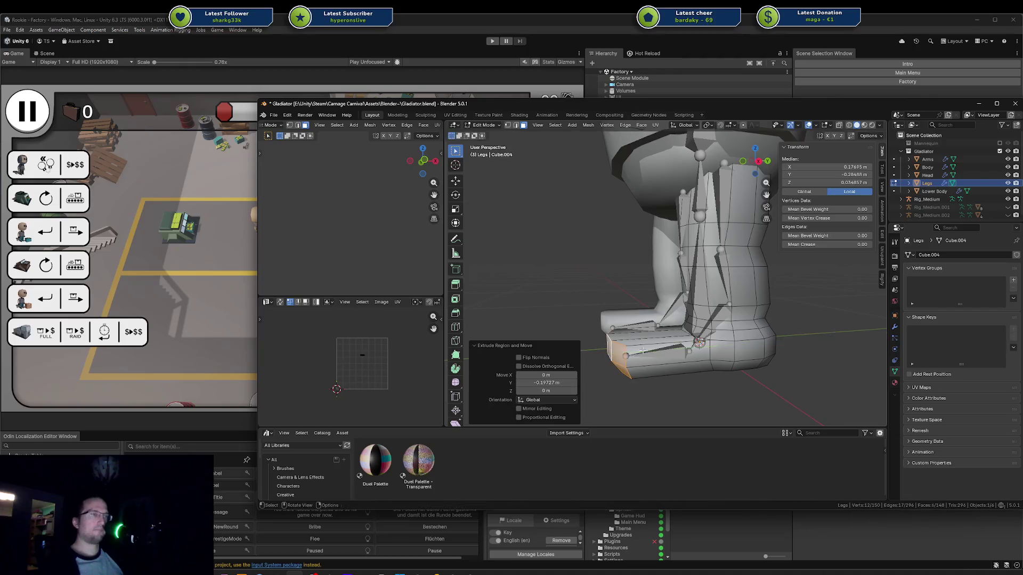
mouse_move(644, 350)
middle_down()
mouse_move(642, 325)
mouse_move(654, 340)
middle_up()
Step: Check the lengthened foot from a side orthographic view, then return to Object Mode
key(alt+a)
key(KP_3)
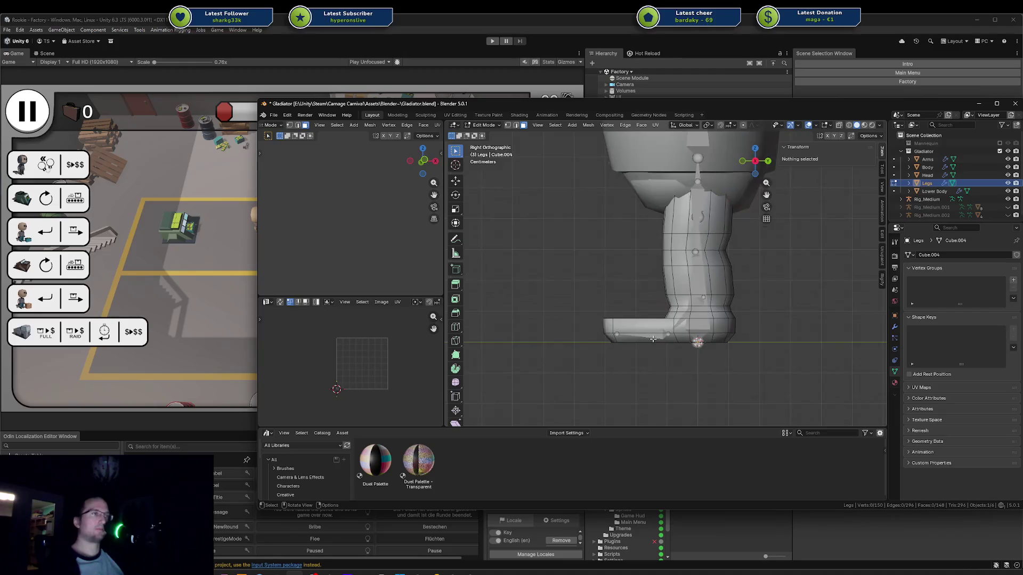
scroll(653, 339, up, 3)
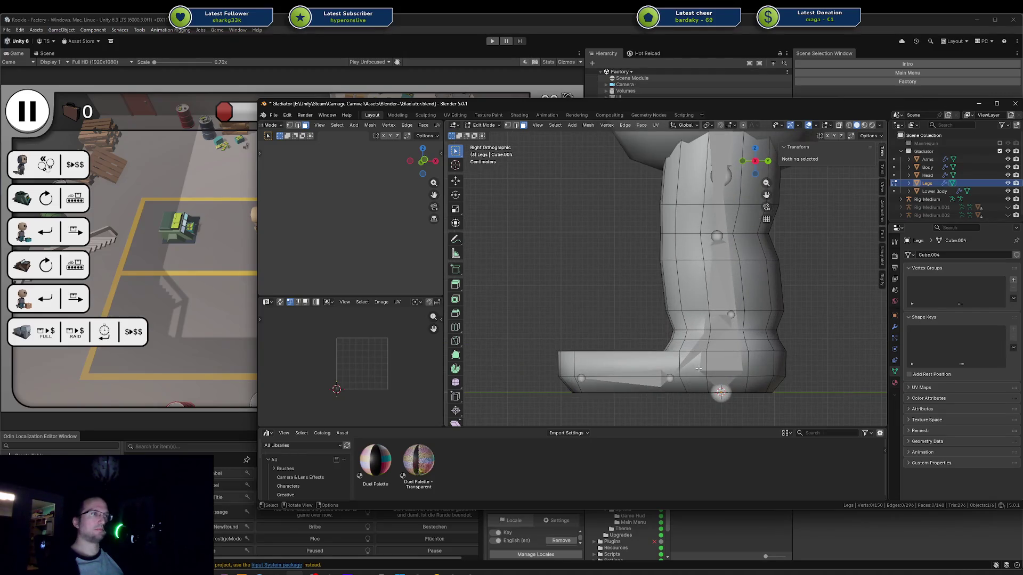
mouse_move(607, 347)
middle_down()
mouse_move(680, 312)
mouse_move(701, 286)
mouse_move(676, 334)
mouse_move(721, 304)
mouse_move(809, 307)
mouse_move(834, 328)
mouse_move(642, 330)
mouse_move(675, 184)
mouse_move(625, 337)
mouse_move(645, 356)
mouse_move(669, 357)
mouse_move(600, 316)
middle_up()
scroll(639, 330, down, 5)
key(Tab)
key(shift+z)
click(720, 322)
key(shift+z)
scroll(641, 331, down, 3)
scroll(640, 333, up, 7)
Step: Add an edge loop across the toe of the Legs mesh
click(637, 312)
click(633, 355)
key(Tab)
key(ctrl+r)
click(538, 376)
click(537, 374)
Step: Raise one toe face slightly along Z and return the legs to Object Mode
key(3)
click(601, 316)
key(g)
key(z)
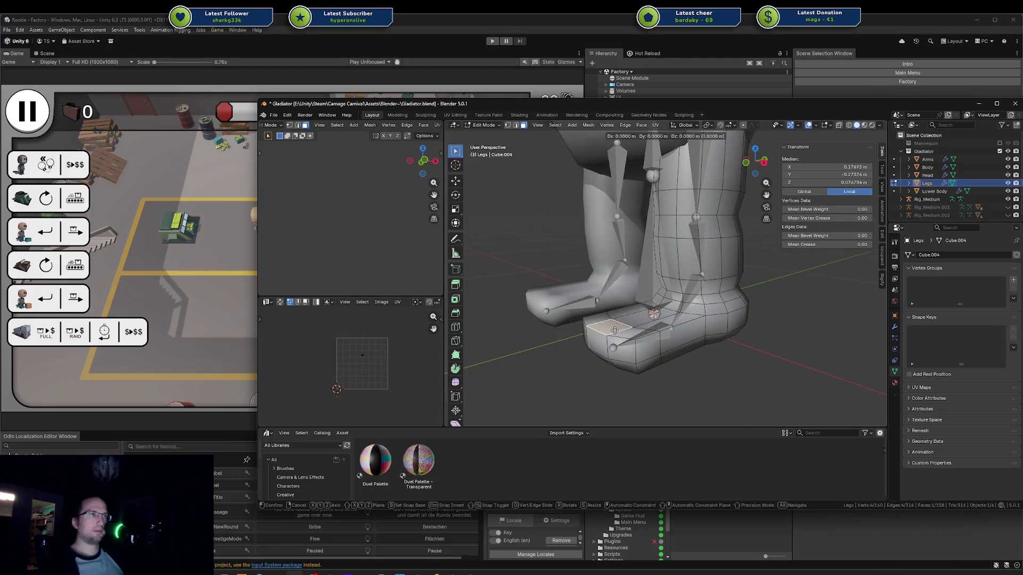
click(613, 321)
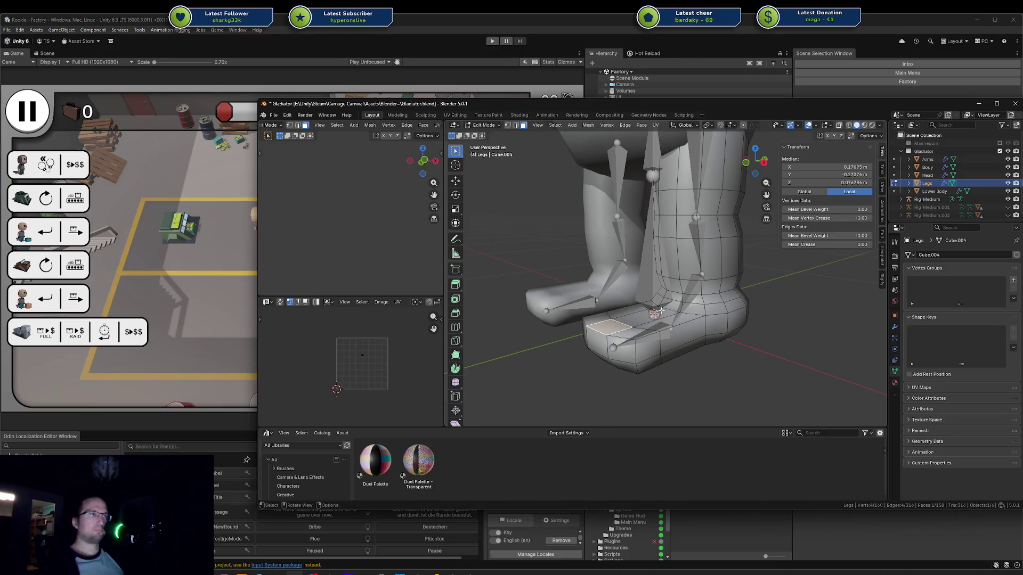
middle_drag(613, 321, 632, 312)
key(Tab)
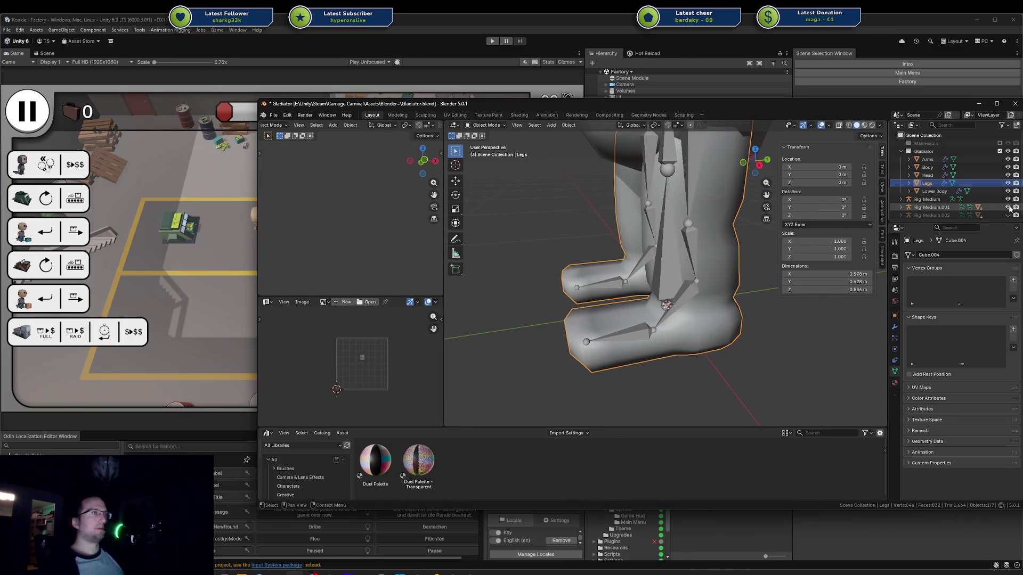
Step: Save Gladiator.blend and show the Rig_Medium.002 reference rig, keeping Rig_Medium.001 hidden
scroll(746, 240, down, 8)
key(ctrl+s)
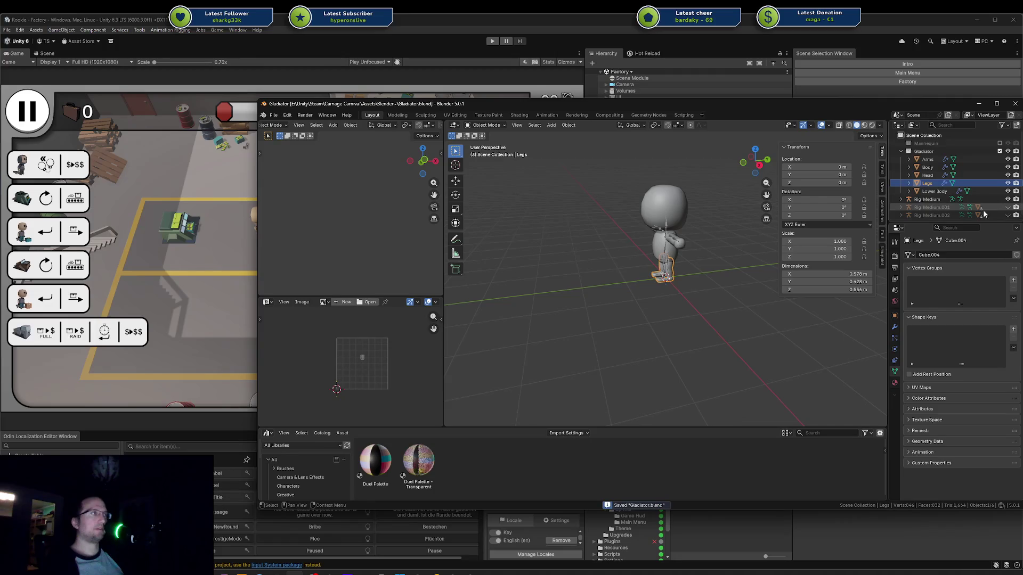
click(1008, 207)
scroll(732, 239, down, 4)
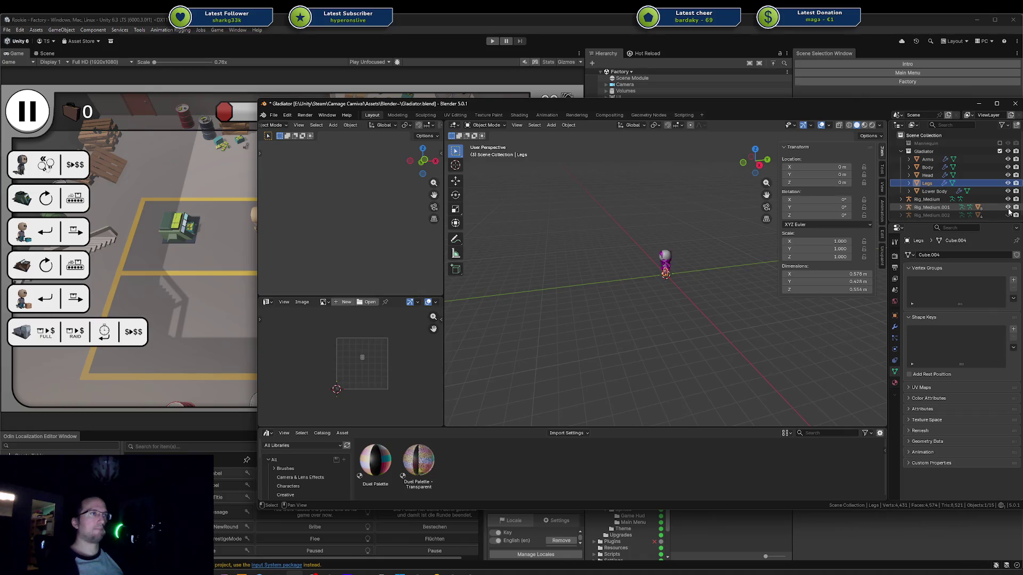
click(1007, 207)
click(1008, 216)
scroll(695, 319, up, 5)
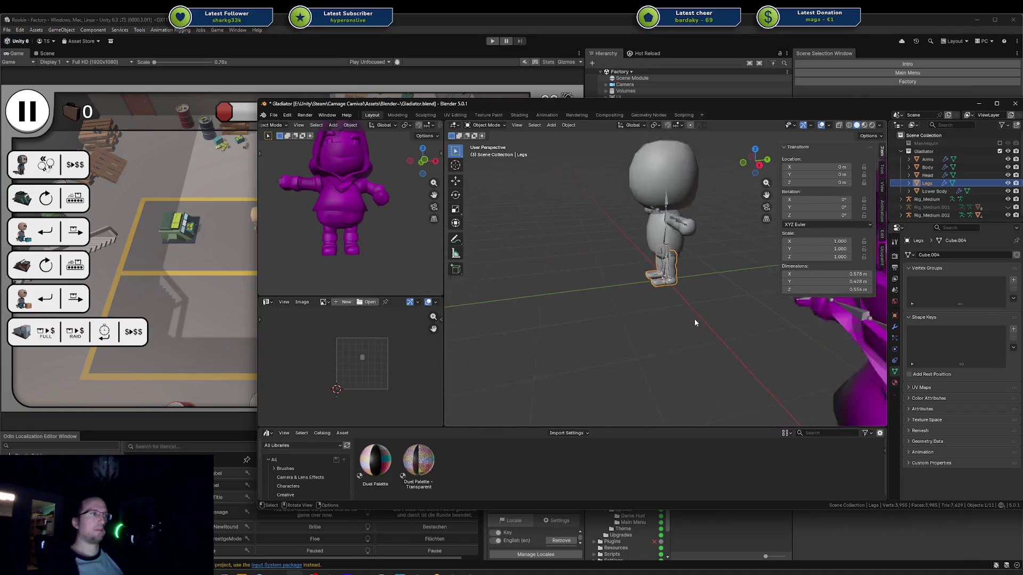
Step: Move the Rig_Medium.002 reference rig -2.0096 along X, beside the character
mouse_move(695, 322)
middle_down()
mouse_move(689, 277)
mouse_move(658, 258)
mouse_move(737, 274)
middle_up()
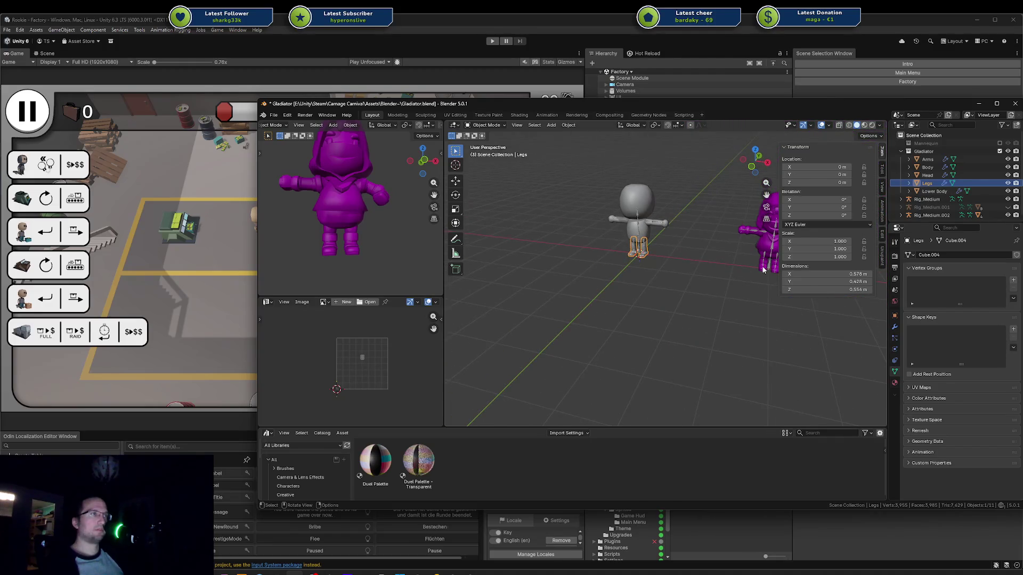
click(763, 270)
key(g)
key(x)
click(694, 267)
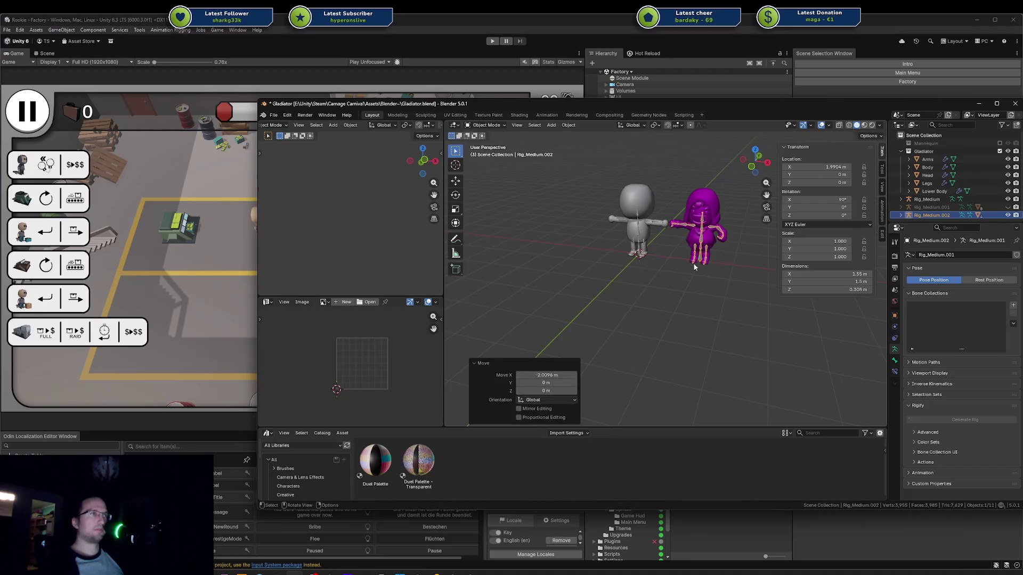
mouse_move(694, 267)
middle_down()
mouse_move(660, 256)
mouse_move(701, 242)
mouse_move(868, 249)
mouse_move(823, 266)
mouse_move(778, 328)
mouse_move(881, 317)
middle_up()
Step: Frame the character's rig and the Legs mesh, and turn on X-ray display
click(820, 311)
key(KP_Decimal)
click(709, 352)
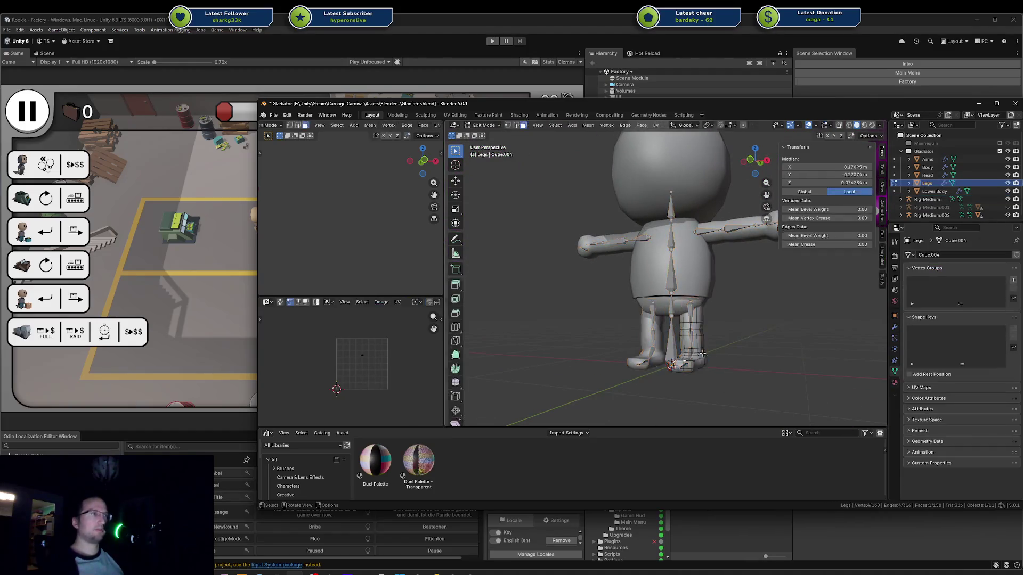
click(702, 349)
key(KP_Decimal)
key(Tab)
mouse_move(711, 350)
middle_down()
mouse_move(735, 347)
mouse_move(693, 319)
mouse_move(803, 333)
mouse_move(580, 326)
mouse_move(740, 316)
mouse_move(596, 313)
mouse_move(648, 331)
mouse_move(646, 344)
mouse_move(676, 364)
mouse_move(722, 373)
mouse_move(743, 362)
mouse_move(626, 366)
mouse_move(613, 392)
mouse_move(728, 360)
mouse_move(709, 347)
middle_up()
key(alt+z)
key(Tab)
click(557, 229)
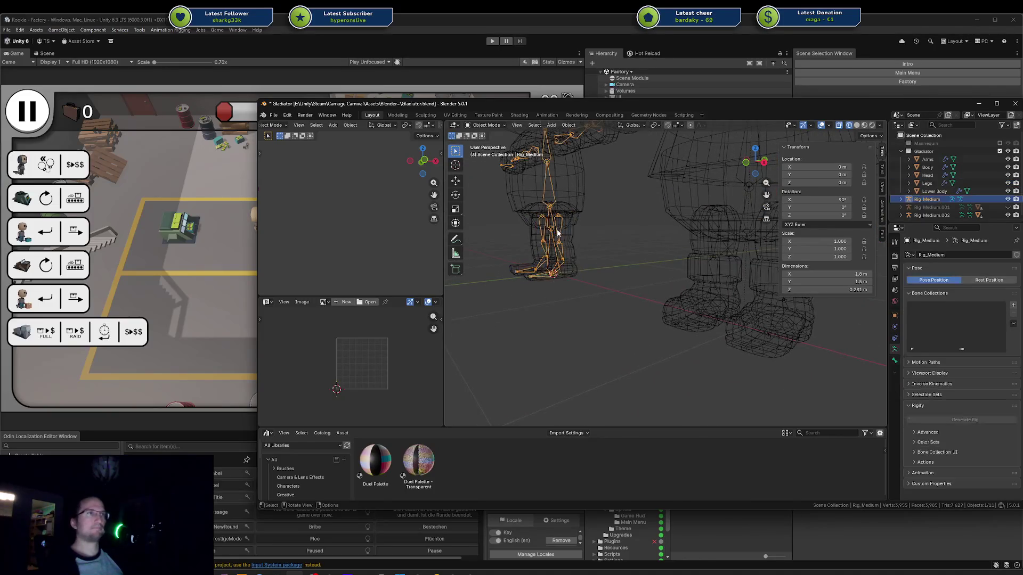
Step: Temporarily hide Body and Lower Body to inspect the legs, then reveal them again
key(KP_Decimal)
click(703, 308)
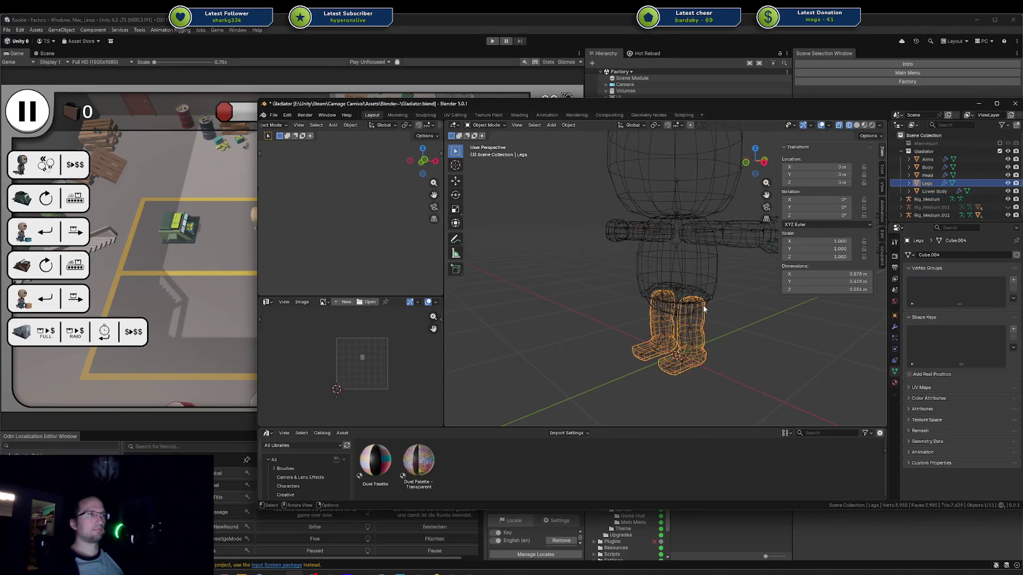
key(KP_Decimal)
click(666, 187)
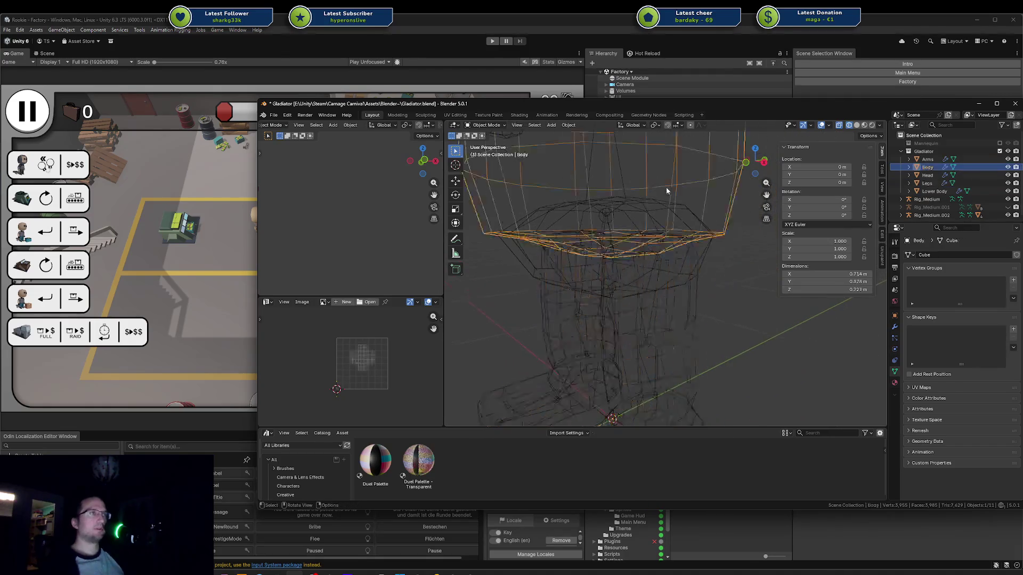
shift+click(530, 270)
key(h)
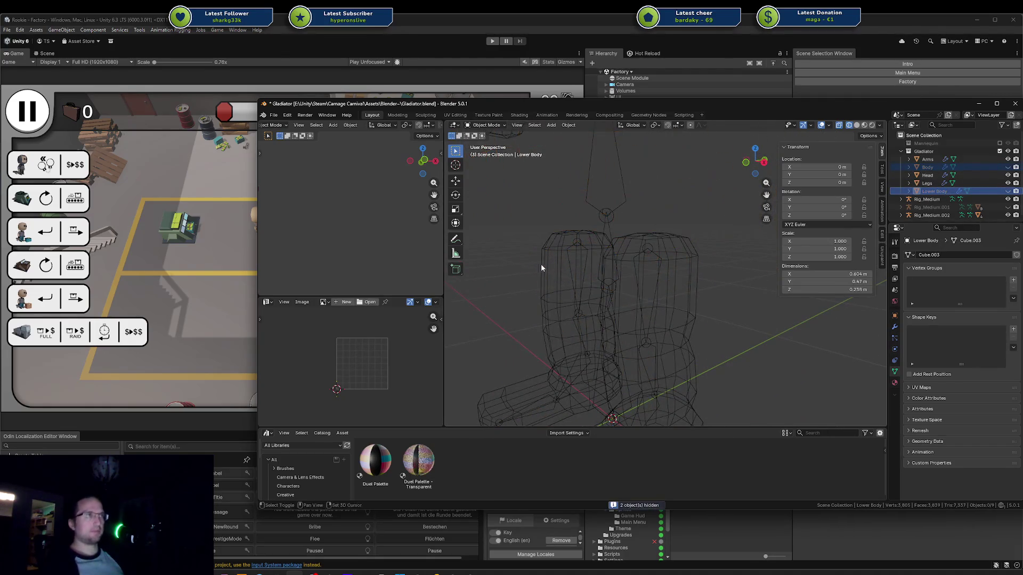
mouse_move(624, 252)
middle_down()
mouse_move(582, 325)
mouse_move(673, 234)
mouse_move(667, 258)
middle_up()
key(alt+h)
key(h)
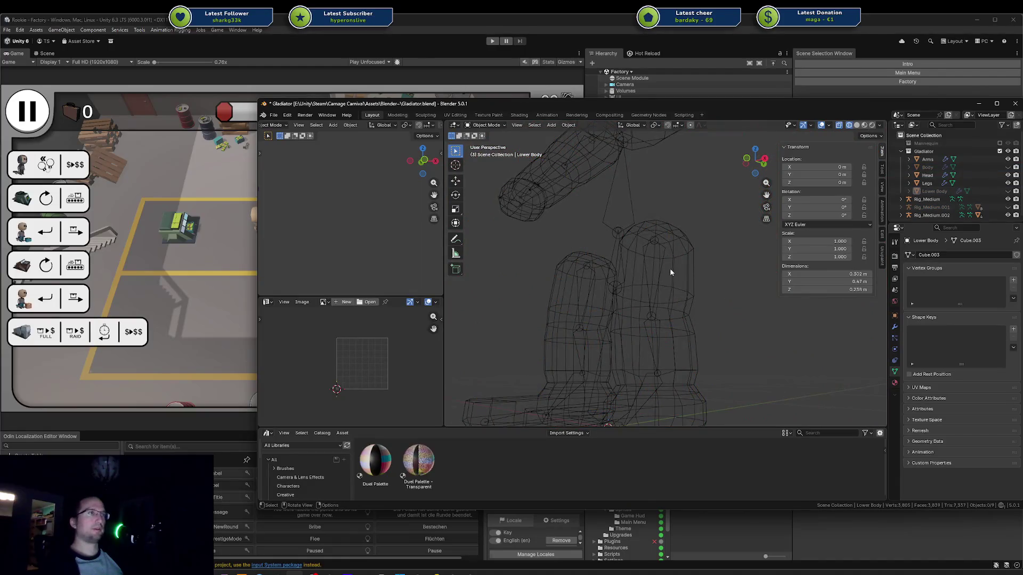
click(689, 267)
key(alt+h)
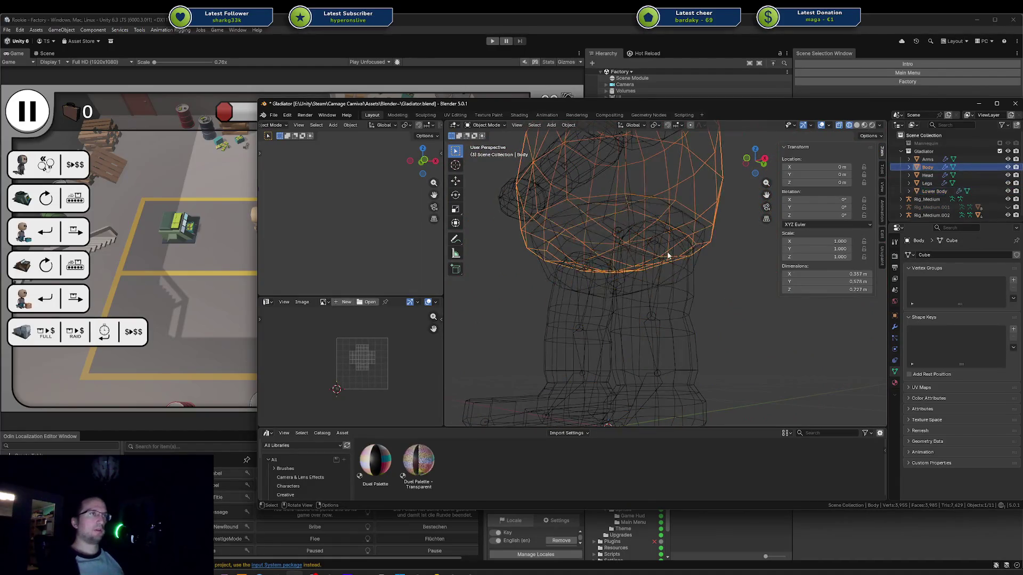
Step: Inspect the Rig_Medium armature against the legs from a low side view, then edit the Legs mesh
click(659, 276)
mouse_move(658, 275)
middle_down()
mouse_move(664, 286)
mouse_move(678, 256)
mouse_move(666, 267)
mouse_move(693, 282)
mouse_move(683, 290)
mouse_move(704, 289)
mouse_move(678, 297)
middle_up()
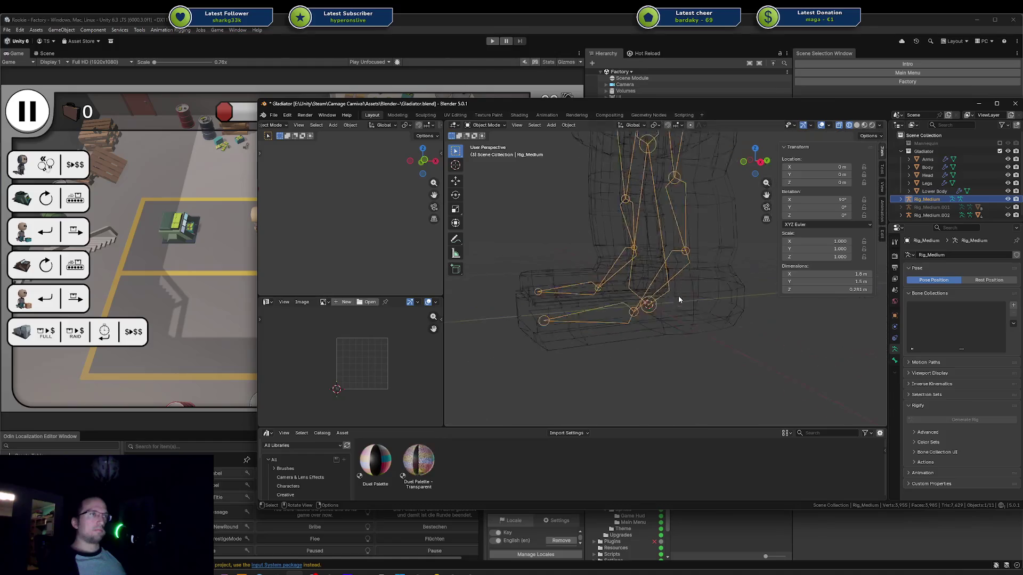
scroll(676, 299, up, 4)
key(shift+z)
key(shift+z)
shift+click(667, 315)
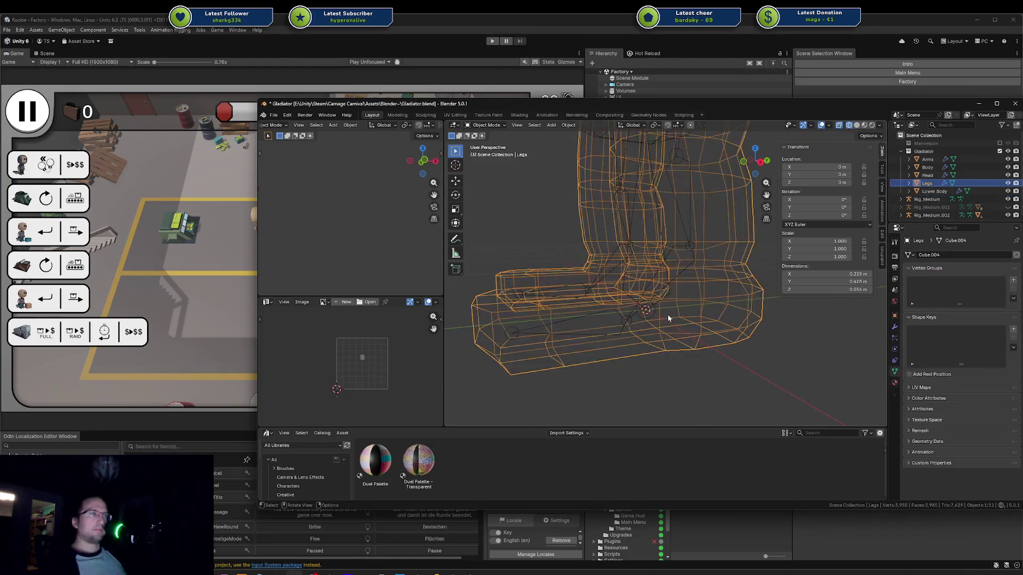
click(654, 317)
scroll(654, 316, down, 4)
key(alt+a)
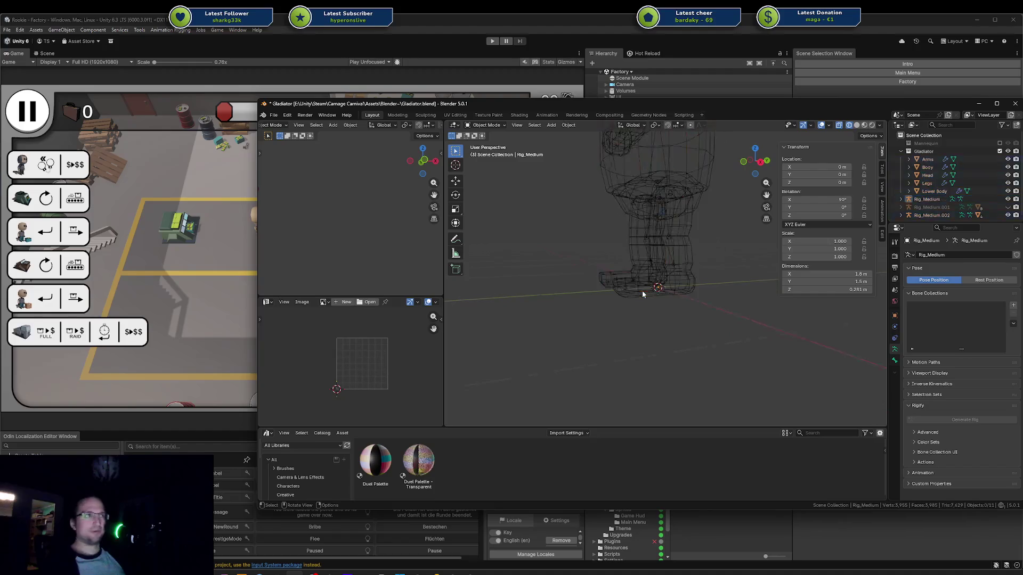
key(c)
click(661, 288)
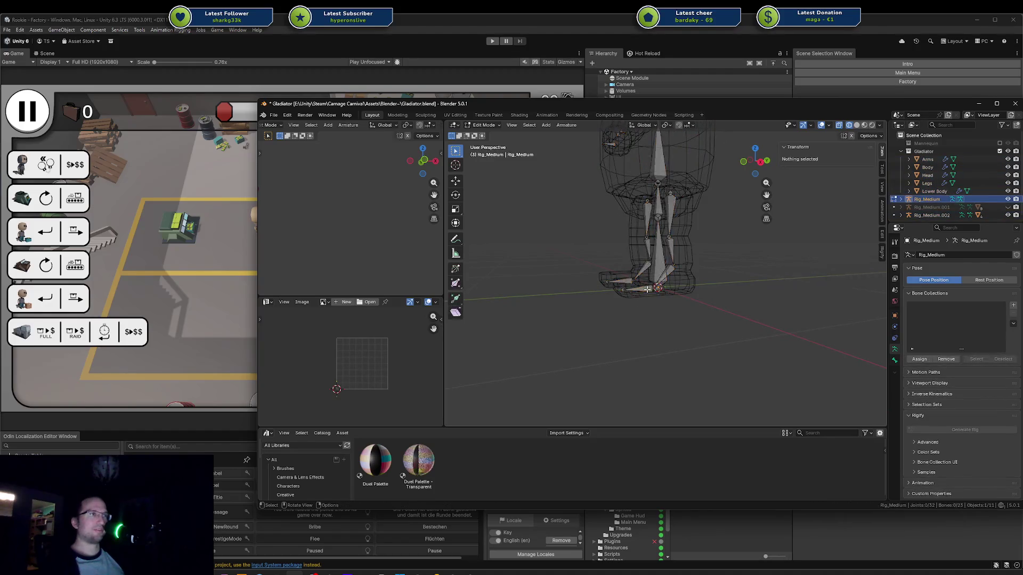
click(681, 287)
key(Tab)
Step: Add a centred loop cut across the foot of the Legs mesh
key(alt+a)
key(1)
scroll(653, 286, up, 5)
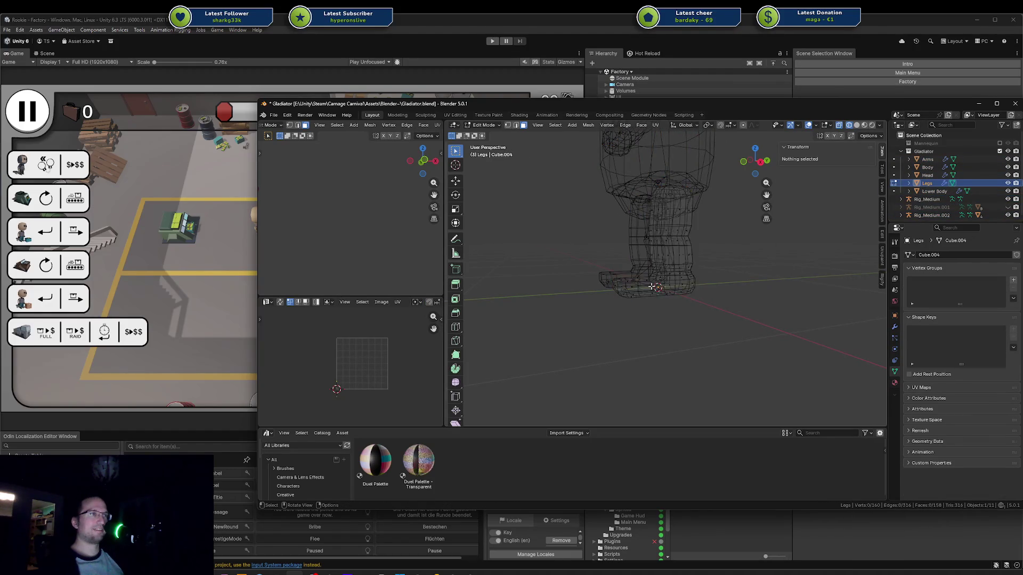
mouse_move(653, 286)
middle_down()
mouse_move(568, 293)
mouse_move(558, 318)
mouse_move(693, 341)
middle_up()
key(ctrl+r)
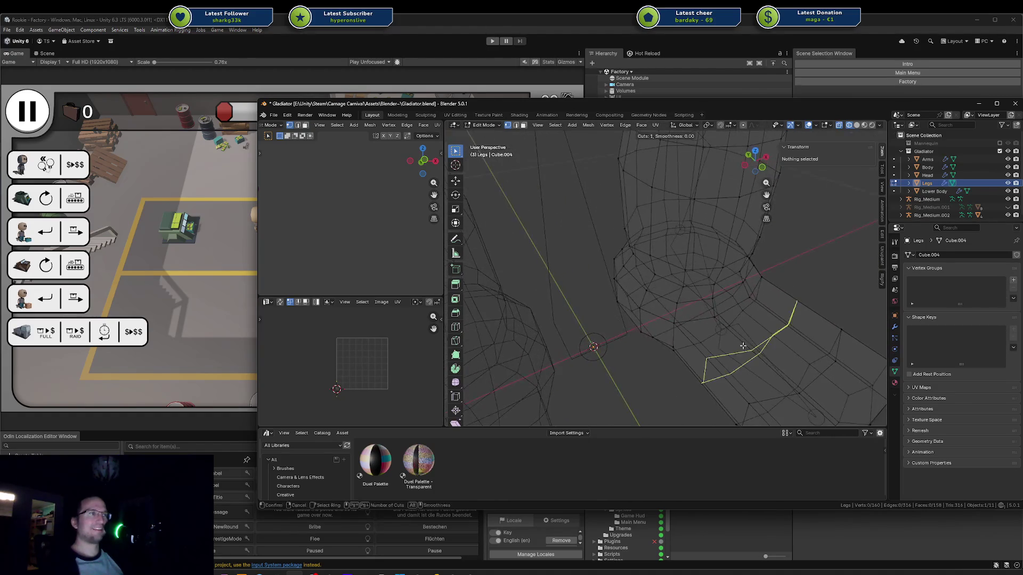
click(762, 333)
right_click(762, 333)
mouse_move(761, 333)
middle_down()
mouse_move(677, 324)
mouse_move(687, 289)
mouse_move(628, 297)
middle_up()
key(shift+z)
Step: Narrow the new foot edge loop by scaling it along X
key(a)
key(alt+a)
key(2)
alt+click(627, 297)
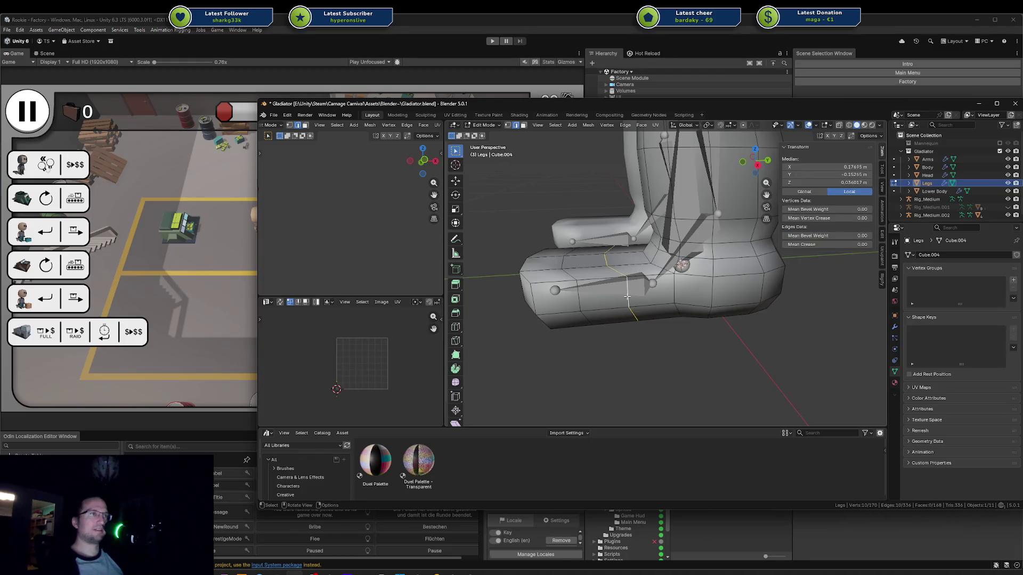
key(s)
key(x)
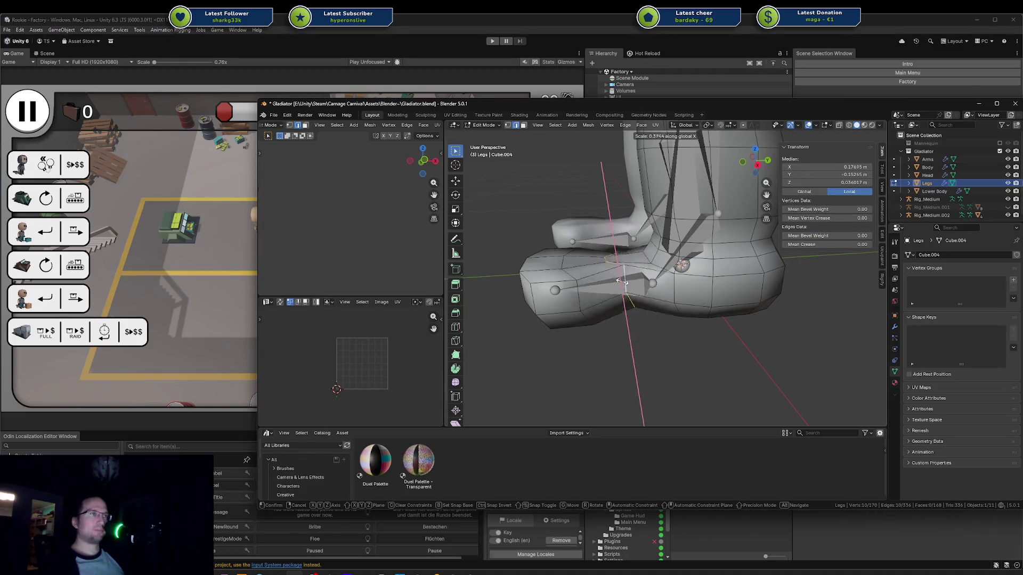
click(625, 280)
middle_drag(624, 281, 748, 316)
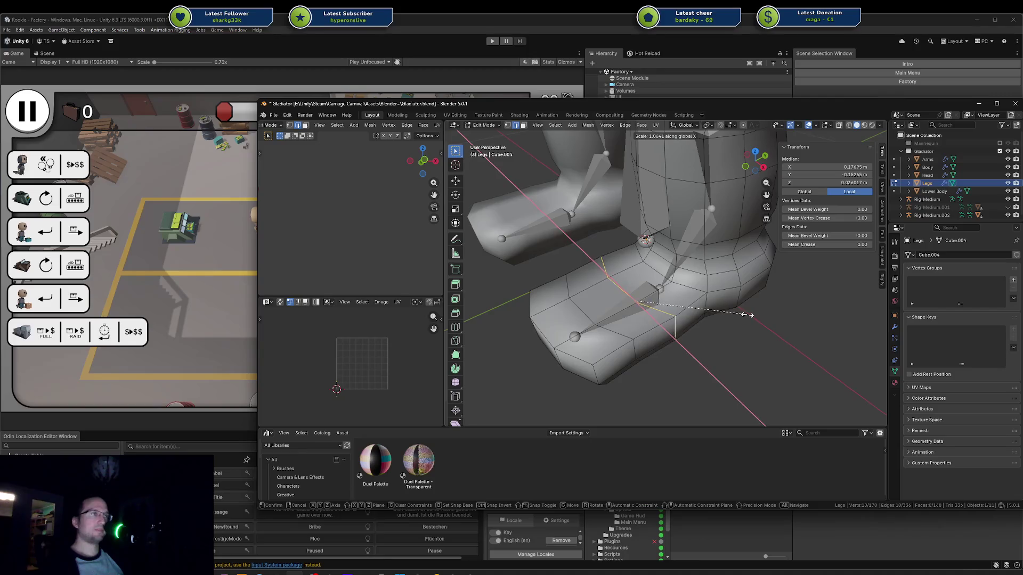
Step: Raise a face on top of the foot along Z, cancelling a second adjustment
click(580, 303)
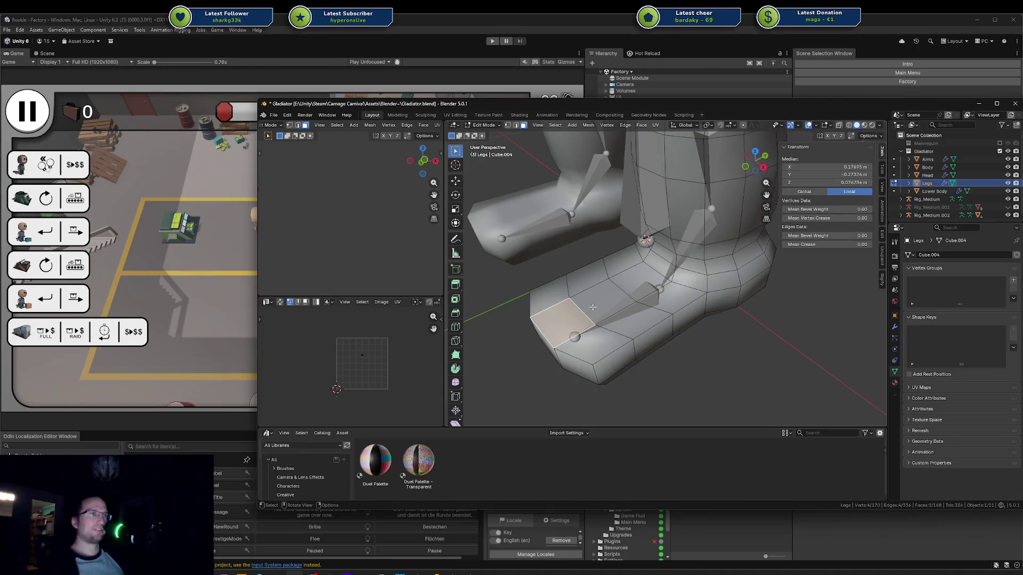
key(g)
key(z)
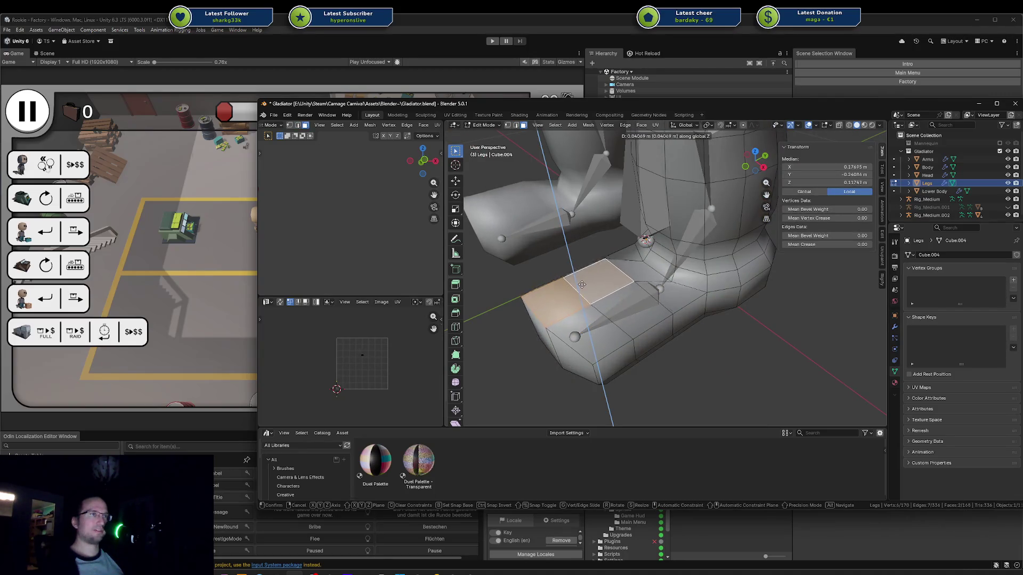
click(582, 285)
key(g)
key(z)
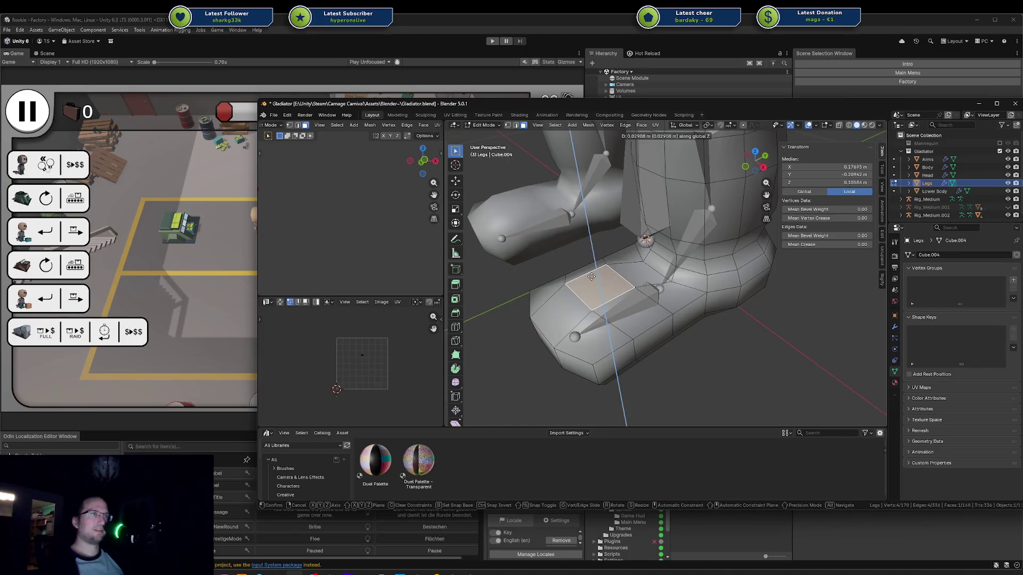
right_click(590, 273)
middle_drag(590, 272, 762, 249)
mouse_move(737, 217)
middle_down()
mouse_move(650, 263)
mouse_move(793, 252)
middle_up()
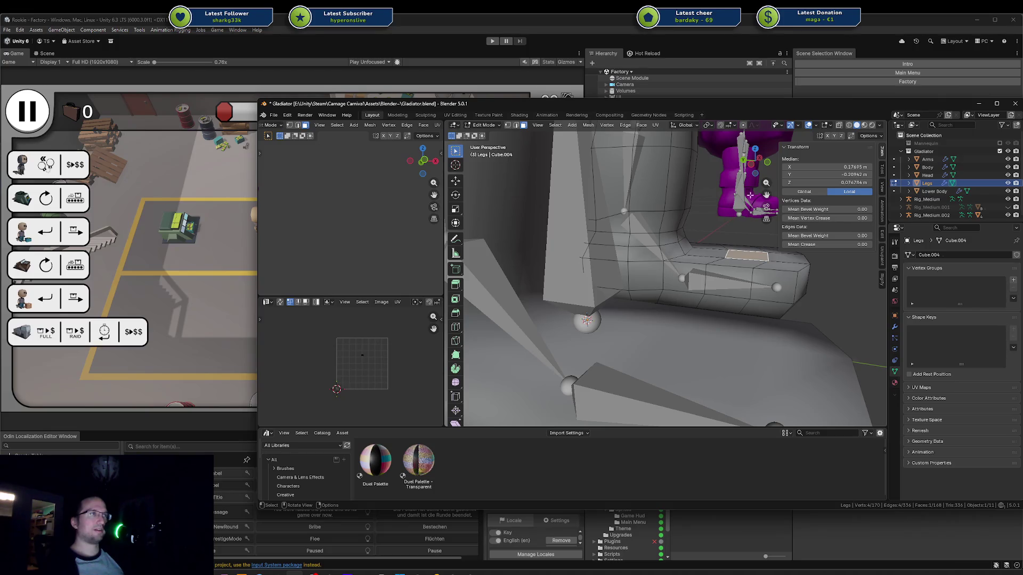
Step: Try flattening the selected toe face vertically, then undo it and clear the selection
mouse_move(750, 195)
middle_down()
mouse_move(721, 244)
mouse_move(733, 243)
middle_up()
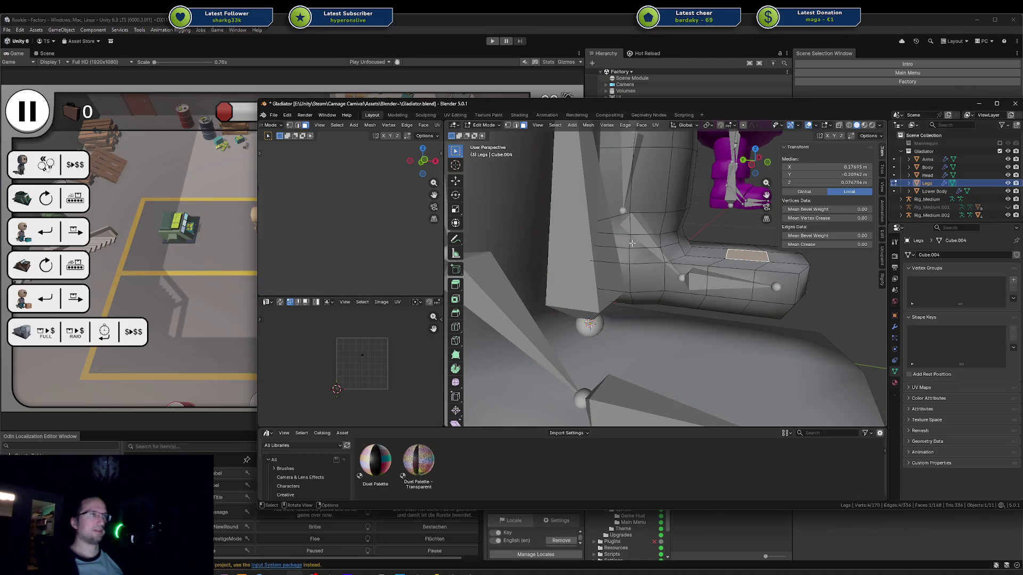
scroll(661, 218, down, 3)
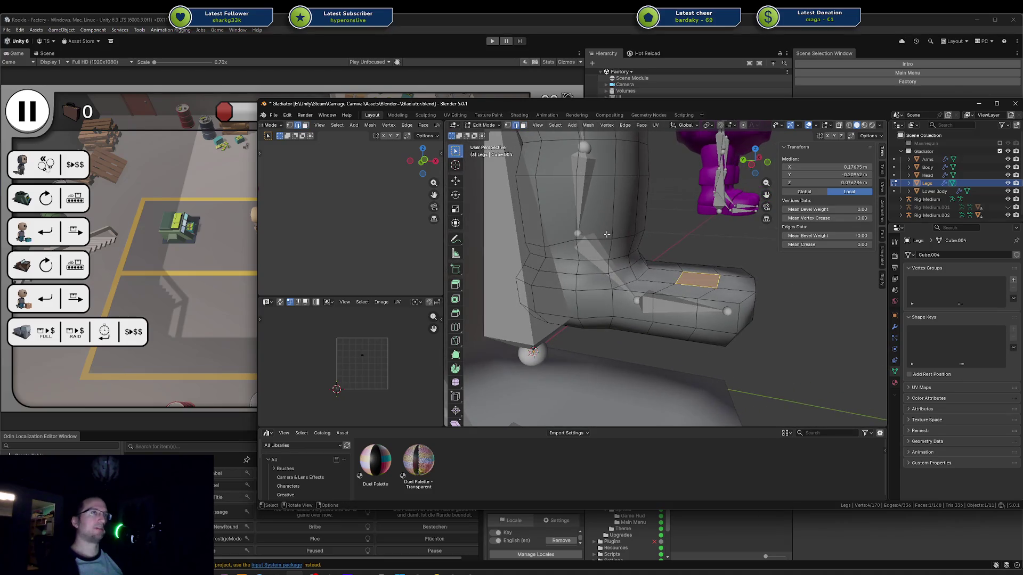
key(z)
key(0)
key(Return)
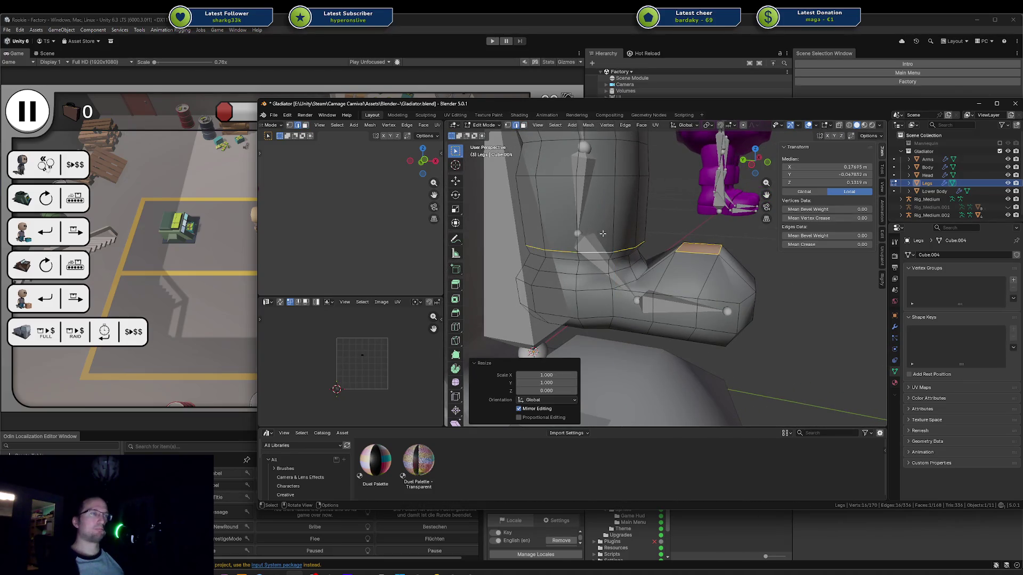
key(ctrl+z)
key(a)
Step: Level the ankle edge loop flat with S Z 0 and shift it vertically
alt+click(594, 238)
key(s)
key(z)
key(0)
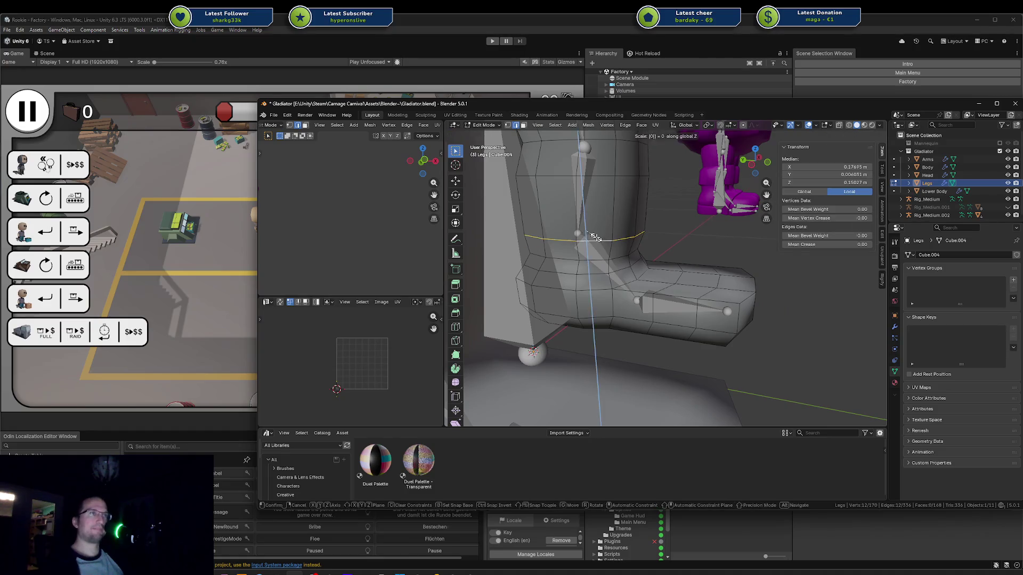
key(Return)
key(g)
key(z)
key(Return)
key(a)
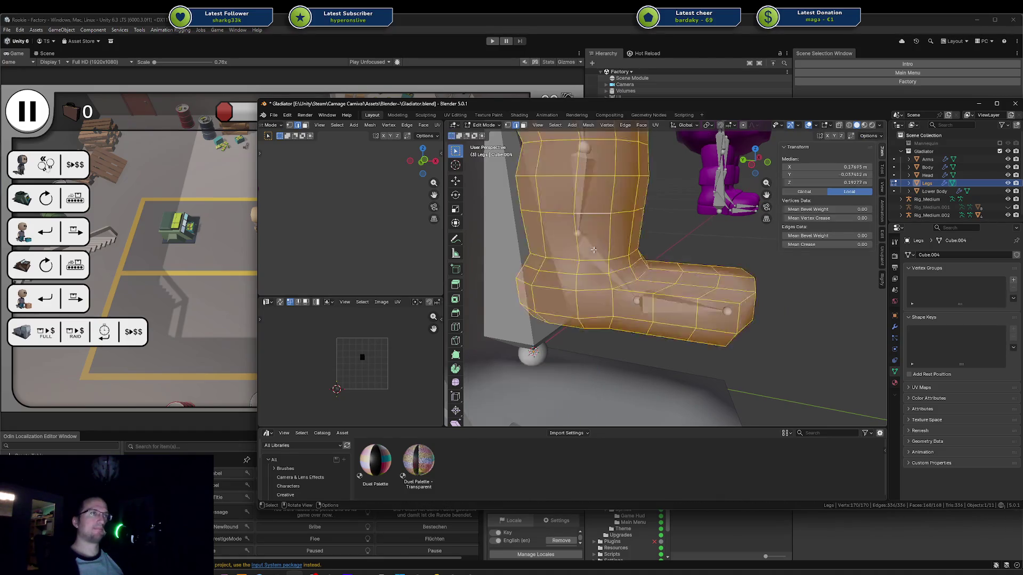
Step: Select the foot edge loops from below the ankle to the toe end and move them vertically
alt+click(612, 265)
alt+shift+click(626, 273)
middle_drag(626, 272, 683, 270)
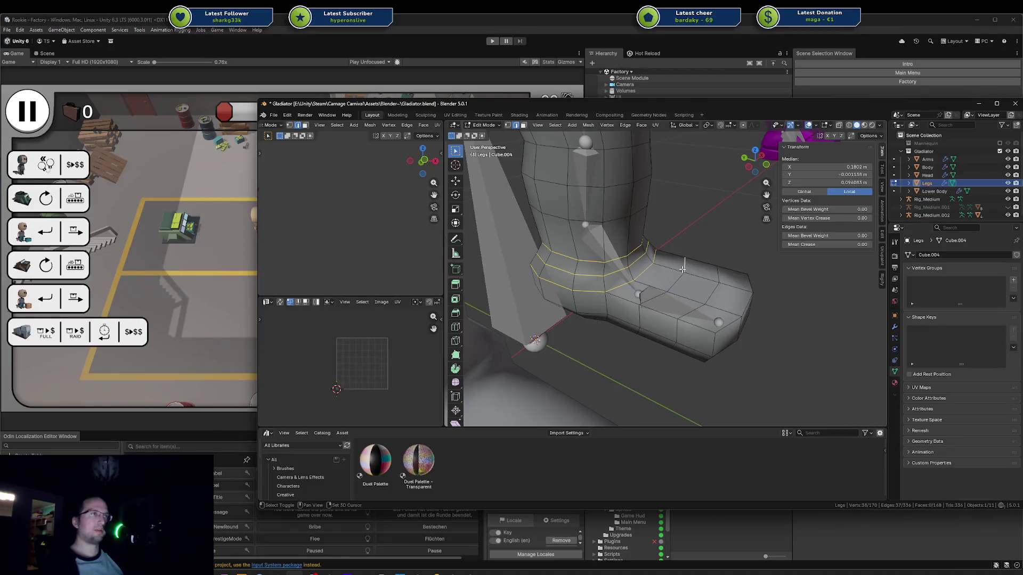
ctrl+click(661, 296)
shift+click(702, 305)
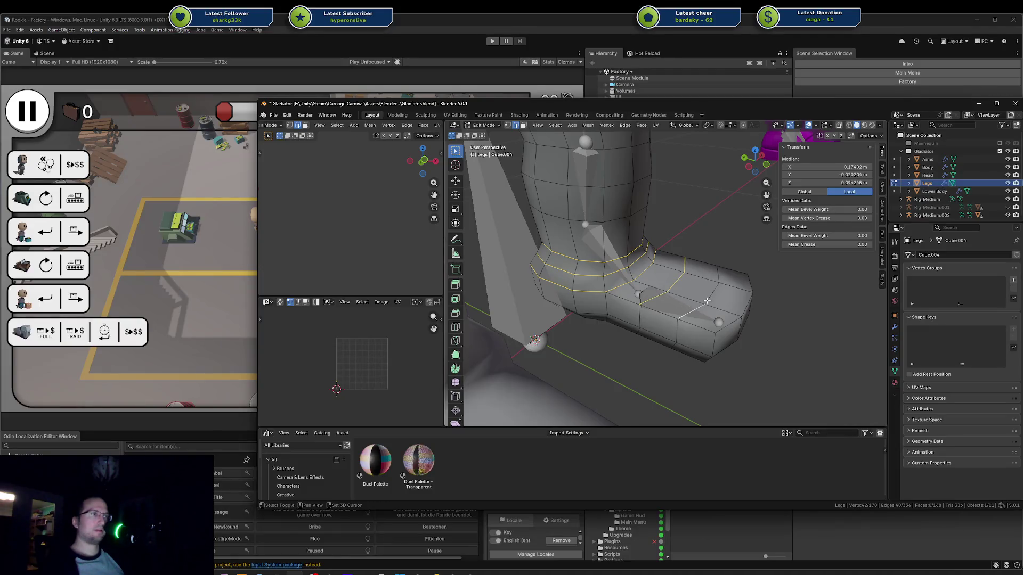
ctrl+click(720, 276)
ctrl+click(748, 282)
key(g)
key(z)
click(716, 273)
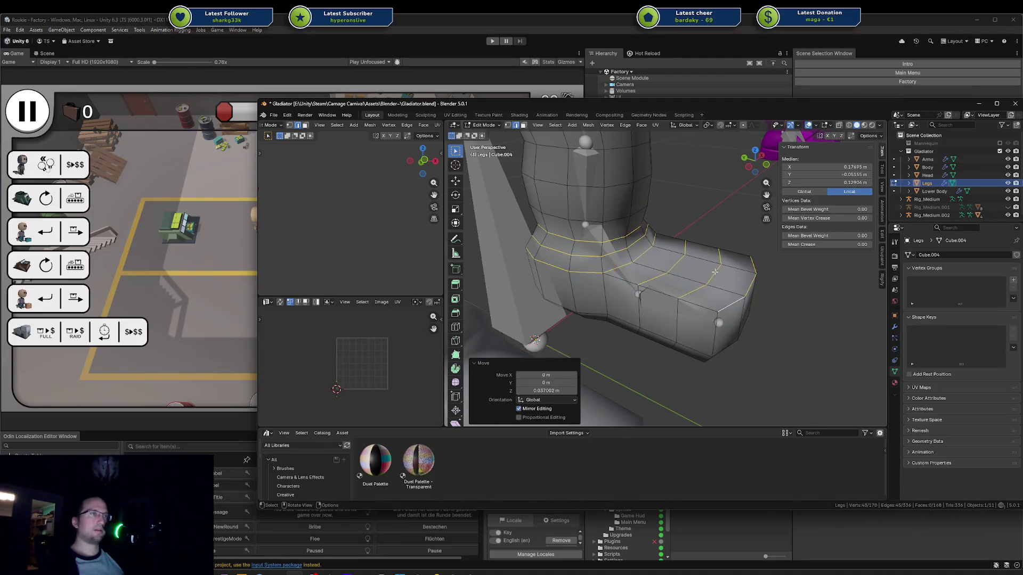
Step: Raise the toe loop, then lower the selected foot loops slightly along Z
mouse_move(716, 274)
middle_down()
mouse_move(733, 248)
mouse_move(702, 241)
middle_up()
click(731, 243)
key(g)
key(z)
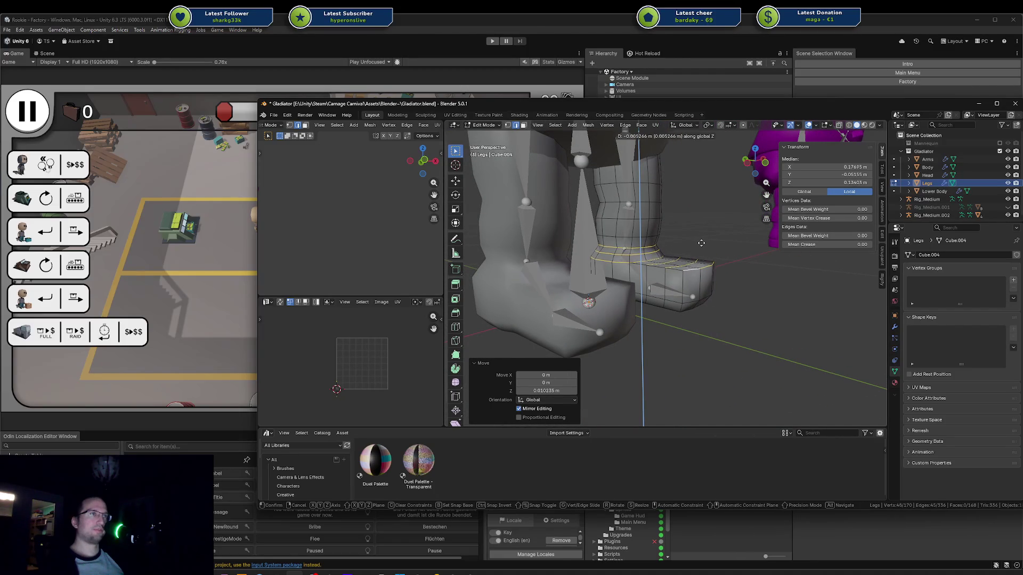
click(700, 241)
mouse_move(700, 241)
middle_down()
mouse_move(708, 282)
mouse_move(709, 255)
mouse_move(744, 274)
middle_up()
Step: Lower a pair of edges along the Legs foot on the Z axis
key(Tab)
key(Tab)
click(707, 286)
ctrl+click(693, 251)
key(g)
key(z)
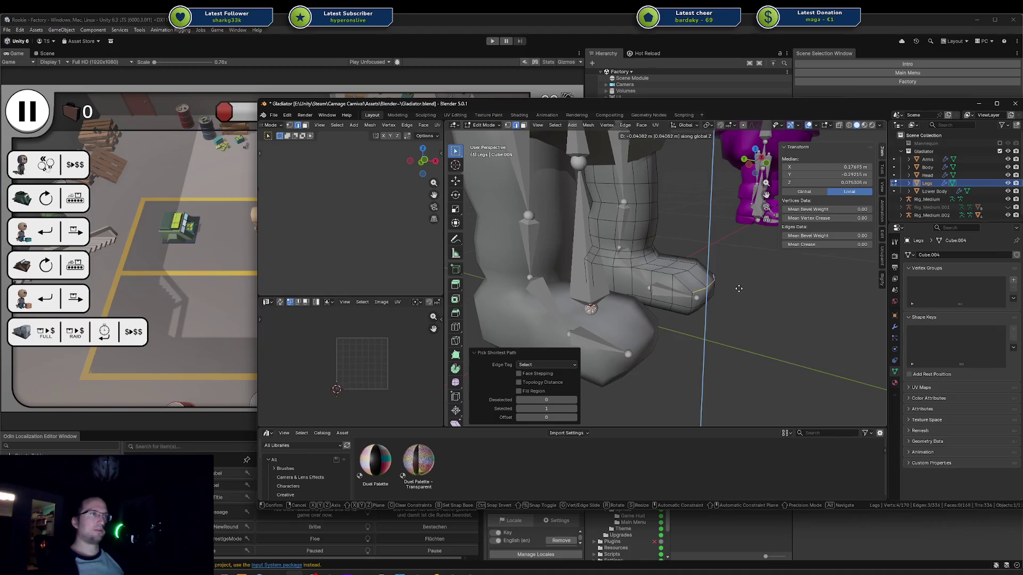
click(739, 290)
Step: Select edges along the toe, then pick a face on the foot's side in face mode
click(687, 266)
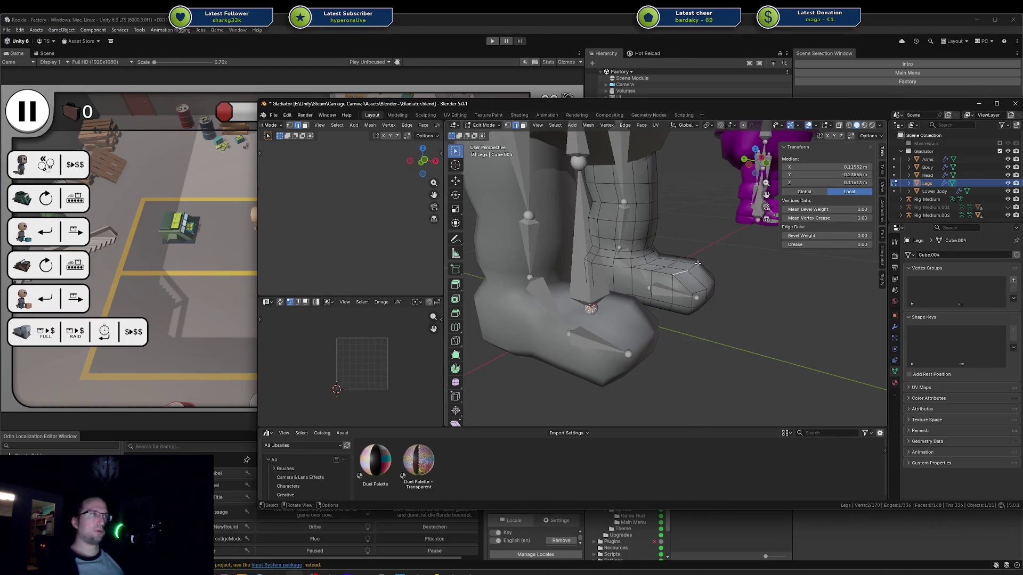
ctrl+click(699, 260)
mouse_move(699, 260)
middle_down()
mouse_move(613, 269)
mouse_move(634, 264)
mouse_move(655, 298)
middle_up()
key(3)
click(608, 268)
Step: Select a strip of foot side faces and test scaling and smoothing, undoing both
ctrl+click(661, 305)
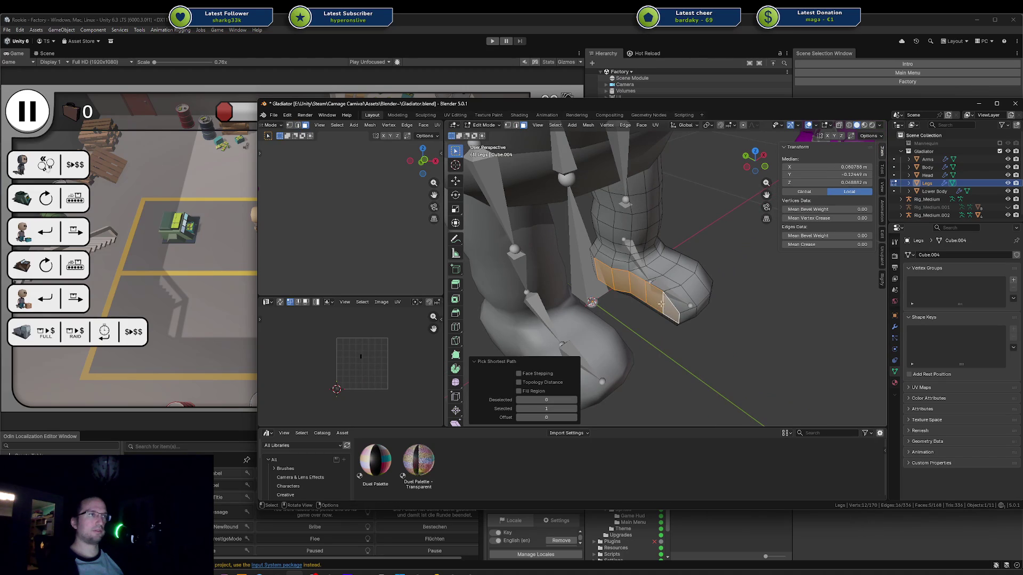
key(s)
key(Escape)
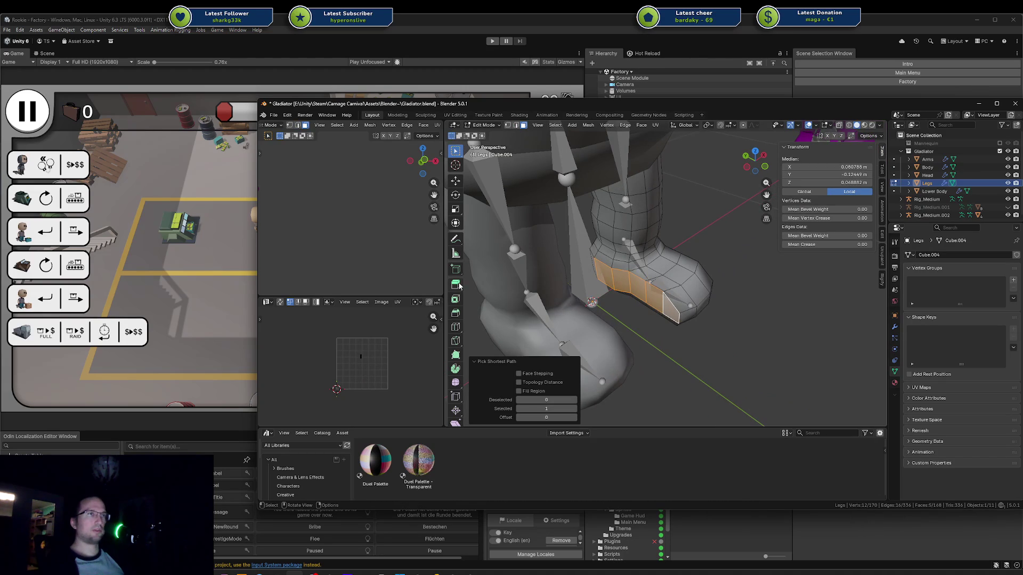
click(455, 382)
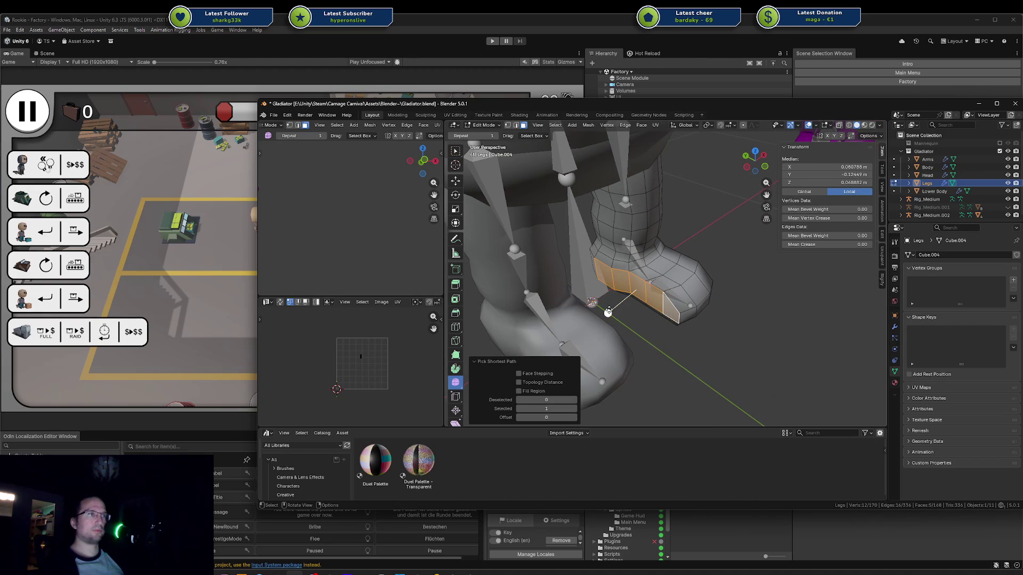
drag(576, 328, 678, 275)
key(ctrl+z)
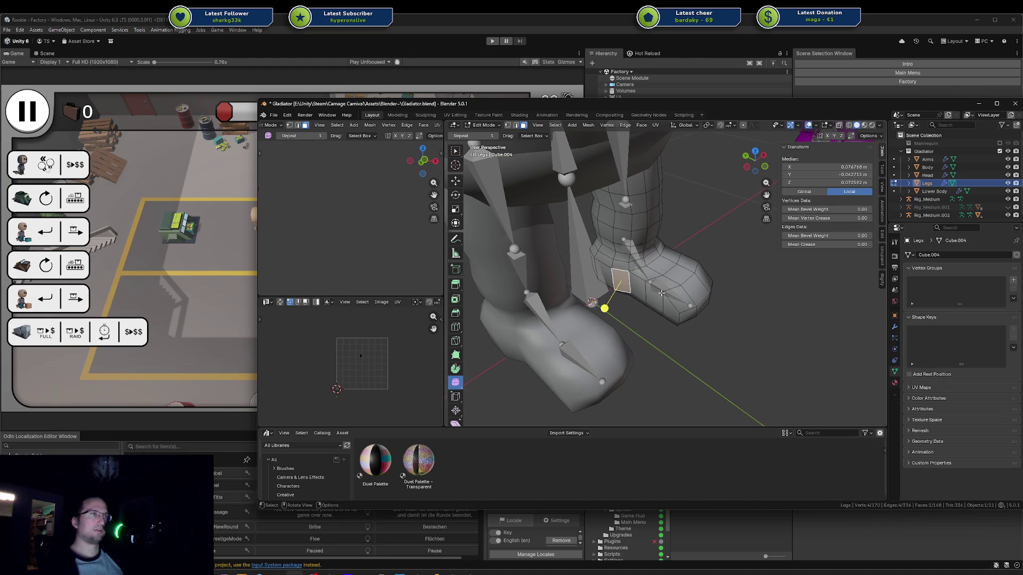
Step: Shift the side face strip along Y and two adjacent side faces along X
key(g)
key(y)
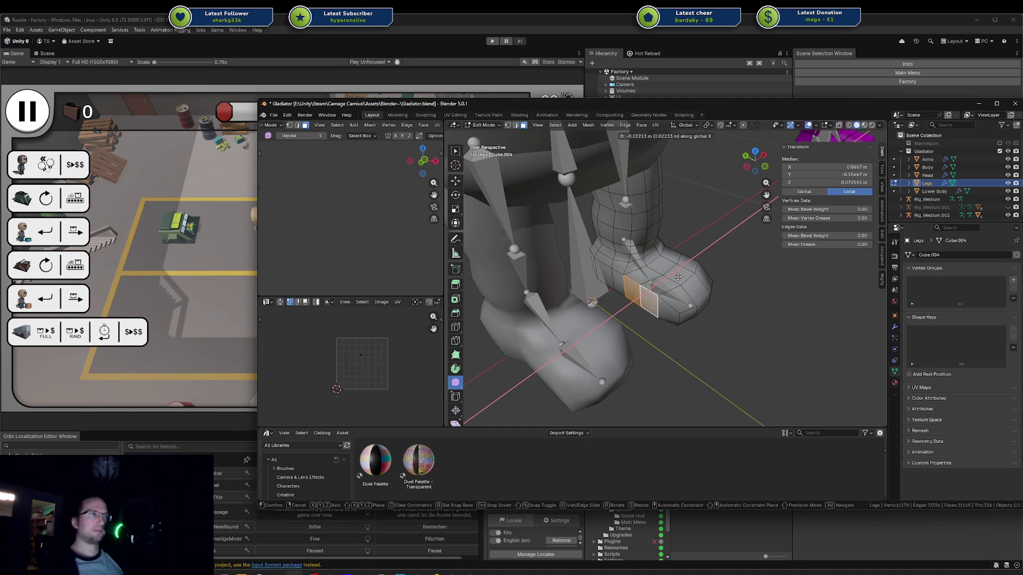
click(678, 276)
mouse_move(677, 277)
middle_down()
mouse_move(670, 286)
mouse_move(684, 290)
mouse_move(730, 276)
mouse_move(759, 289)
mouse_move(587, 292)
mouse_move(633, 302)
mouse_move(637, 288)
mouse_move(550, 247)
middle_up()
click(670, 286)
shift+click(687, 292)
key(g)
key(x)
click(691, 299)
scroll(692, 298, up, 3)
Step: Move two foot edges along Z in two passes, then along Y
key(2)
click(588, 292)
shift+click(695, 317)
key(g)
key(z)
click(634, 294)
key(g)
key(z)
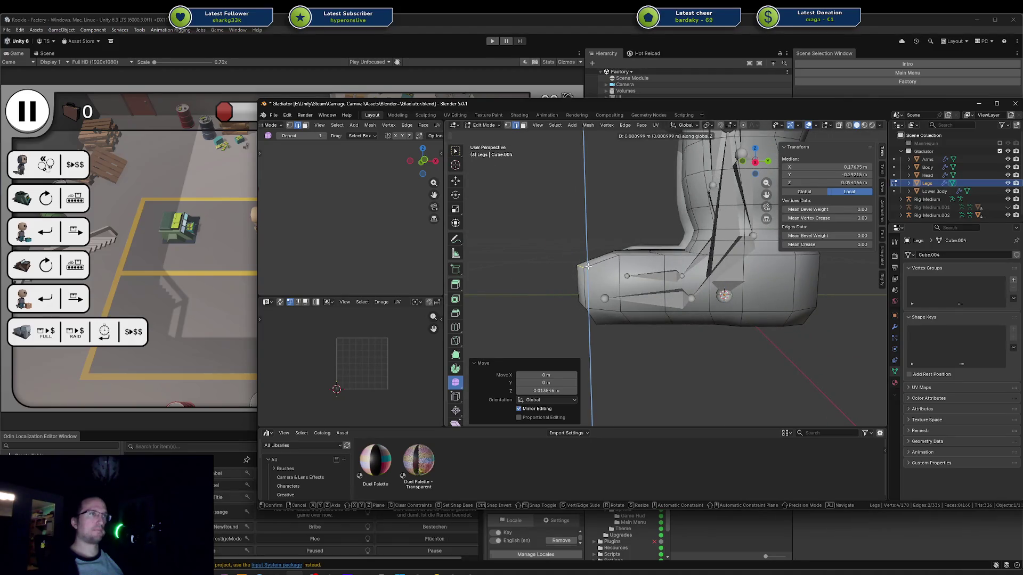
click(588, 264)
key(g)
key(y)
click(558, 236)
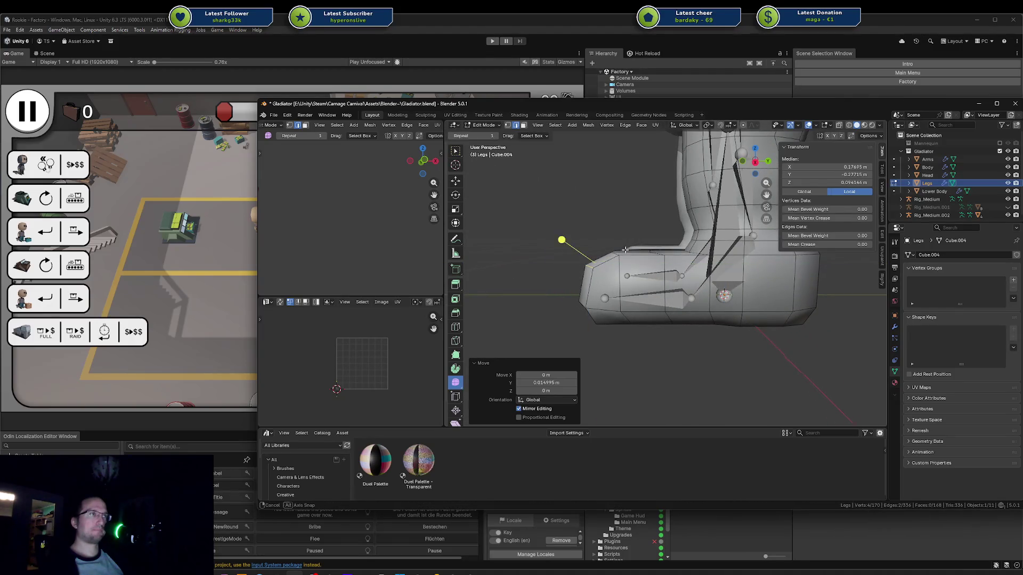
middle_drag(558, 237, 724, 259)
Step: Select vertex paths running down both sides of the foot
key(1)
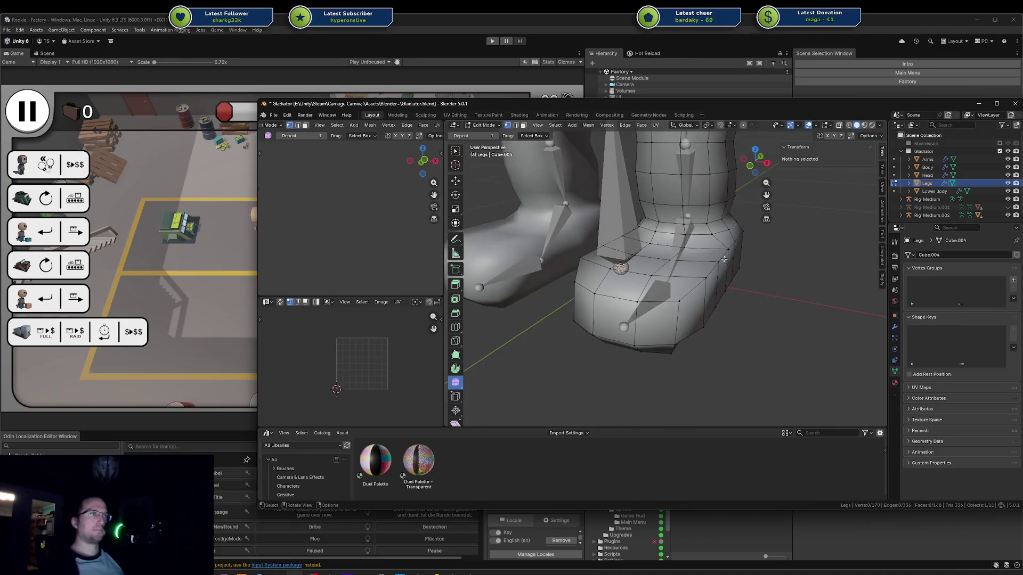
click(740, 255)
ctrl+click(685, 293)
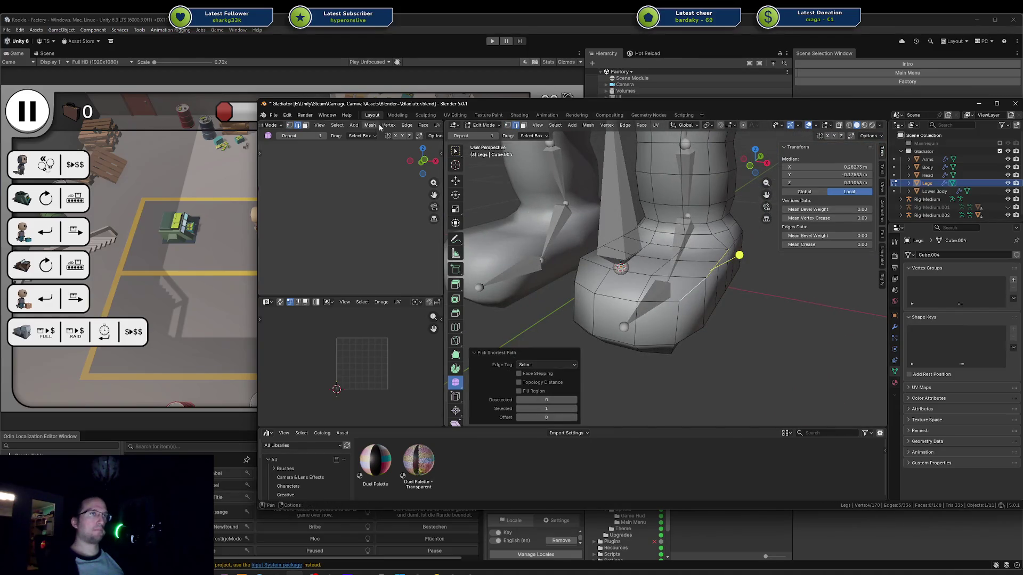
click(456, 151)
middle_drag(586, 251, 602, 252)
shift+click(601, 251)
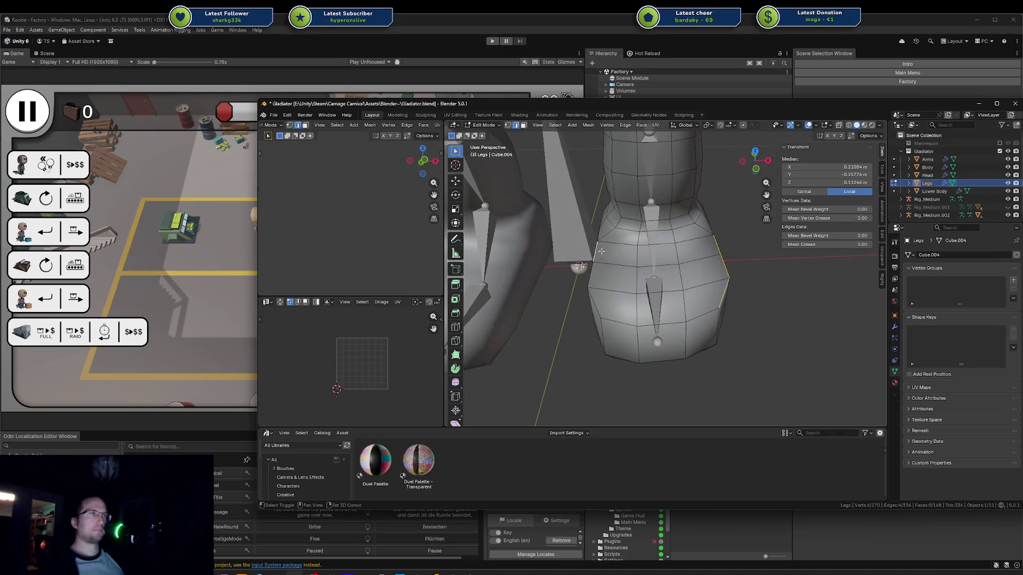
Step: Lower the selected foot-side vertex paths along Z
ctrl+click(599, 300)
key(g)
key(z)
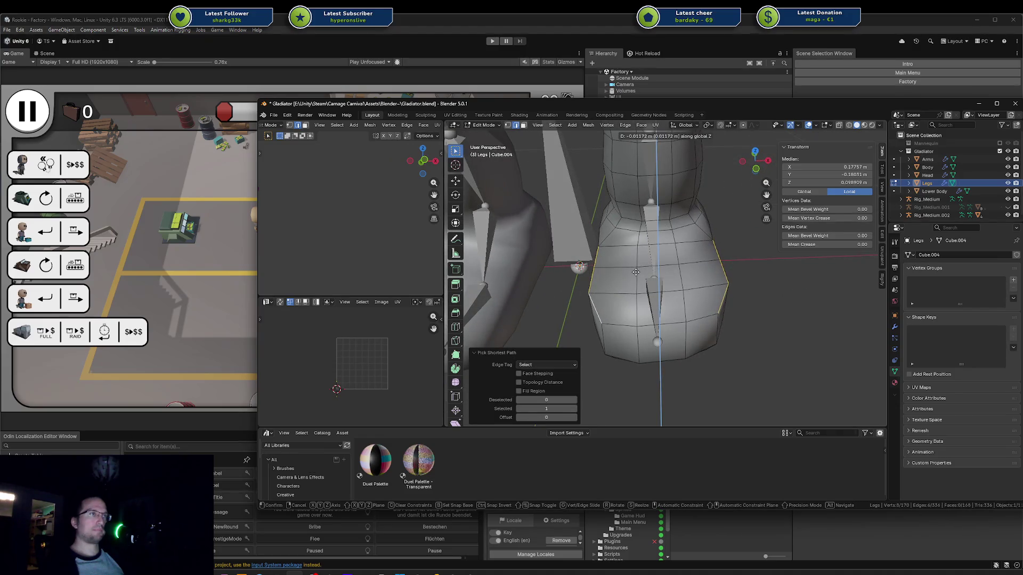
click(635, 272)
middle_drag(636, 272, 688, 245)
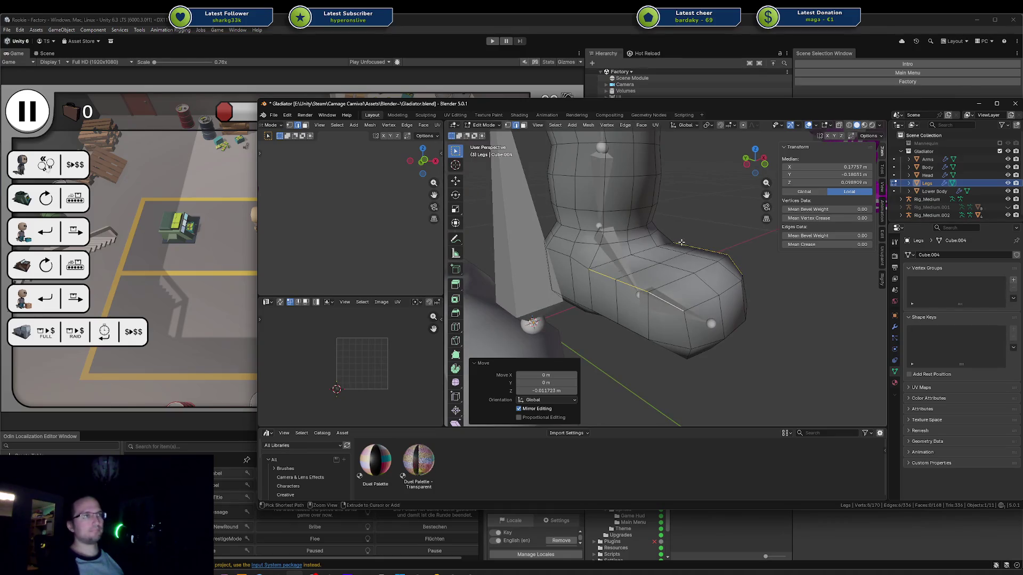
Step: Add an edge loop across the foot and narrow its top edges along X
key(ctrl+r)
click(685, 293)
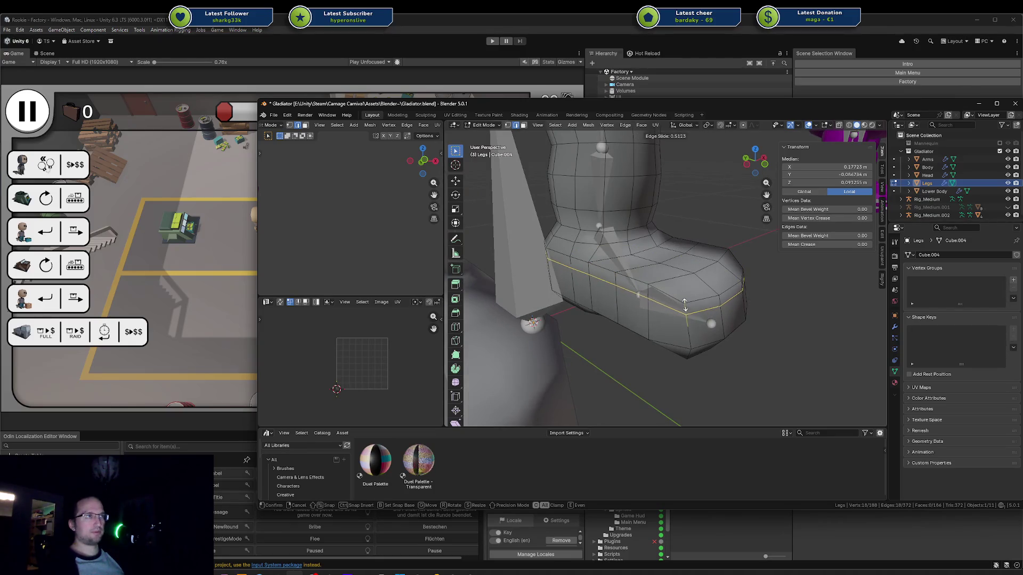
click(684, 312)
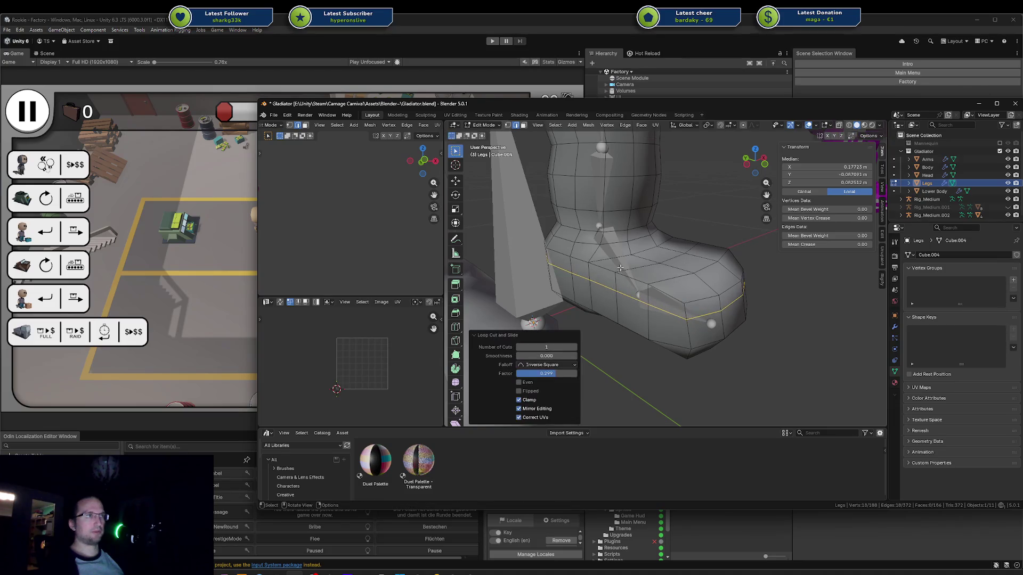
click(591, 263)
ctrl+click(667, 295)
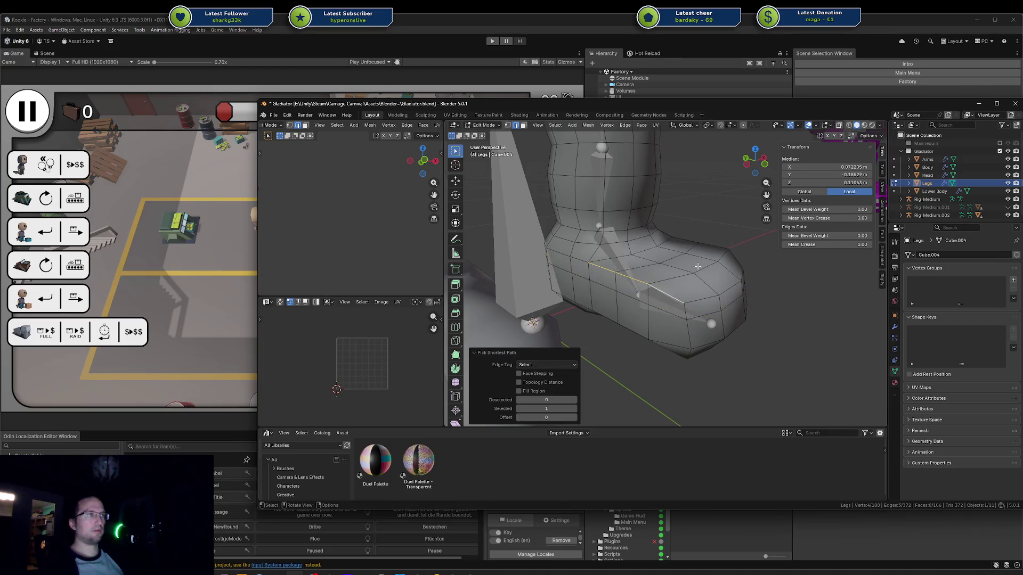
ctrl+click(687, 241)
key(s)
key(x)
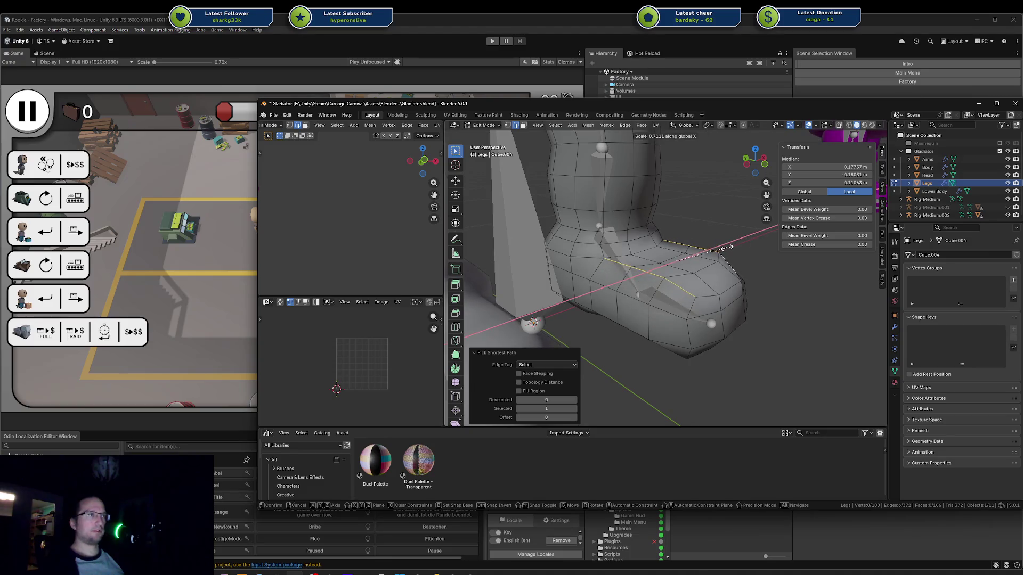
click(725, 249)
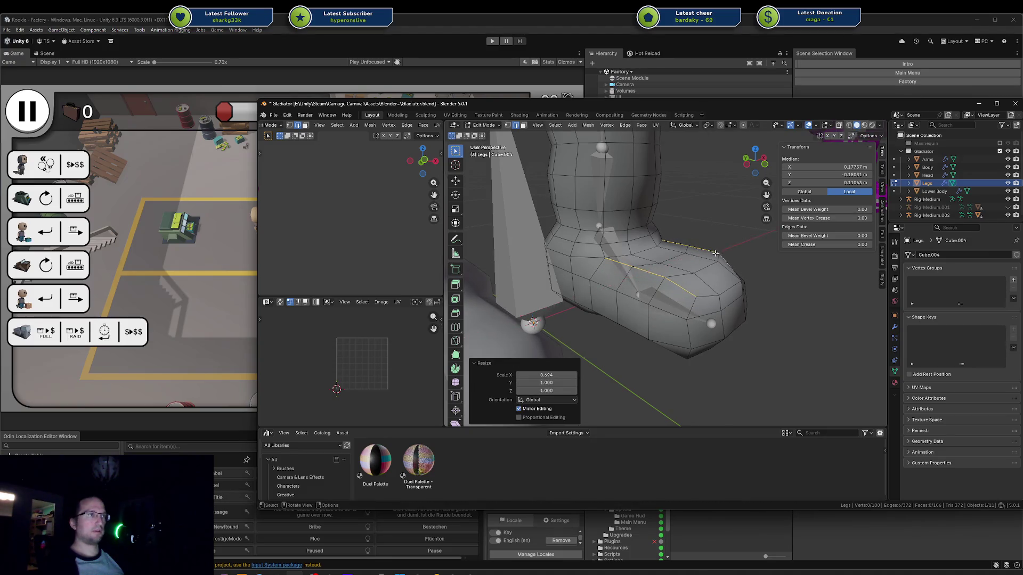
Step: Nudge an edge on the front of the boot slightly along Z and Y
middle_drag(724, 249, 647, 312)
click(647, 311)
key(g)
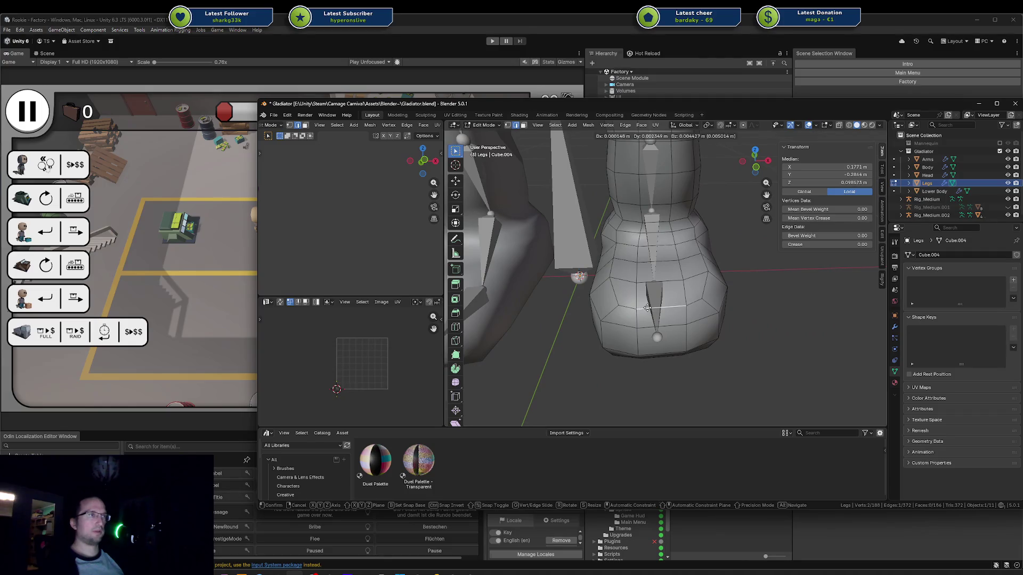
key(z)
click(647, 305)
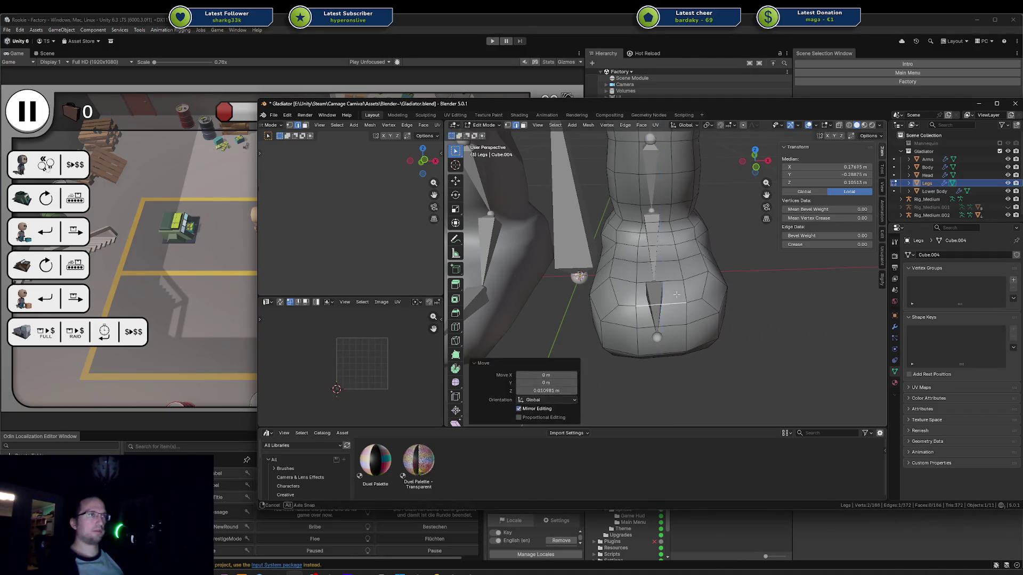
middle_drag(647, 304, 599, 250)
key(g)
key(y)
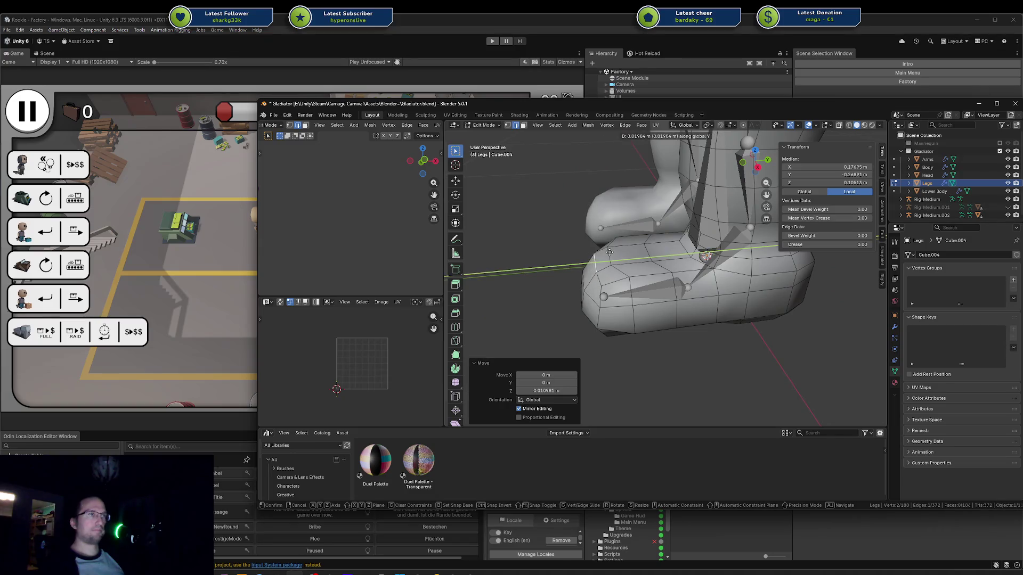
click(609, 252)
key(g)
click(614, 254)
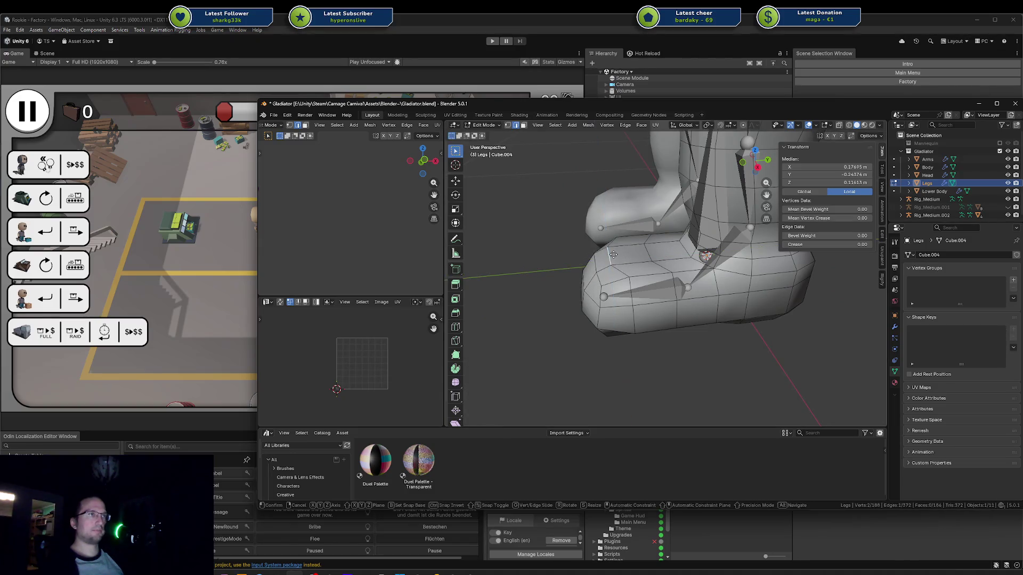
key(y)
click(626, 255)
Step: Move a path of faces on top of the toe vertically
key(3)
click(632, 258)
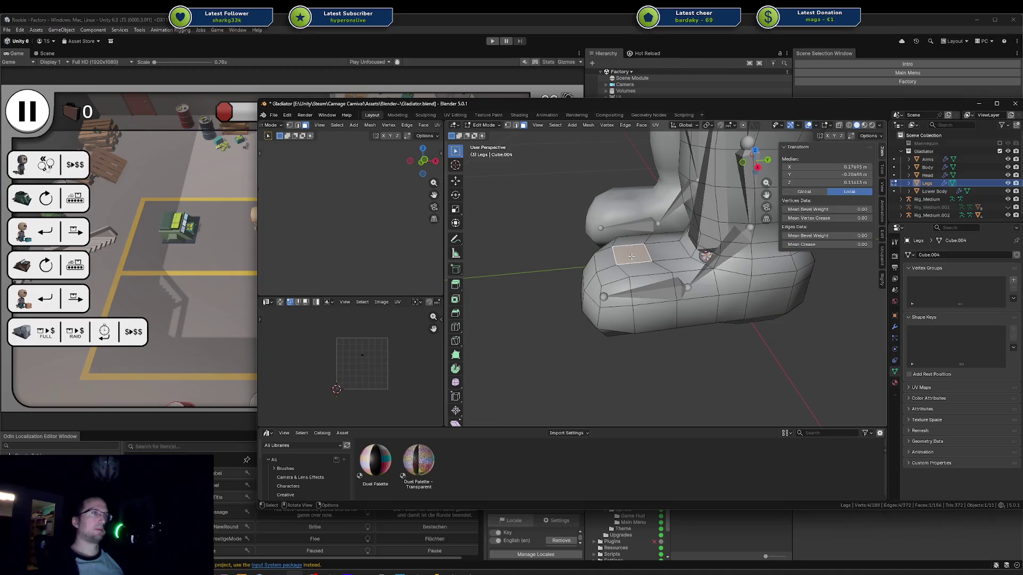
ctrl+click(633, 249)
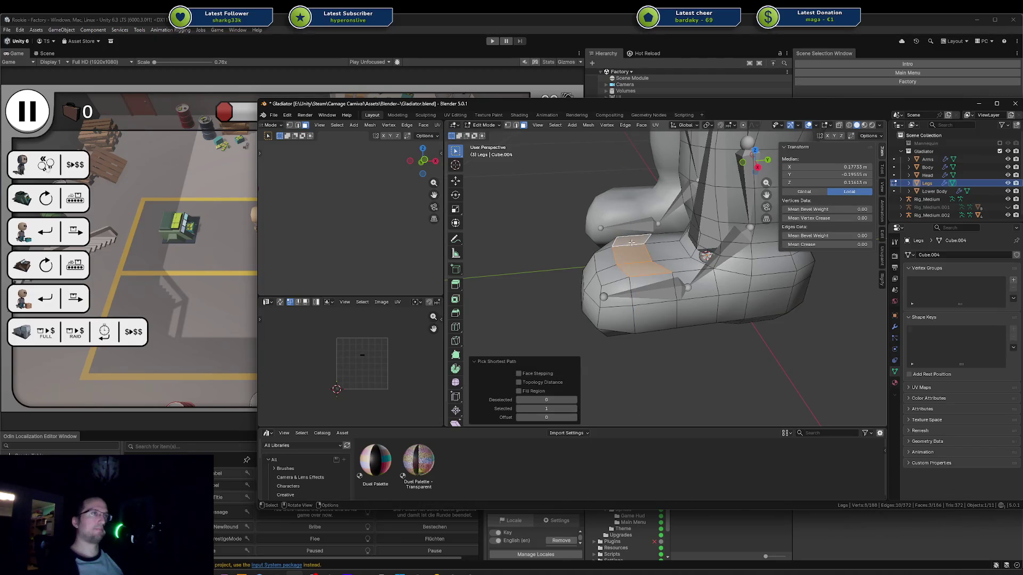
key(g)
key(z)
click(631, 239)
key(Tab)
mouse_move(608, 232)
middle_down()
mouse_move(711, 213)
mouse_move(720, 222)
mouse_move(753, 205)
mouse_move(691, 232)
mouse_move(642, 235)
middle_up()
Step: Select the Legs ankle edge loop and apply an option from its right-click menu
key(Tab)
scroll(643, 238, up, 3)
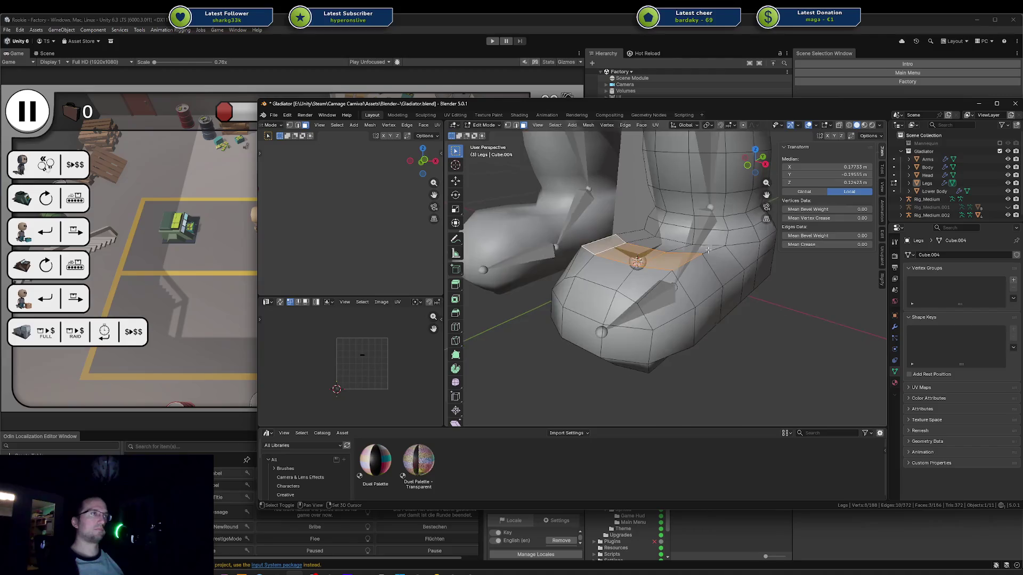
scroll(655, 240, up, 2)
key(a)
key(alt+a)
alt+click(669, 242)
right_click(716, 245)
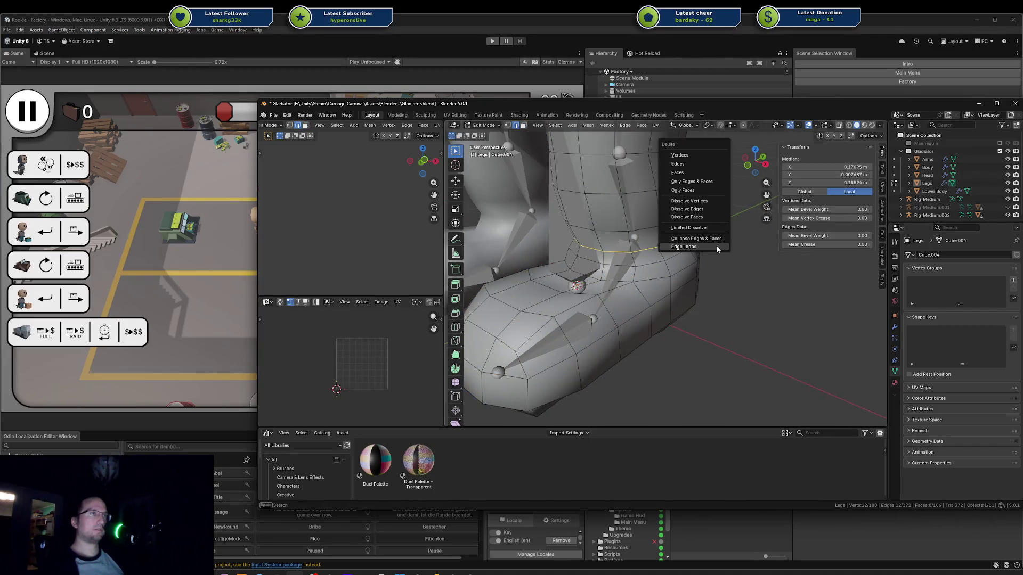
click(716, 245)
key(Tab)
scroll(703, 258, down, 3)
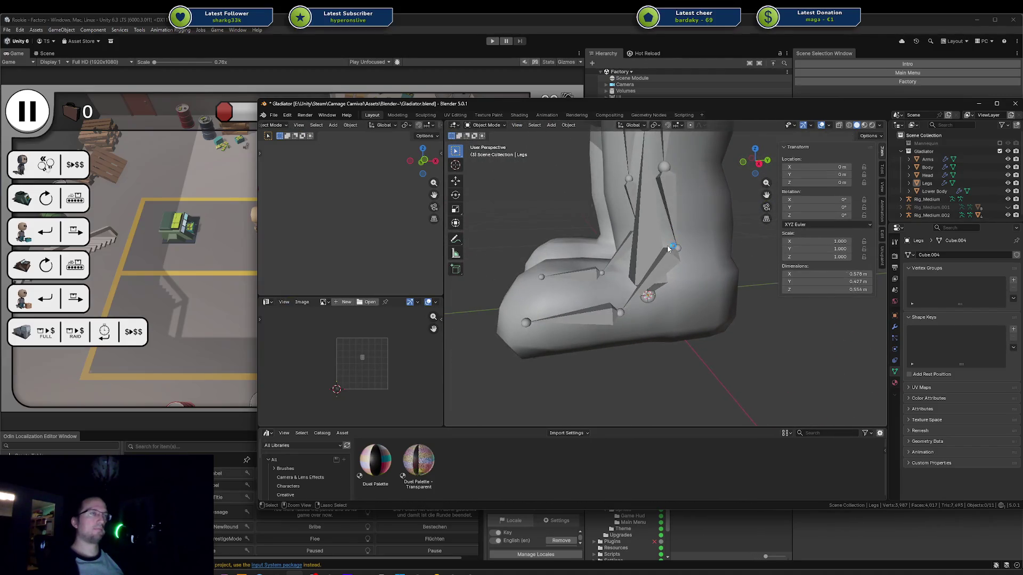
key(Tab)
scroll(698, 241, down, 2)
scroll(698, 241, up, 3)
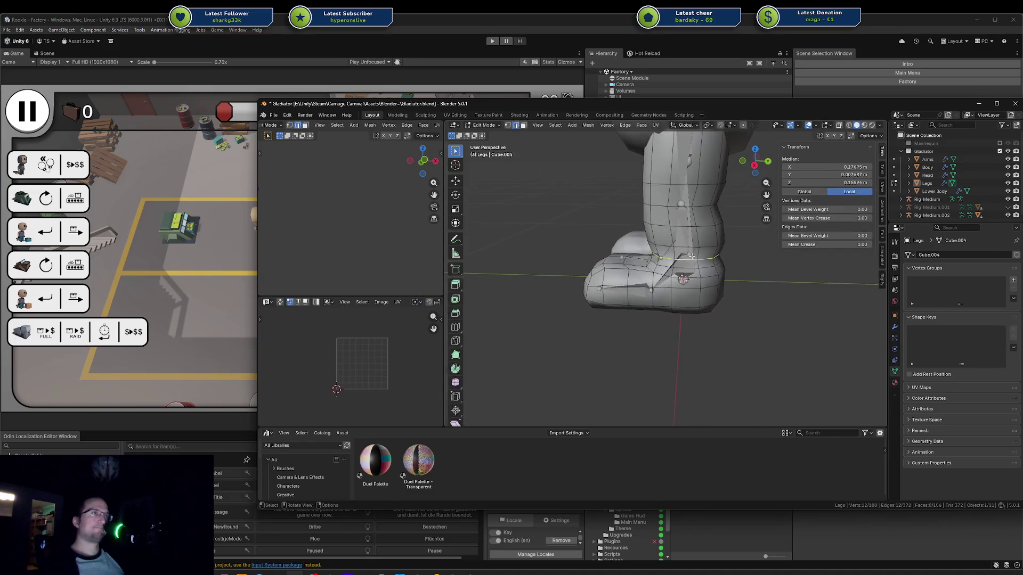
Step: Lower the boot's ankle edge loop about 0.018 m along Z
key(g)
key(z)
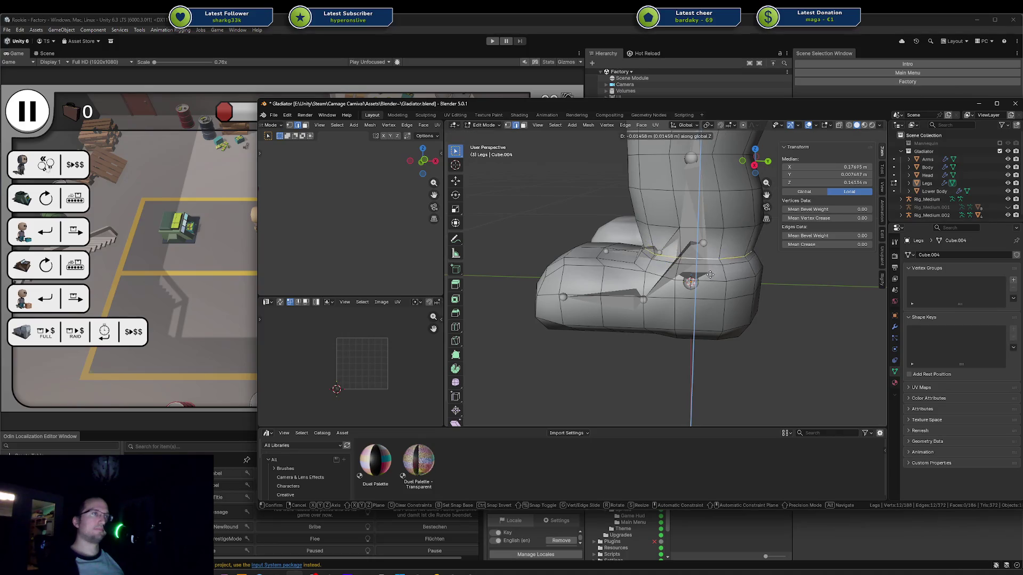
click(709, 277)
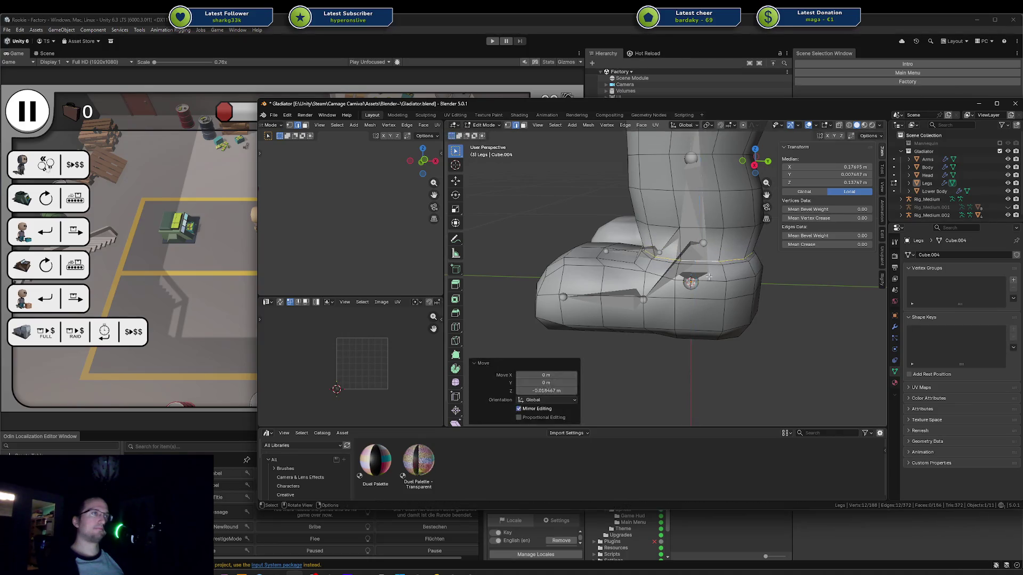
mouse_move(708, 277)
middle_down()
mouse_move(625, 273)
mouse_move(712, 263)
middle_up()
Step: Mark the ankle edge loop as sharp
key(ctrl+e)
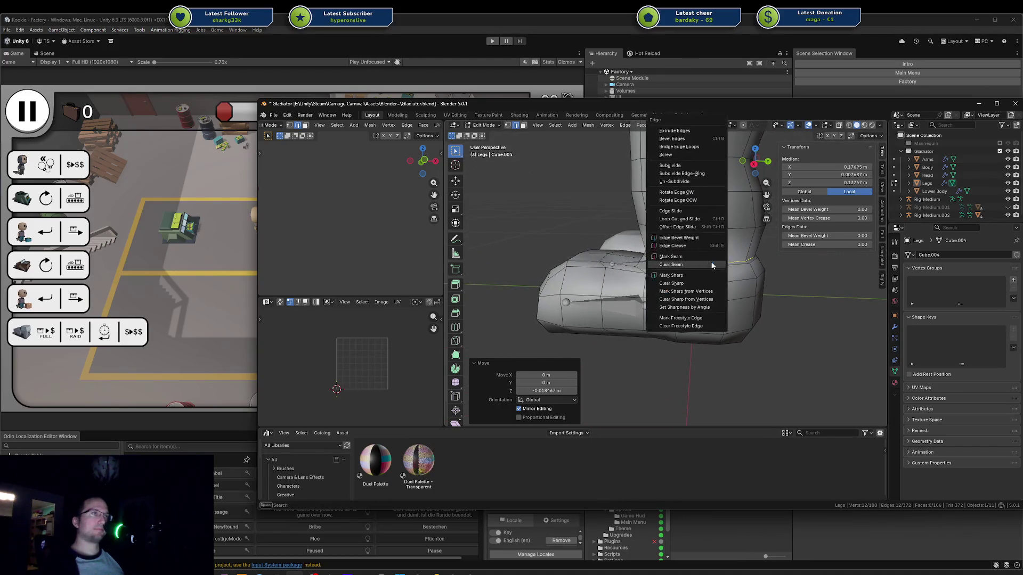
click(692, 276)
key(a)
key(ctrl+z)
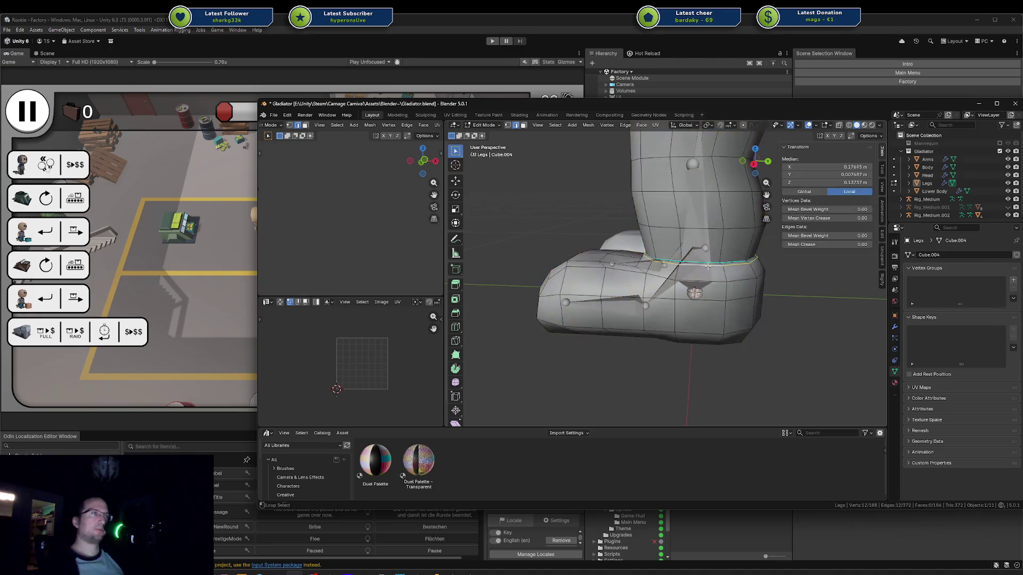
Step: Widen the ankle loop slightly, scaling it by 1.084
key(s)
click(719, 265)
key(ctrl+e)
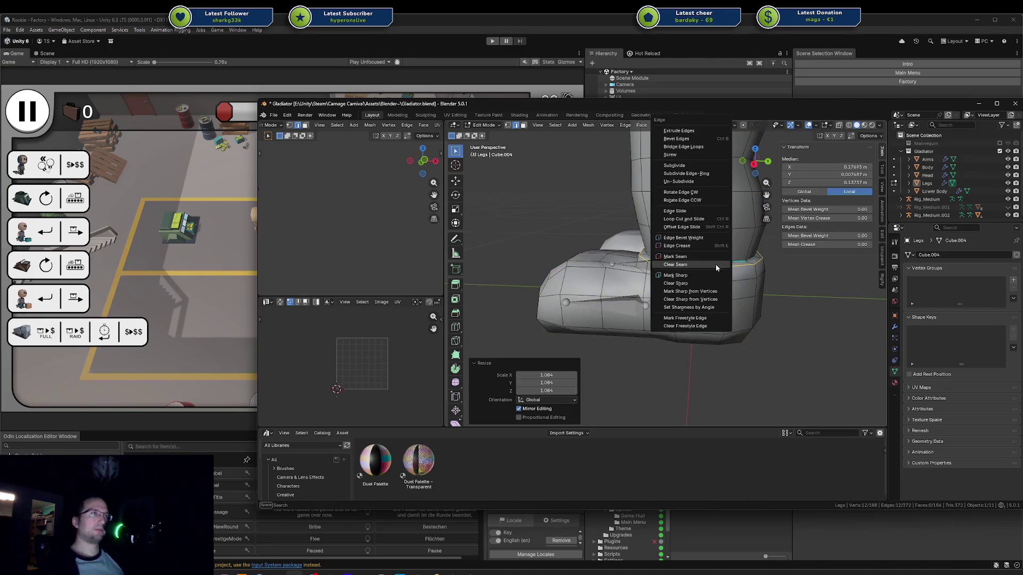
click(710, 272)
Step: Return to Object Mode and save Gladiator.blend
key(Tab)
mouse_move(647, 268)
middle_down()
mouse_move(576, 236)
mouse_move(700, 248)
mouse_move(680, 265)
mouse_move(648, 268)
mouse_move(641, 229)
mouse_move(614, 212)
mouse_move(670, 296)
mouse_move(657, 265)
mouse_move(607, 249)
middle_up()
scroll(700, 248, down, 5)
key(ctrl+s)
Step: Select the Legs object and enter Edit Mode with nothing selected
click(641, 259)
key(Tab)
key(a)
key(alt+a)
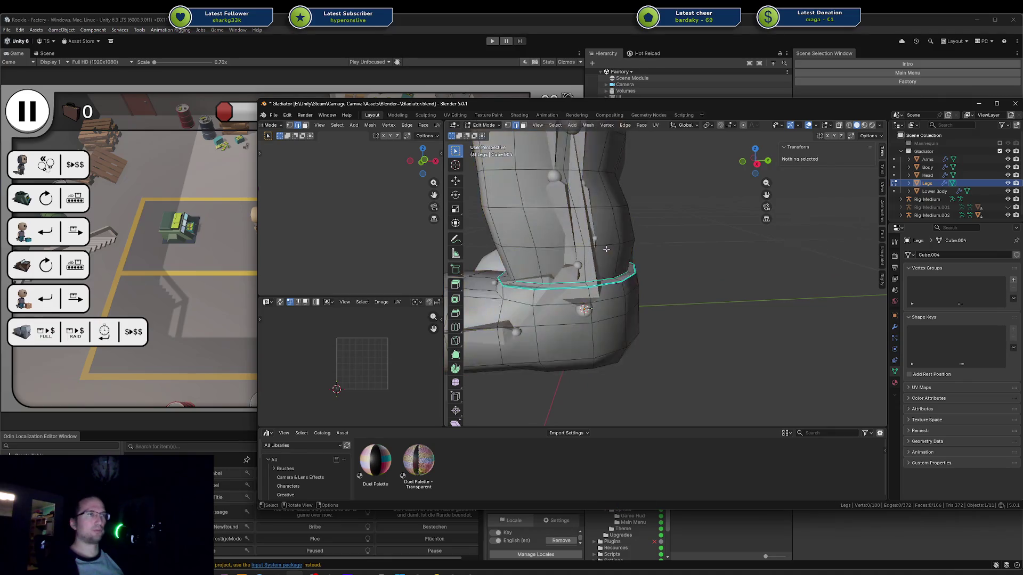
Step: Try a loop cut above the ankle, shrink it, then undo it
right_click(625, 262)
click(612, 251)
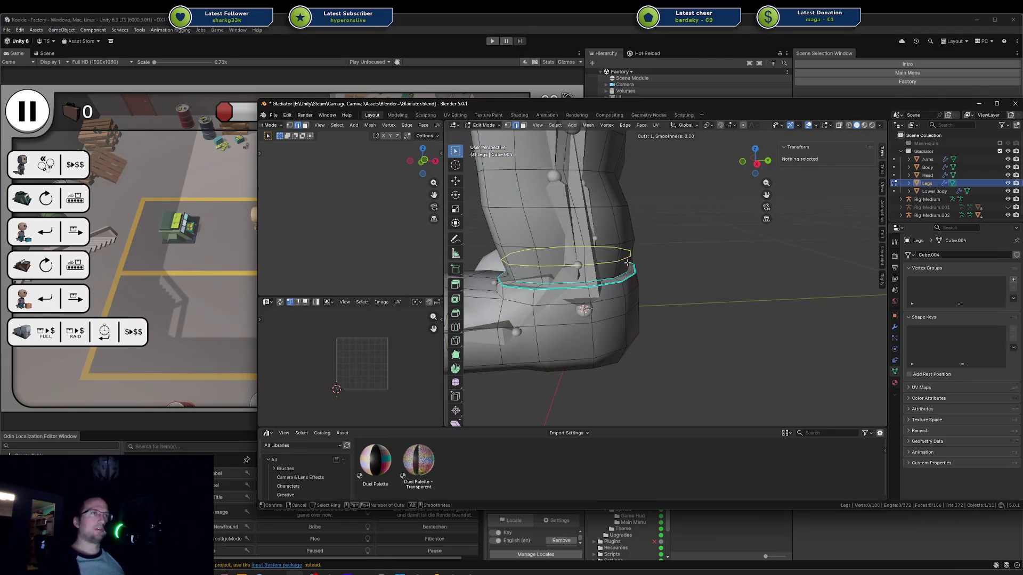
click(630, 244)
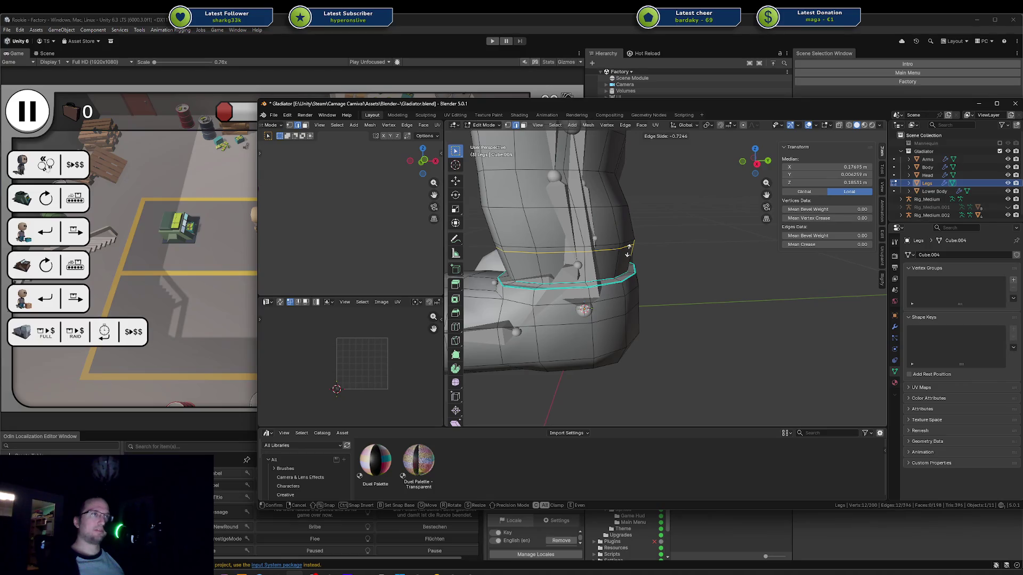
click(629, 249)
key(s)
click(649, 254)
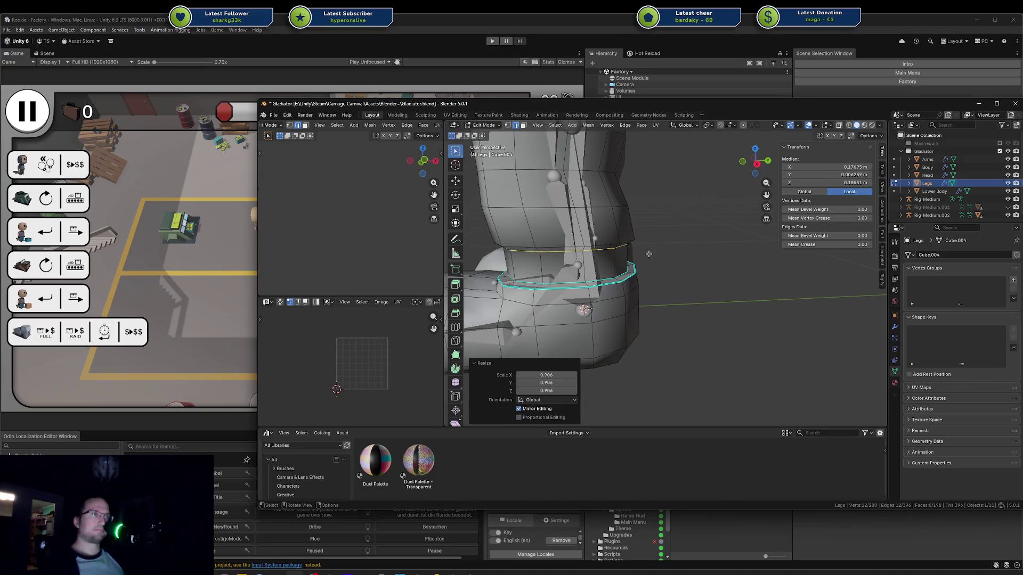
mouse_move(649, 254)
middle_down()
mouse_move(696, 235)
mouse_move(661, 237)
mouse_move(776, 236)
middle_up()
key(ctrl+z)
key(ctrl+z)
Step: Re-enter Edit Mode on the Legs mesh with a front view of the boot
alt+click(584, 261)
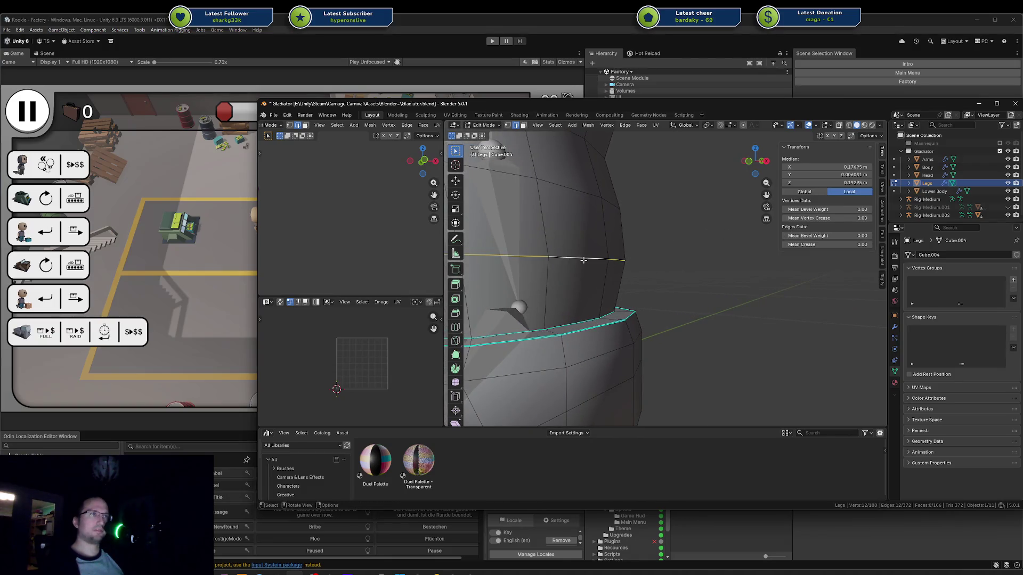
mouse_move(583, 260)
middle_down()
mouse_move(724, 251)
mouse_move(661, 308)
middle_up()
scroll(650, 256, down, 5)
key(Tab)
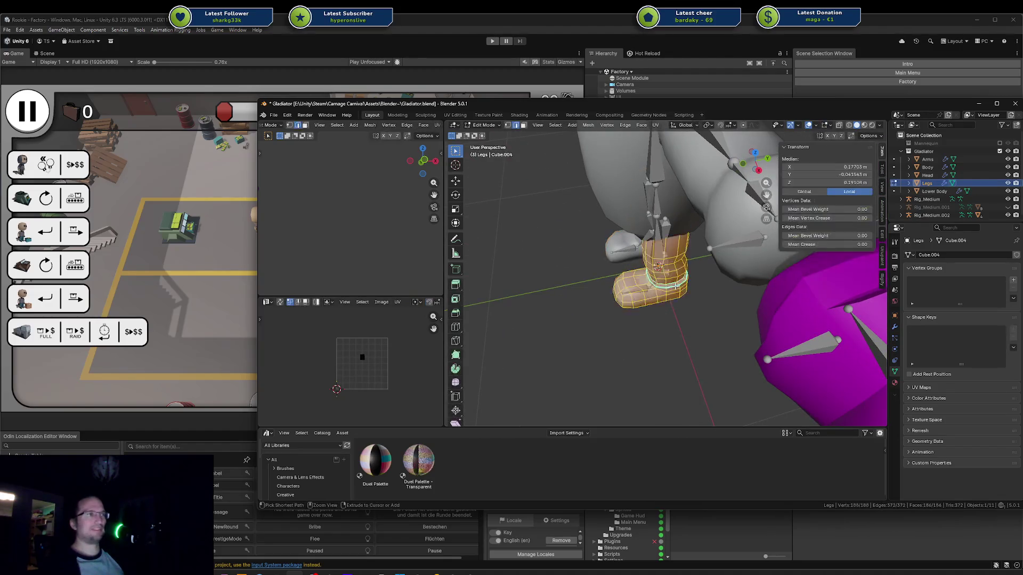
key(alt+a)
key(Tab)
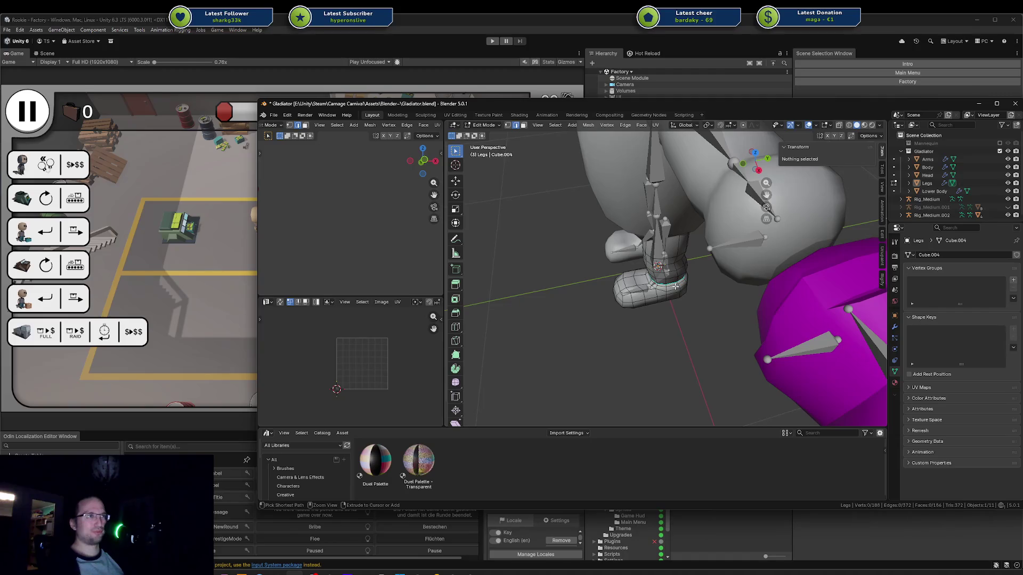
middle_drag(676, 290, 689, 253)
scroll(689, 253, up, 3)
key(a)
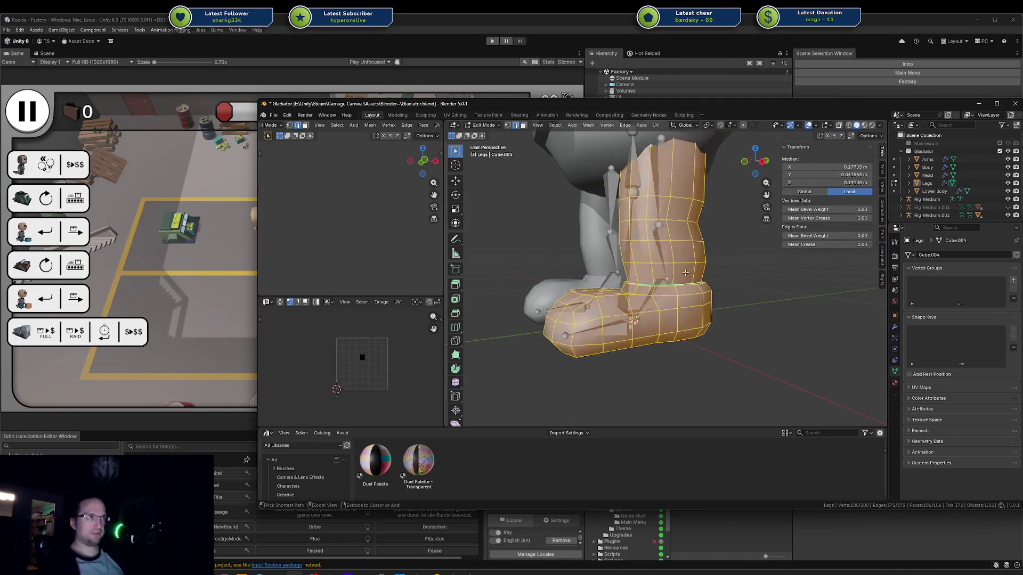
Step: Select the ankle edge loop and test enlarging it
alt+click(685, 272)
scroll(687, 277, up, 2)
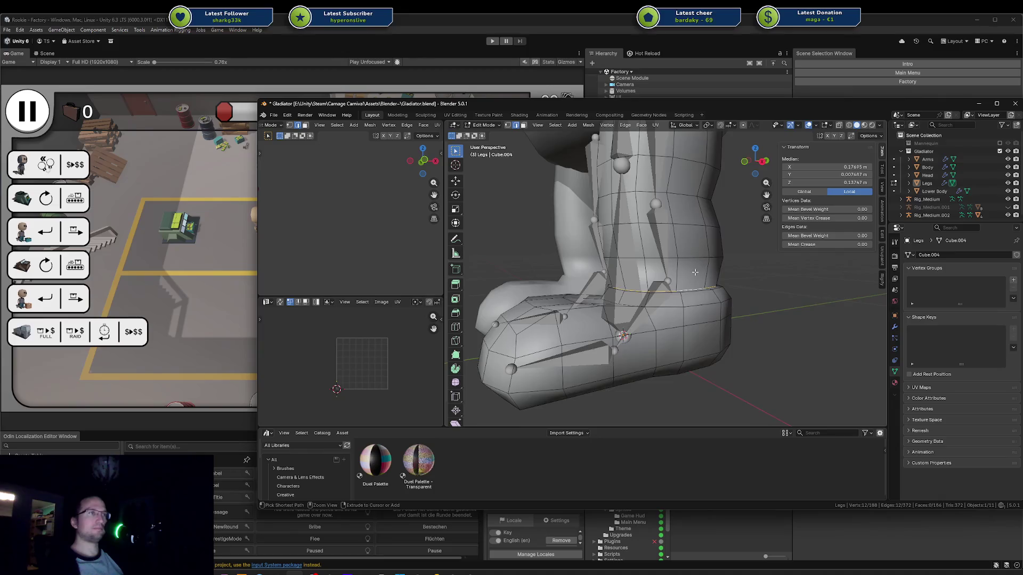
scroll(698, 288, up, 2)
key(s)
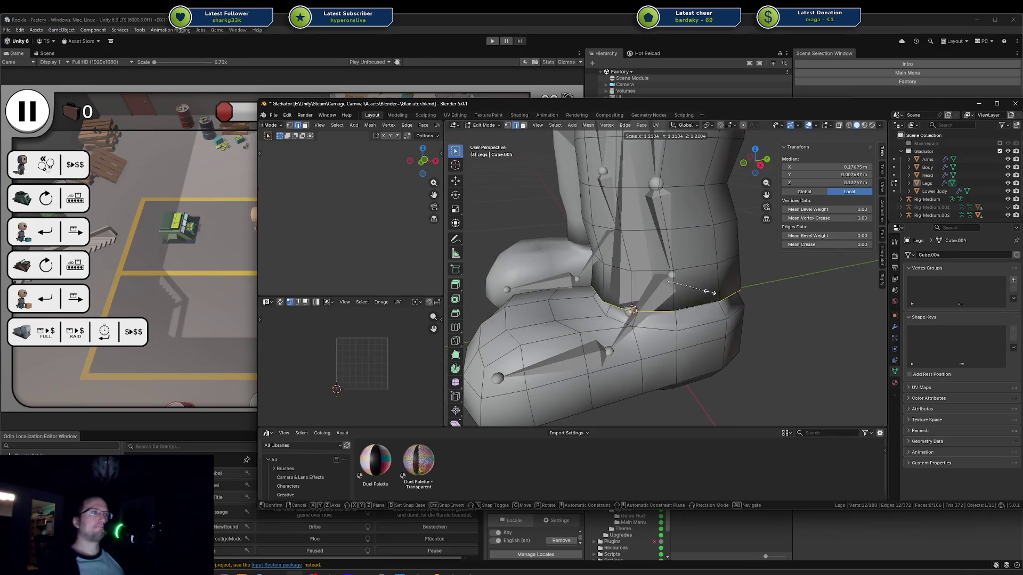
key(Escape)
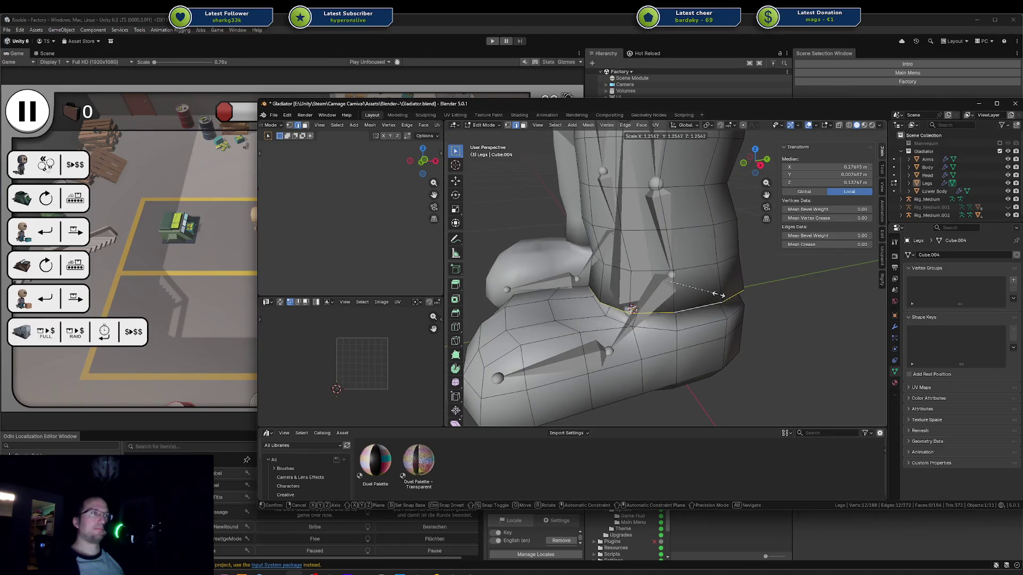
click(716, 296)
mouse_move(717, 295)
middle_down()
mouse_move(711, 261)
mouse_move(697, 308)
middle_up()
Step: Reselect the ankle edge loop and mark it sharp
key(alt+a)
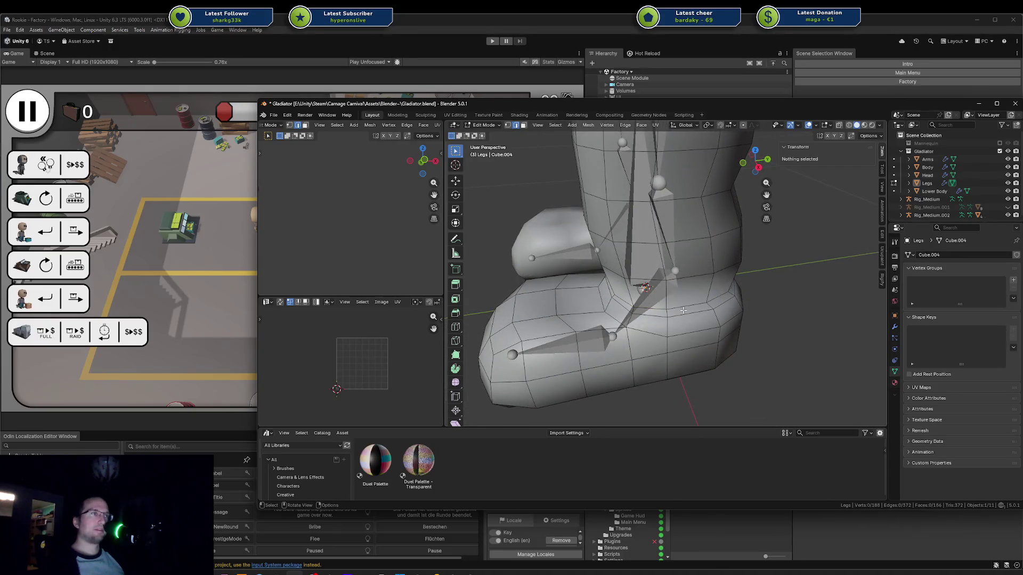
alt+click(683, 305)
right_click(684, 310)
key(Escape)
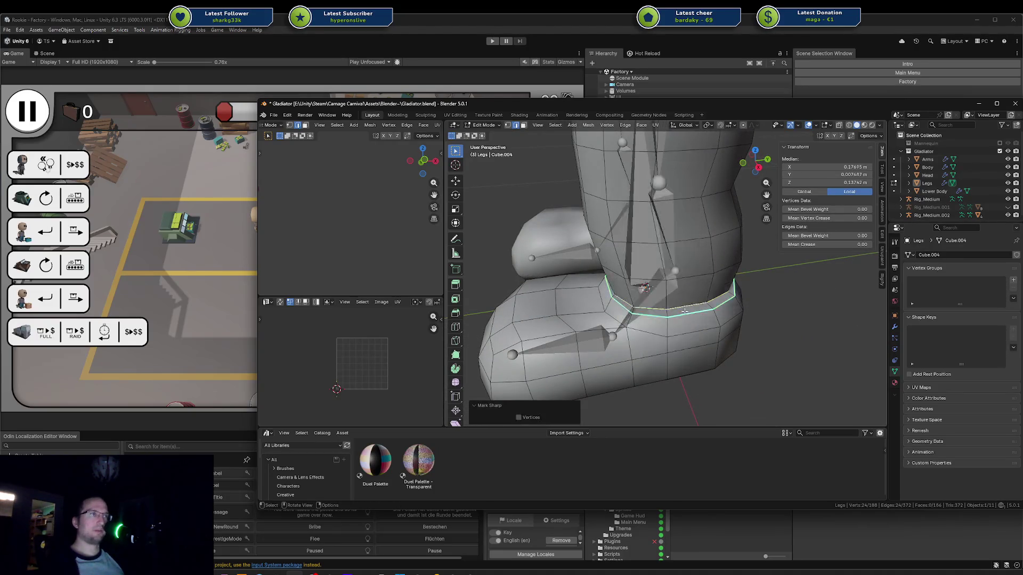
Step: Flare the ankle loop outward by about 1.311
alt+click(691, 304)
key(s)
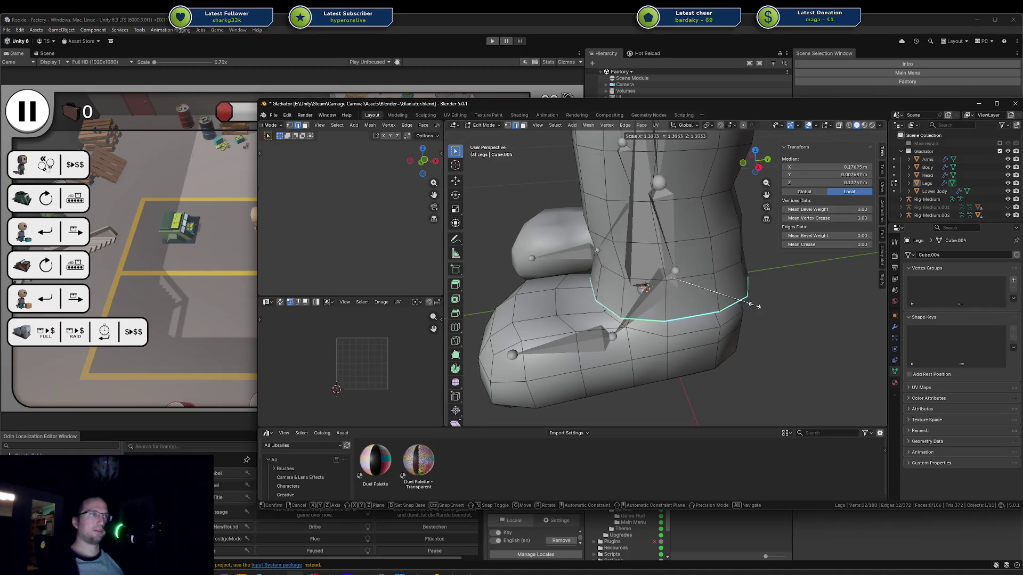
click(754, 306)
mouse_move(754, 306)
middle_down()
mouse_move(788, 276)
mouse_move(718, 289)
mouse_move(771, 309)
middle_up()
key(s)
key(Escape)
Step: Return to Object Mode and save Gladiator.blend
key(Tab)
key(ctrl+s)
scroll(721, 292, down, 3)
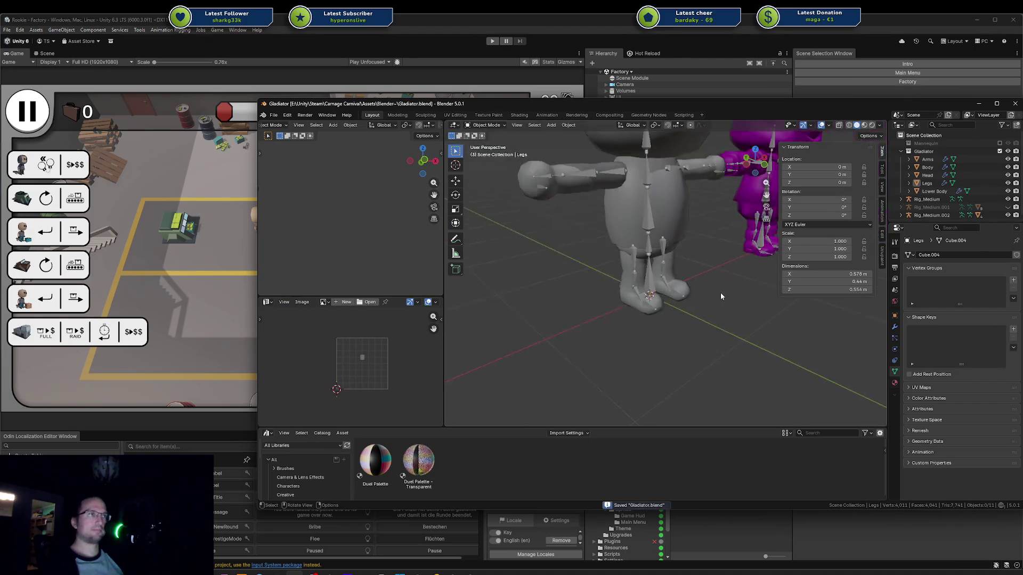
Step: In Edit Mode on Legs, nudge a lower-leg edge path along Y
mouse_move(720, 292)
middle_down()
mouse_move(660, 286)
mouse_move(730, 253)
mouse_move(669, 269)
middle_up()
scroll(601, 280, up, 4)
key(Tab)
scroll(695, 277, up, 3)
click(736, 244)
ctrl+click(726, 266)
key(g)
key(y)
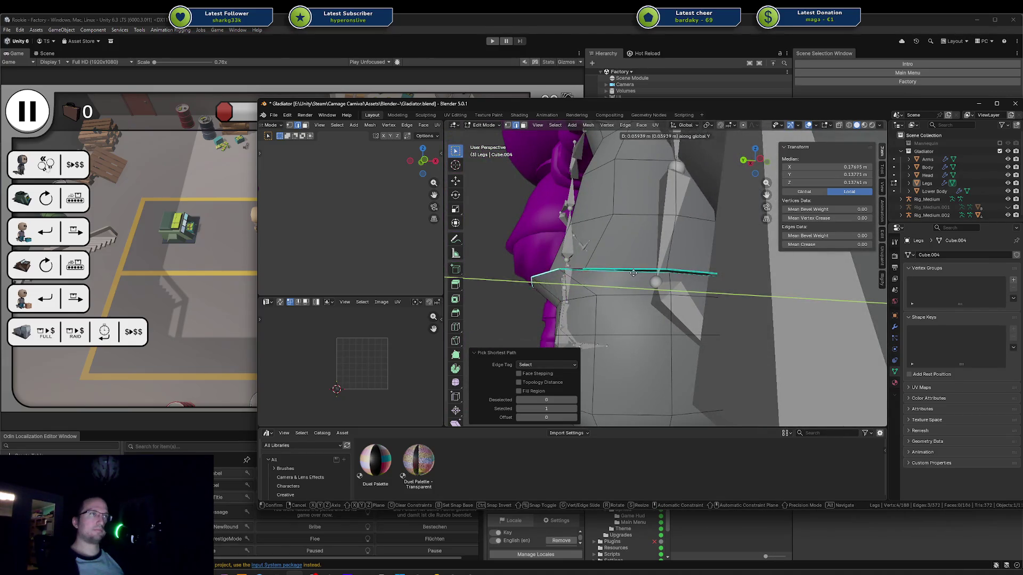
click(649, 274)
Step: Shift the selected vertices further along Y and leave Edit Mode
mouse_move(649, 274)
middle_down()
mouse_move(699, 279)
mouse_move(638, 258)
mouse_move(712, 248)
mouse_move(725, 259)
mouse_move(675, 324)
middle_up()
key(a)
key(ctrl+z)
key(g)
key(y)
click(705, 282)
key(Tab)
key(Tab)
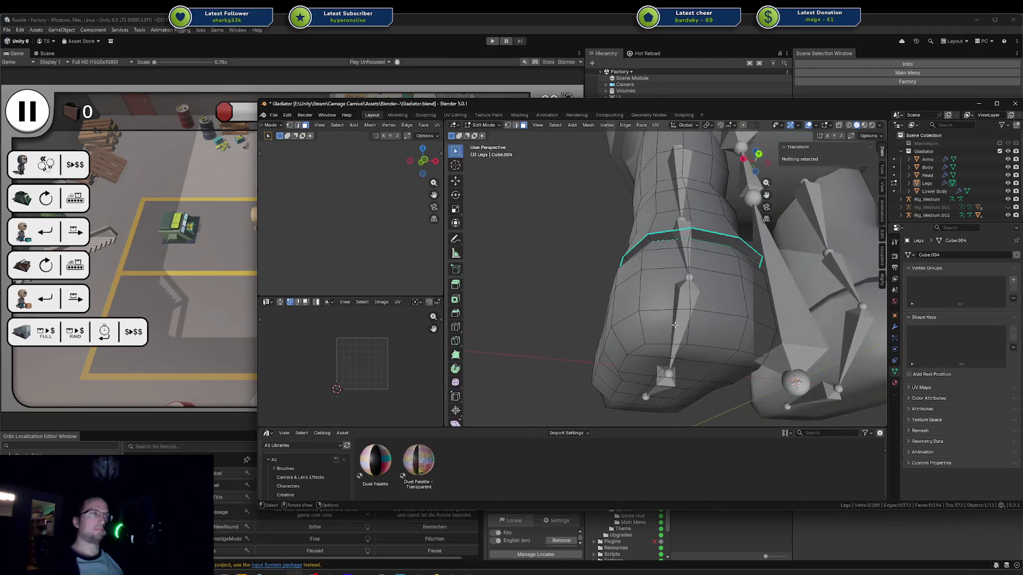
Step: Move a path of leg faces vertically along Z
click(682, 331)
ctrl+click(745, 337)
mouse_move(745, 338)
middle_down()
mouse_move(778, 330)
mouse_move(756, 328)
mouse_move(778, 309)
mouse_move(784, 335)
mouse_move(688, 304)
mouse_move(635, 327)
mouse_move(664, 323)
mouse_move(667, 300)
middle_up()
key(g)
key(z)
click(788, 324)
key(Tab)
Step: Save Gladiator.blend
key(ctrl+s)
scroll(723, 303, down, 3)
scroll(722, 303, up, 3)
scroll(635, 327, up, 5)
Step: Select a face loop around the foot and inspect it from below
key(Tab)
click(660, 345)
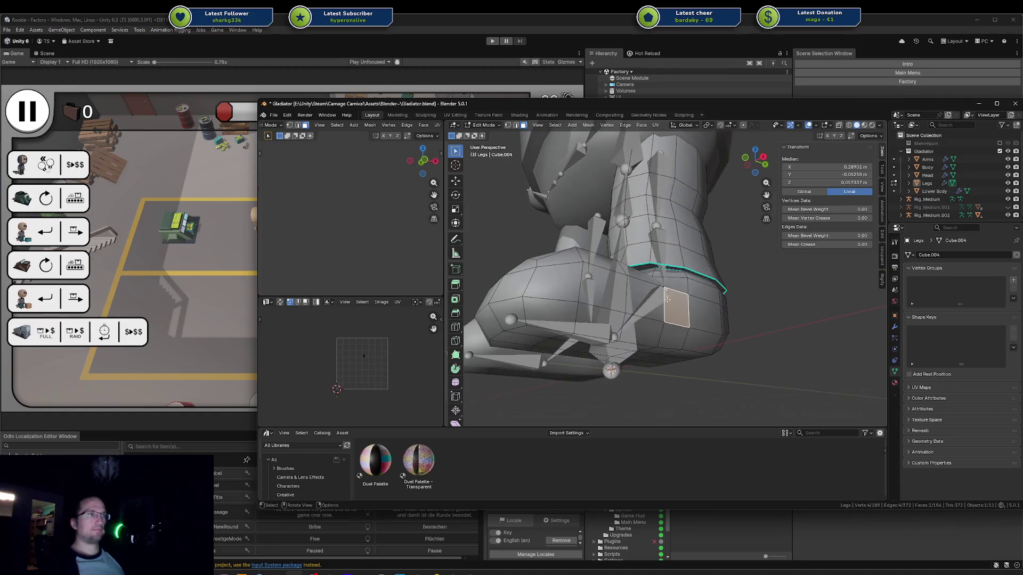
alt+click(550, 319)
mouse_move(550, 318)
middle_down()
mouse_move(711, 312)
mouse_move(736, 331)
middle_up()
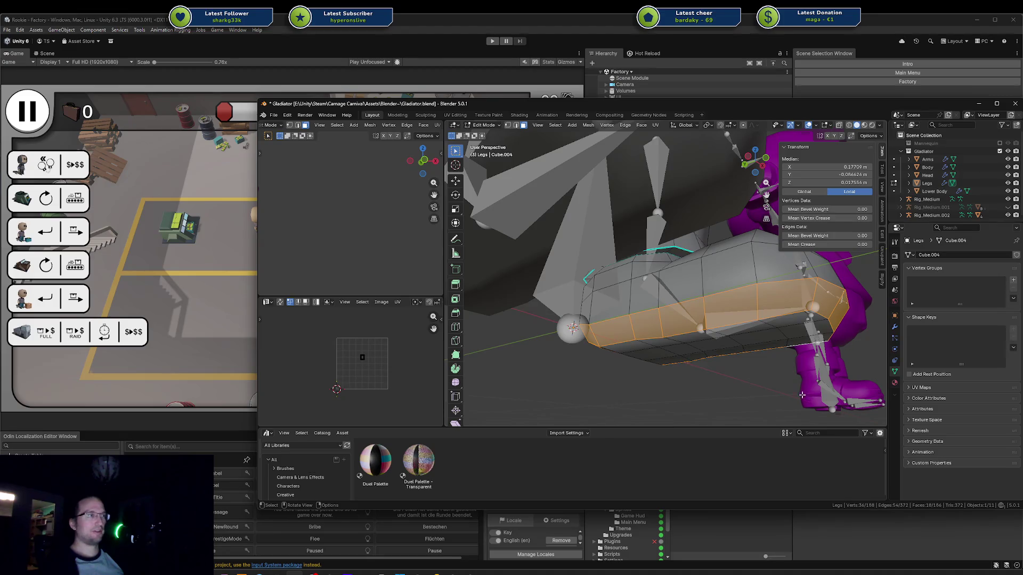
mouse_move(794, 392)
middle_down()
mouse_move(668, 288)
mouse_move(586, 310)
middle_up()
key(a)
key(alt+a)
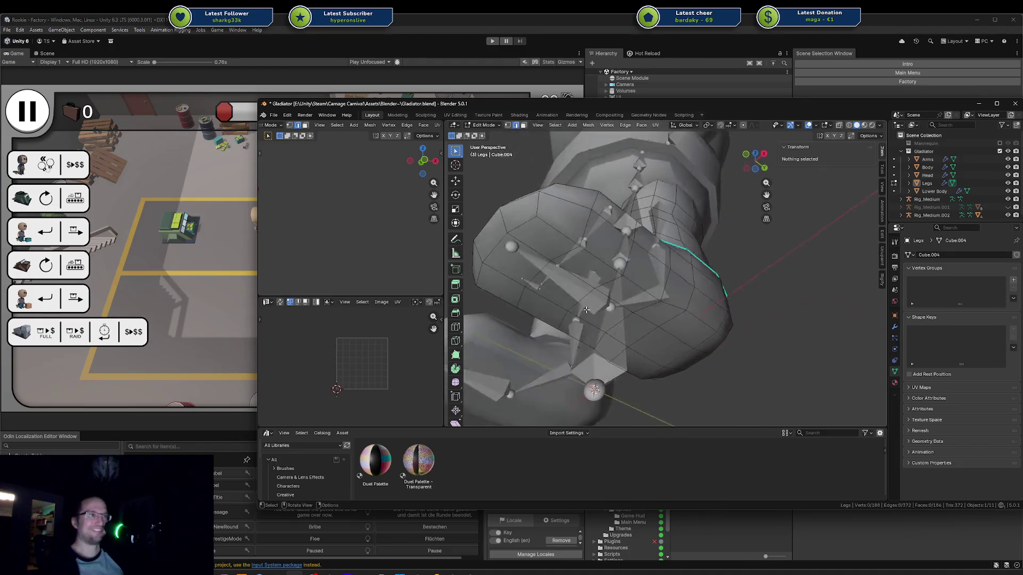
Step: Select a band of sole faces and try scaling them, then cancel
click(557, 242)
ctrl+click(498, 286)
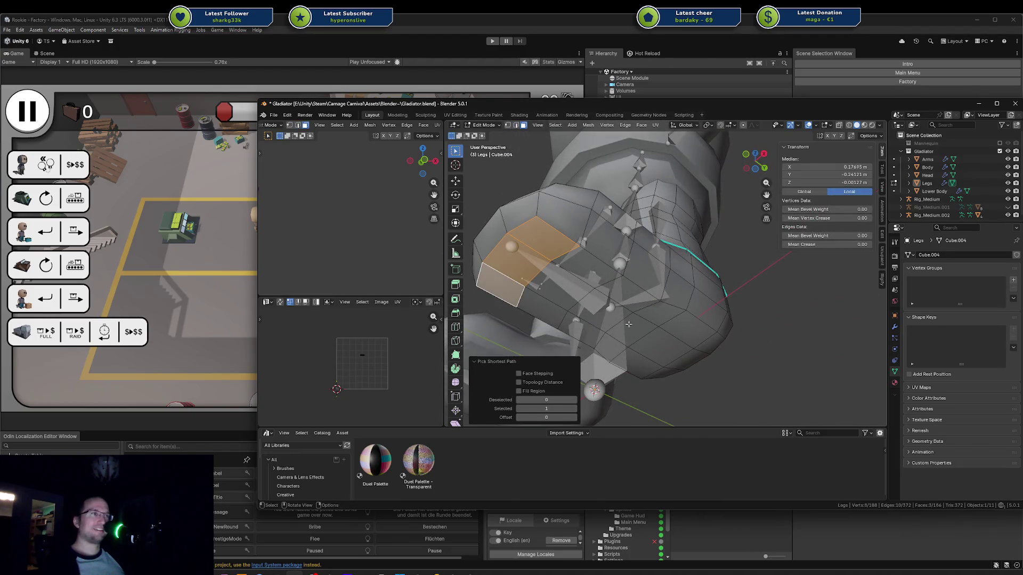
shift+click(650, 367)
key(c)
mouse_move(557, 302)
mouse_down()
mouse_move(626, 293)
mouse_move(640, 341)
mouse_up()
right_click(640, 341)
mouse_move(640, 341)
middle_down()
mouse_move(672, 298)
mouse_move(735, 320)
mouse_move(622, 208)
middle_up()
key(s)
right_click(757, 341)
key(alt+a)
Step: Shift an edge path on the foot underside along X
click(622, 208)
ctrl+click(689, 301)
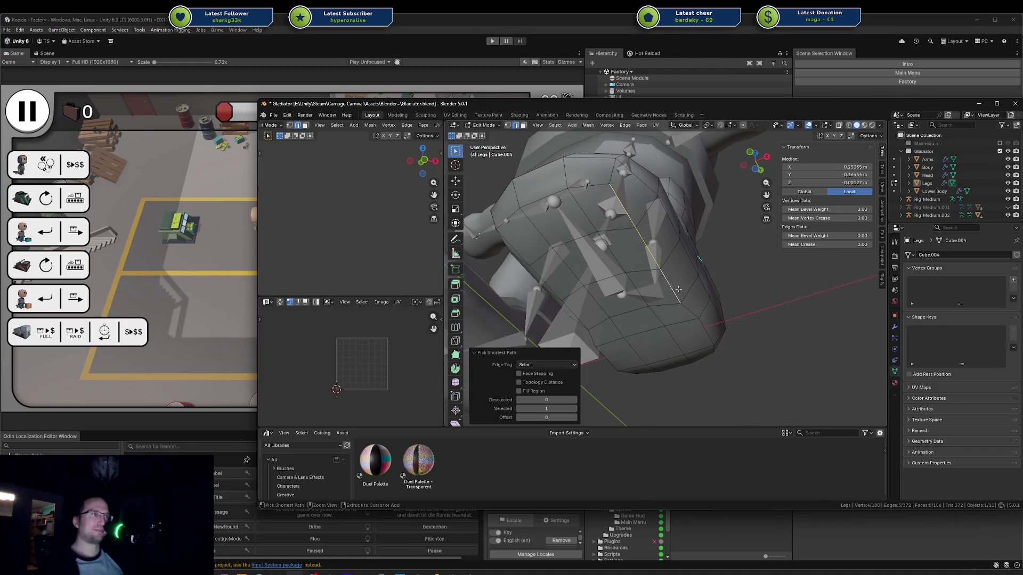
key(g)
key(x)
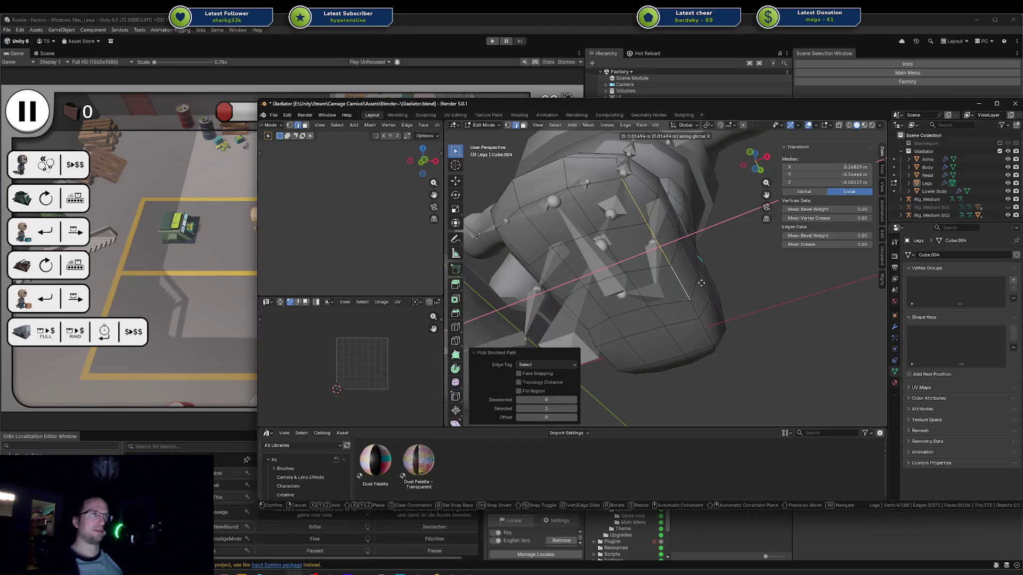
click(698, 285)
Step: Nudge two more foot edges about 0.013 m along X and save Gladiator.blend
mouse_move(699, 285)
middle_down()
mouse_move(740, 289)
mouse_move(643, 261)
middle_up()
click(644, 261)
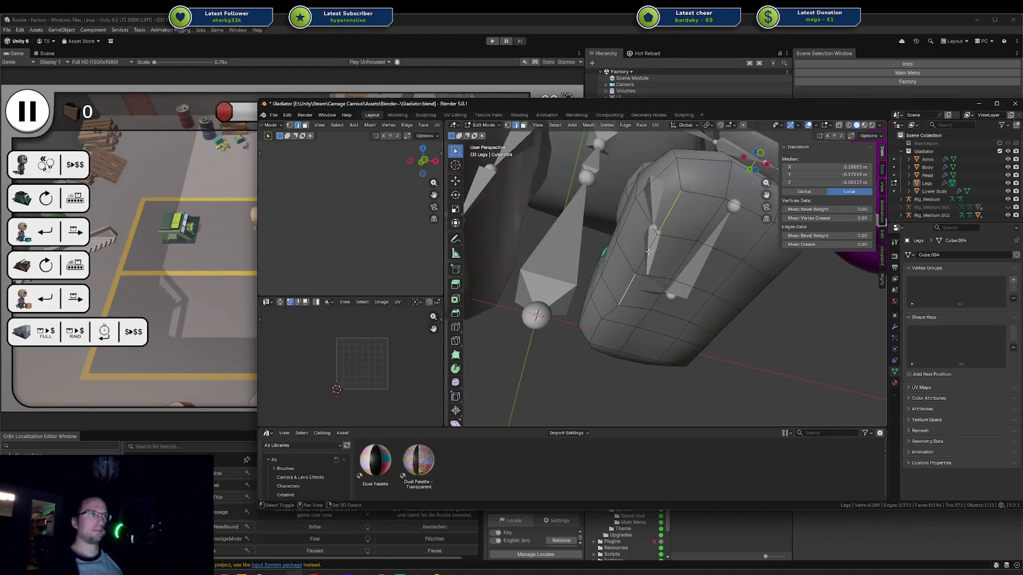
shift+click(649, 252)
key(g)
key(x)
click(645, 254)
middle_drag(645, 253, 623, 330)
key(ctrl+s)
key(alt+a)
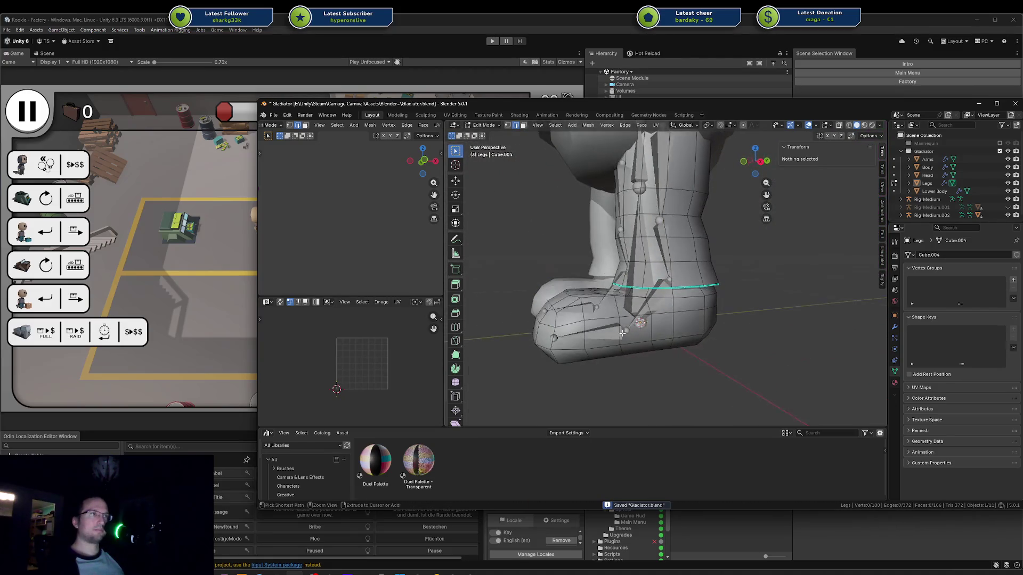
Step: Cut a new edge loop near the boot sole and shrink it slightly
key(ctrl+r)
mouse_move(618, 332)
middle_down()
mouse_move(641, 332)
mouse_move(631, 332)
middle_up()
key(ctrl+r)
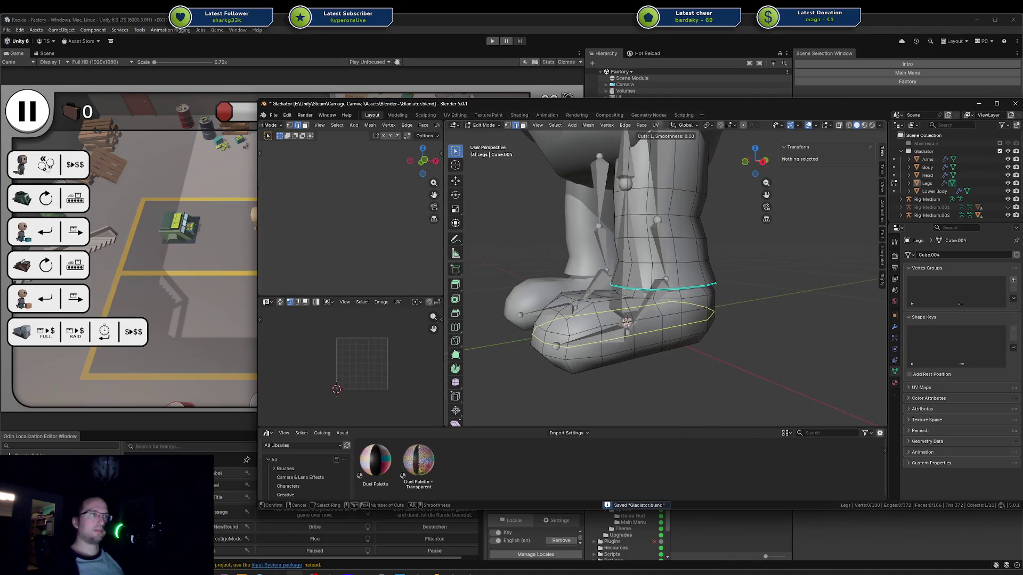
click(627, 333)
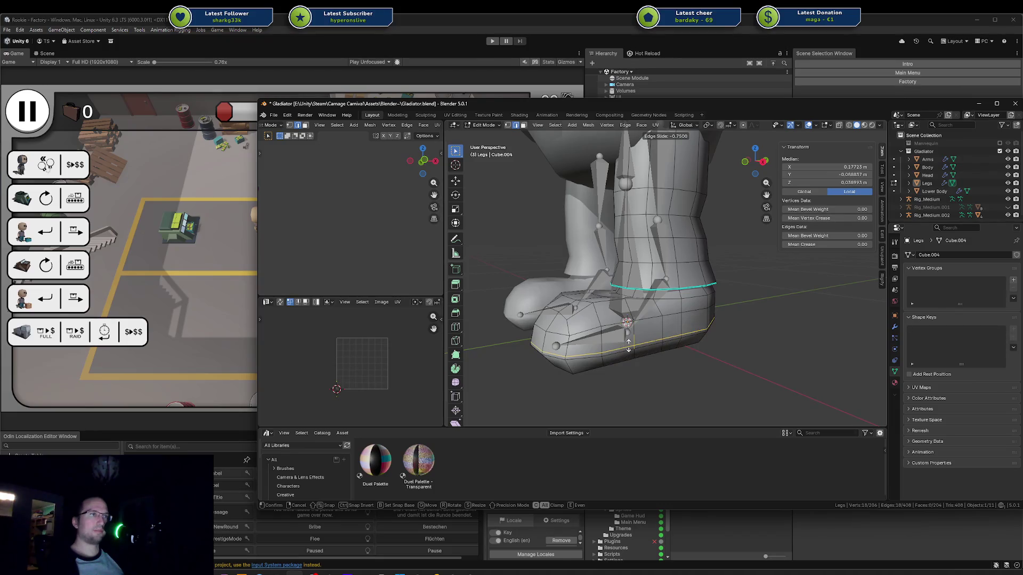
click(628, 346)
key(s)
click(731, 340)
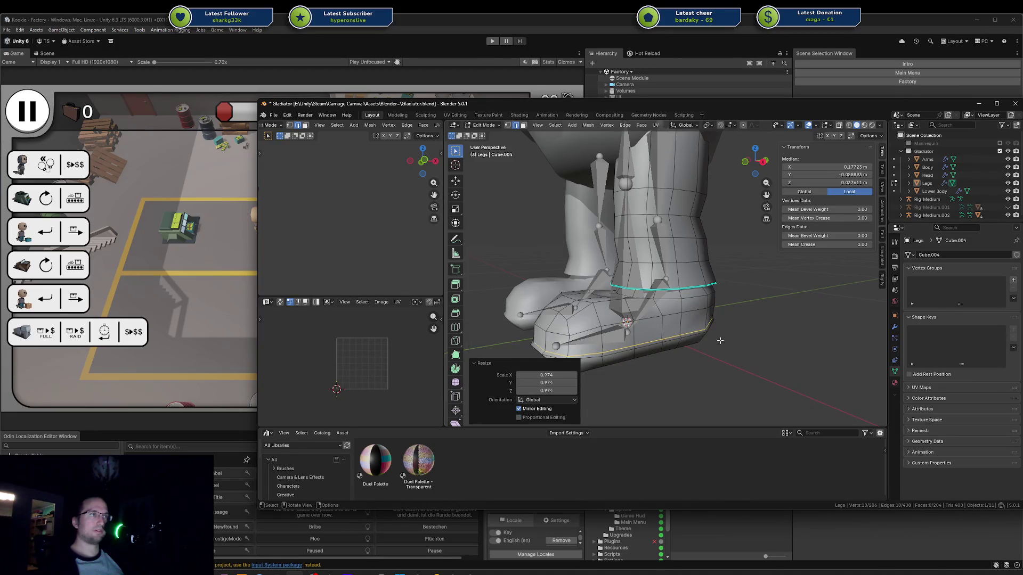
Step: Mark the boot's bottom edge loop as sharp
middle_drag(730, 341, 727, 341)
alt+click(690, 337)
right_click(683, 338)
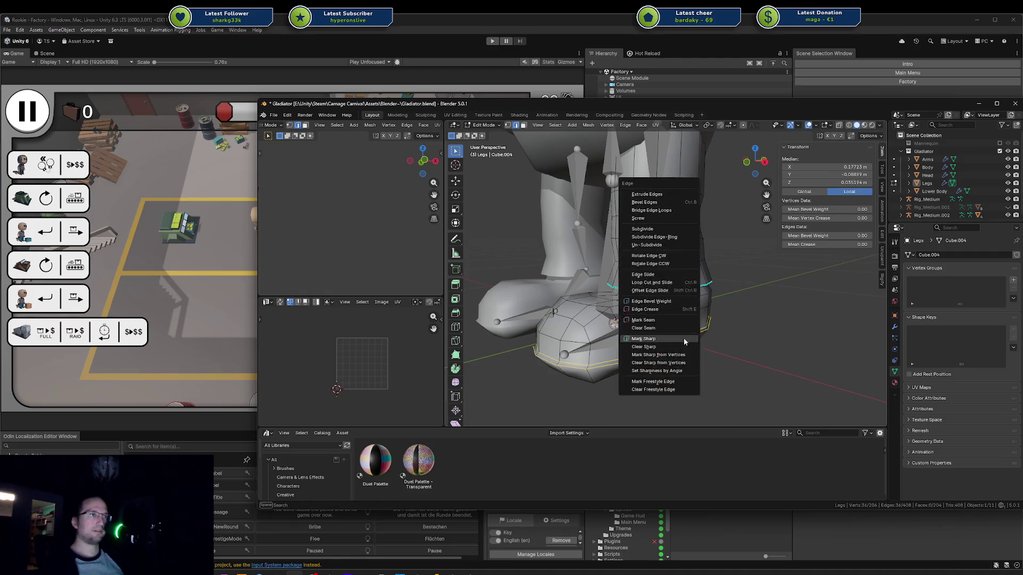
click(683, 338)
Step: Select the boot's sole edge loop and dissolve it with Ctrl+X
click(720, 339)
mouse_move(720, 339)
middle_down()
mouse_move(806, 327)
mouse_move(788, 332)
middle_up()
alt+click(690, 302)
middle_drag(690, 302, 671, 309)
scroll(671, 309, up, 5)
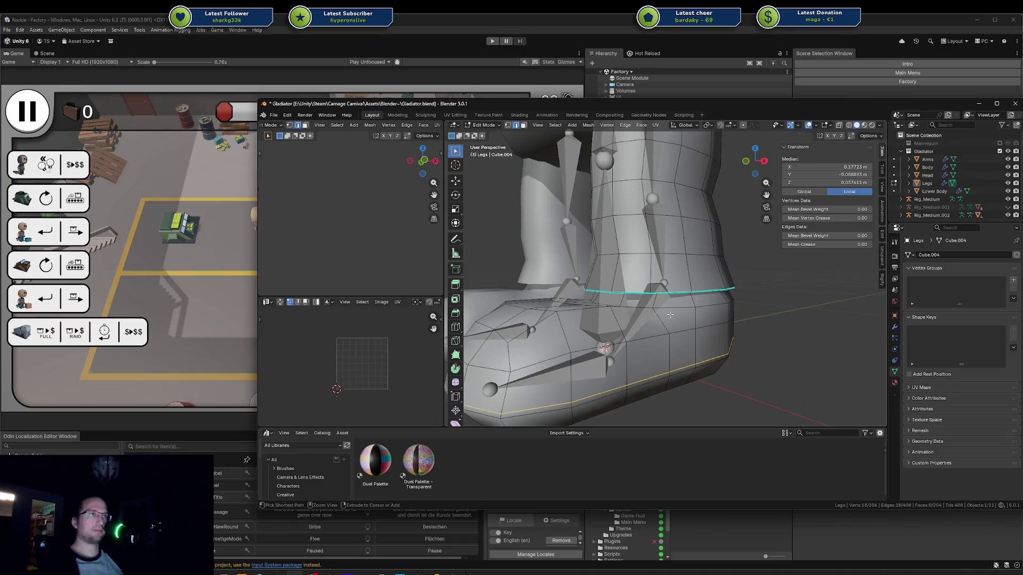
key(ctrl+x)
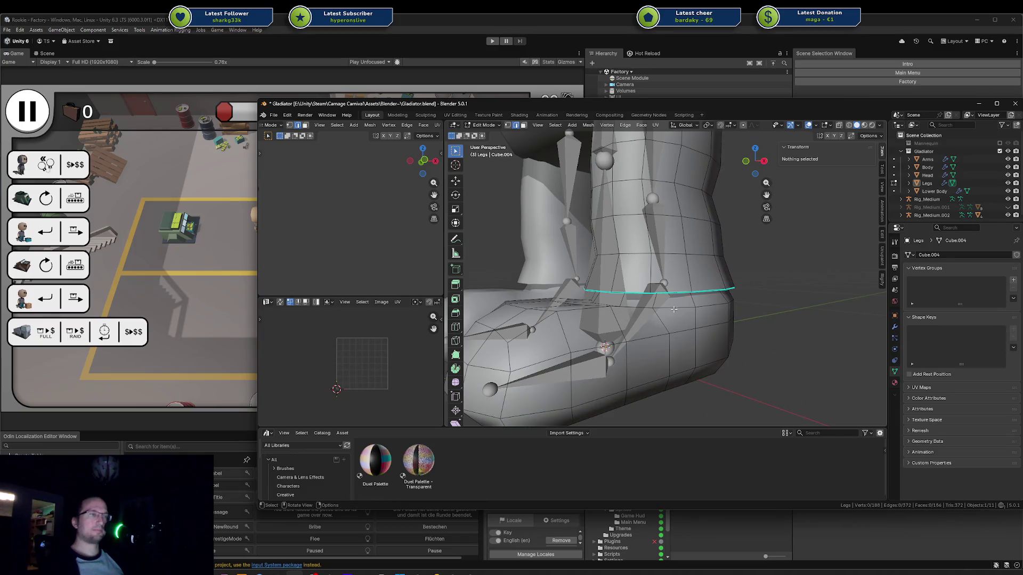
Step: Flatten the sole loop to zero height and lower it slightly, about 0.0086 m
middle_drag(674, 309, 679, 322)
alt+click(678, 323)
key(s)
key(z)
key(0)
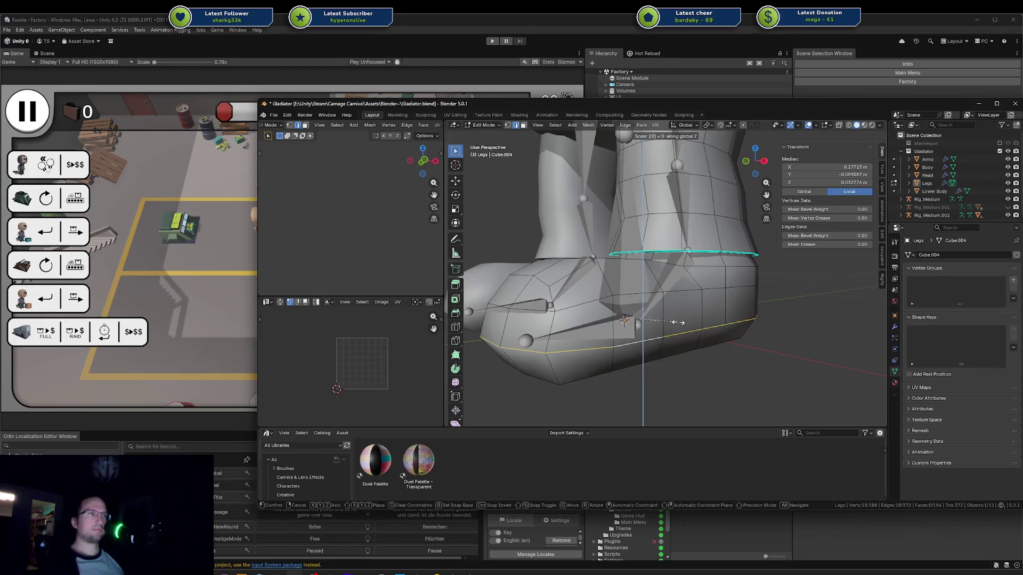
key(Return)
key(g)
key(z)
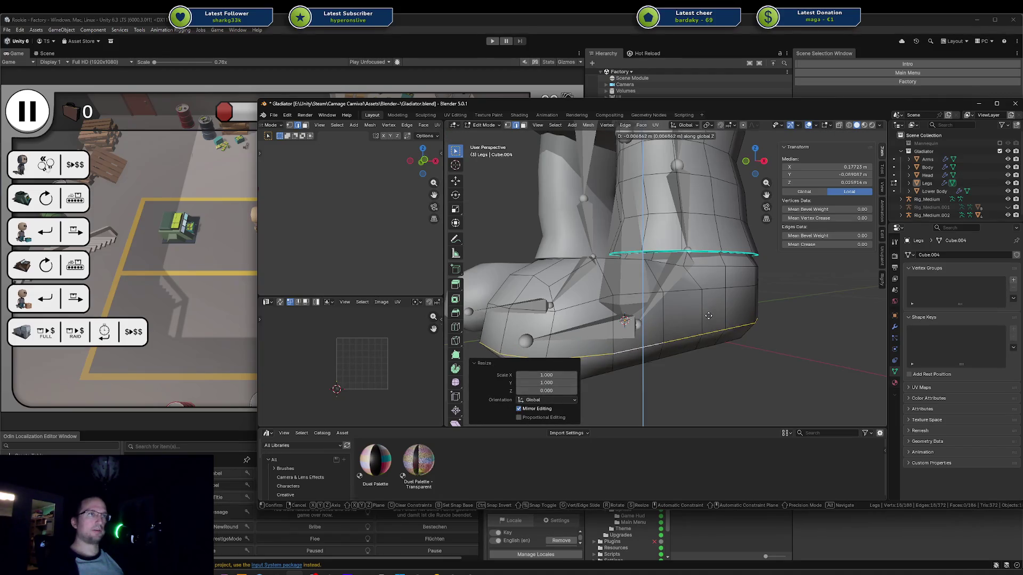
click(752, 318)
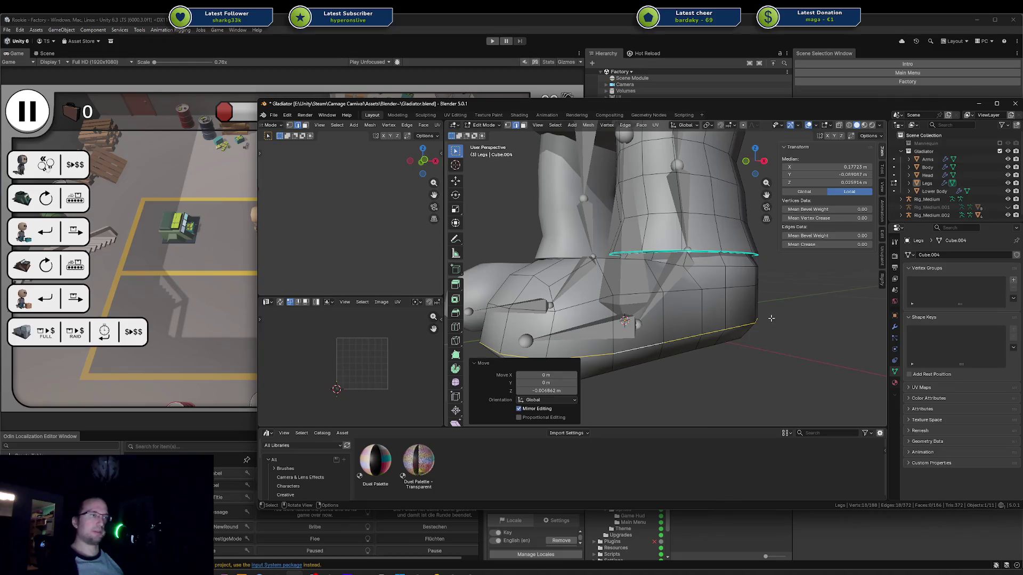
Step: Try bevelling the sole edges, then cancel the bevel
right_click(771, 318)
key(Escape)
key(ctrl+b)
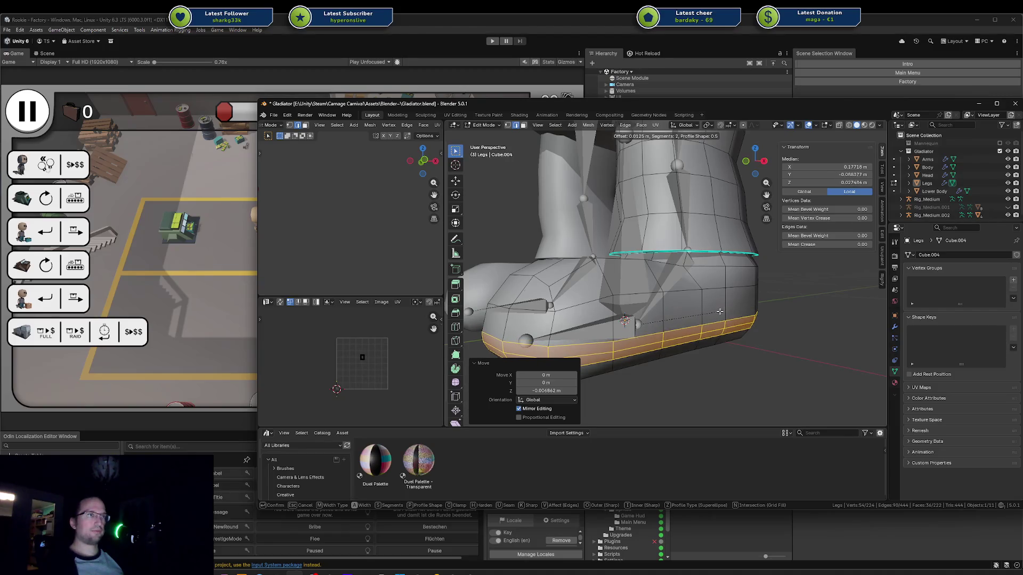
key(Escape)
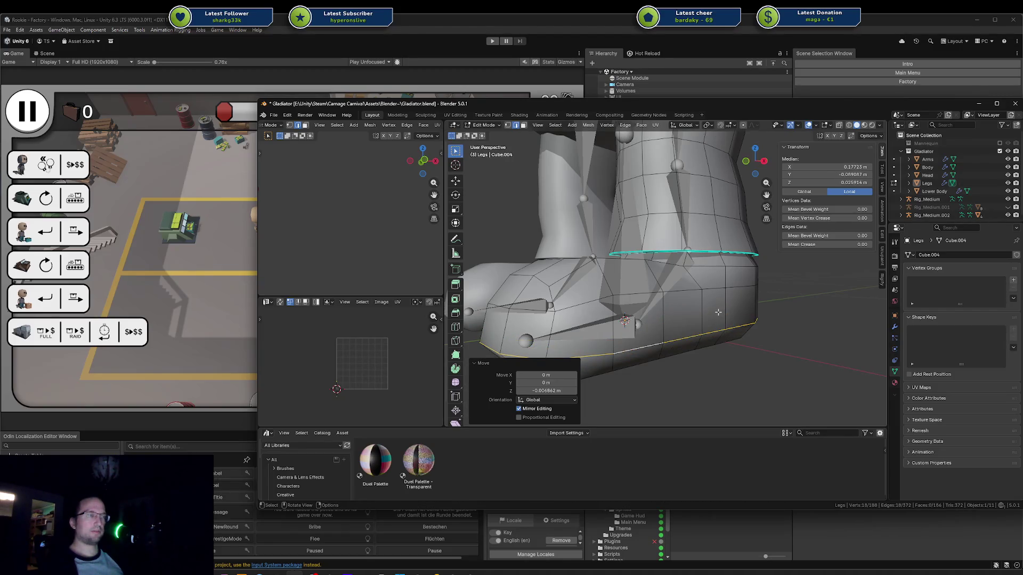
key(ctrl+b)
key(Escape)
key(ctrl+b)
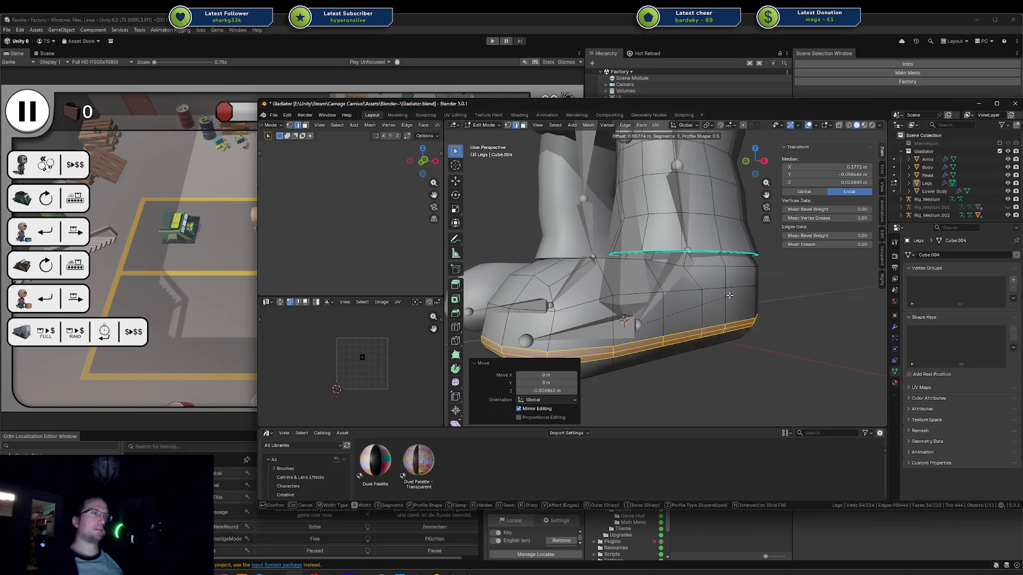
key(Escape)
Step: Mark the two bottom boot edge loops as sharp
alt+click(717, 323)
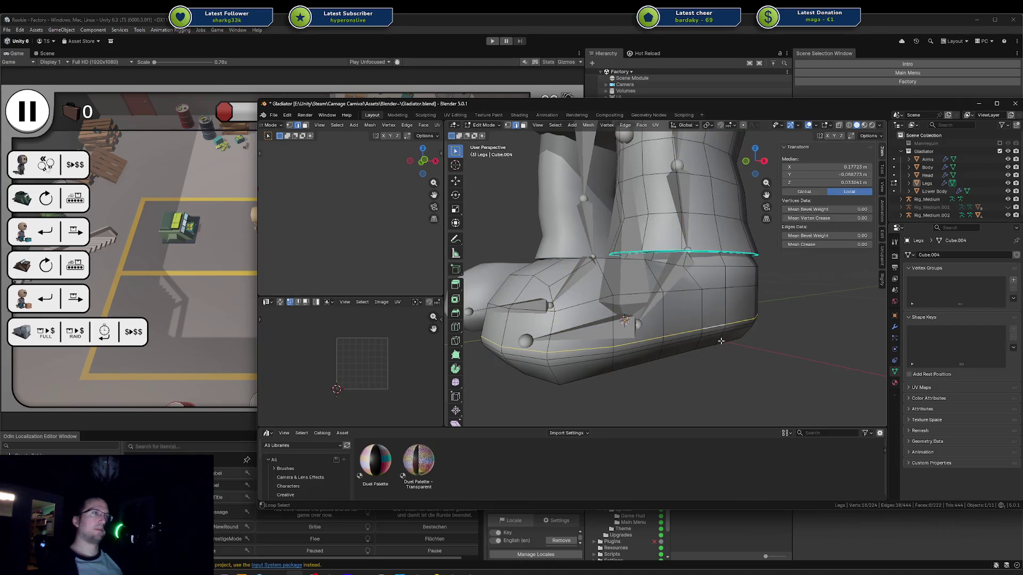
right_click(719, 340)
click(731, 331)
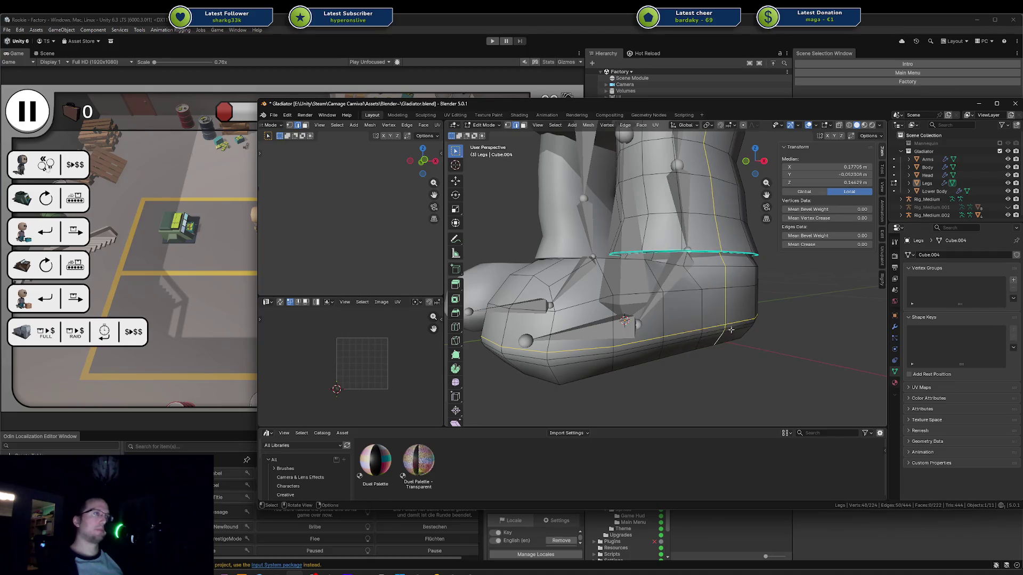
alt+click(709, 325)
alt+shift+click(708, 335)
key(ctrl+e)
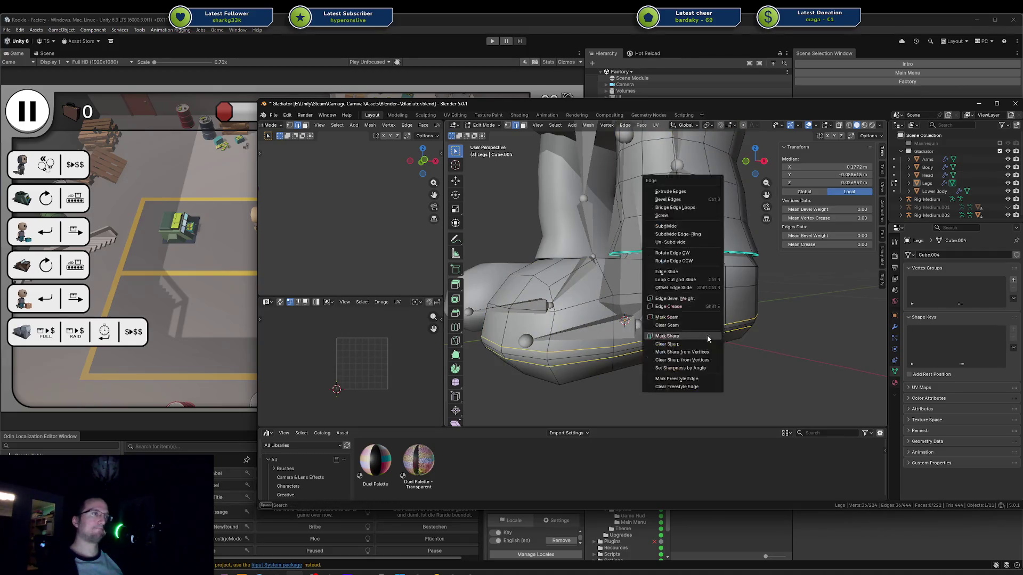
click(708, 336)
key(alt+a)
Step: Shrink the boot's bottom loop slightly and leave Edit Mode
alt+click(683, 338)
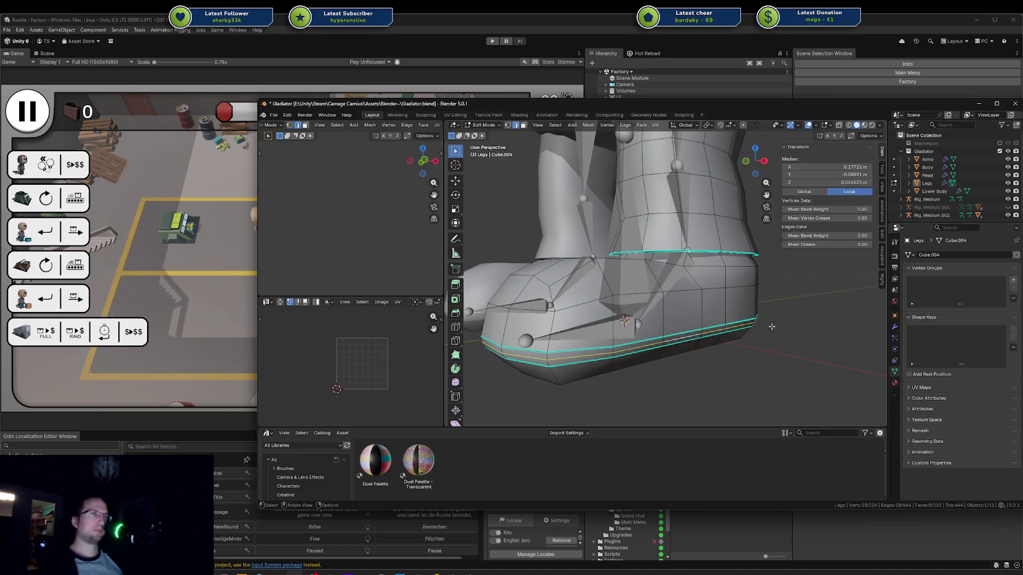
key(s)
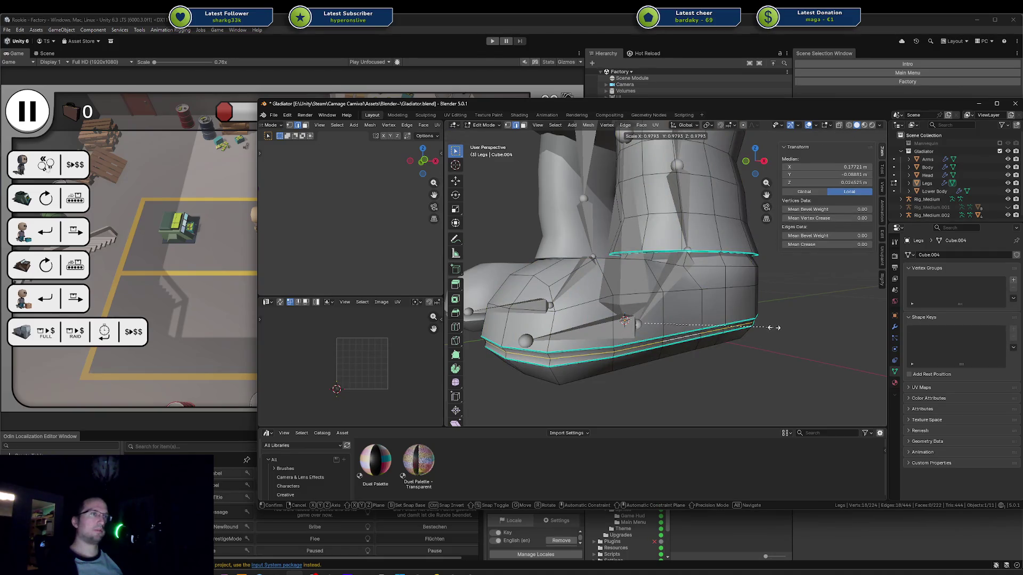
click(774, 328)
key(Tab)
mouse_move(774, 328)
middle_down()
mouse_move(749, 340)
mouse_move(801, 334)
mouse_move(692, 319)
middle_up()
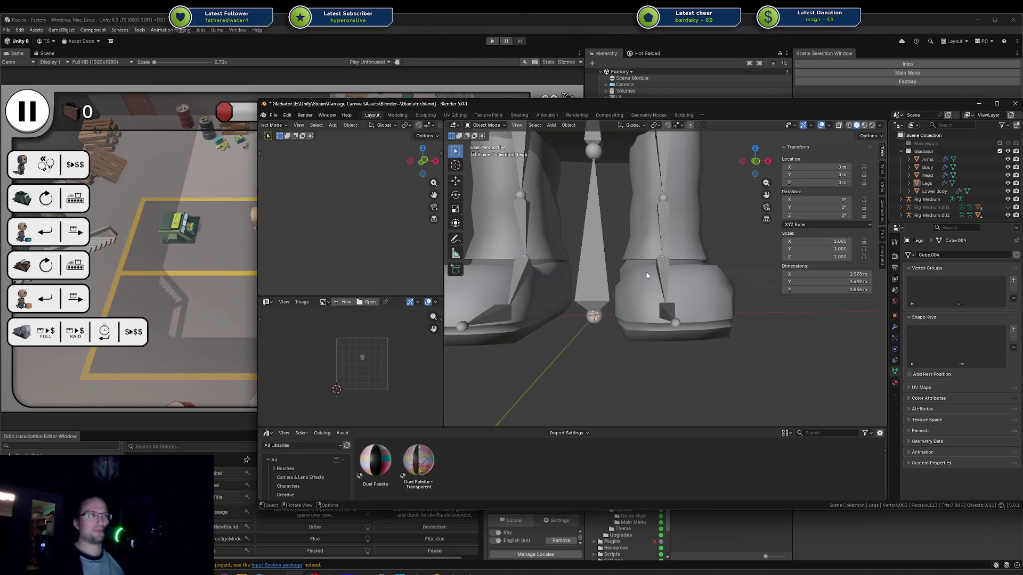
Step: Select the Legs object, enter Edit Mode, and select the faces between two ankle loops
scroll(646, 276, down, 2)
mouse_move(647, 275)
middle_down()
mouse_move(601, 273)
mouse_move(674, 274)
mouse_move(634, 302)
mouse_move(636, 268)
mouse_move(656, 284)
middle_up()
scroll(634, 295, up, 3)
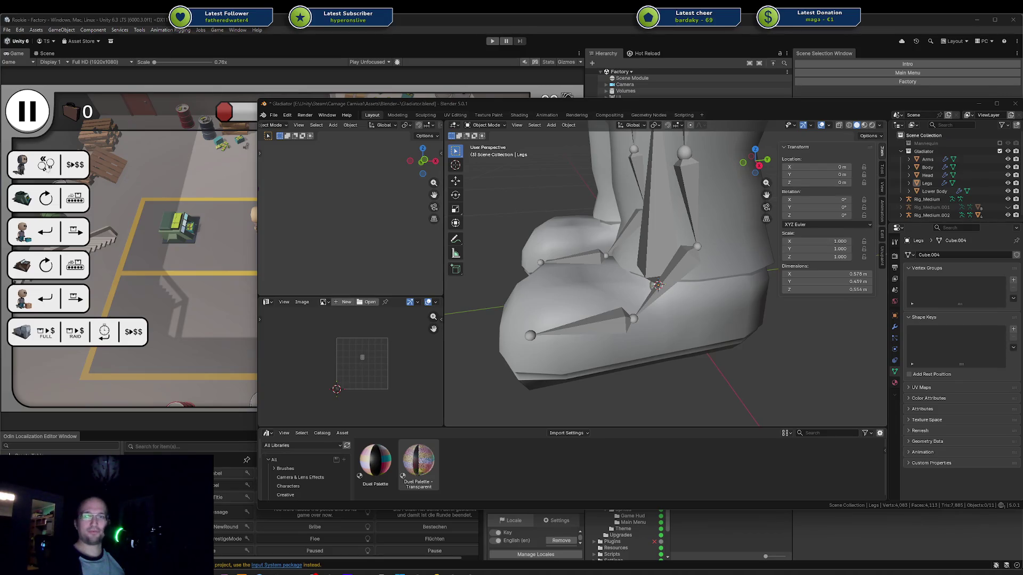
click(628, 377)
mouse_move(629, 377)
middle_down()
mouse_move(686, 353)
mouse_move(726, 358)
mouse_move(782, 345)
mouse_move(692, 359)
mouse_move(690, 318)
middle_up()
key(Tab)
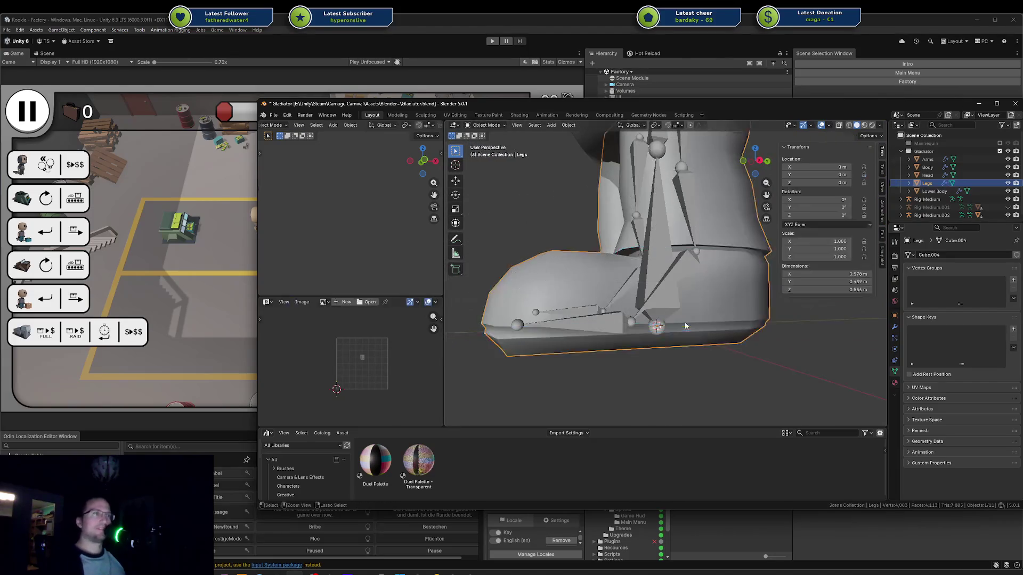
alt+shift+click(690, 318)
ctrl+click(690, 318)
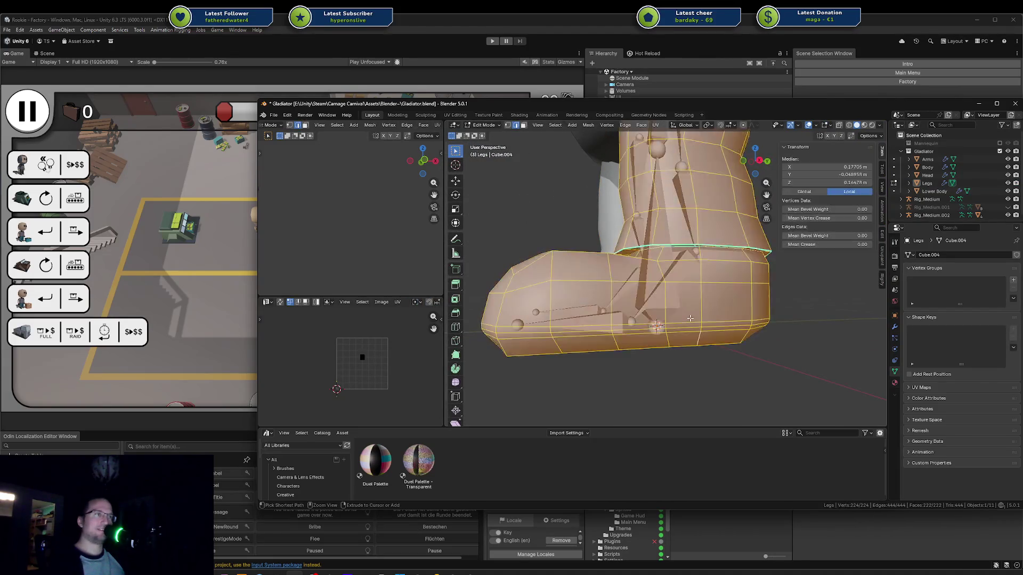
Step: Collapse the selected ankle face band into a single edge loop
key(ctrl+z)
ctrl+shift+click(690, 318)
key(m)
click(691, 317)
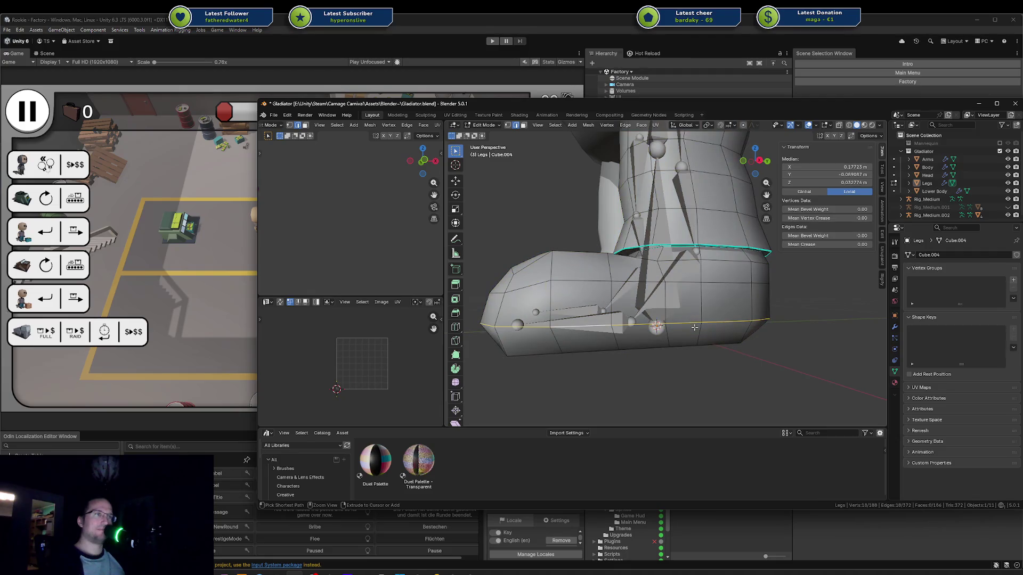
middle_drag(694, 327, 838, 311)
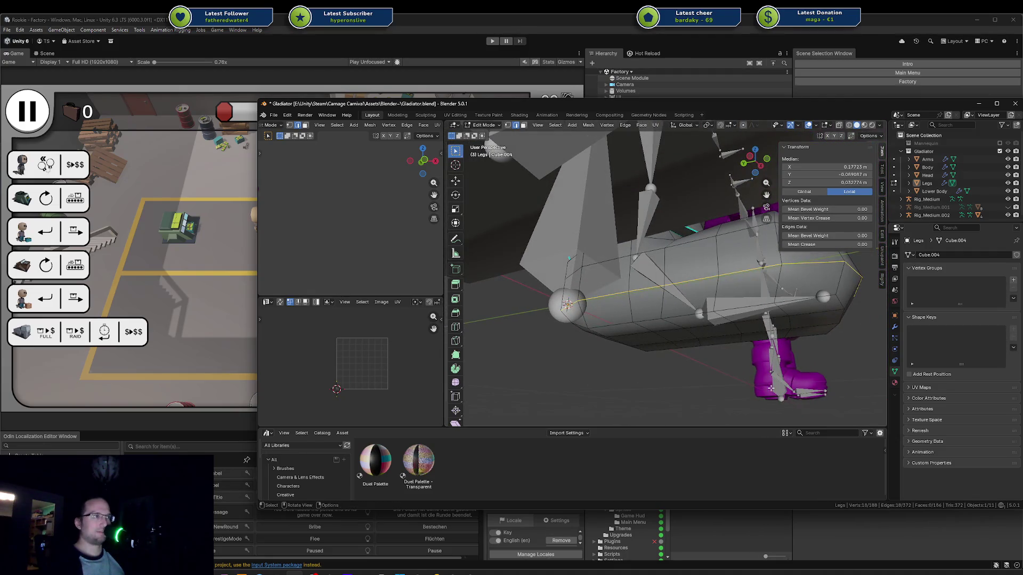
mouse_move(771, 389)
middle_down()
mouse_move(746, 373)
mouse_move(702, 374)
middle_up()
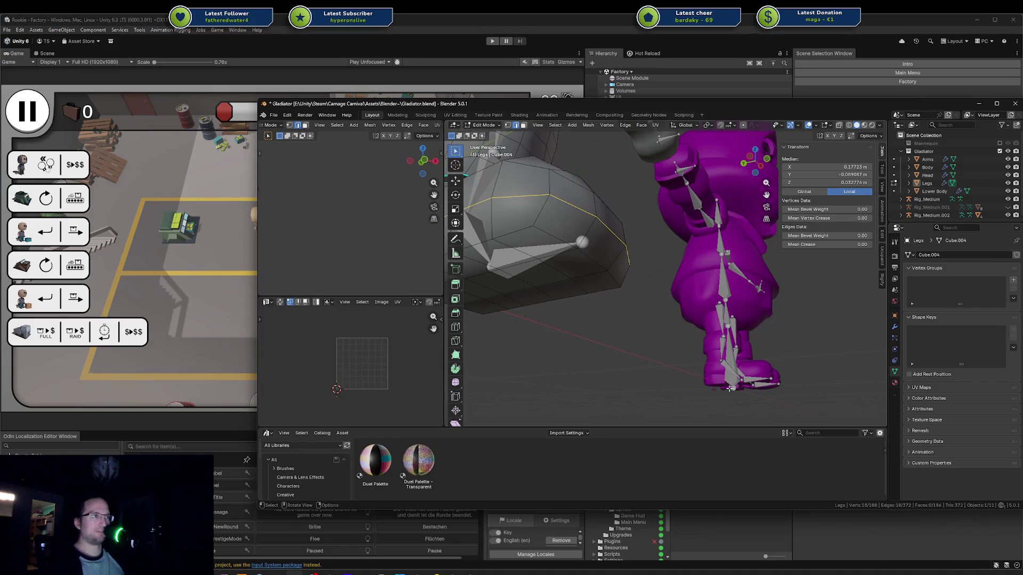
mouse_move(731, 373)
middle_down()
mouse_move(662, 366)
mouse_move(673, 377)
mouse_move(558, 275)
mouse_move(703, 293)
mouse_move(714, 315)
mouse_move(702, 315)
mouse_move(728, 314)
middle_up()
Step: Select a shortest edge path on the leg and toggle wireframe, then solid shading
click(704, 292)
ctrl+click(702, 315)
key(z)
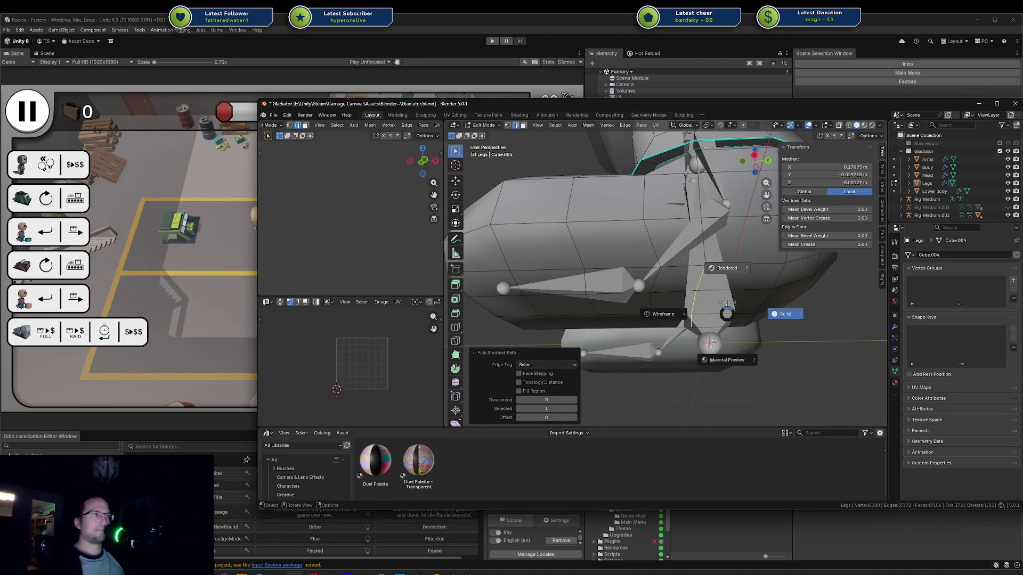
click(664, 314)
right_click(666, 246)
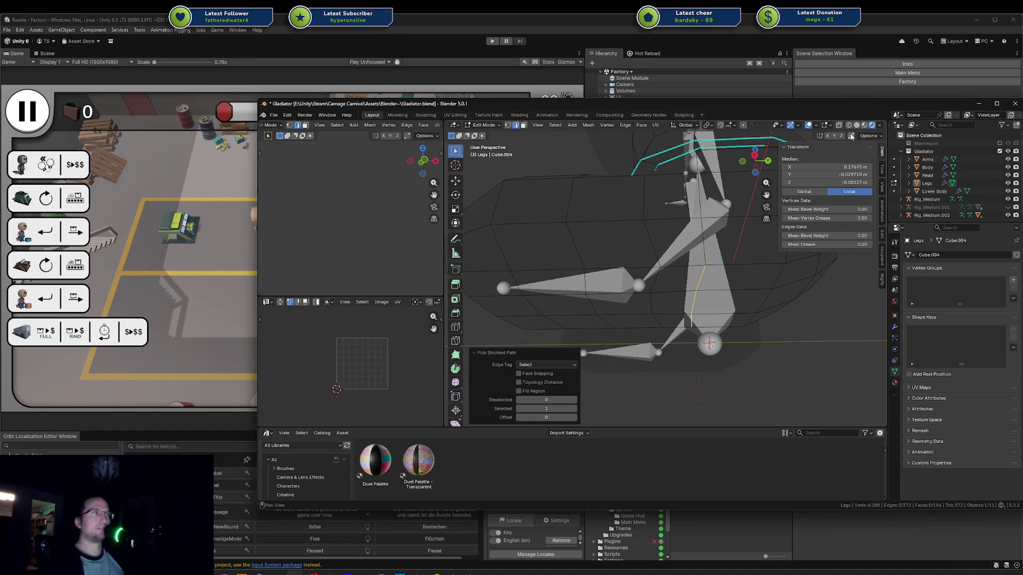
click(857, 125)
Step: Maximize the Blender window to fill the screen and clear the mesh selection
middle_drag(614, 242, 608, 247)
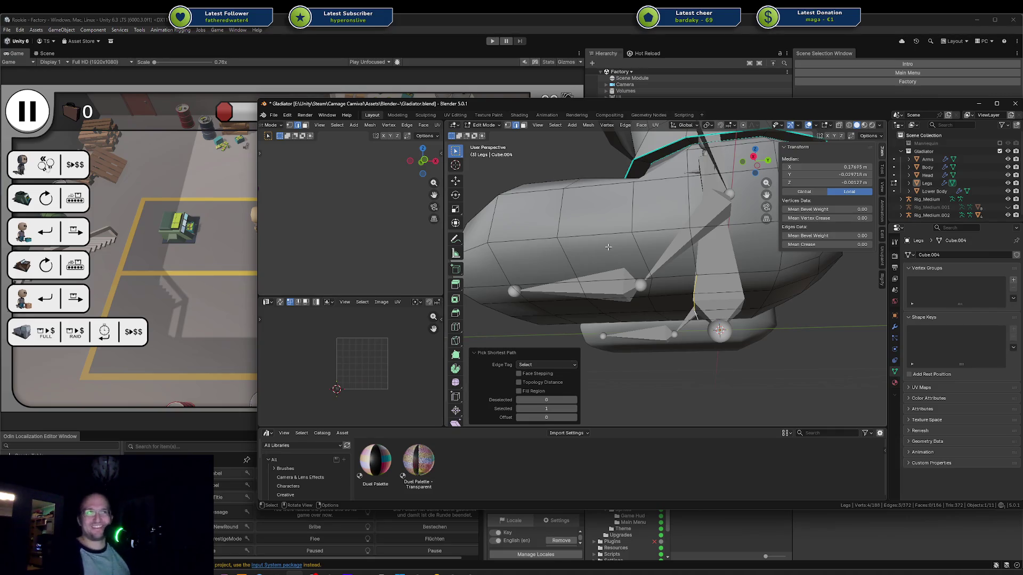
scroll(608, 247, down, 3)
middle_drag(644, 246, 666, 234)
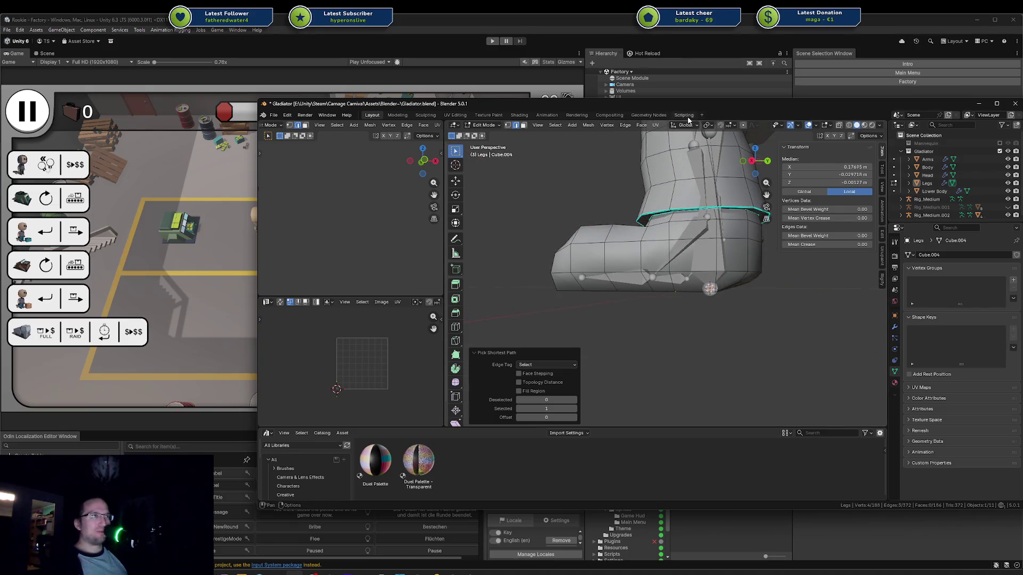
drag(697, 108, 693, 109)
double_click(692, 109)
click(528, 282)
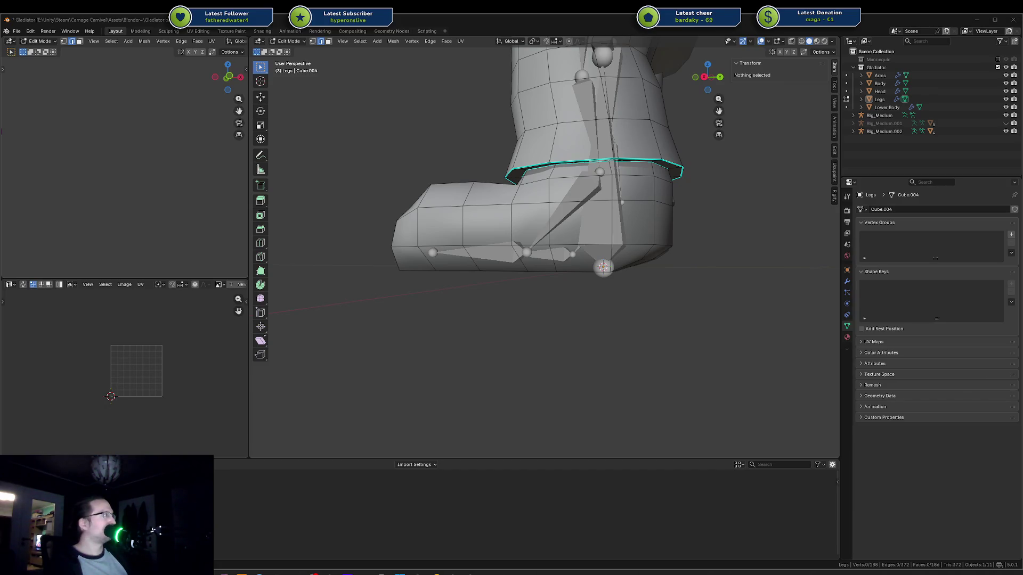
Step: Switch to the browser showing the Claude API Docs pricing page
key(alt+Tab)
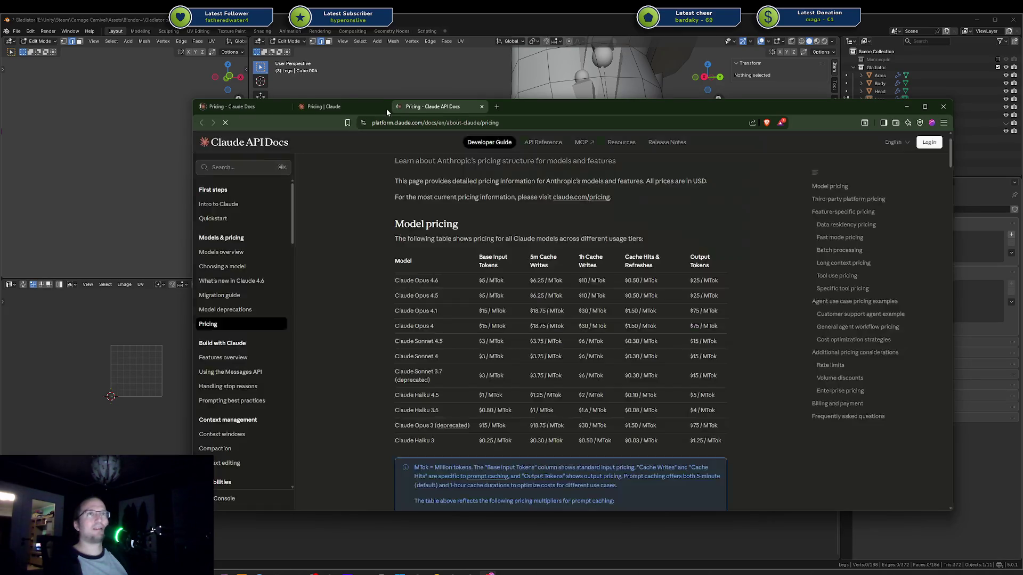
Step: Search Google for 'CAD system' and close both Claude pricing tabs
click(396, 123)
text(CAD system)
key(Return)
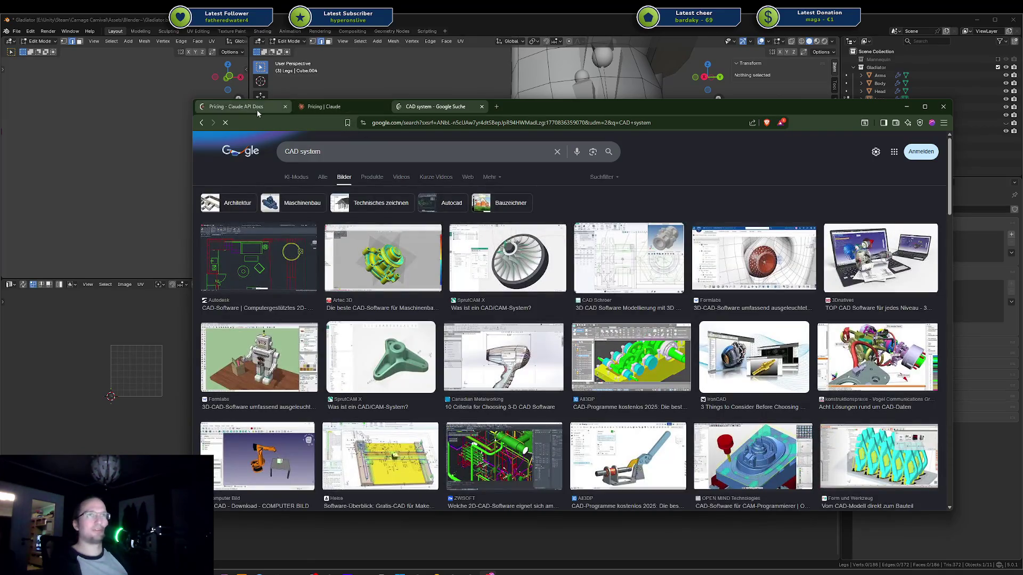
middle_click(257, 109)
middle_click(257, 110)
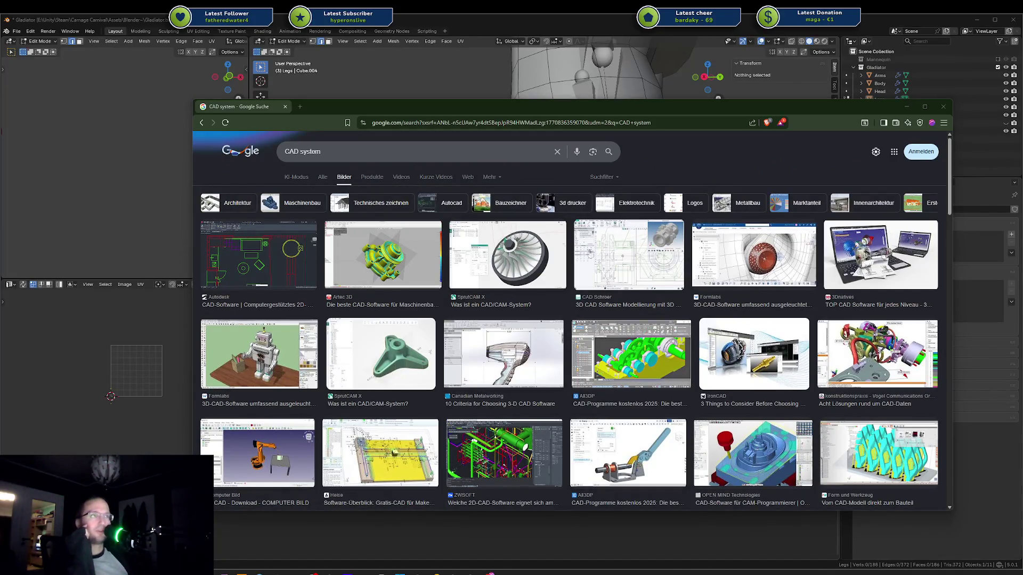
Step: Preview the SprutCAM, Artec 3D and hair-dryer CAD images, then return to Blender
click(519, 260)
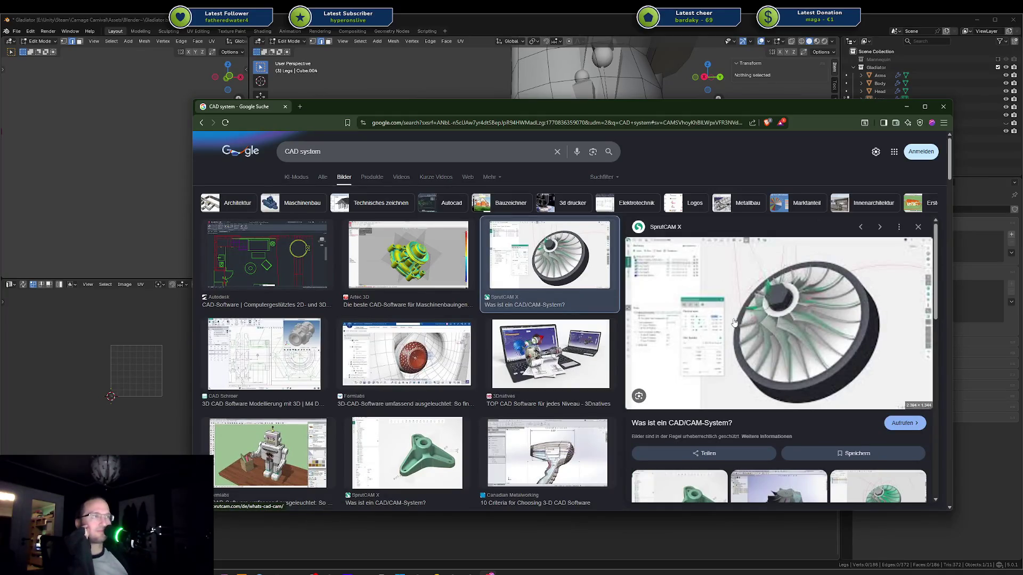
scroll(468, 304, down, 5)
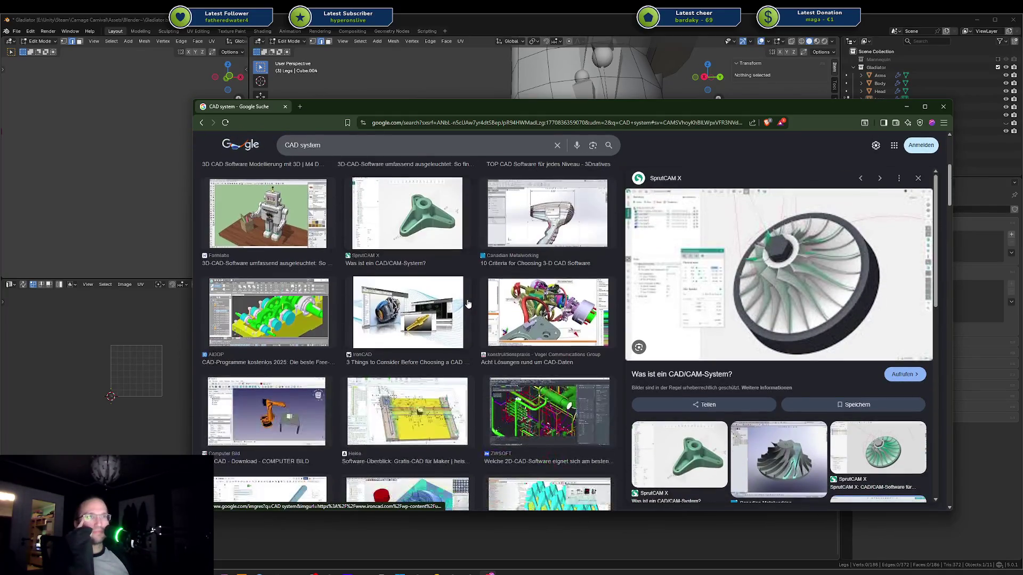
scroll(468, 304, down, 2)
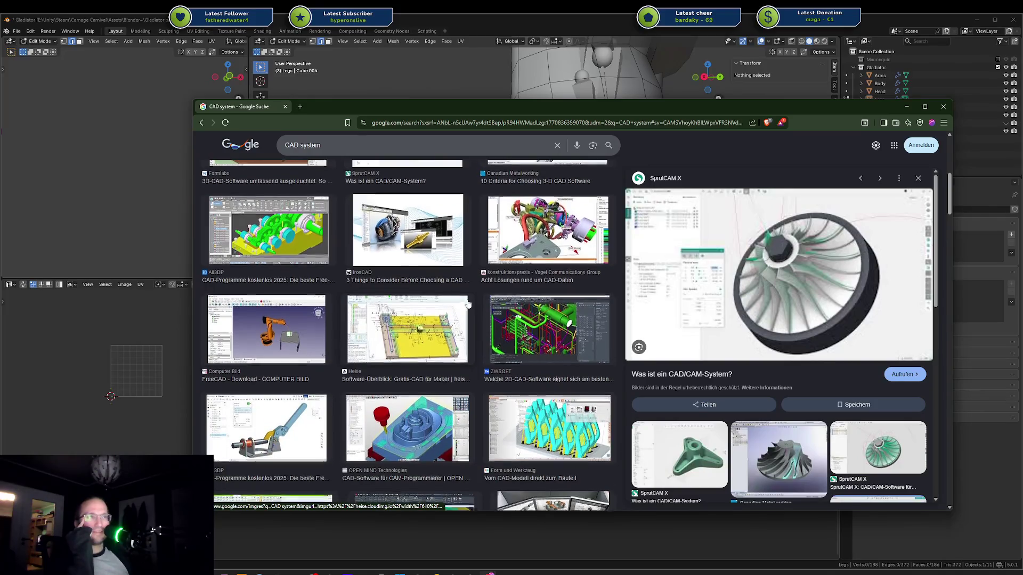
scroll(467, 304, down, 2)
scroll(468, 304, up, 2)
scroll(468, 304, up, 3)
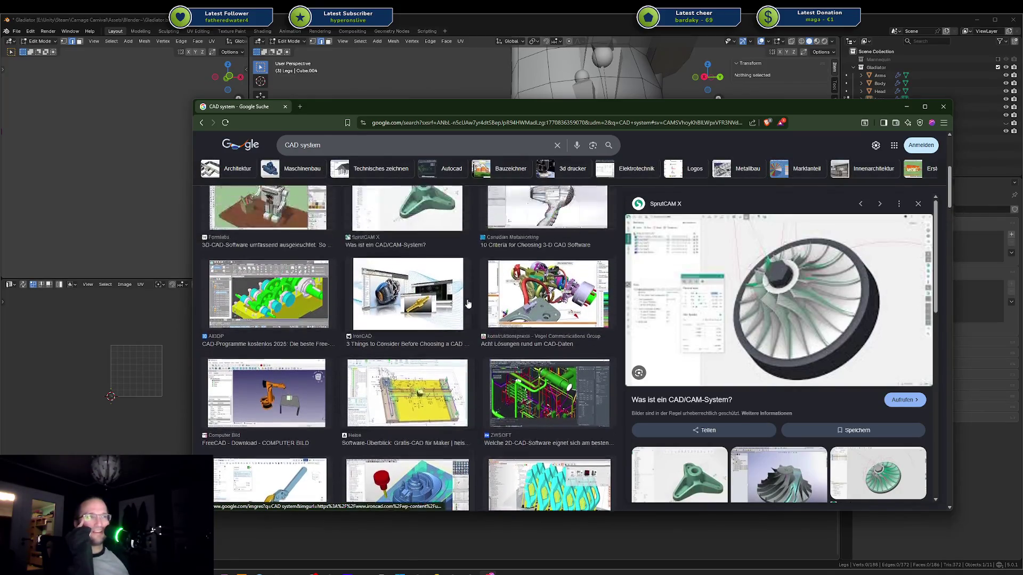
scroll(469, 303, up, 3)
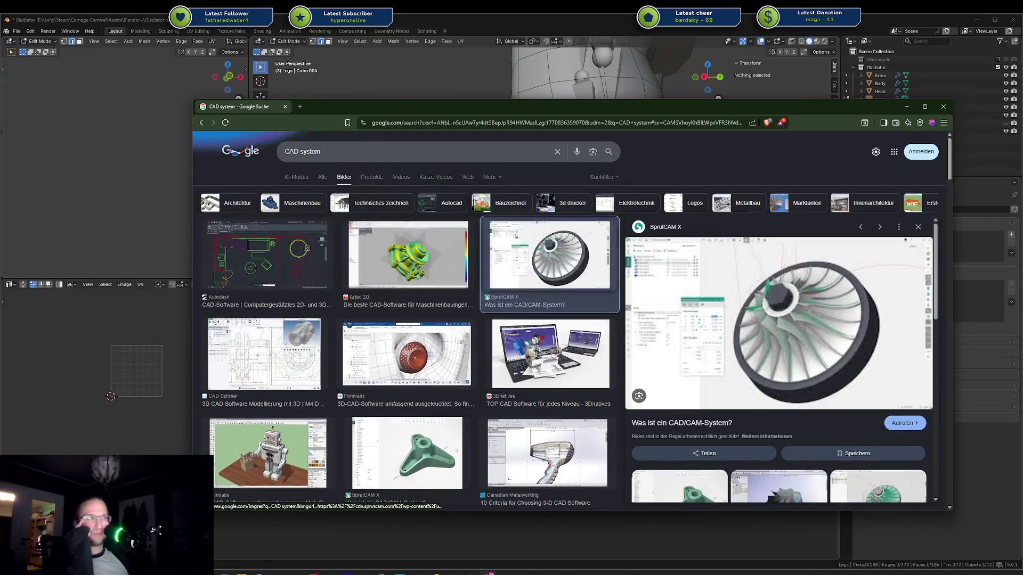
click(450, 273)
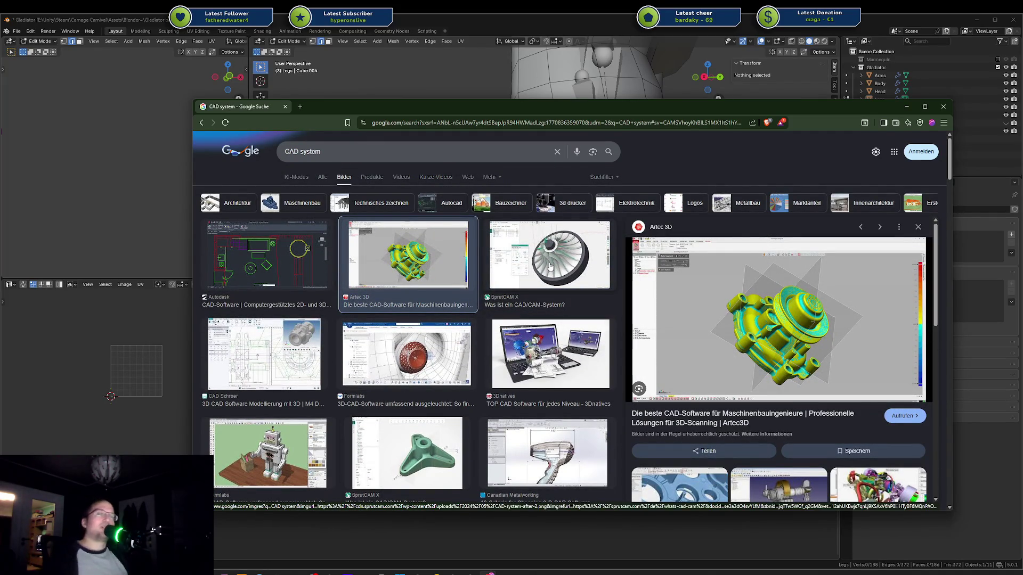
scroll(569, 276, down, 2)
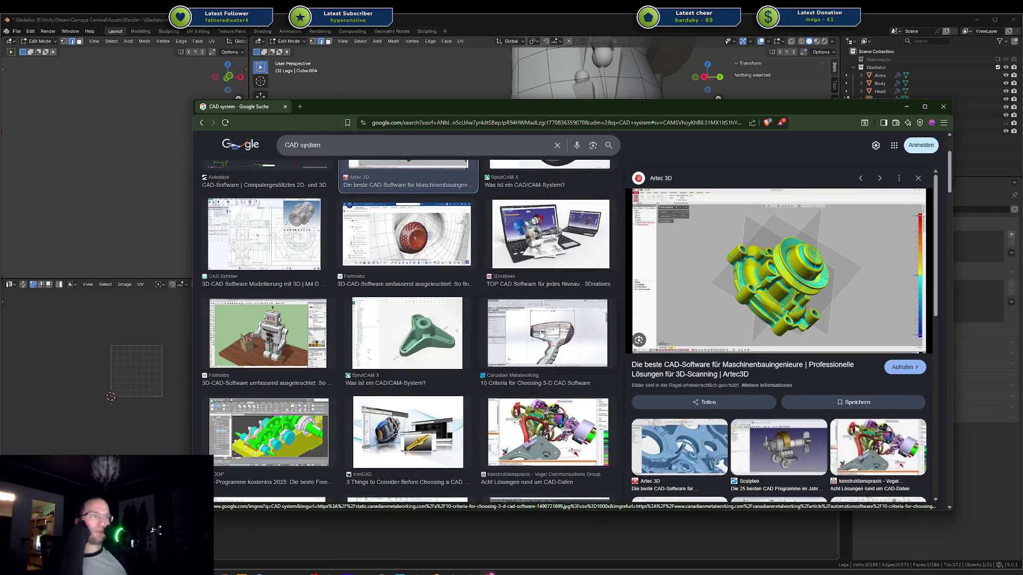
click(549, 333)
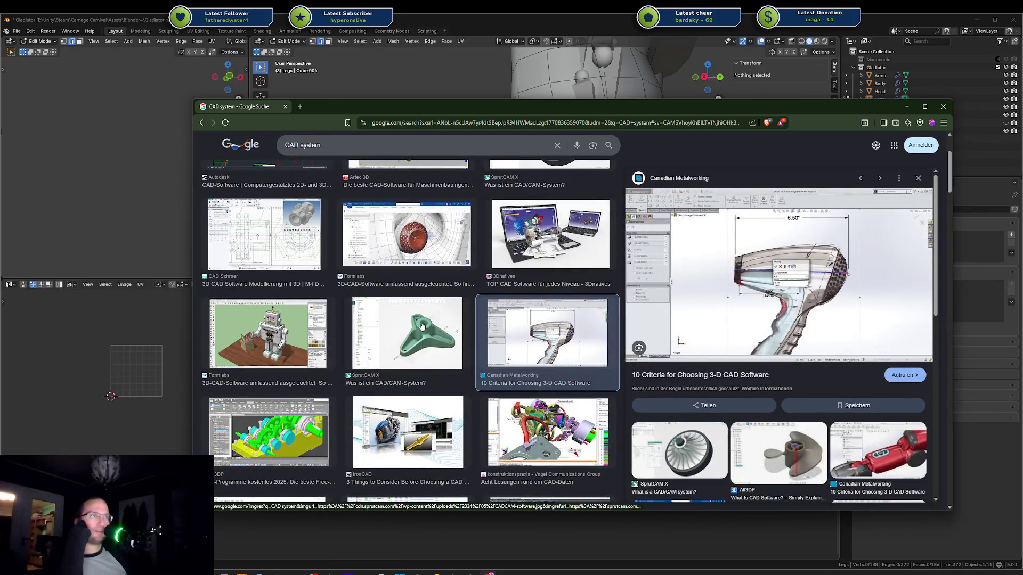
click(421, 326)
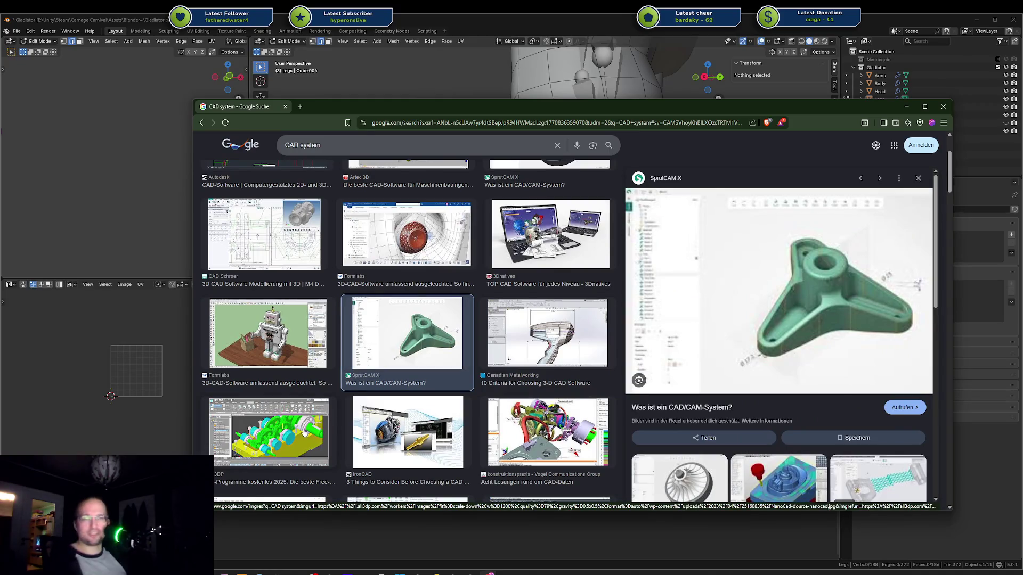
scroll(406, 388, up, 1)
scroll(407, 388, up, 3)
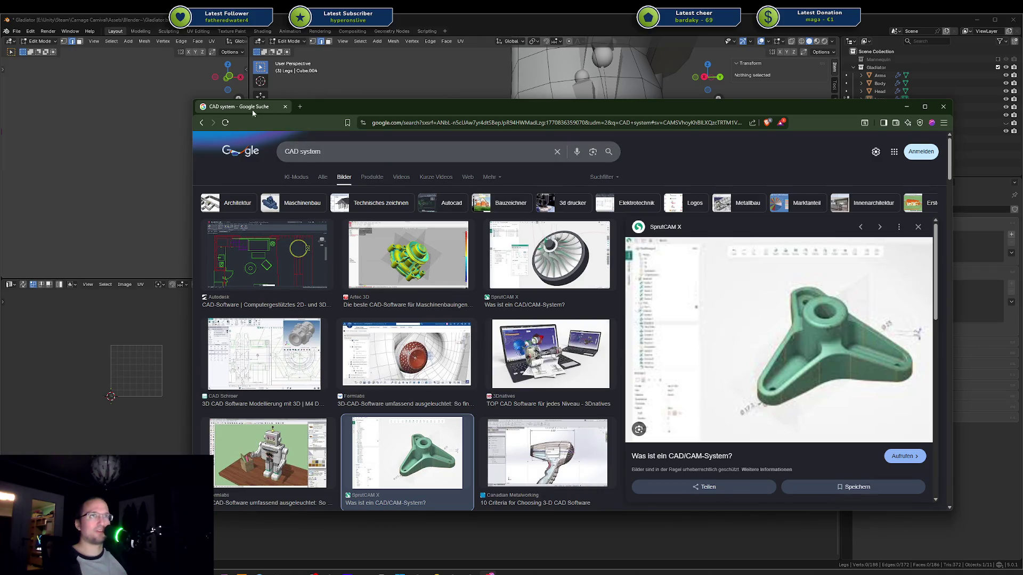
key(alt+Tab)
middle_drag(615, 235, 530, 249)
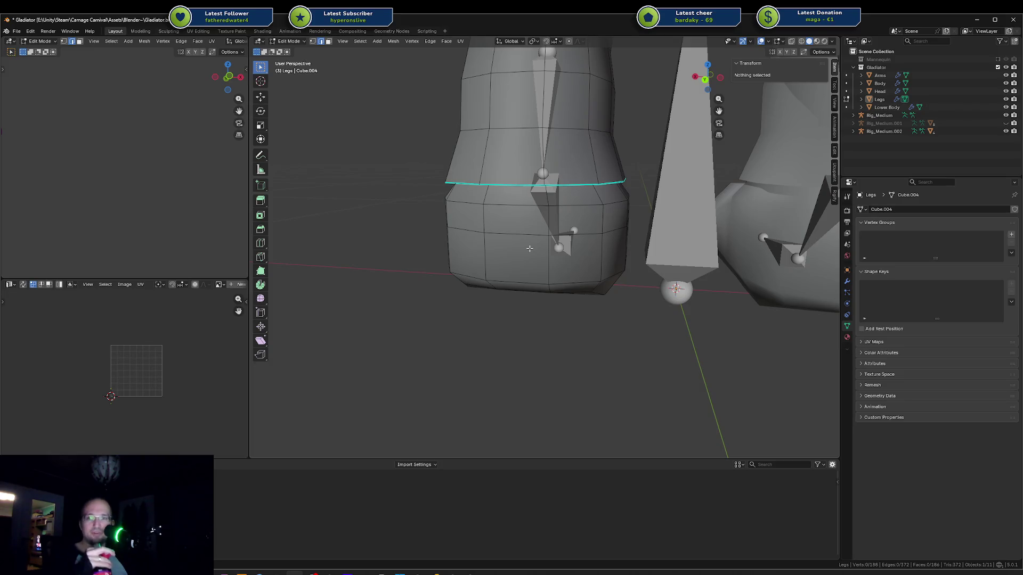
Step: Orbit around the leg and select four faces on the front of the foot
middle_drag(571, 234, 651, 234)
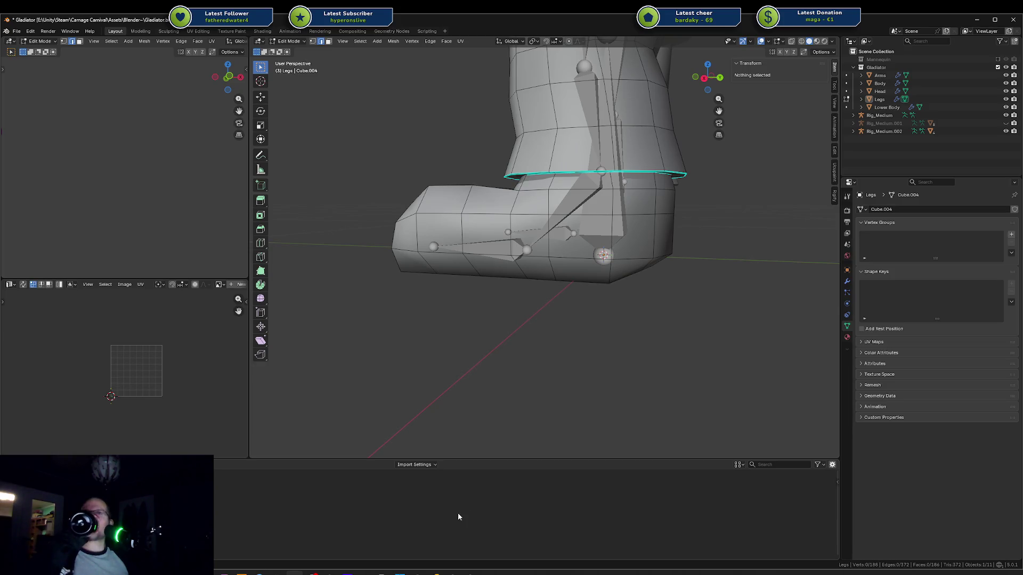
middle_drag(487, 402, 513, 351)
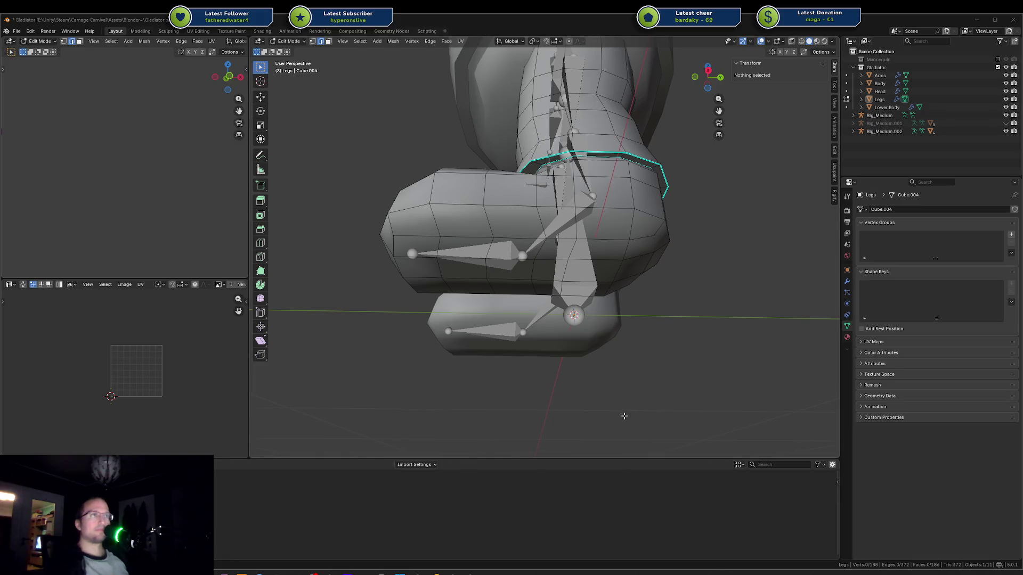
mouse_move(624, 416)
middle_down()
mouse_move(660, 331)
mouse_move(777, 361)
mouse_move(788, 351)
mouse_move(689, 296)
middle_up()
scroll(788, 351, down, 3)
click(499, 237)
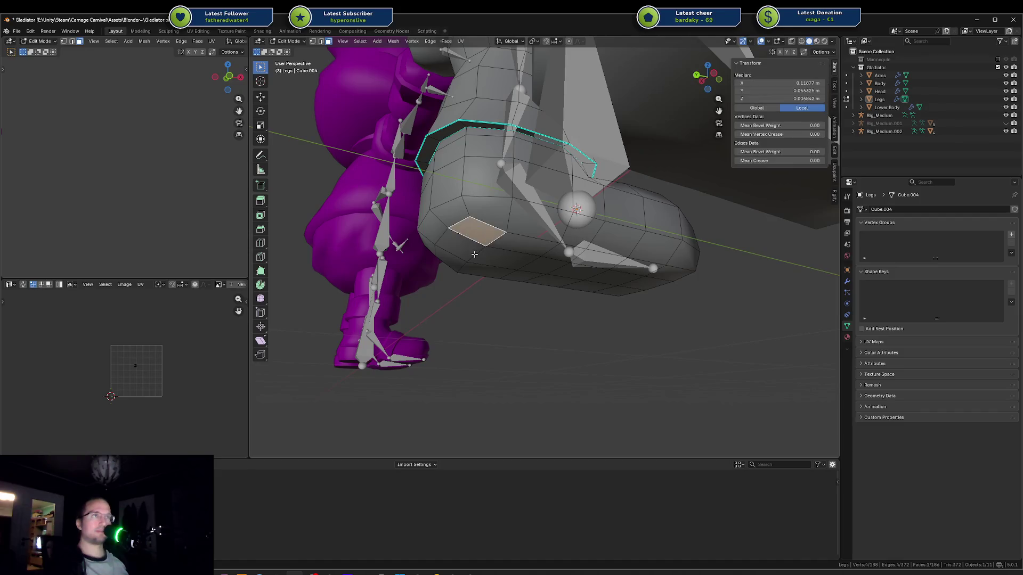
shift+click(453, 258)
shift+click(482, 271)
shift+click(471, 249)
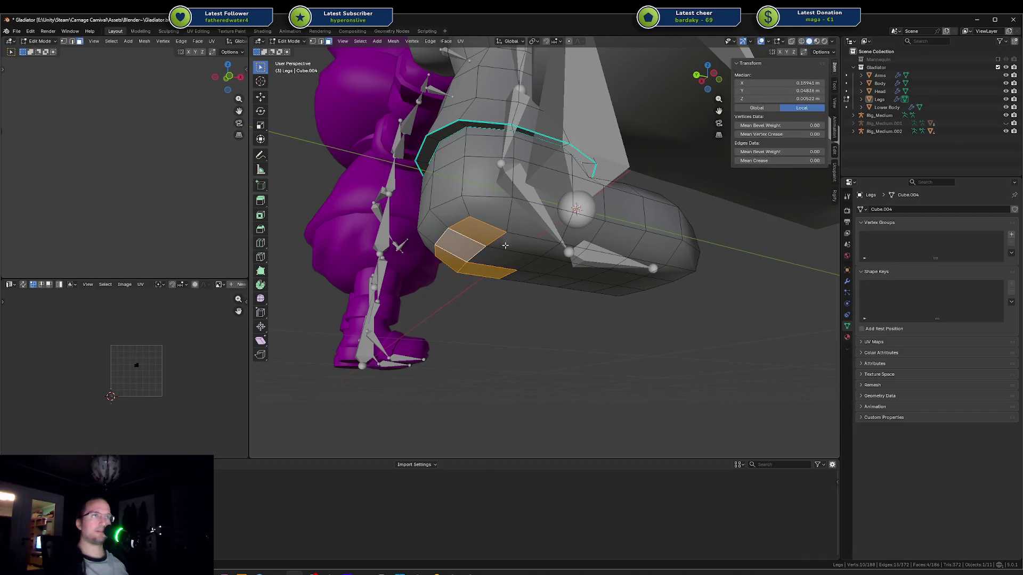
Step: Add two more foot faces to the selection and save the gladiator file
shift+click(533, 239)
shift+click(532, 258)
middle_drag(531, 257, 514, 256)
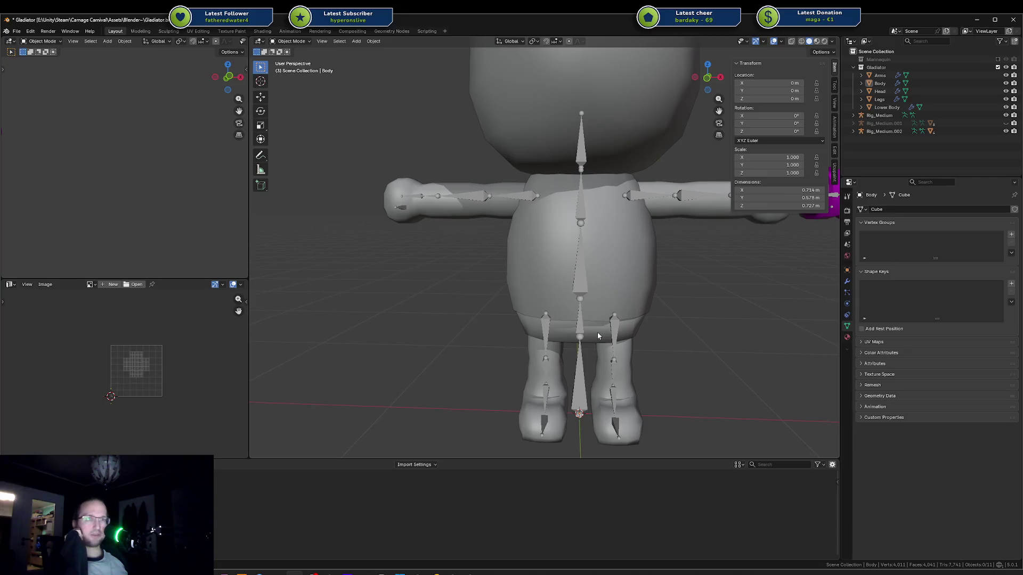
scroll(697, 273, down, 3)
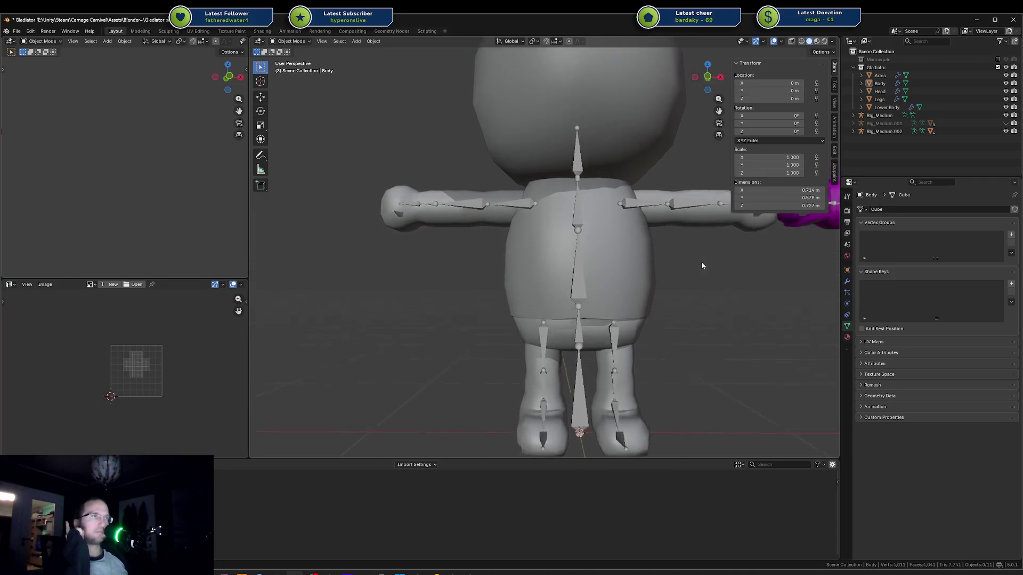
scroll(692, 266, down, 2)
scroll(656, 245, up, 6)
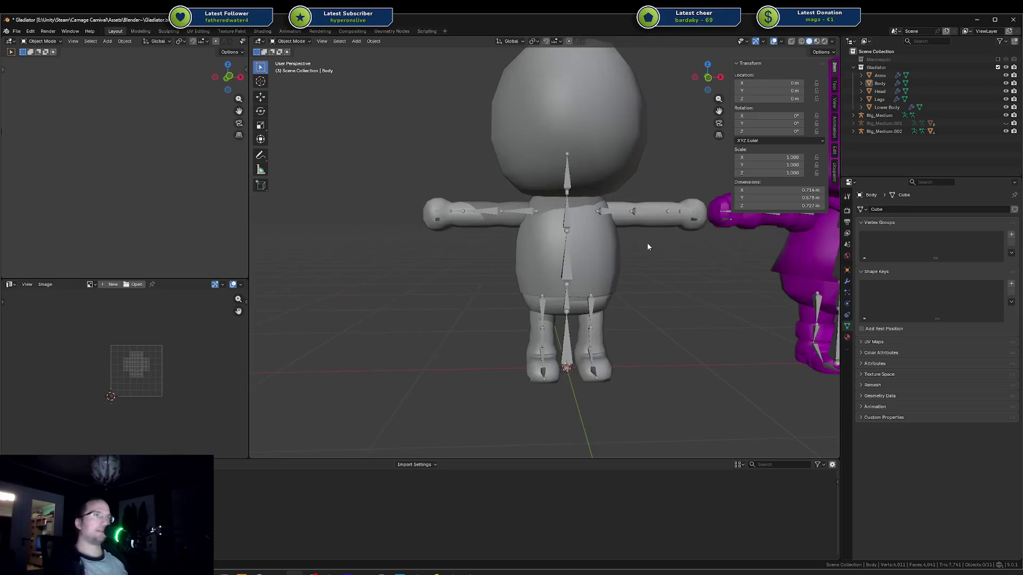
key(ctrl+s)
Step: In top view, nudge the Arms object slightly along Y and cancel an X move
mouse_move(636, 297)
middle_down()
mouse_move(503, 308)
mouse_move(491, 299)
middle_up()
click(516, 276)
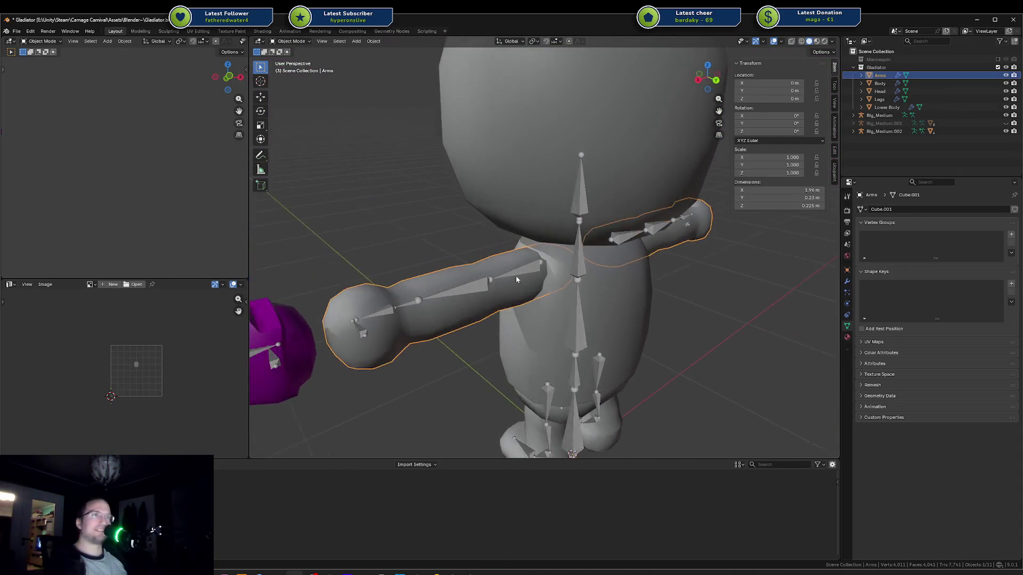
key(KP_7)
key(g)
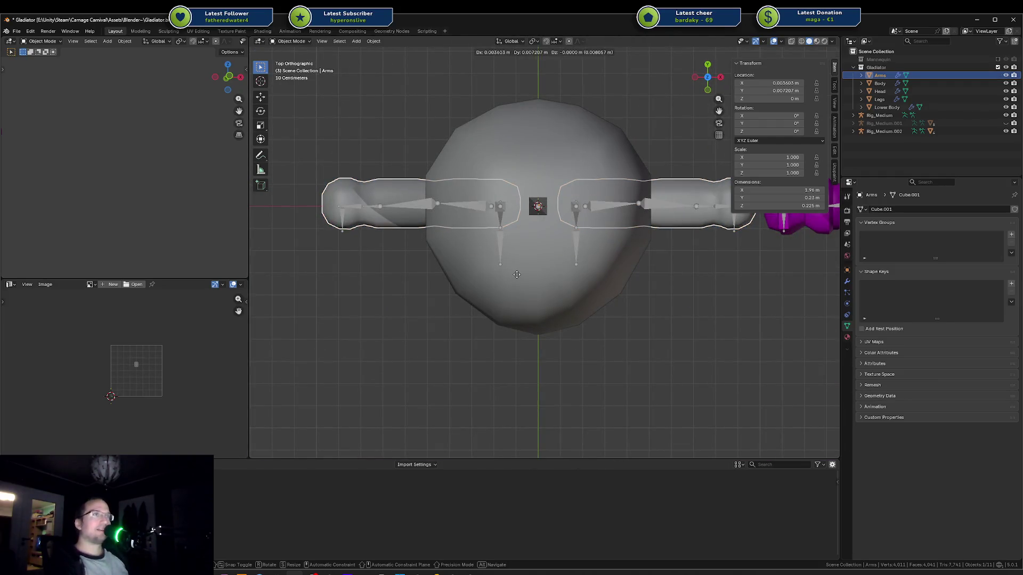
key(y)
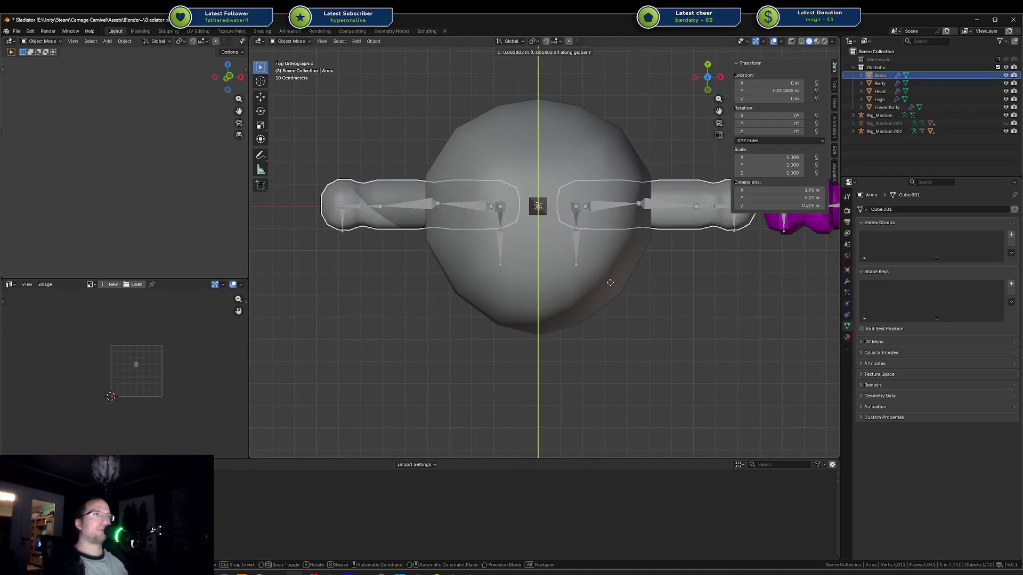
click(610, 285)
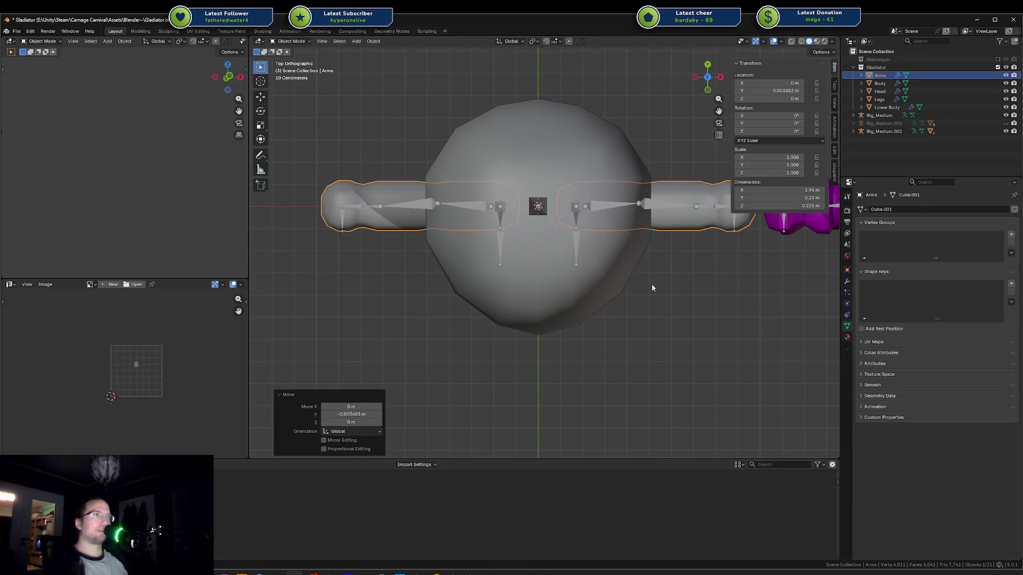
key(g)
key(x)
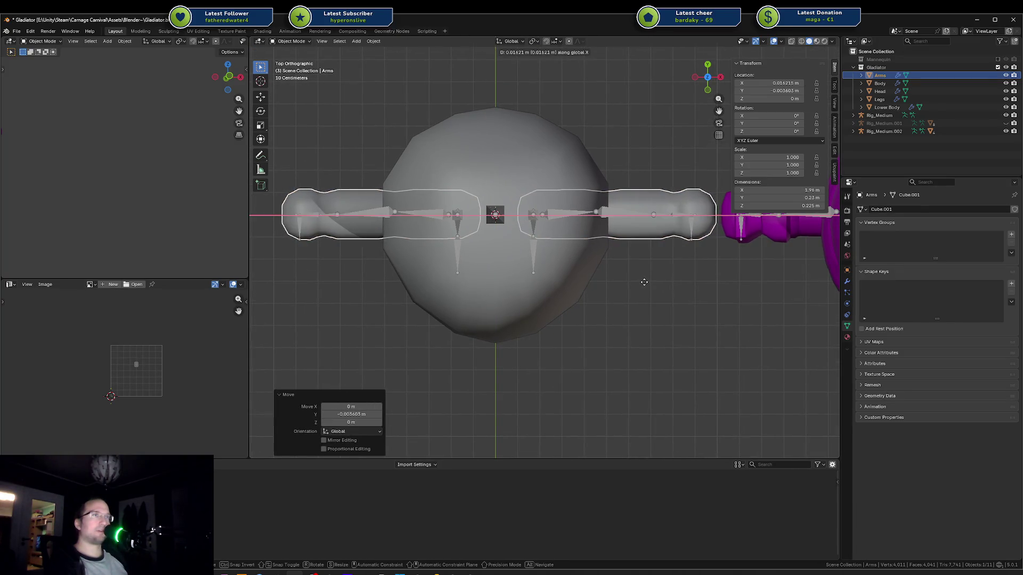
right_click(643, 283)
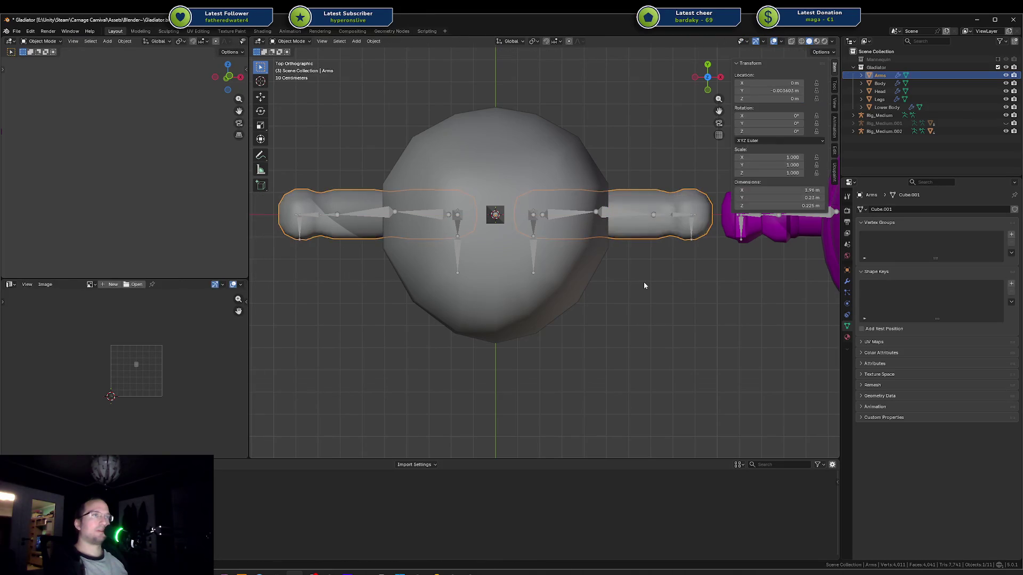
Step: Open the arm mesh in Edit Mode with see-through wireframe shading
click(638, 277)
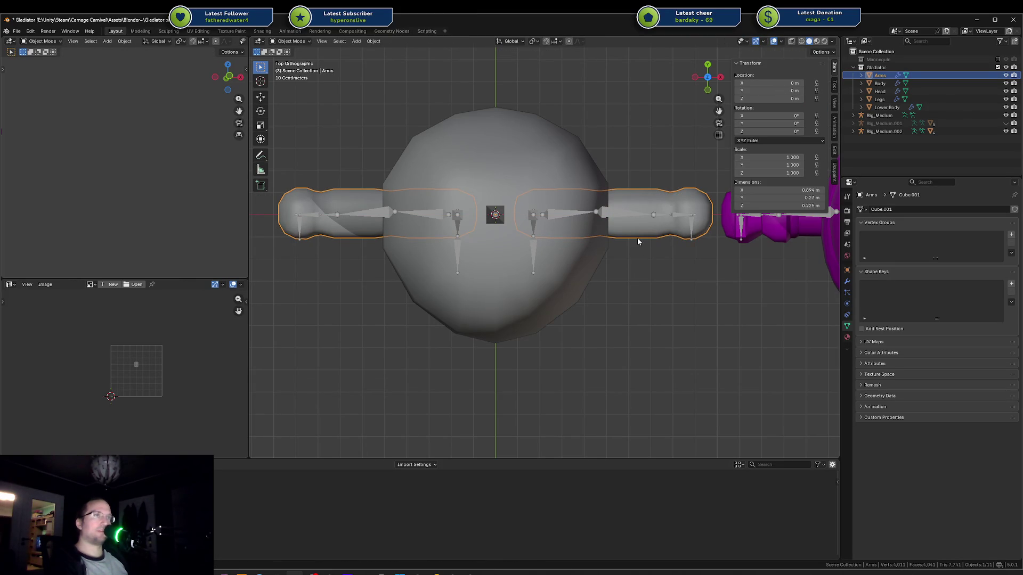
click(631, 229)
key(Tab)
key(Tab)
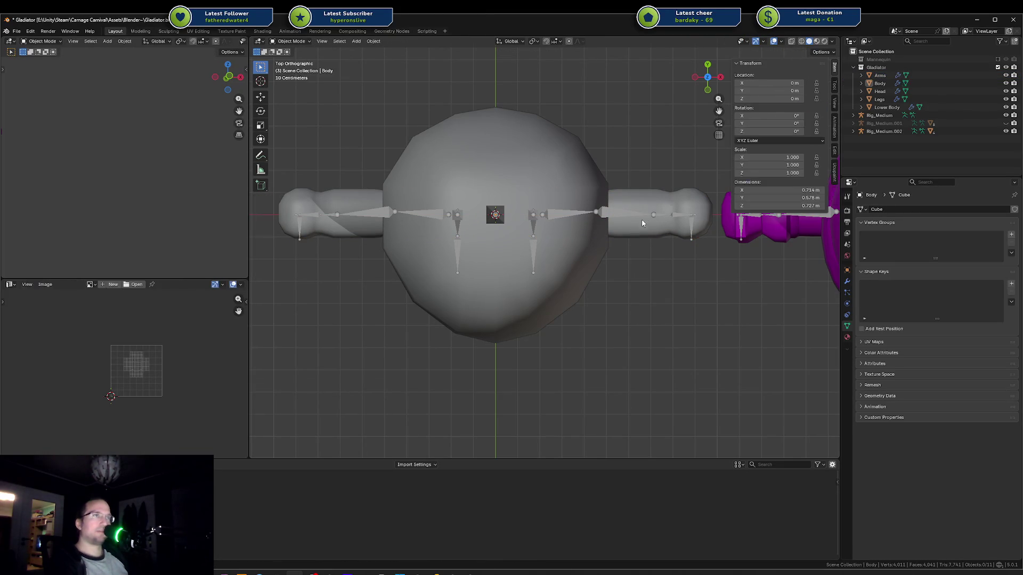
click(639, 220)
key(Tab)
key(shift+z)
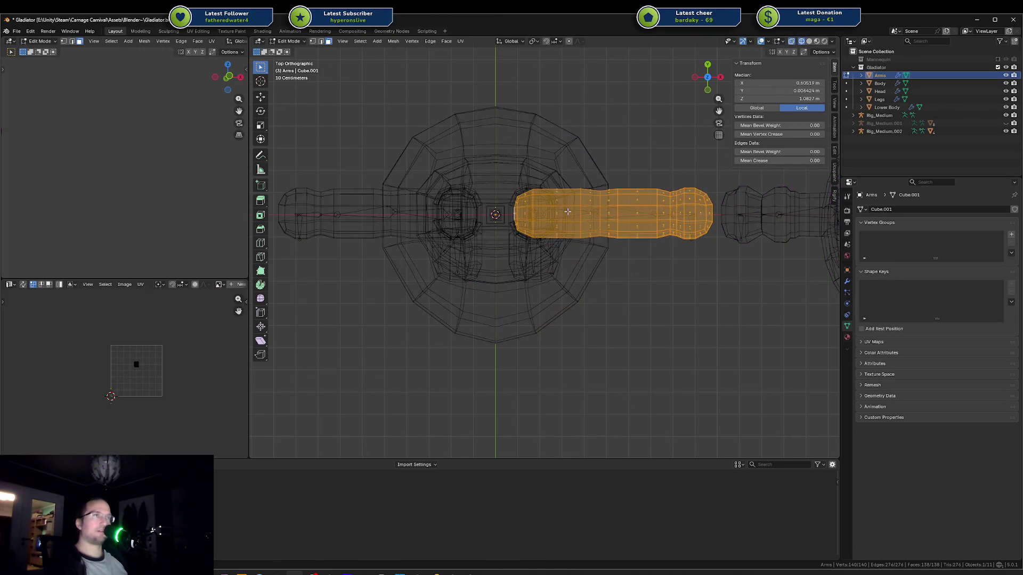
Step: Hide the Head and Body objects, leaving the Arms object selected
key(shift+z)
key(g)
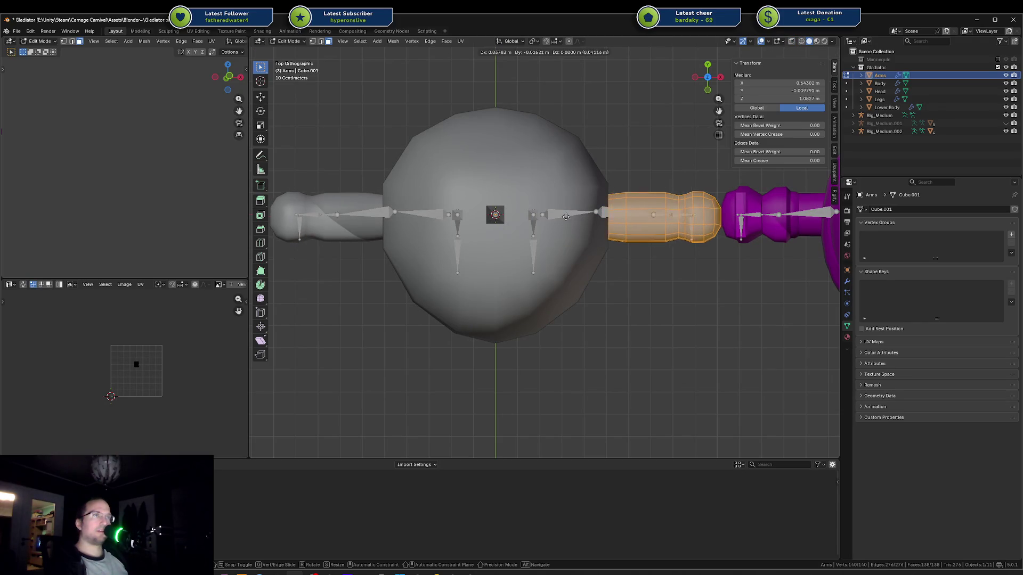
key(Escape)
key(Tab)
click(512, 186)
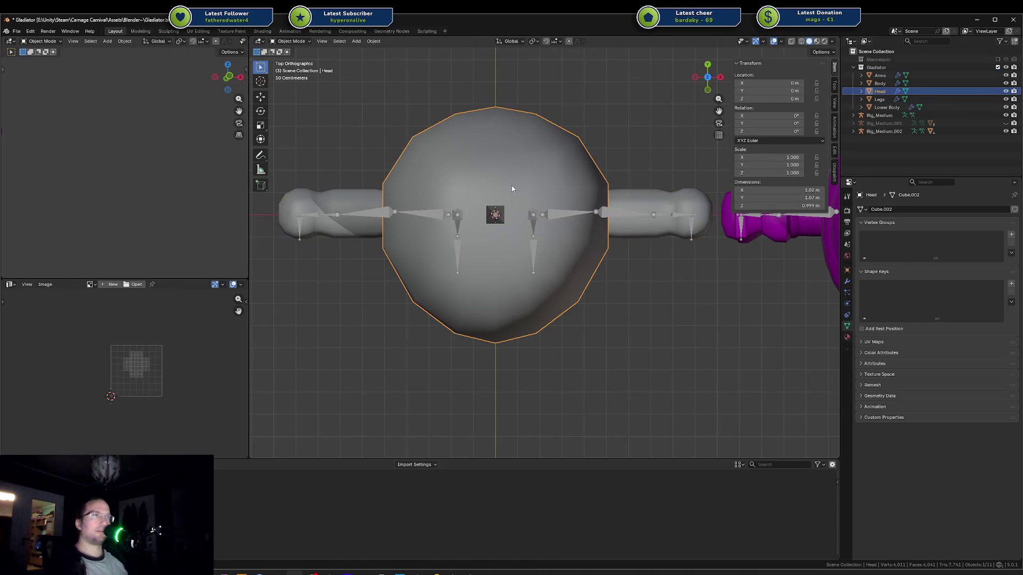
key(h)
click(519, 196)
key(h)
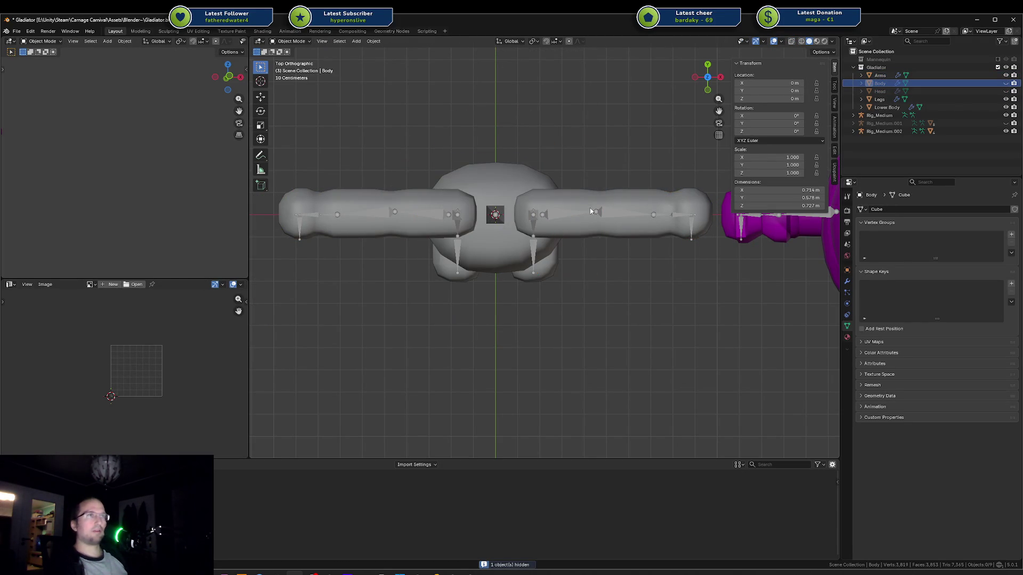
click(584, 206)
Step: Enter Edit Mode on the Arms and shift the arm mesh along Y
key(shift+z)
key(a)
key(alt+a)
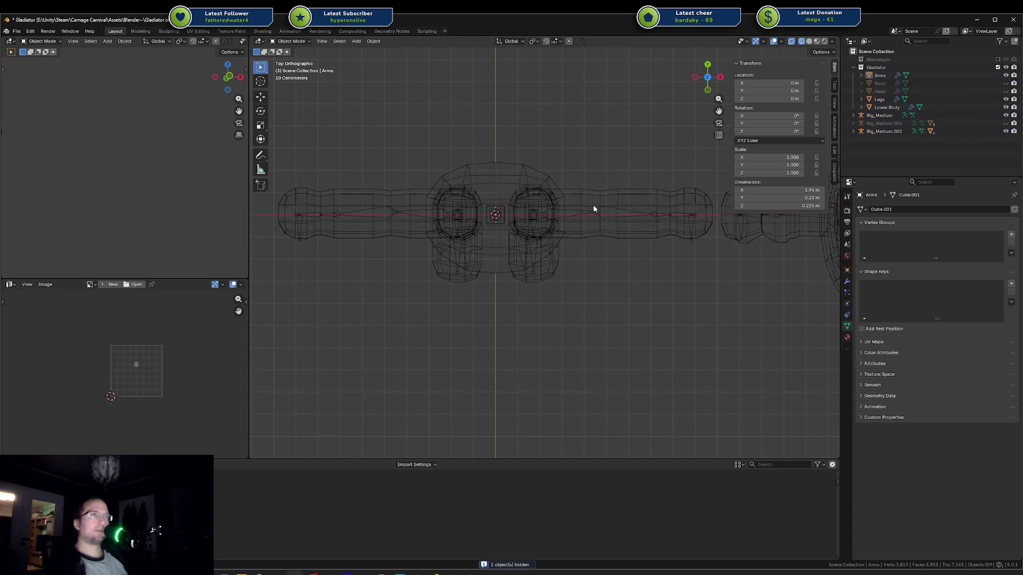
key(shift+z)
click(593, 198)
key(Tab)
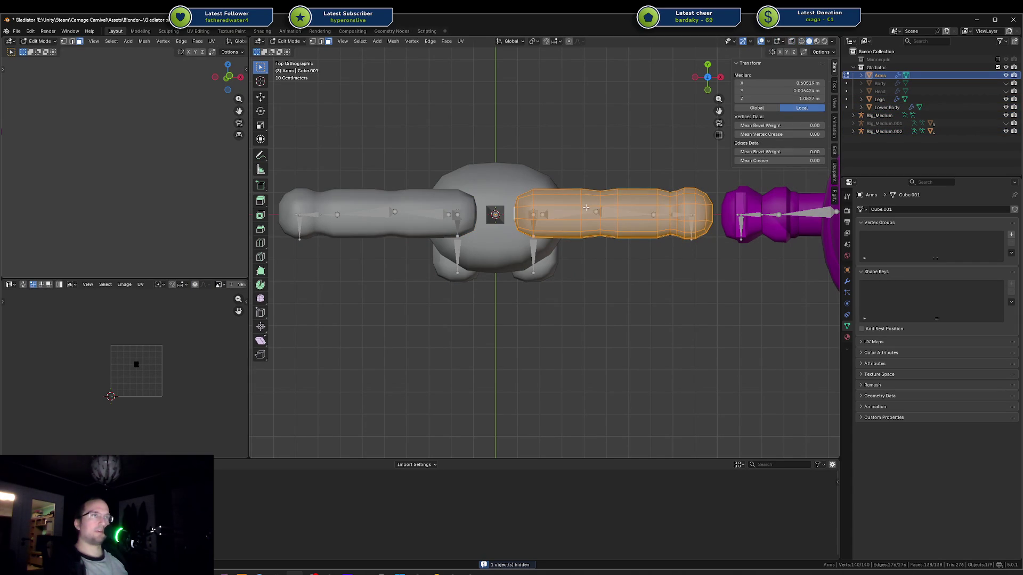
key(g)
key(y)
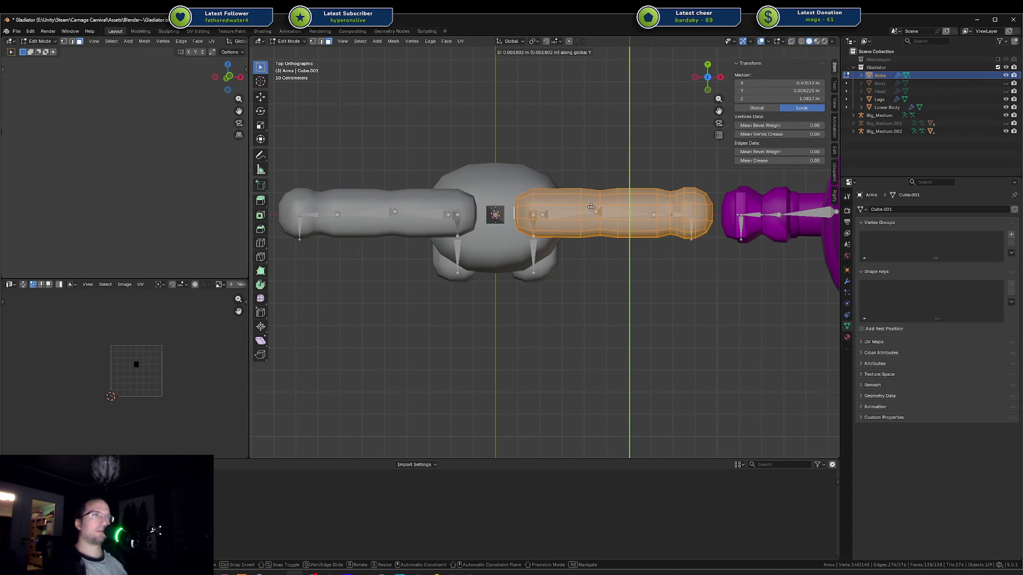
click(591, 207)
Step: In vertex mode, circle-select a band of upper-arm edge loops in wireframe
key(alt+a)
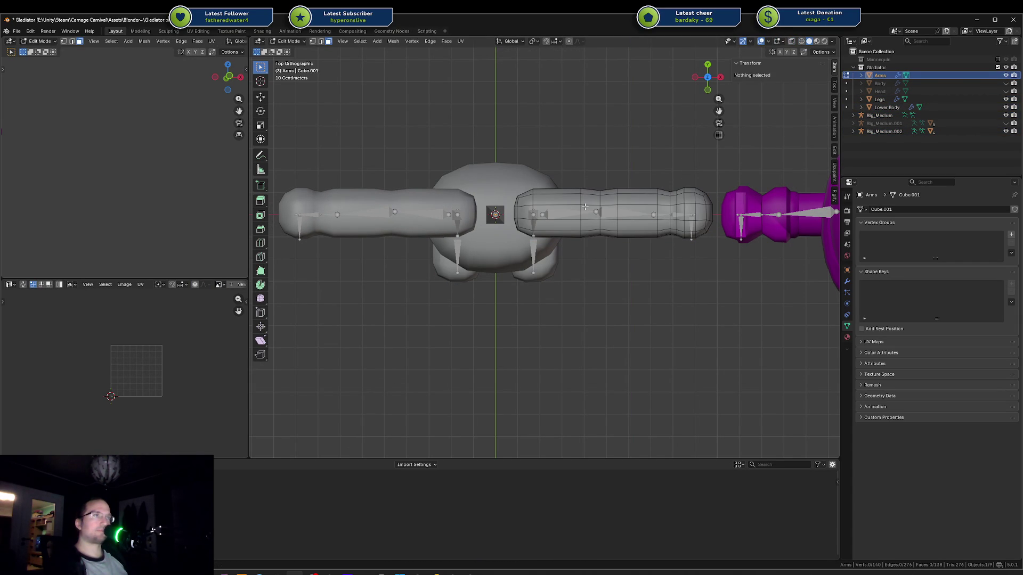
key(1)
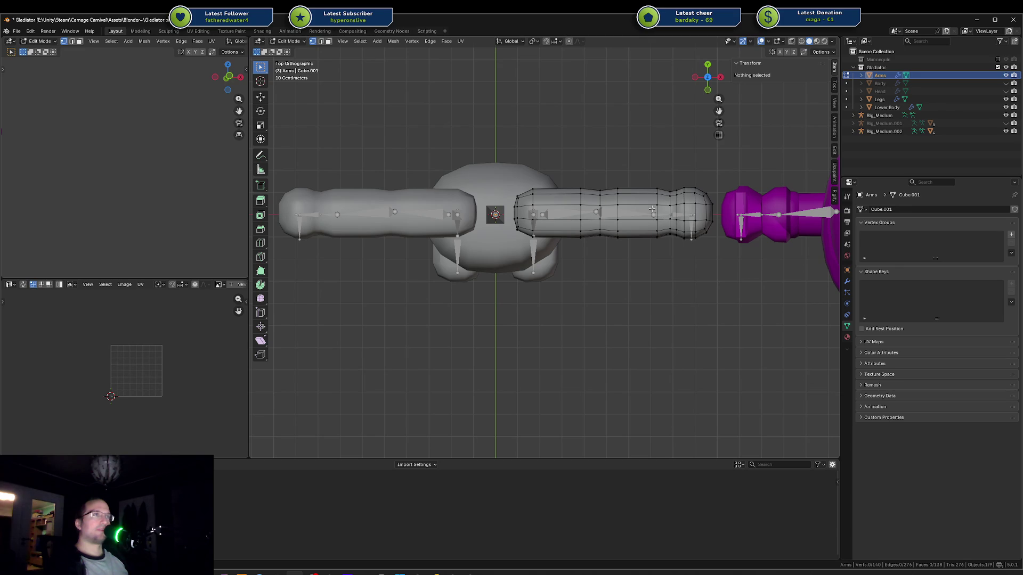
key(c)
drag(579, 235, 613, 219)
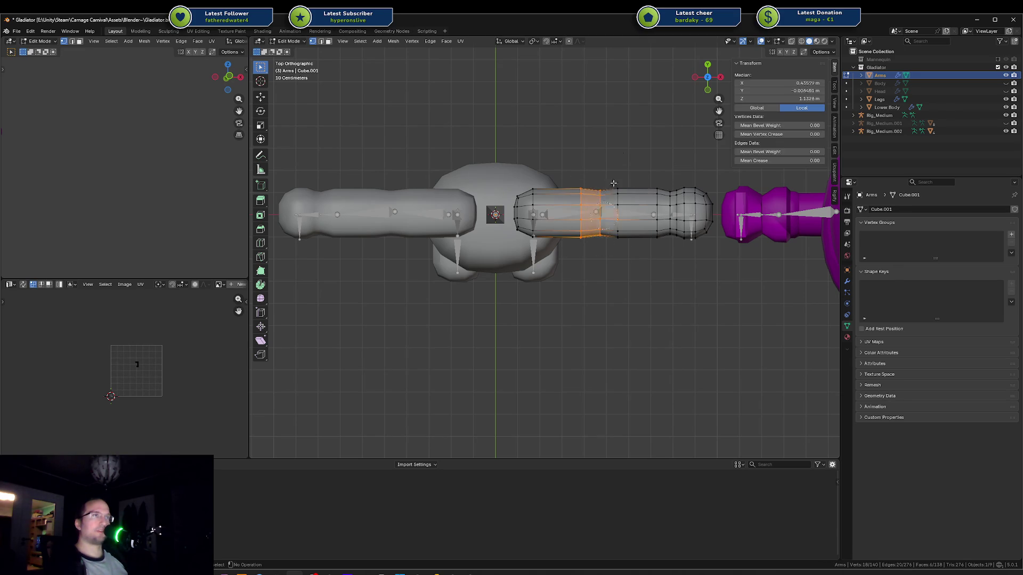
key(Escape)
key(shift+z)
key(alt+a)
key(c)
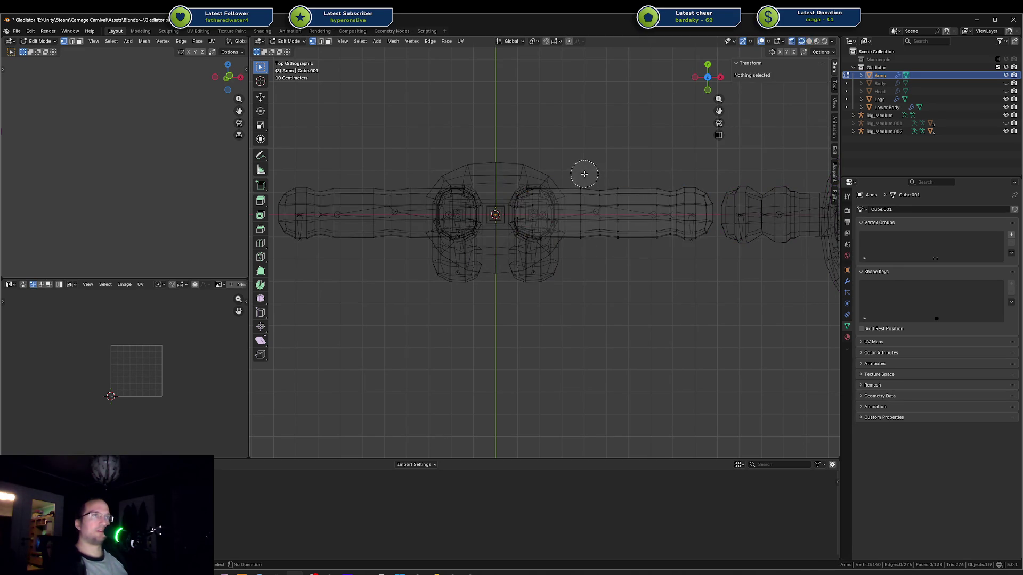
drag(589, 158, 598, 187)
Step: Squeeze the selected upper-arm band to 0.728 along X, then deselect all
key(Escape)
key(s)
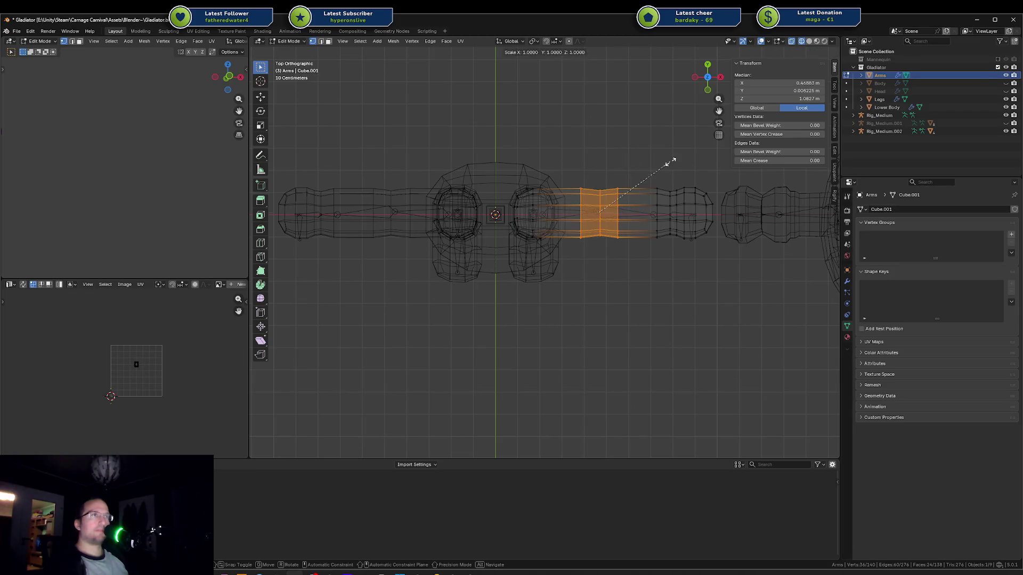
key(x)
click(643, 169)
key(g)
key(x)
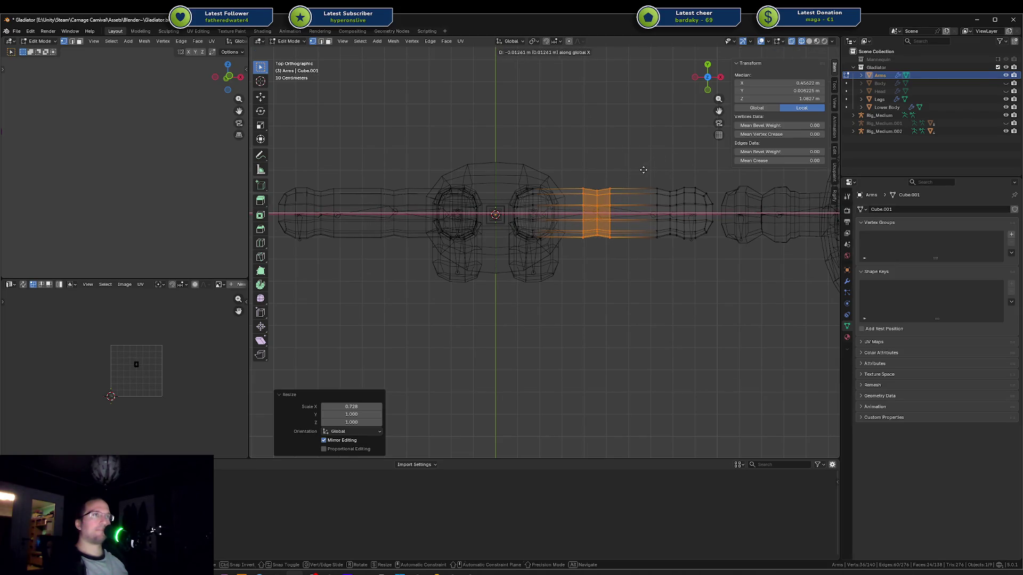
key(Escape)
key(shift+z)
click(610, 239)
key(alt+a)
mouse_move(602, 275)
middle_down()
mouse_move(578, 247)
mouse_move(602, 243)
middle_up()
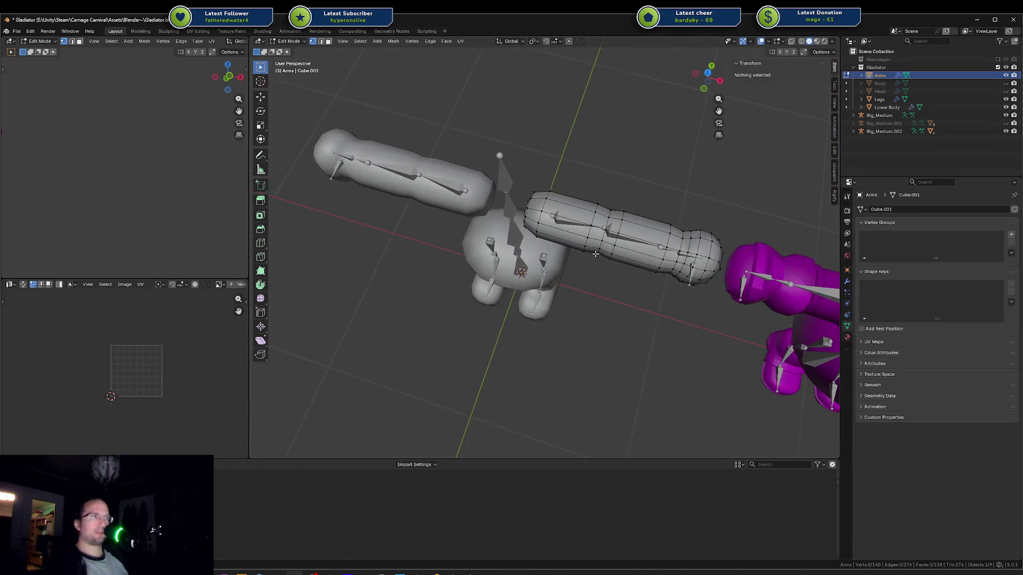
Step: From top view in wireframe, circle-select a column of forearm vertices and shift it along X
key(KP_7)
key(shift+z)
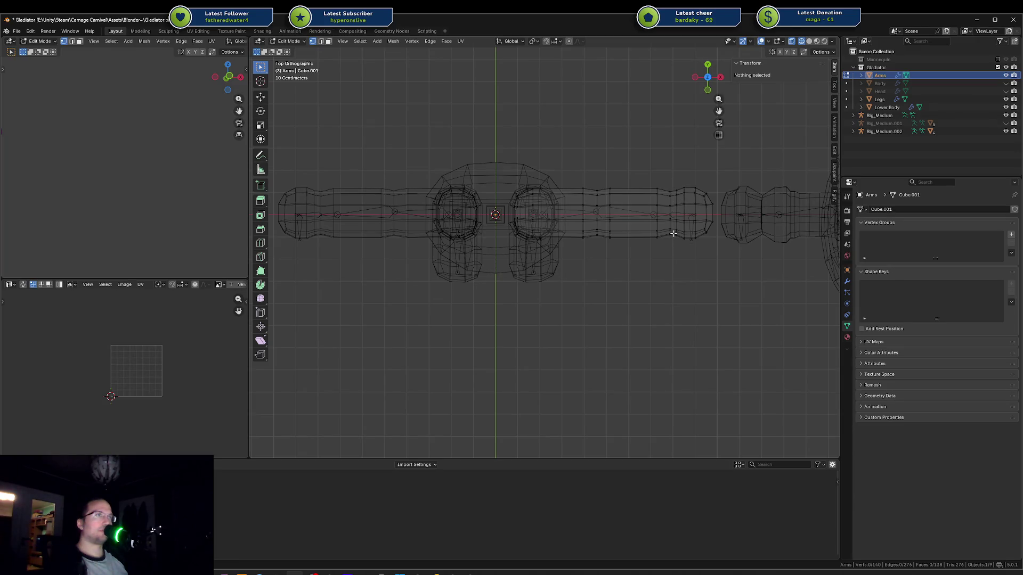
scroll(756, 221, up, 3)
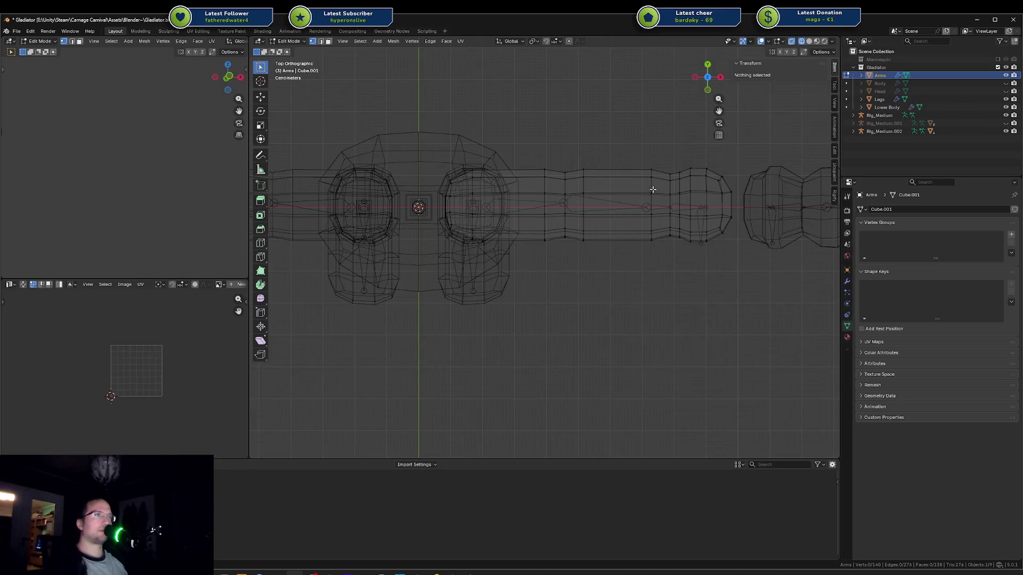
key(c)
click(646, 206)
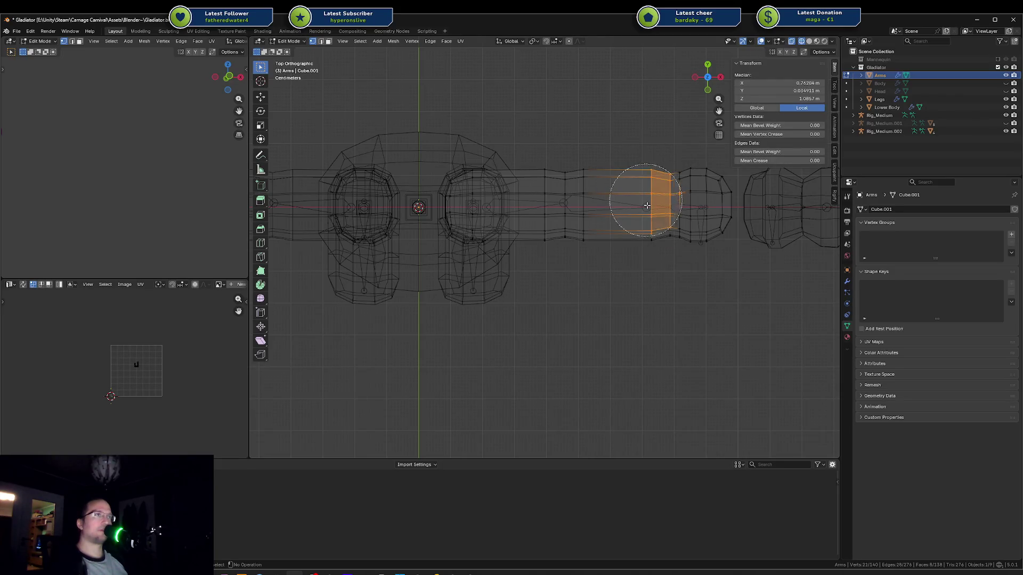
middle_drag(655, 203, 651, 201)
drag(661, 172, 656, 235)
key(g)
key(x)
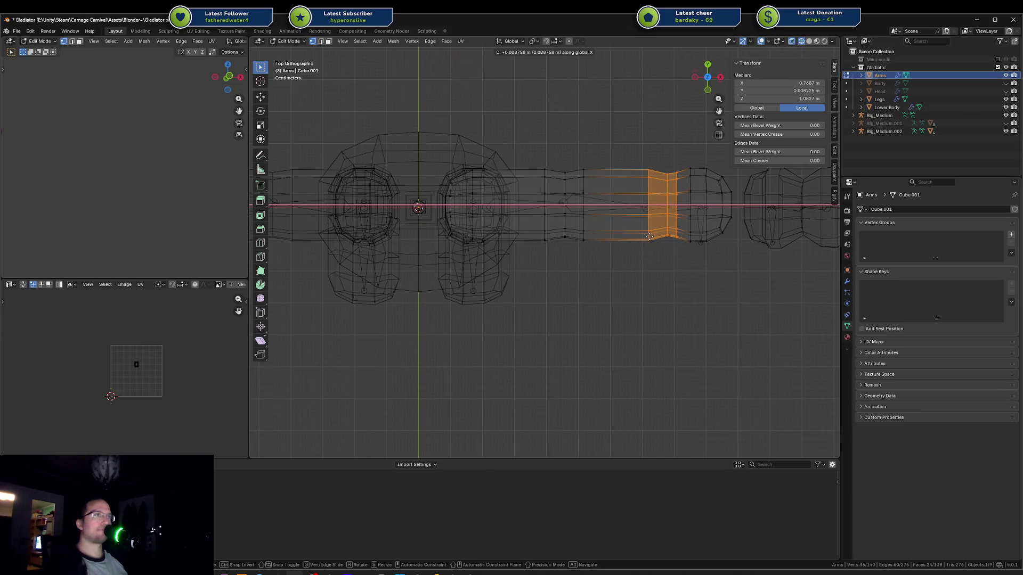
click(649, 237)
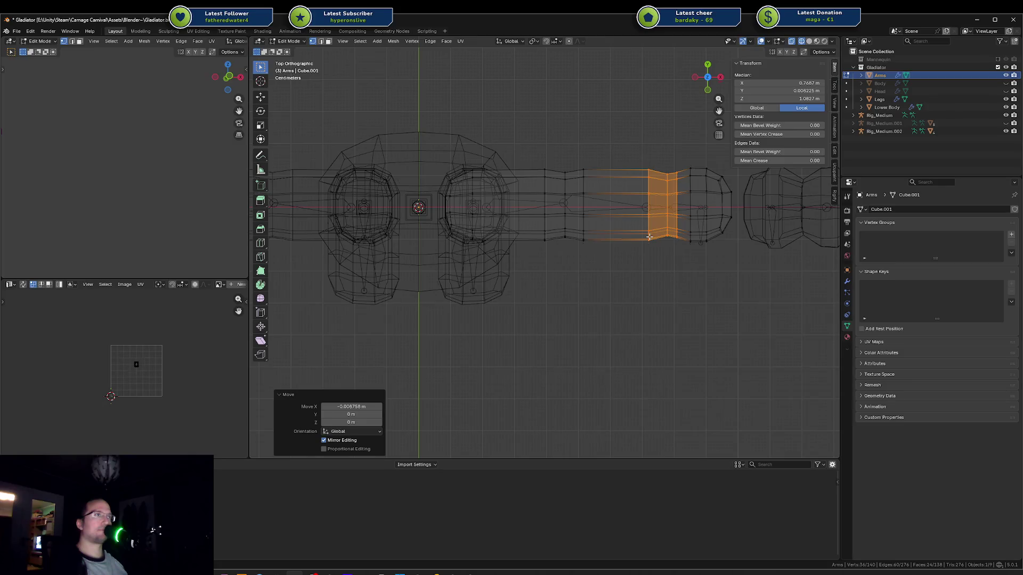
Step: Shrink the wrist loop slightly and nudge it along X, undoing an accidental face fill
shift+middle_drag(650, 237, 634, 248)
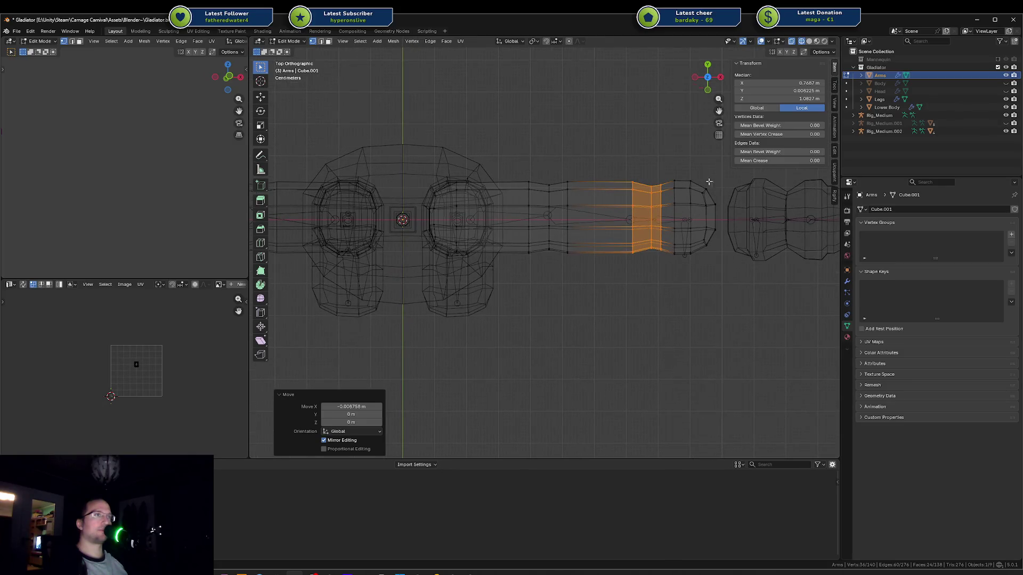
key(s)
key(Escape)
key(f)
key(x)
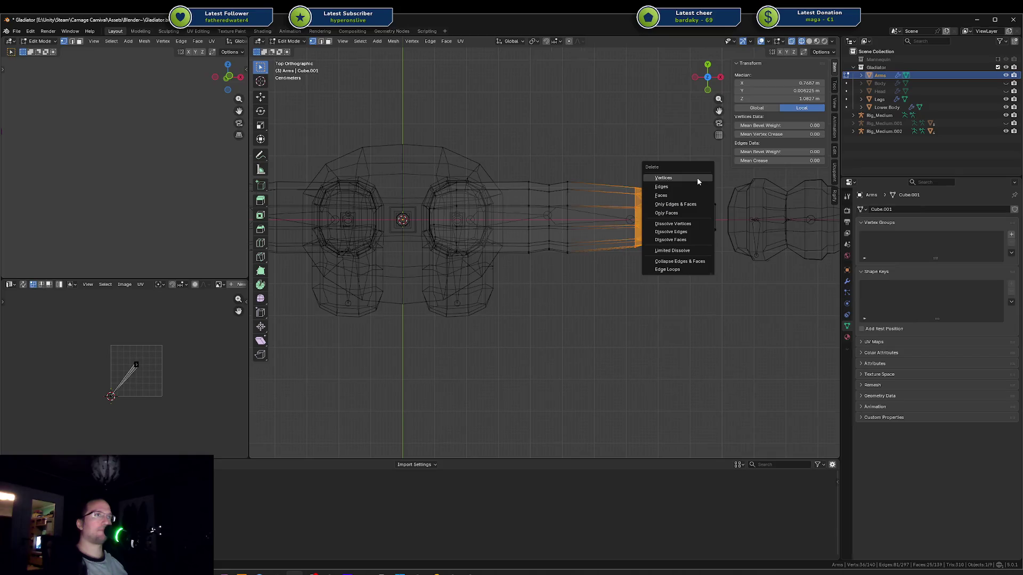
key(Escape)
key(ctrl+z)
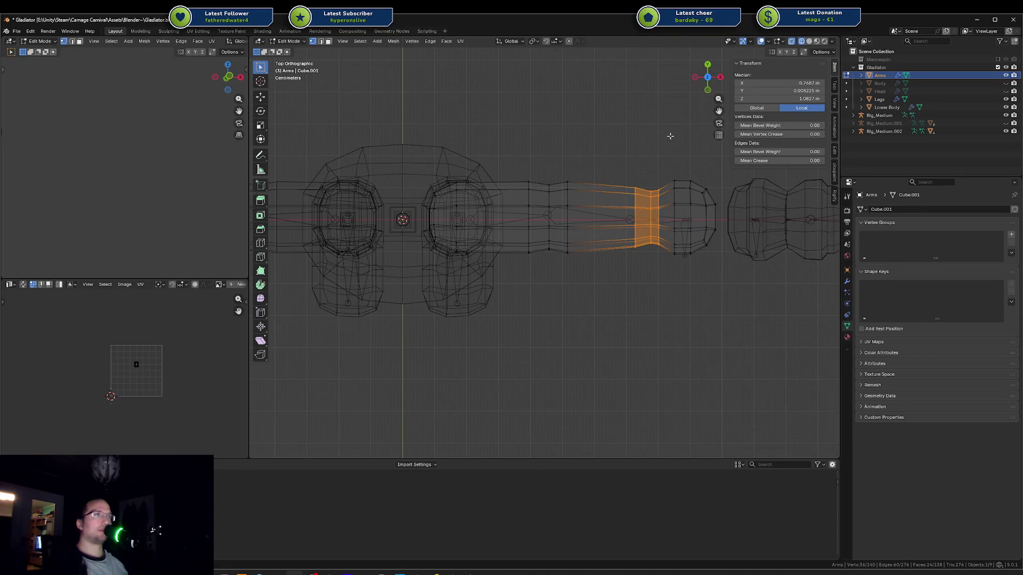
key(s)
click(661, 150)
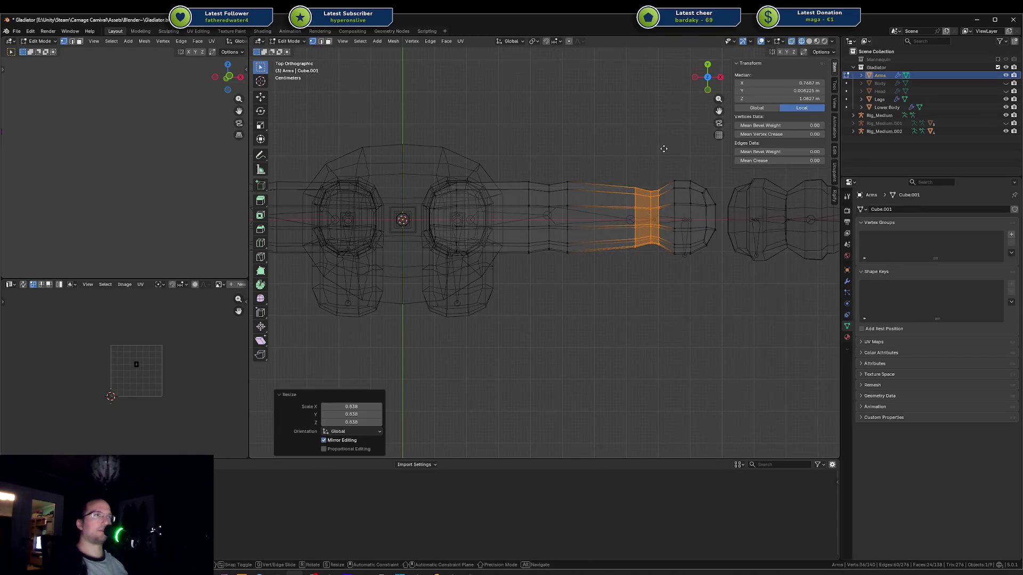
key(g)
key(x)
key(Escape)
Step: Reveal hidden mesh parts with Alt+H and unhide the Body and Head in the Outliner
click(666, 152)
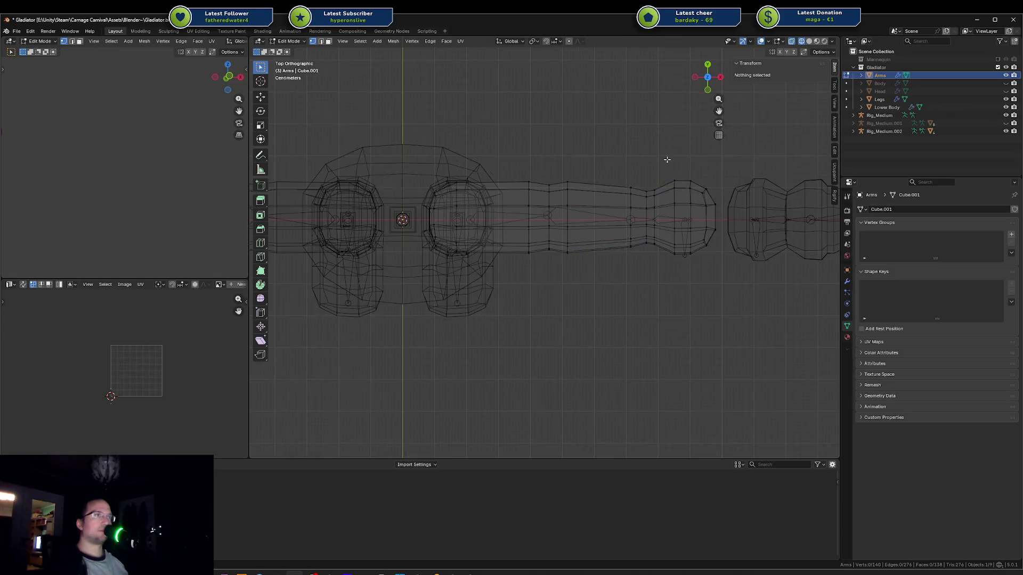
drag(664, 164, 702, 259)
key(shift+z)
click(617, 327)
middle_drag(616, 327, 621, 250)
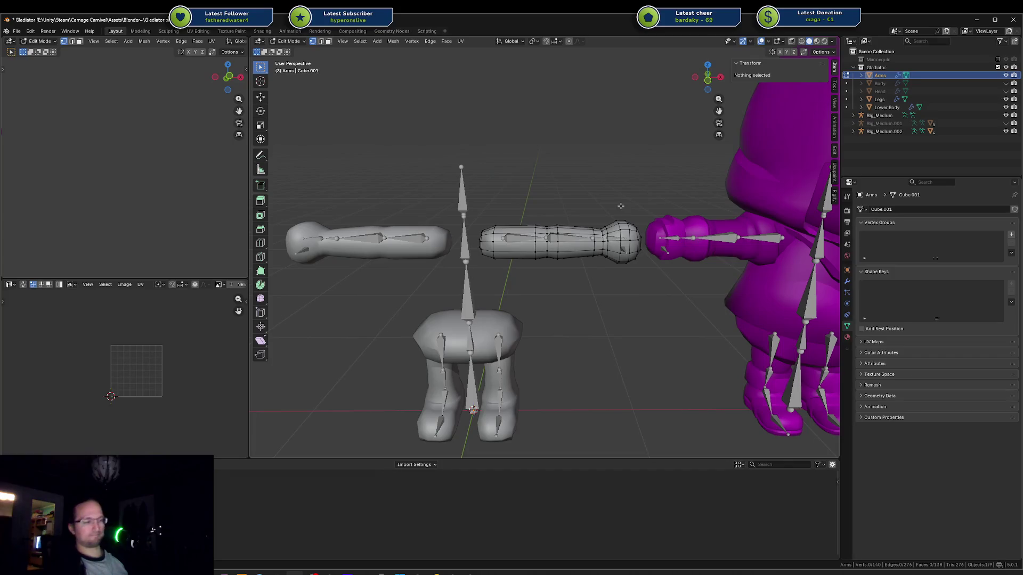
key(alt+h)
click(977, 84)
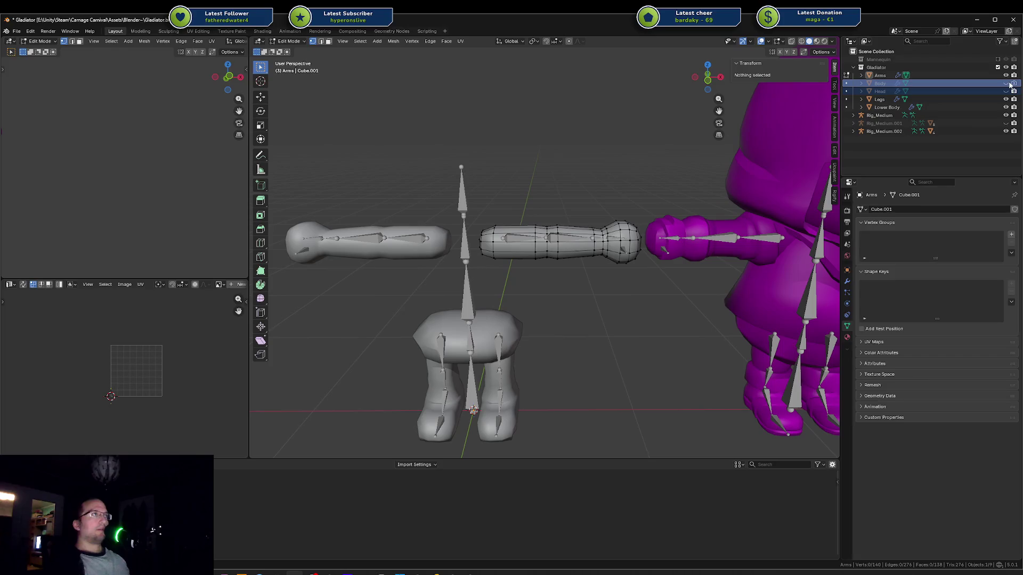
drag(1006, 83, 1006, 91)
key(shift+z)
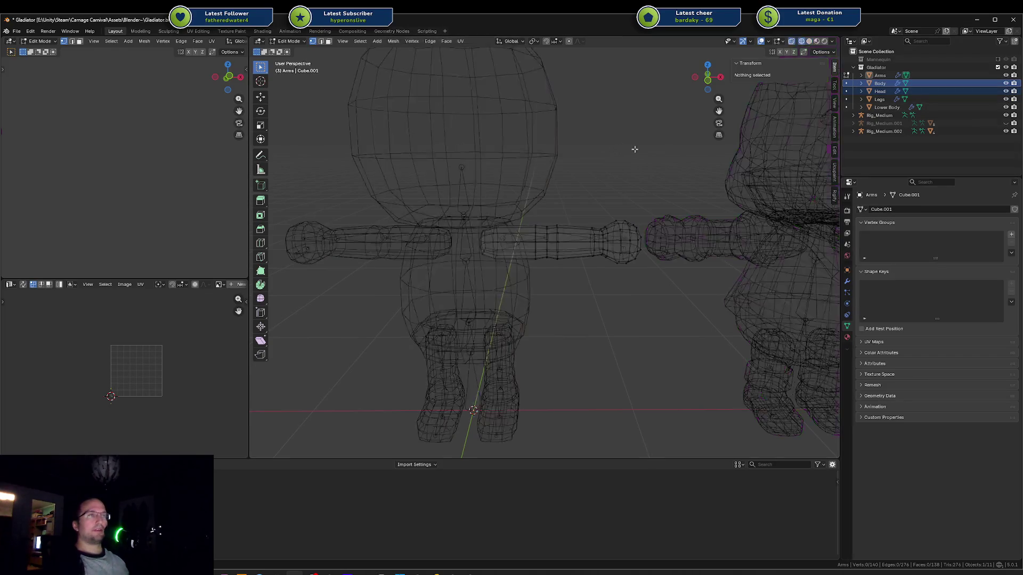
Step: Return to Object Mode, save Gladiator.blend, and orbit around the assembled character
key(shift+z)
key(Tab)
key(ctrl+s)
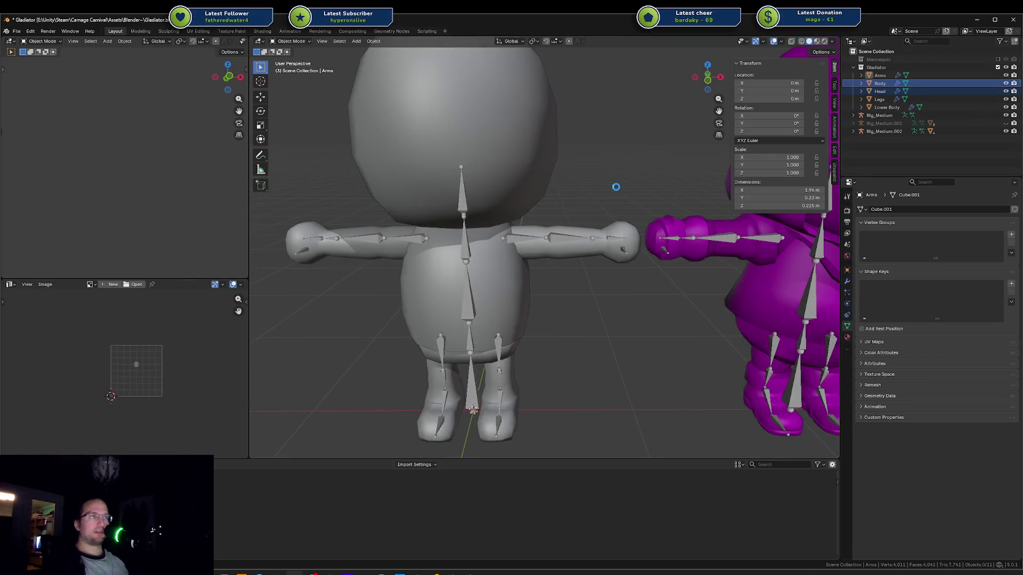
mouse_move(616, 187)
middle_down()
mouse_move(569, 265)
mouse_move(586, 224)
middle_up()
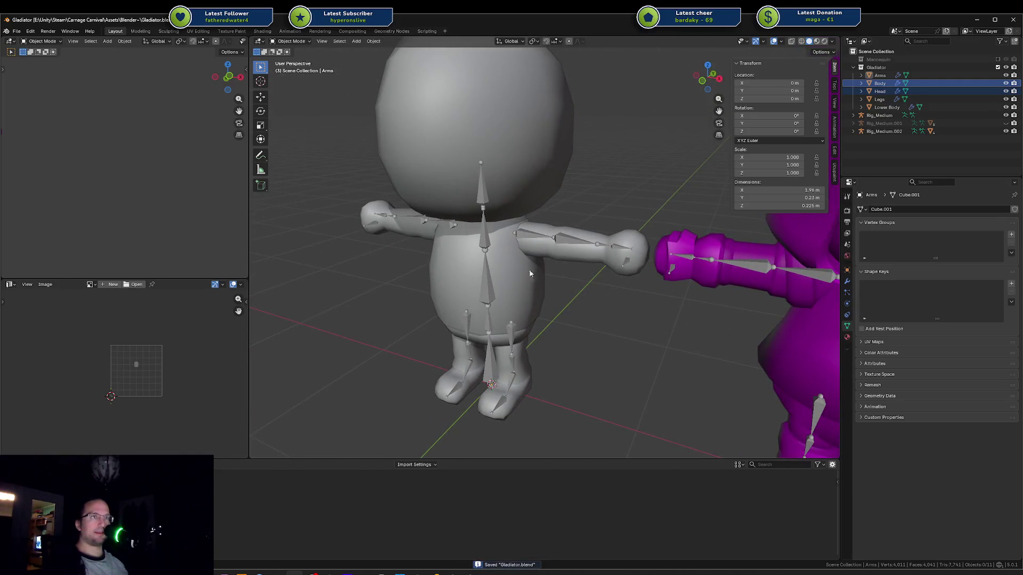
mouse_move(531, 275)
middle_down()
mouse_move(584, 233)
mouse_move(605, 249)
mouse_move(628, 235)
mouse_move(584, 245)
mouse_move(620, 261)
mouse_move(741, 237)
mouse_move(736, 271)
mouse_move(645, 293)
mouse_move(560, 260)
mouse_move(562, 273)
mouse_move(568, 260)
middle_up()
scroll(561, 245, up, 3)
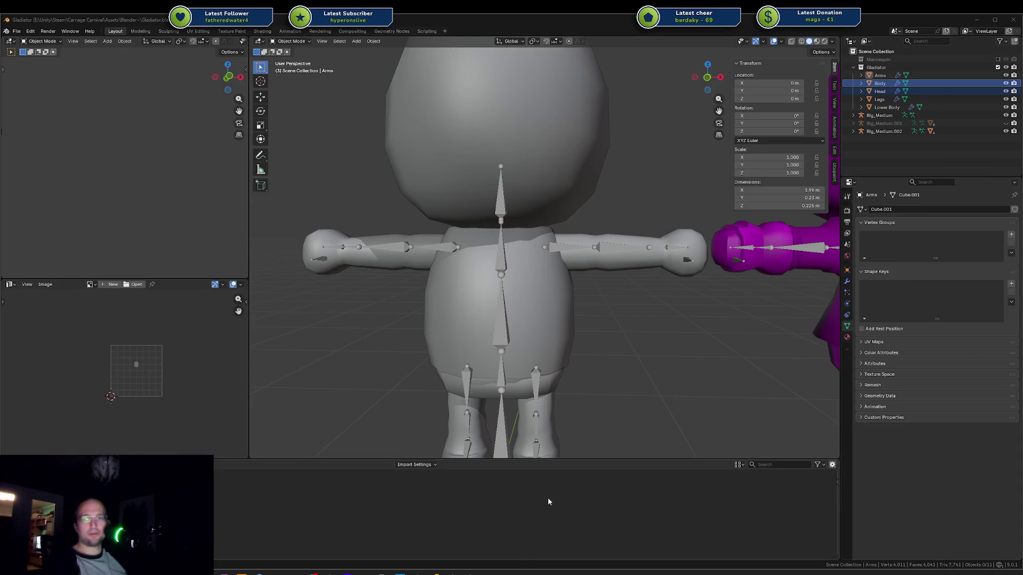
mouse_move(671, 342)
middle_down()
mouse_move(665, 368)
mouse_move(689, 358)
middle_up()
scroll(689, 358, down, 3)
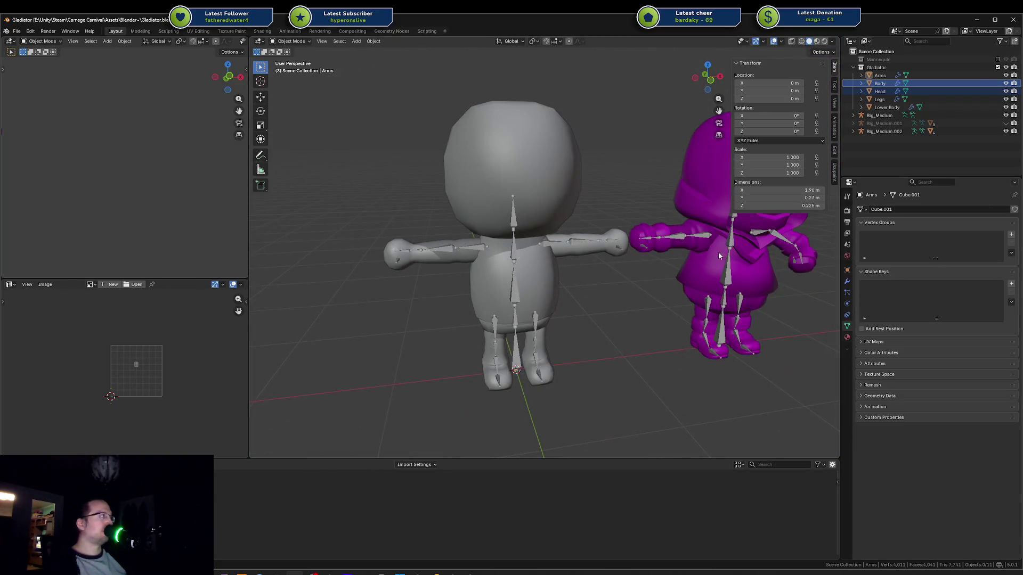
click(544, 326)
click(672, 367)
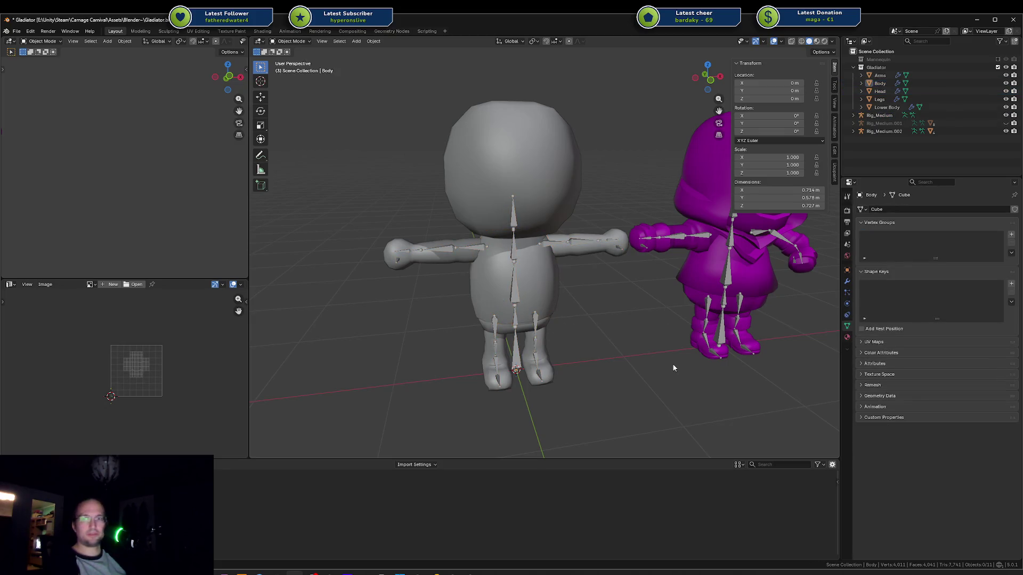
middle_drag(673, 367, 649, 326)
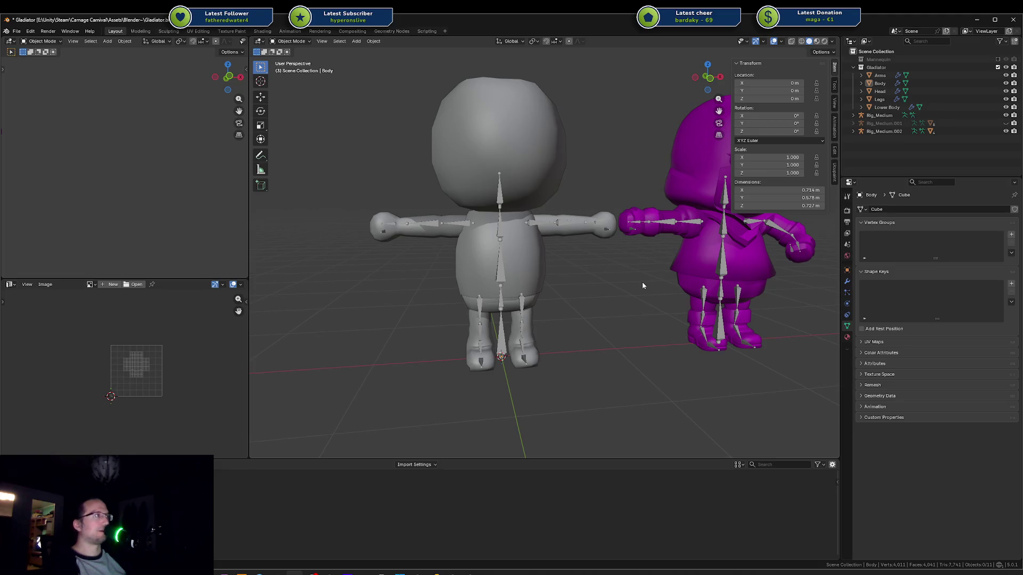
mouse_move(642, 283)
middle_down()
mouse_move(602, 324)
mouse_move(517, 332)
middle_up()
scroll(474, 285, up, 5)
click(468, 260)
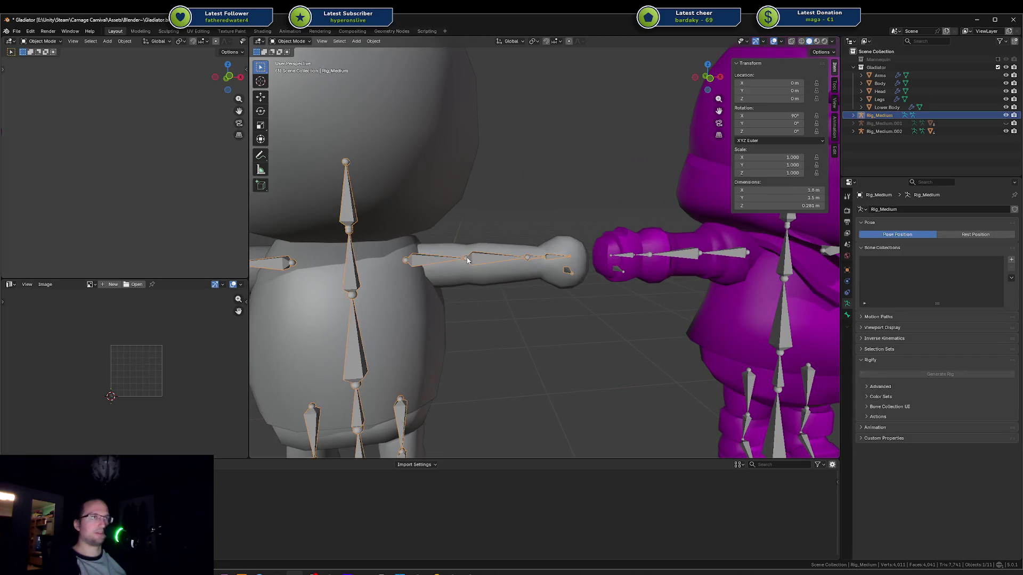
Step: Deselect Rig_Medium, orbit out to show both full characters, and save Gladiator.blend
click(477, 318)
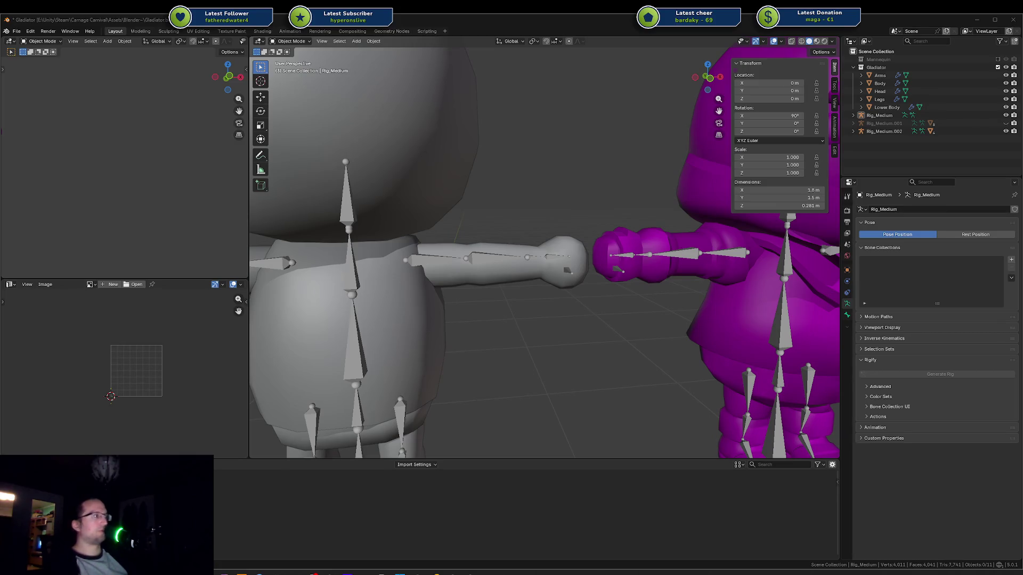
middle_drag(627, 347, 606, 356)
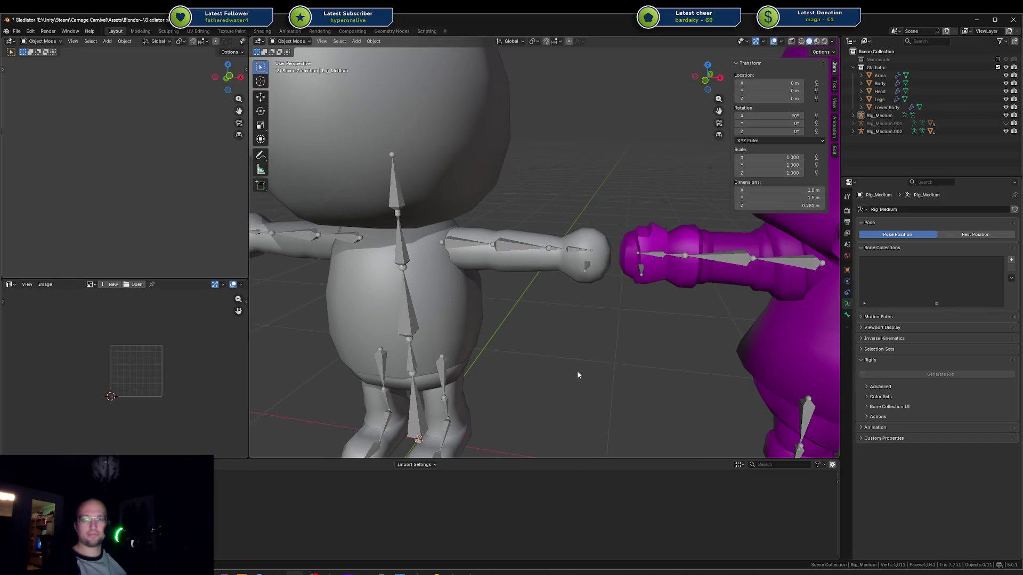
shift+middle_drag(591, 366, 550, 328)
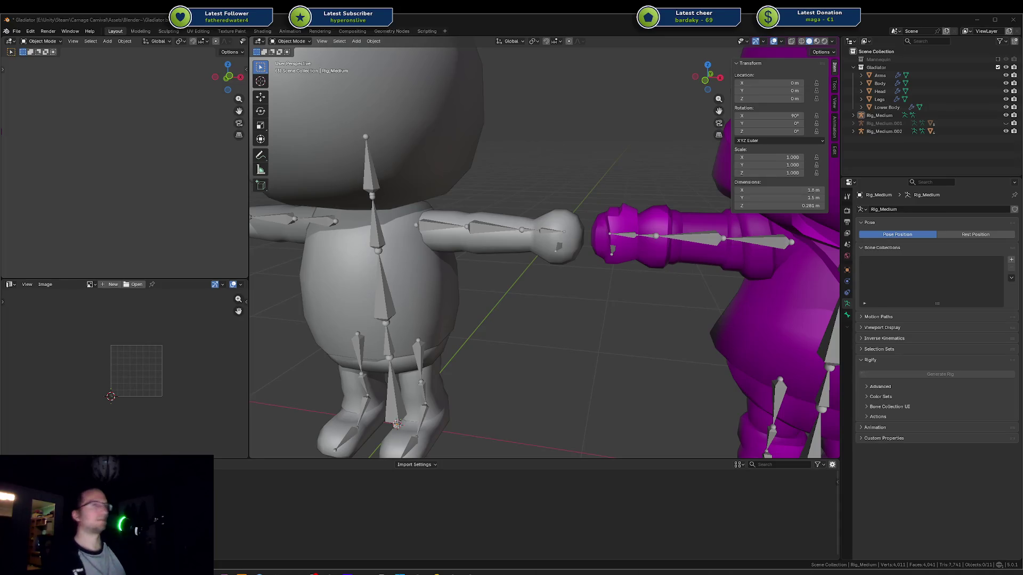
scroll(522, 196, down, 5)
mouse_move(522, 196)
middle_down()
mouse_move(409, 267)
mouse_move(503, 277)
mouse_move(608, 244)
mouse_move(718, 247)
mouse_move(616, 266)
mouse_move(558, 217)
mouse_move(598, 240)
mouse_move(566, 296)
middle_up()
key(ctrl+s)
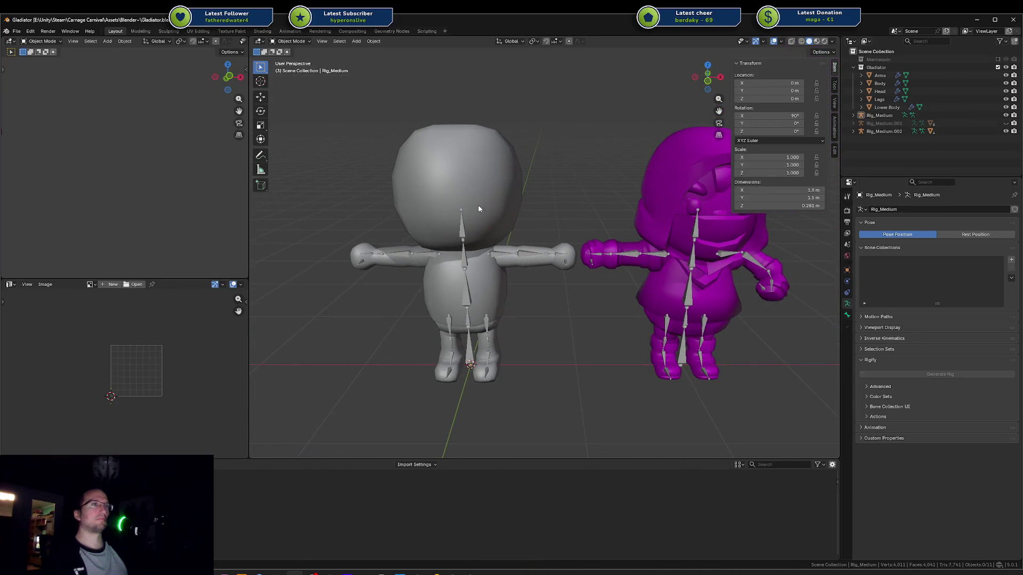
Step: Try deleting the selected rigs and toggling the Mannequin collection, then undo both changes
click(478, 205)
click(589, 322)
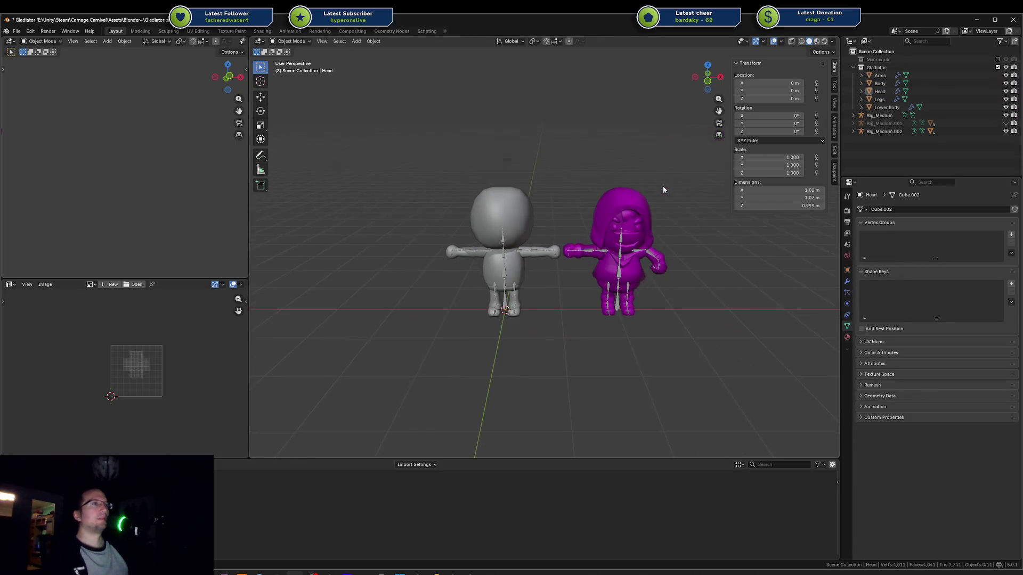
click(880, 116)
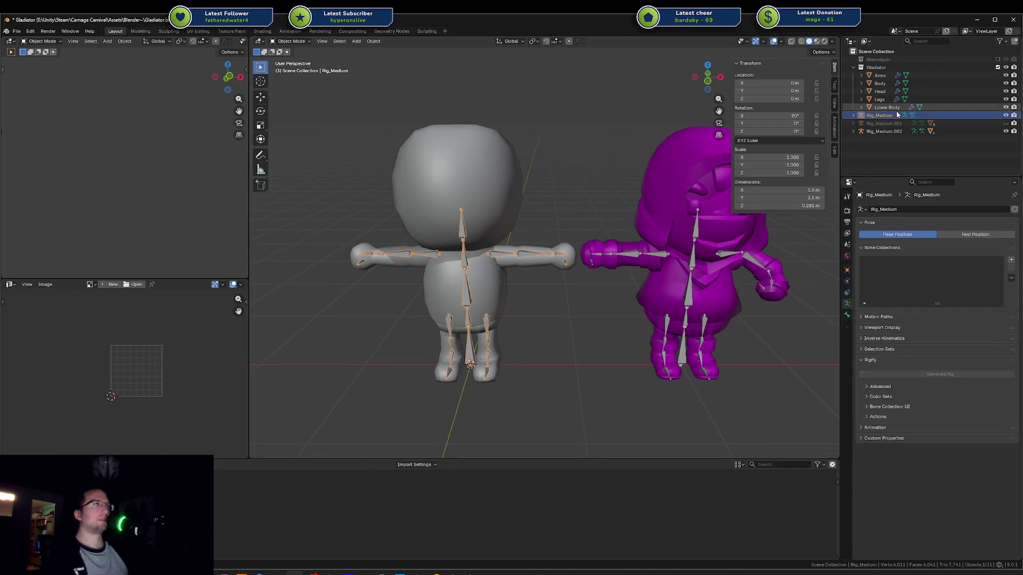
shift+click(884, 131)
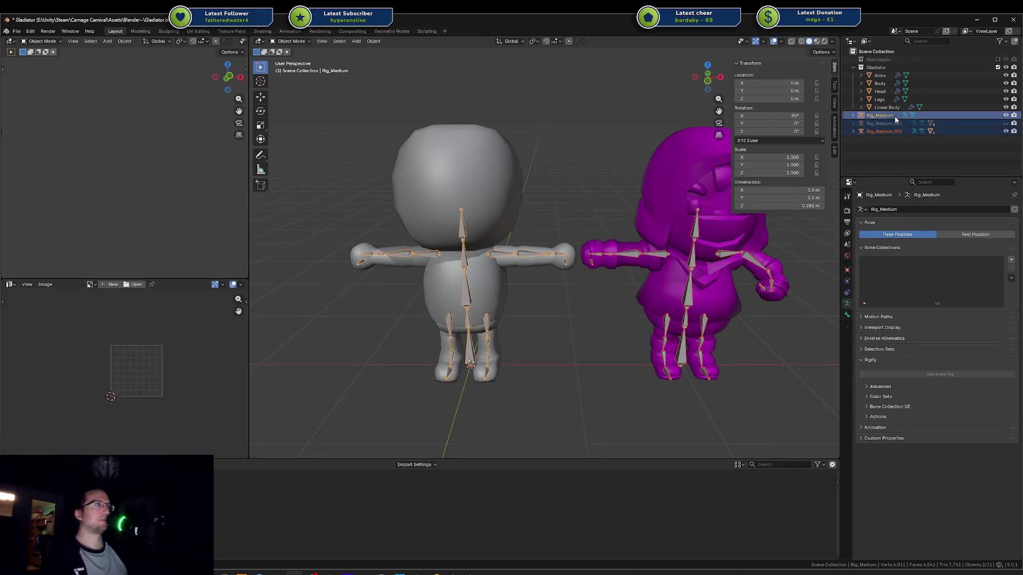
right_click(890, 123)
click(853, 150)
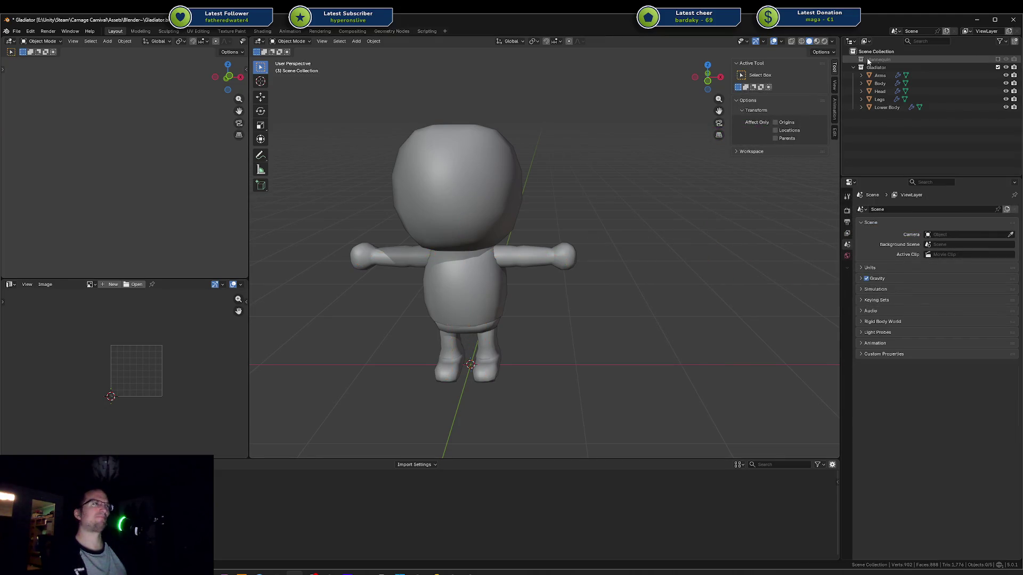
click(997, 59)
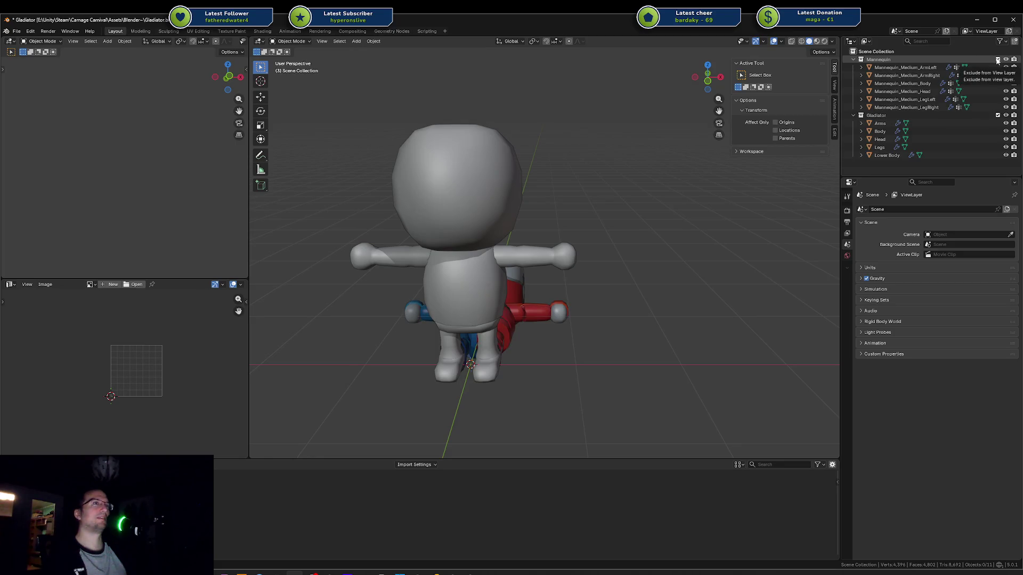
click(998, 59)
key(ctrl+z)
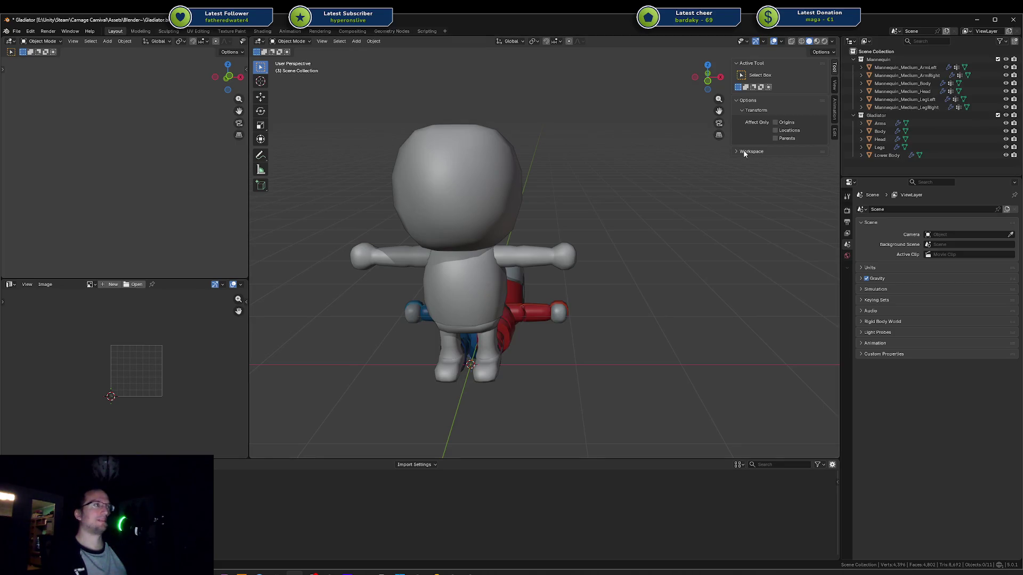
key(ctrl+z)
key(ctrl+z)
Step: Delete Rig_Medium.001 and Rig_Medium.002 with their hierarchies and save the file
click(884, 123)
ctrl+click(885, 131)
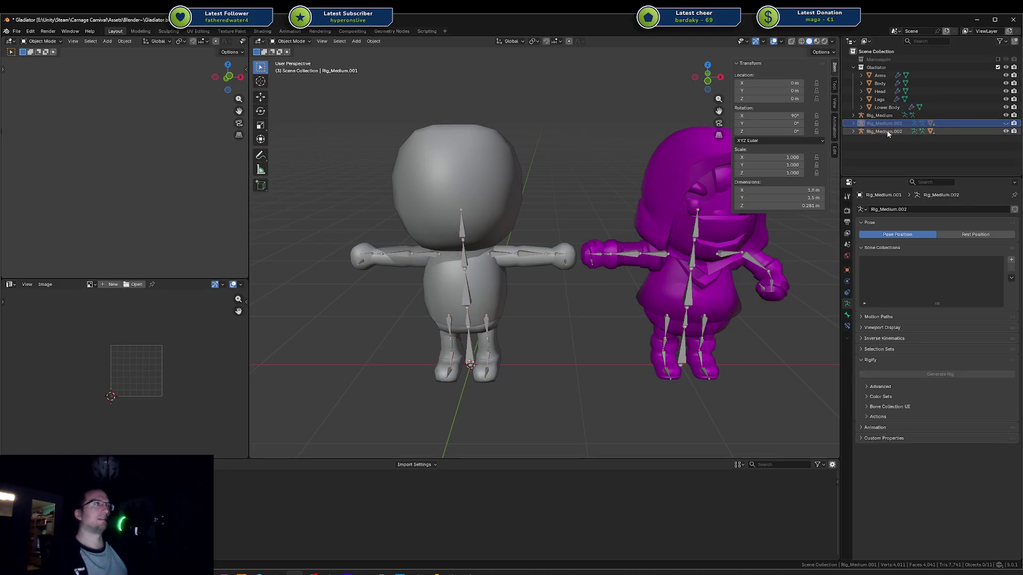
right_click(886, 130)
click(877, 133)
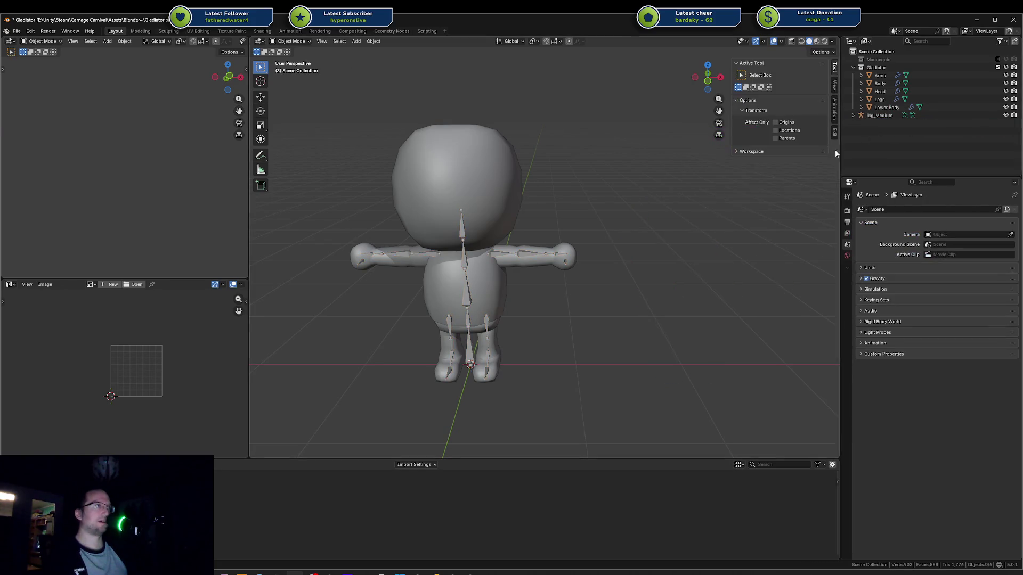
key(ctrl+s)
Step: Exclude the Gladiator collection and show the Mannequin to inspect it, then hide Mannequin again
click(878, 115)
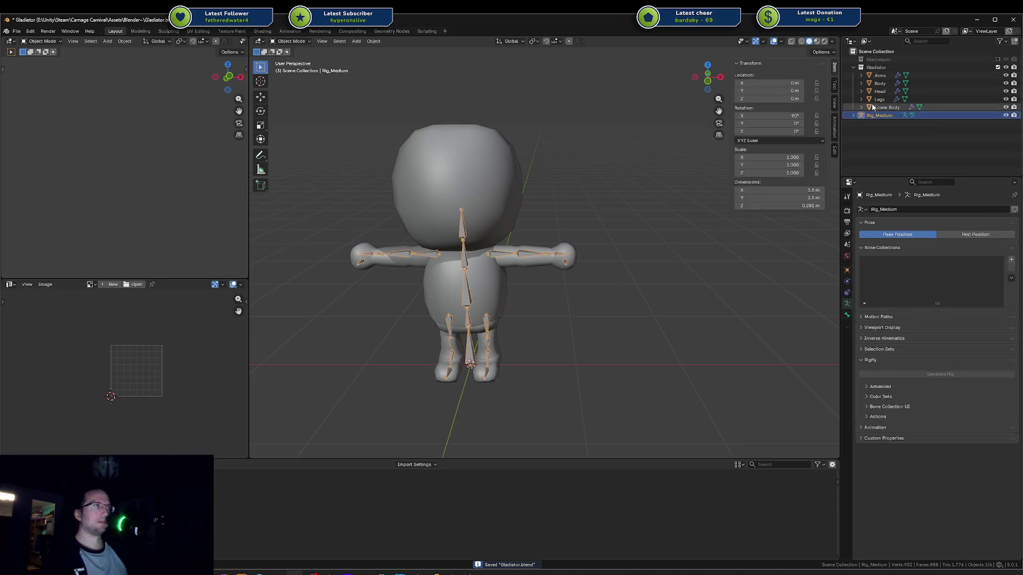
click(997, 67)
click(997, 59)
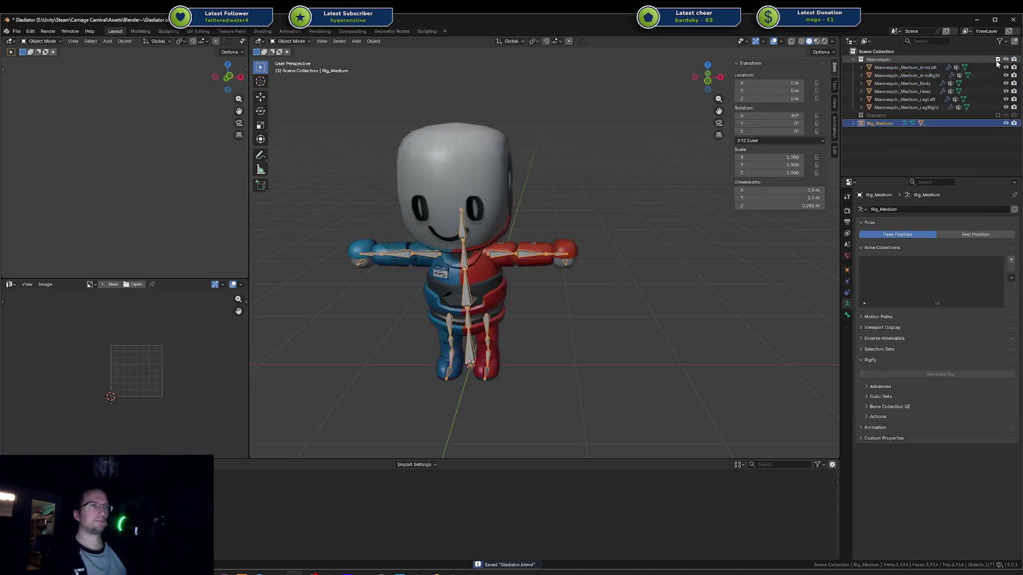
mouse_move(512, 248)
middle_down()
mouse_move(570, 246)
mouse_move(634, 191)
middle_up()
click(998, 59)
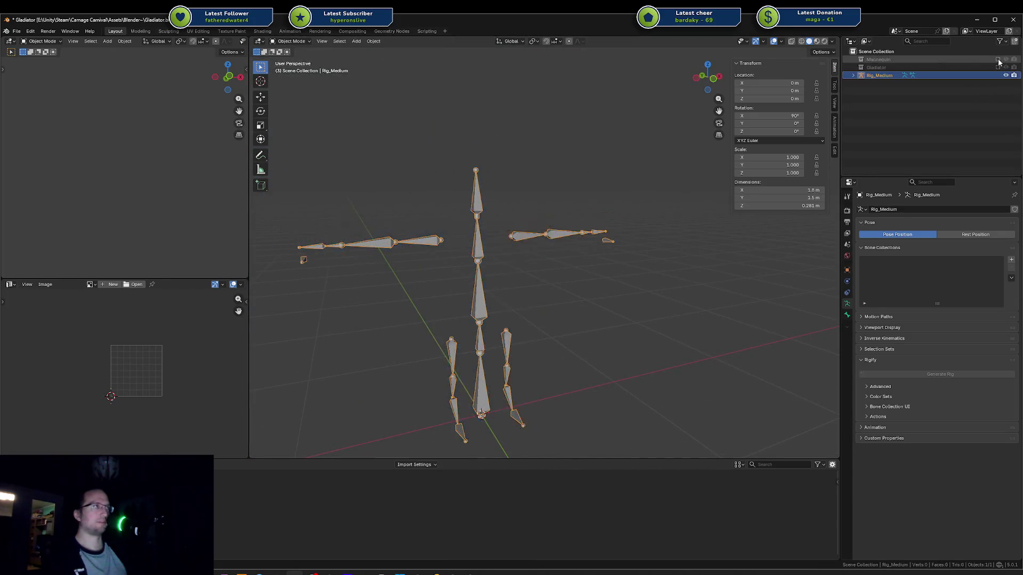
Step: Re-enable the Gladiator collection, orbit to a frontal view, and select Rig_Medium
click(997, 68)
click(647, 286)
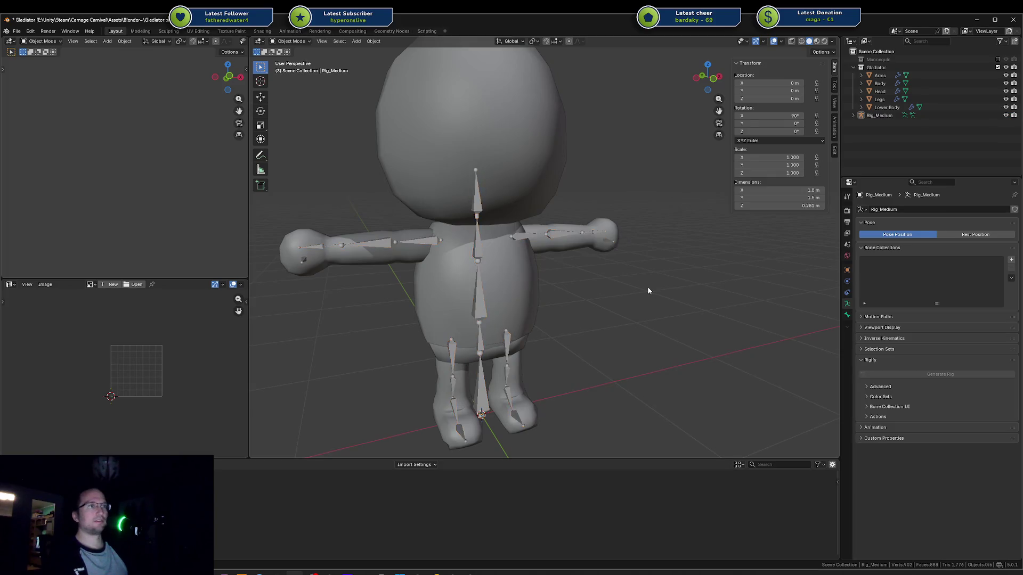
middle_drag(647, 286, 611, 280)
click(879, 116)
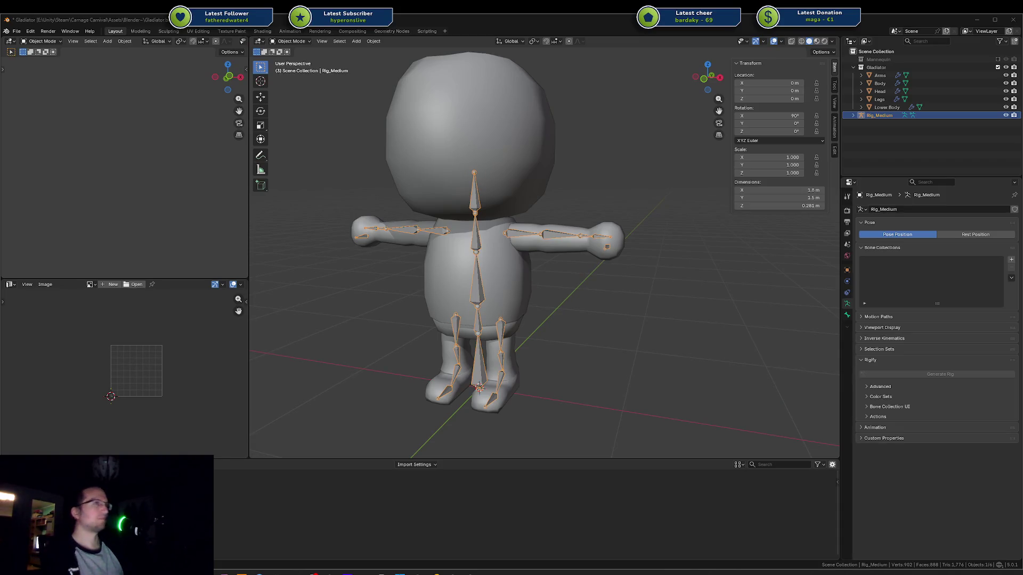
click(637, 329)
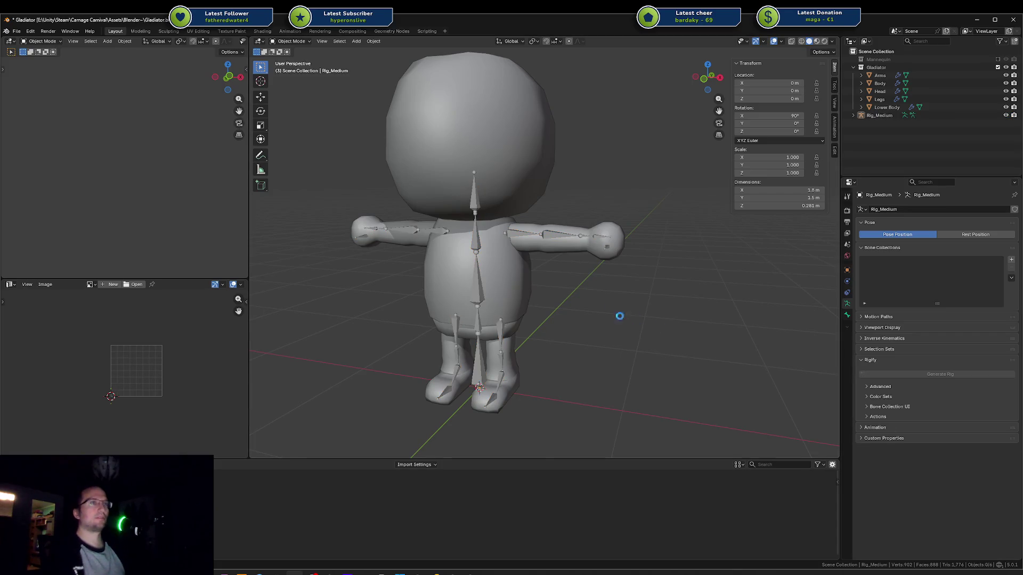
Step: Save Gladiator.blend while orbiting around the character, then box-select the arms, body and rig
key(ctrl+s)
middle_drag(617, 312, 619, 302)
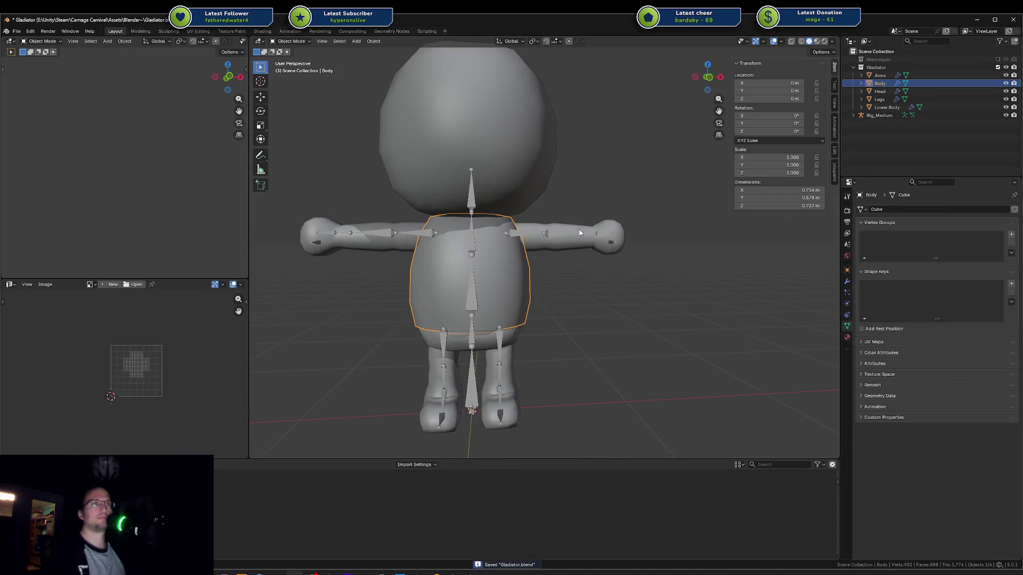
shift+click(571, 245)
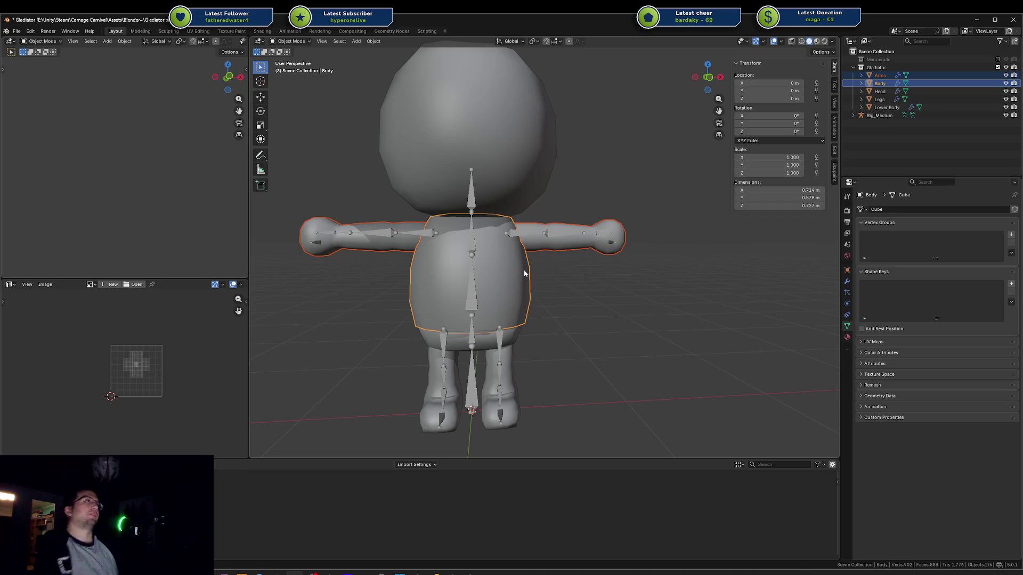
click(635, 323)
middle_drag(635, 323, 612, 316)
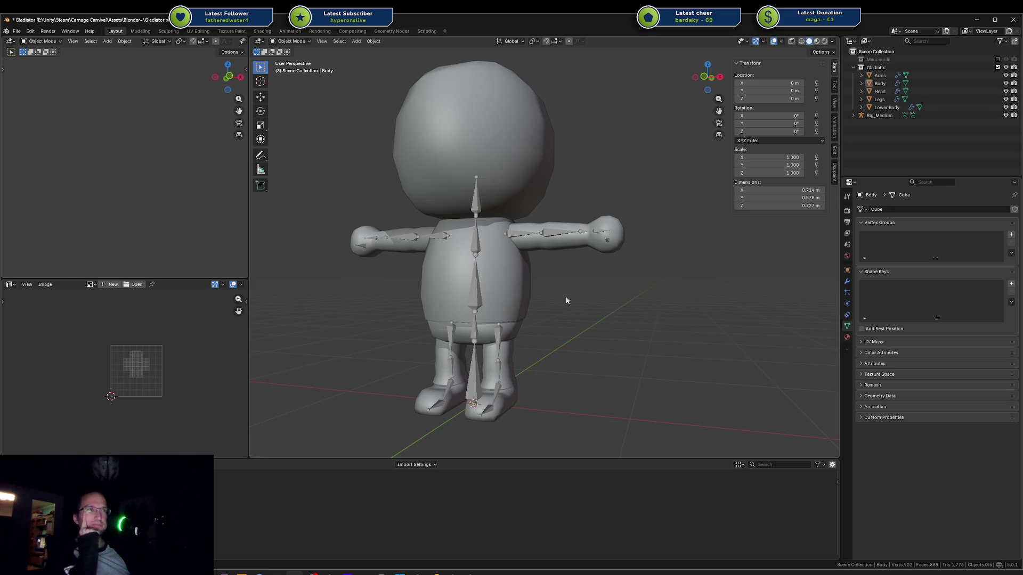
middle_drag(611, 316, 589, 312)
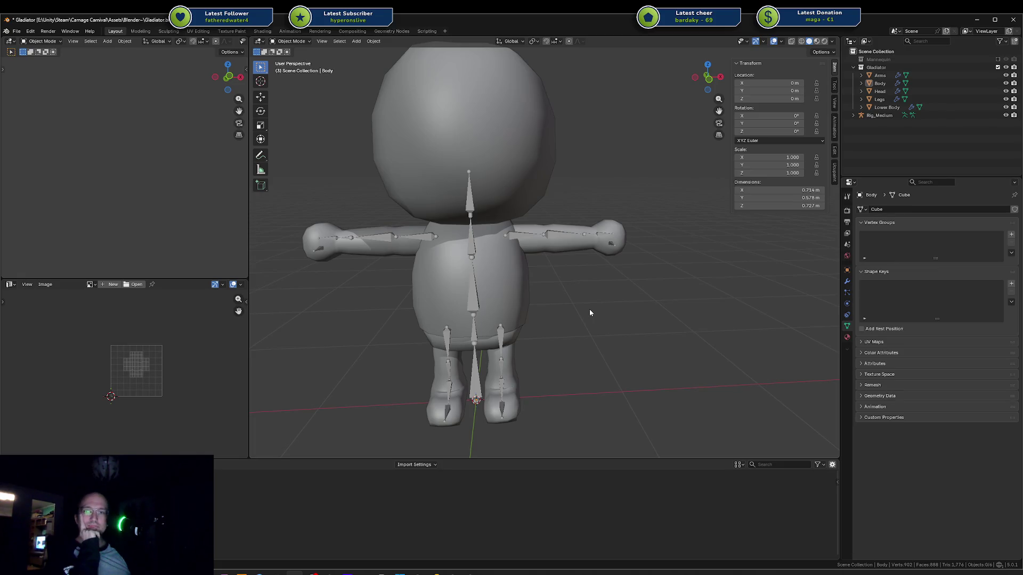
key(ctrl+s)
mouse_move(589, 309)
middle_down()
mouse_move(599, 309)
mouse_move(586, 320)
mouse_move(571, 295)
mouse_move(606, 335)
mouse_move(596, 310)
middle_up()
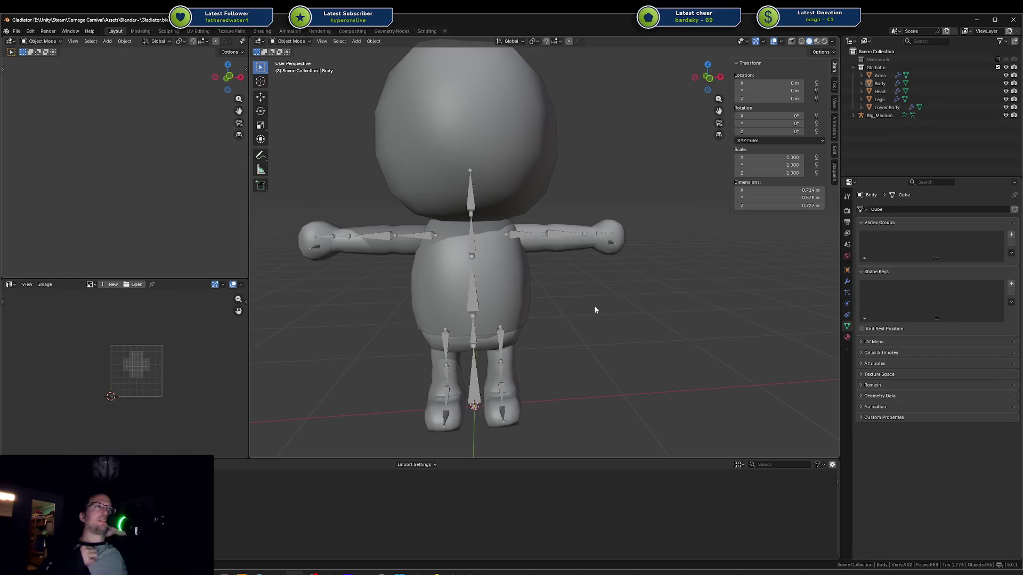
drag(548, 236, 507, 259)
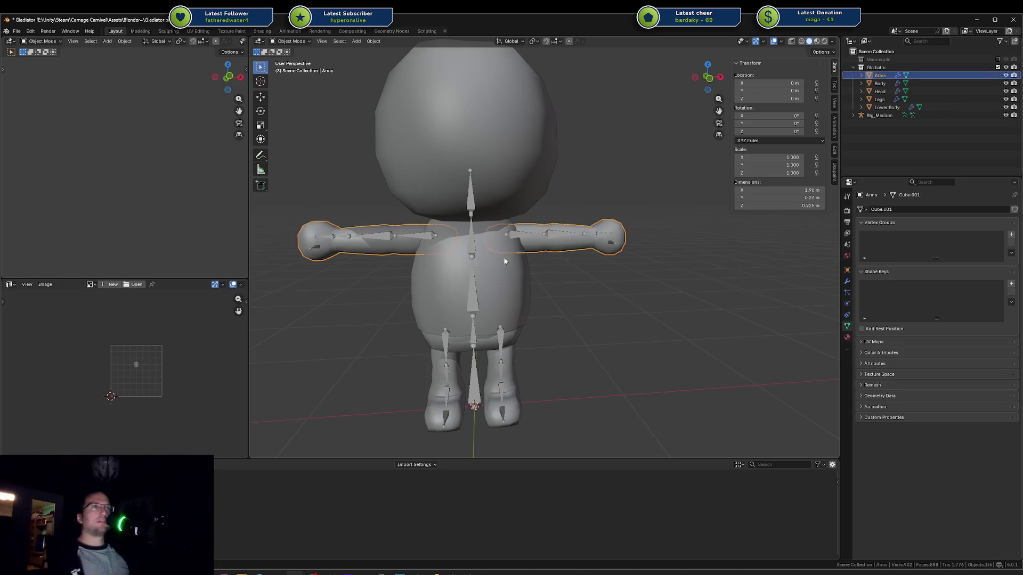
Step: Join Body into Arms and, in face mode, select the right arm up to its seam for separating
key(ctrl+j)
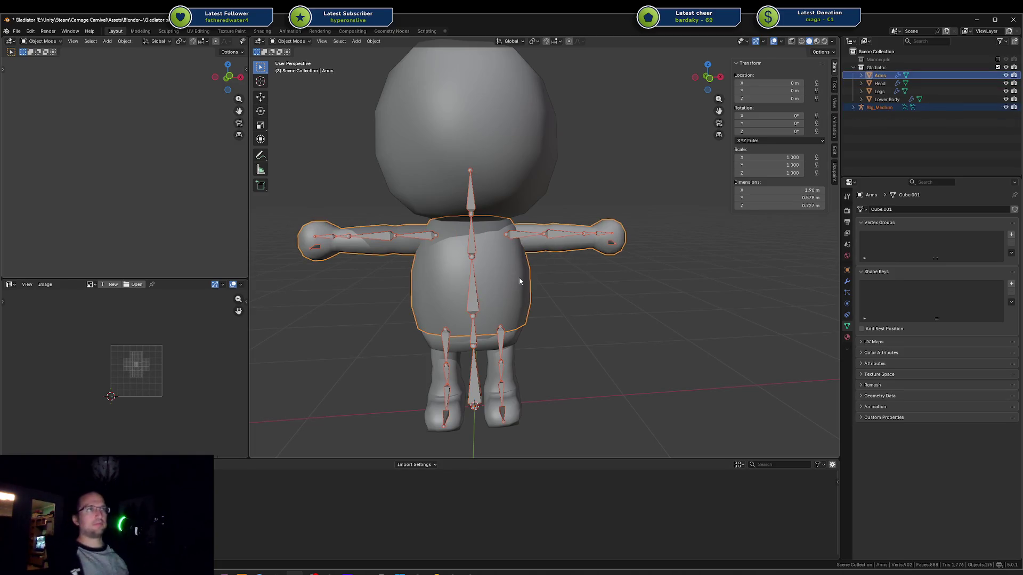
key(Tab)
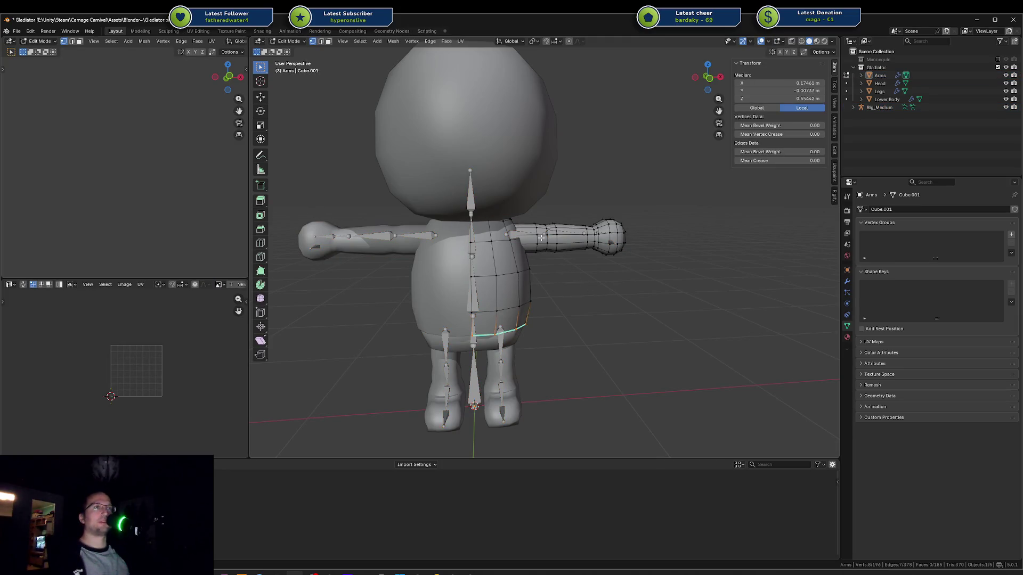
key(l)
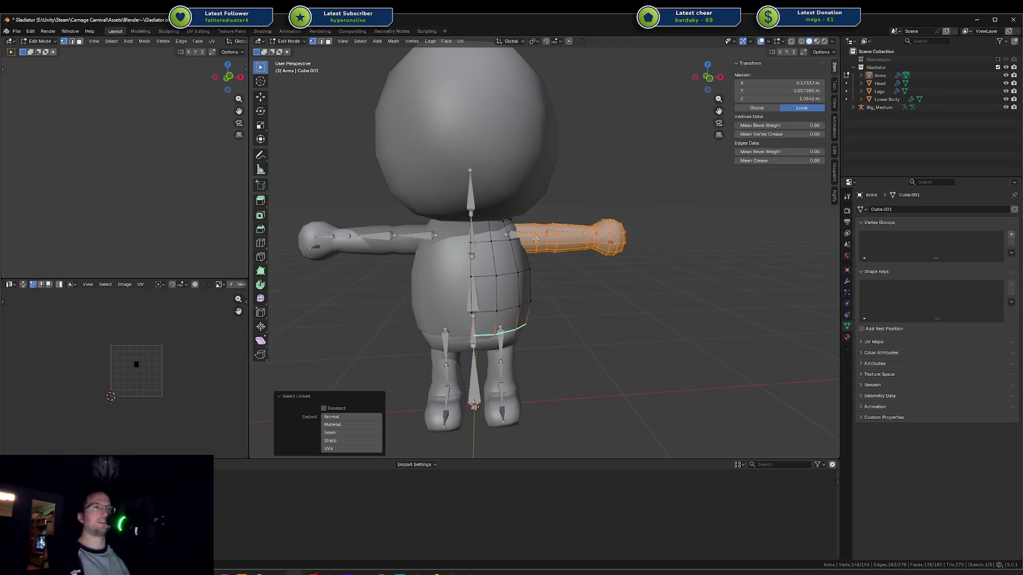
key(l)
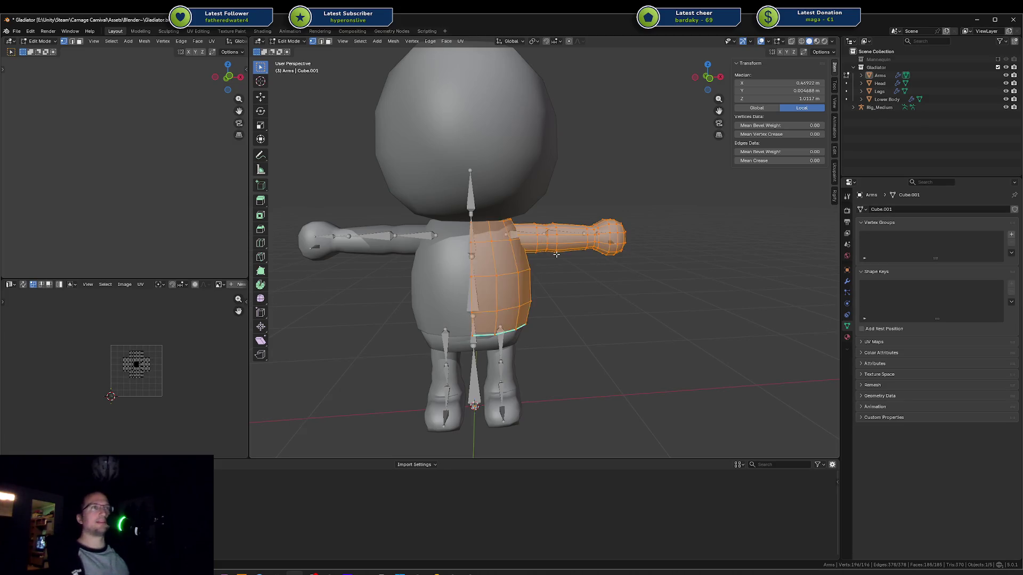
key(alt+a)
key(3)
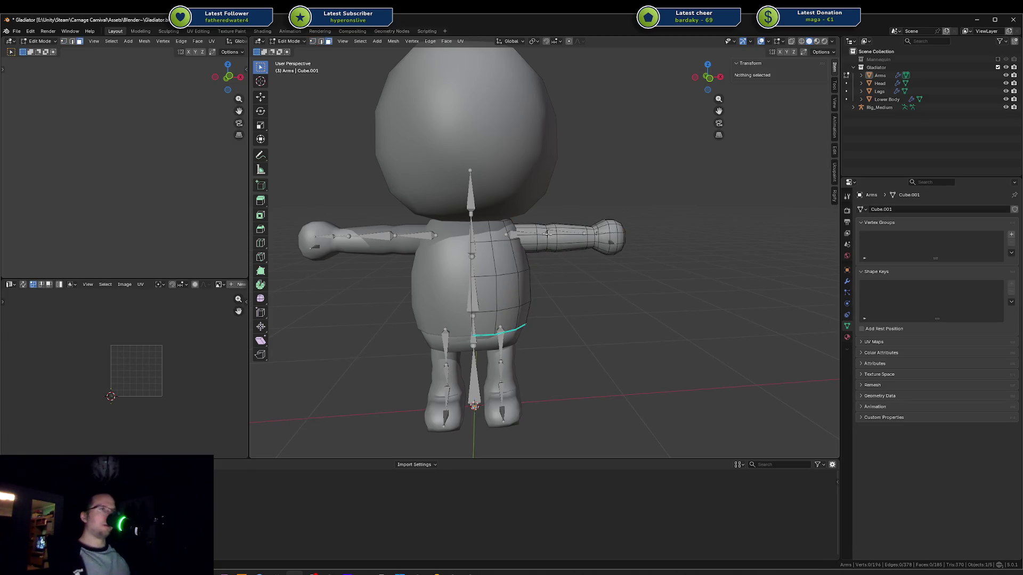
key(l)
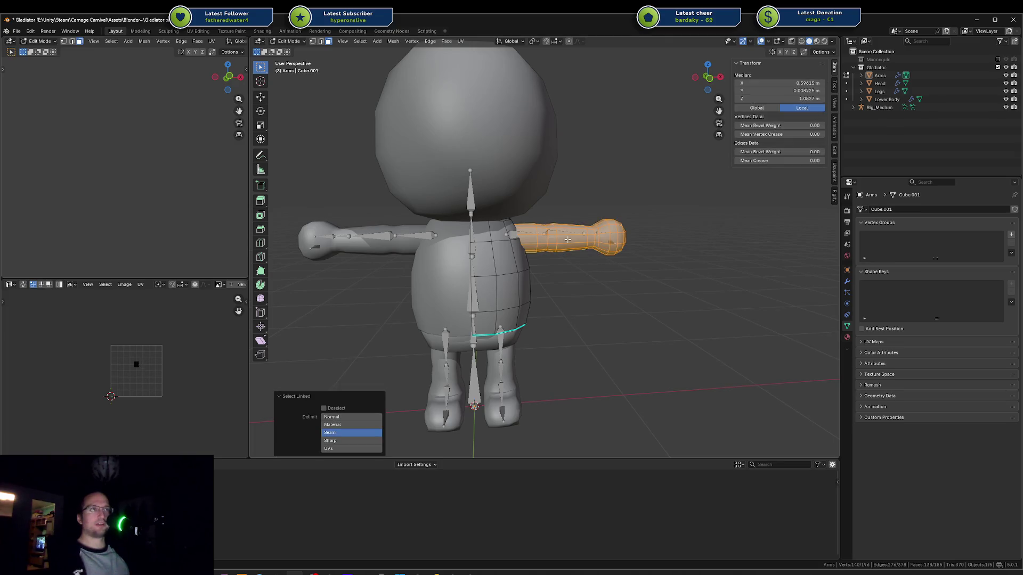
key(p)
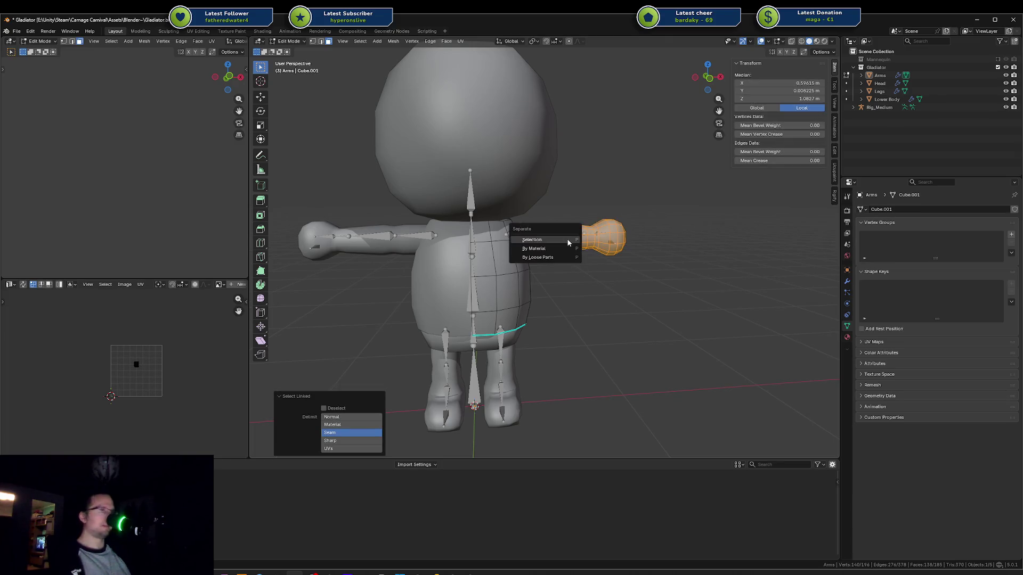
key(Escape)
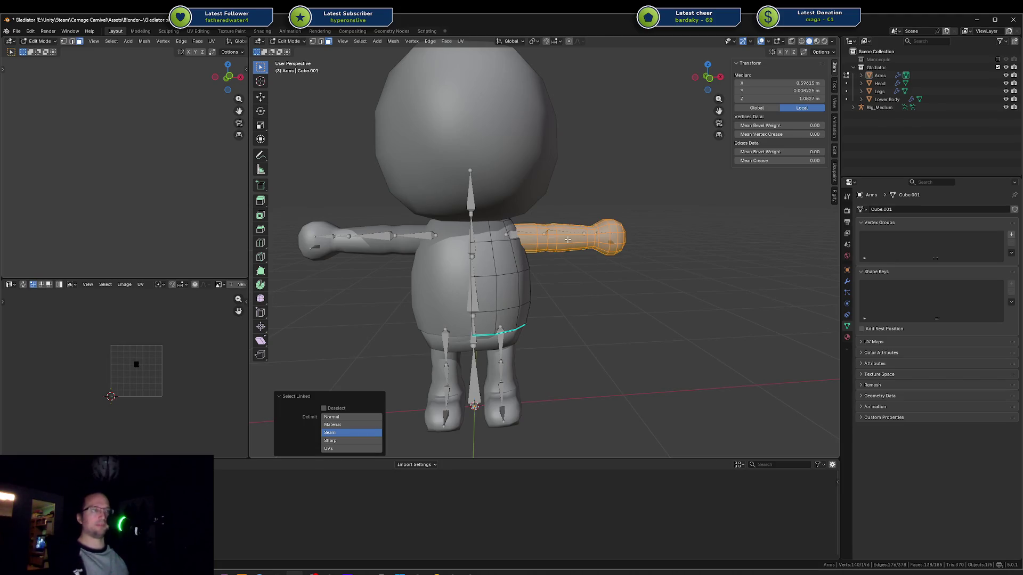
key(Tab)
key(Tab)
key(alt+a)
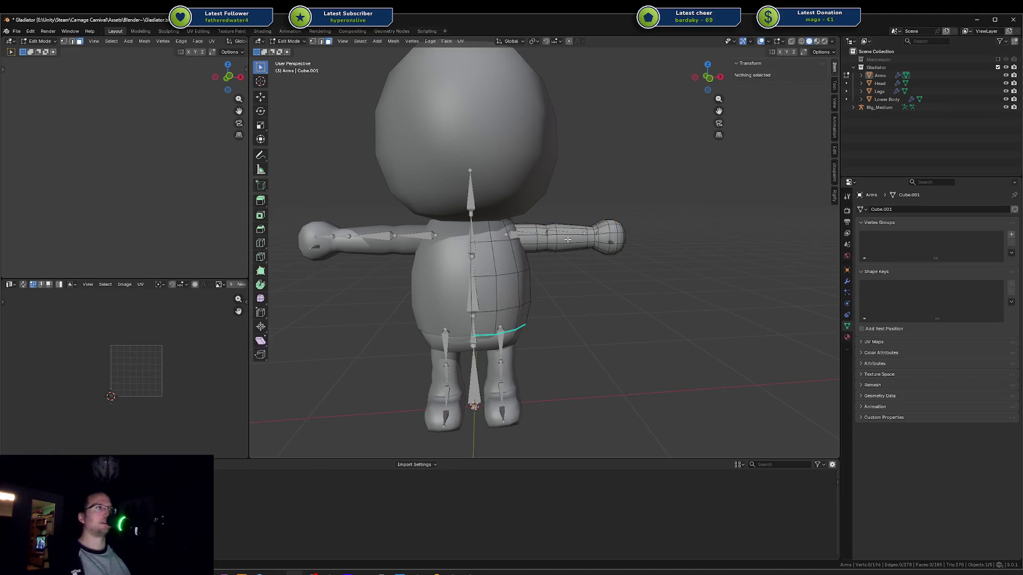
key(1)
key(l)
key(alt+a)
key(l)
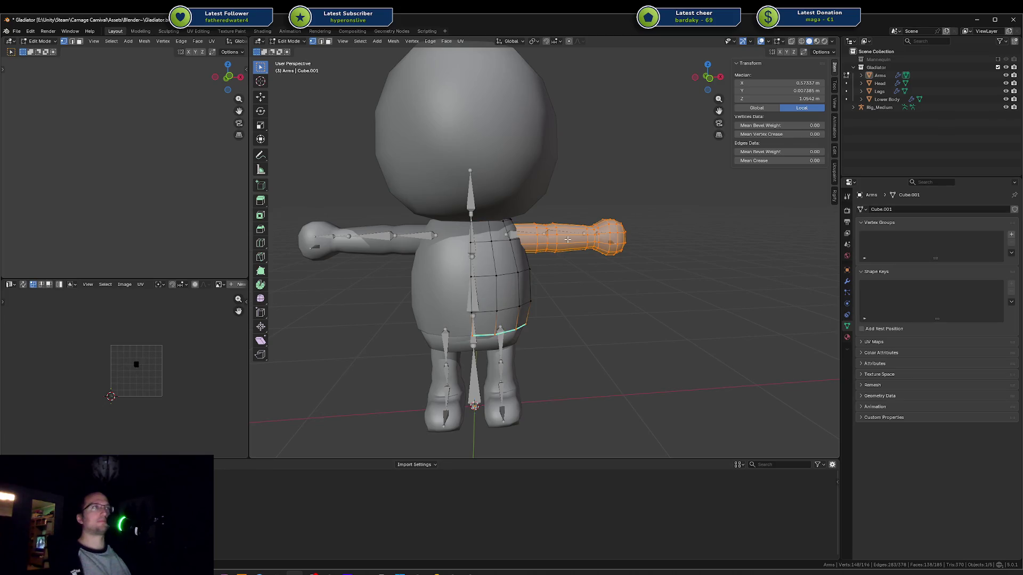
key(Tab)
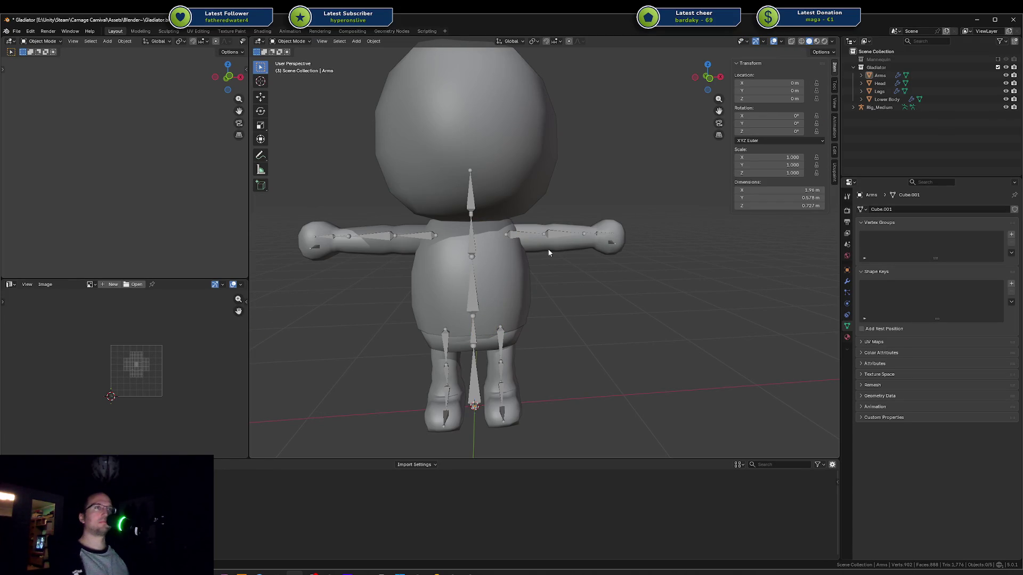
click(550, 252)
key(ctrl+z)
key(ctrl+z)
key(ctrl+z)
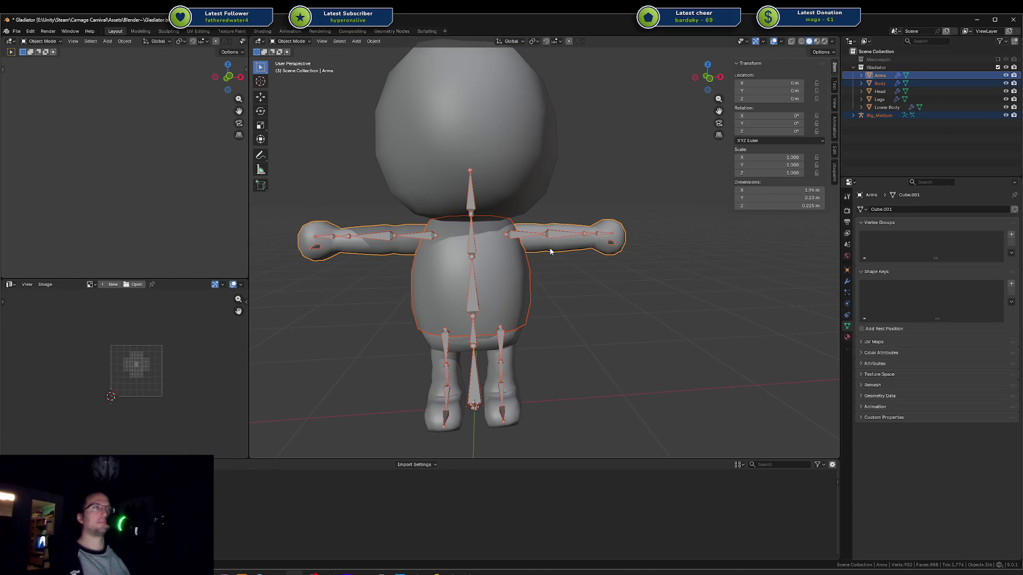
key(ctrl+z)
key(ctrl+z)
key(ctrl+z)
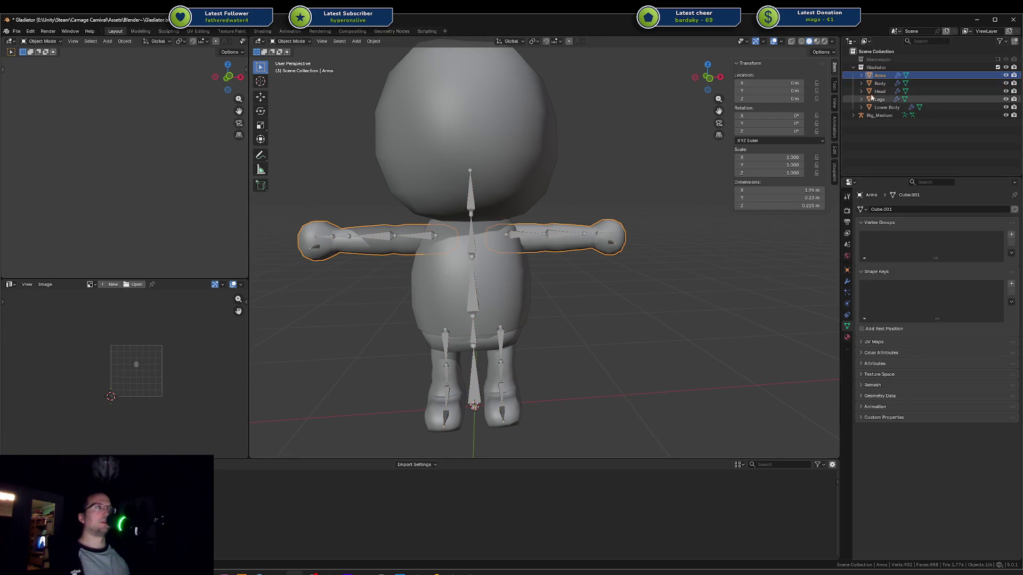
click(575, 287)
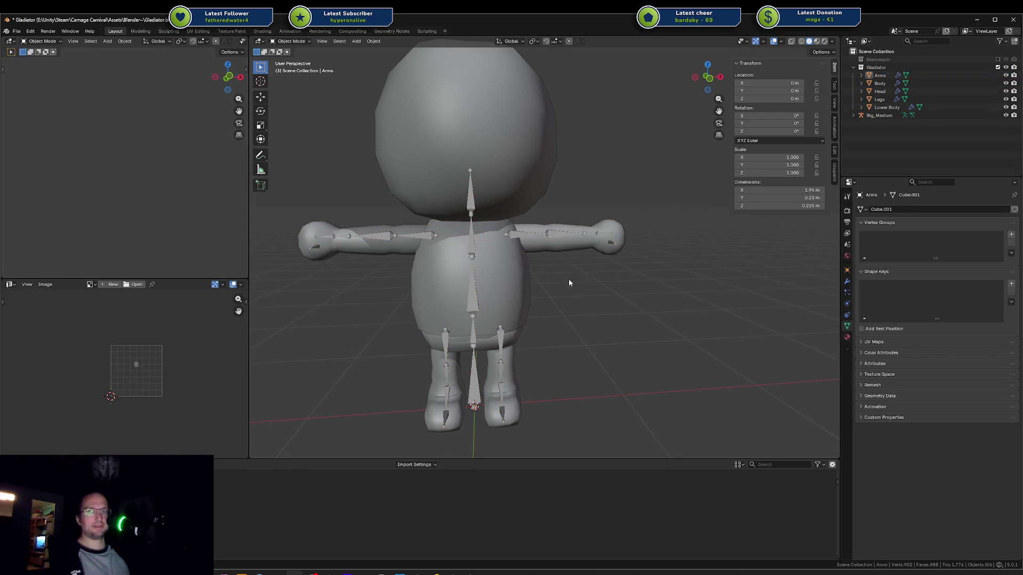
key(ctrl+s)
click(531, 247)
click(531, 248)
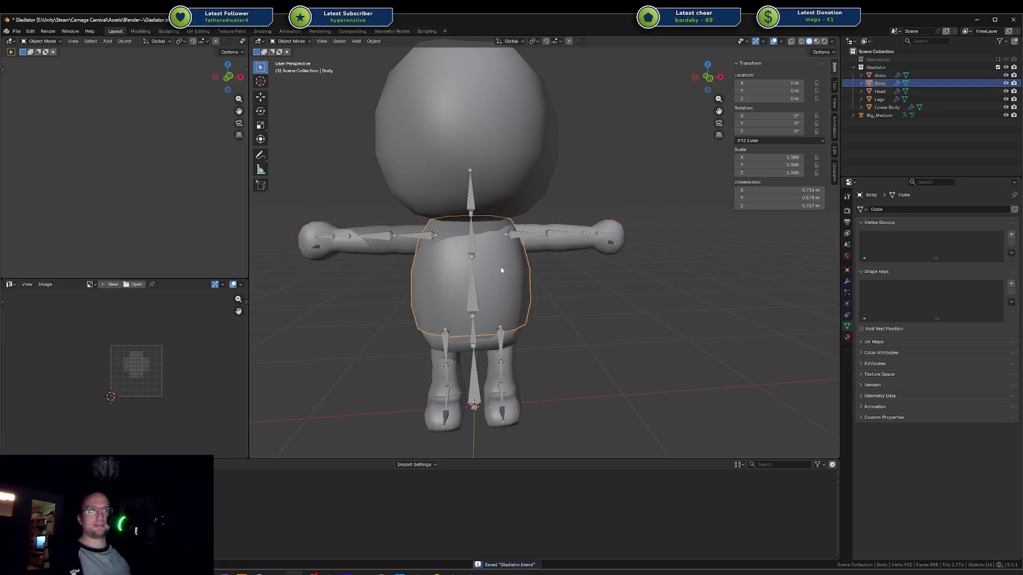
click(530, 247)
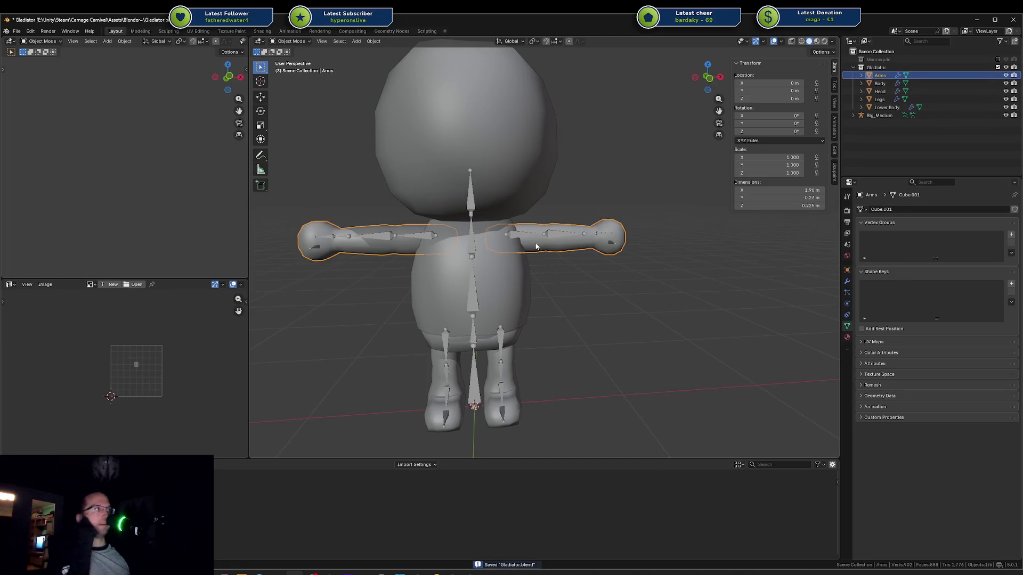
click(561, 278)
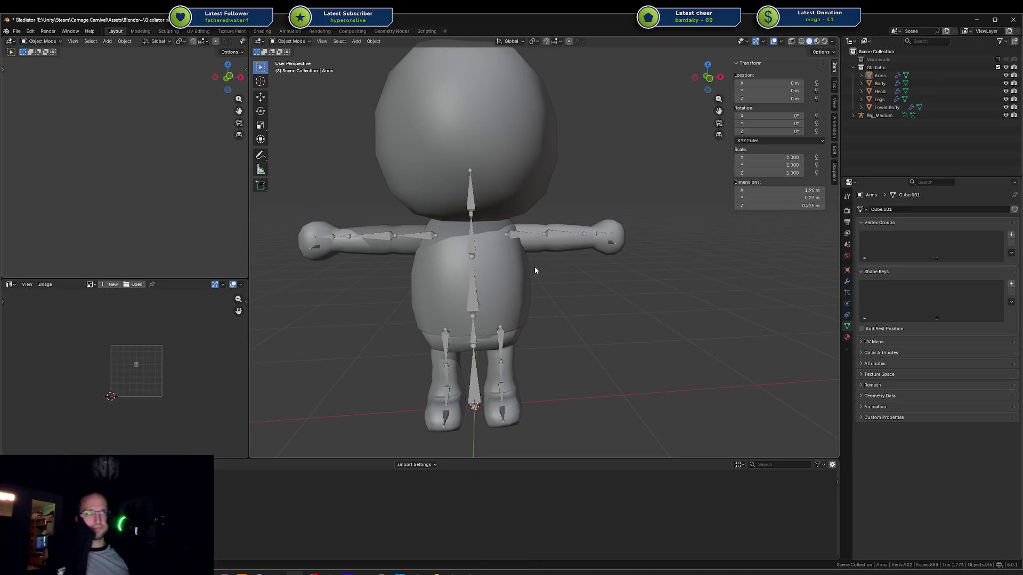
click(535, 245)
click(535, 245)
shift+click(535, 244)
click(531, 243)
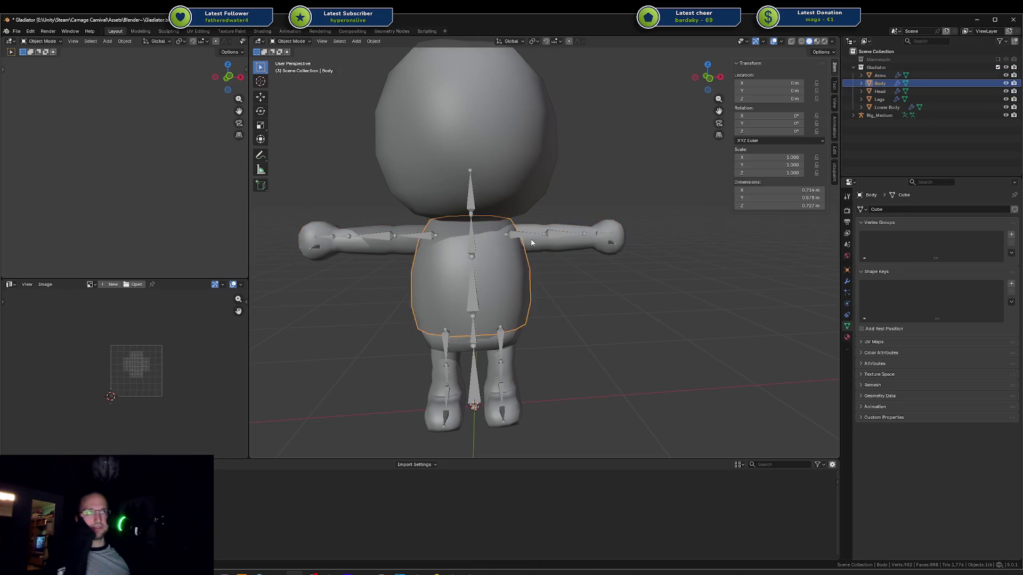
click(534, 243)
click(503, 262)
click(554, 274)
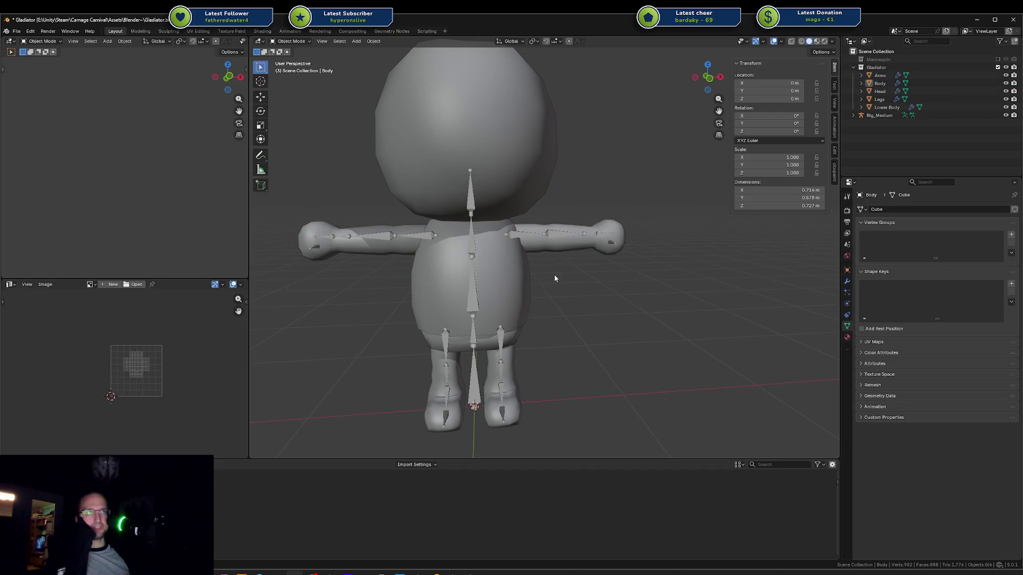
click(535, 245)
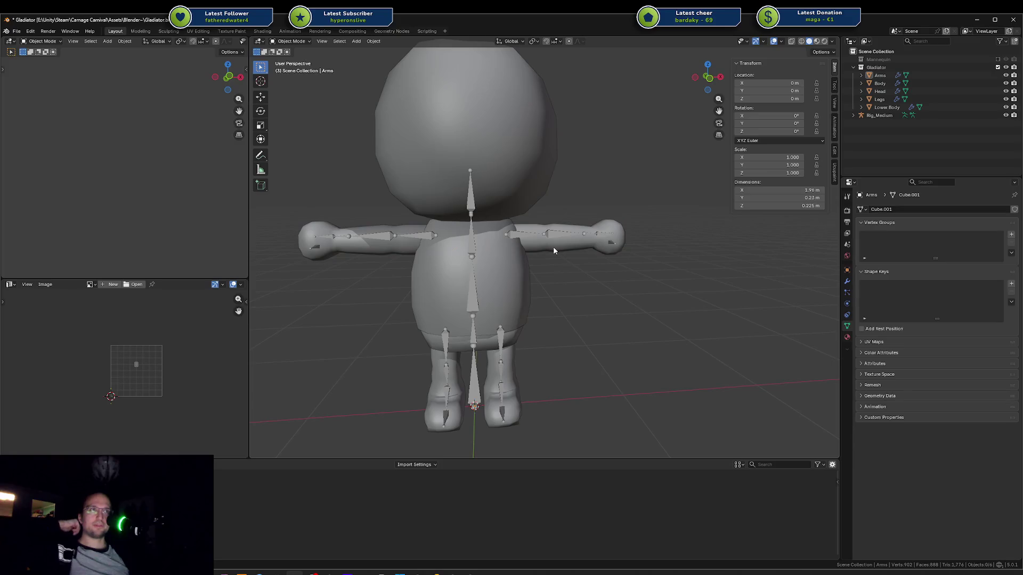
click(513, 273)
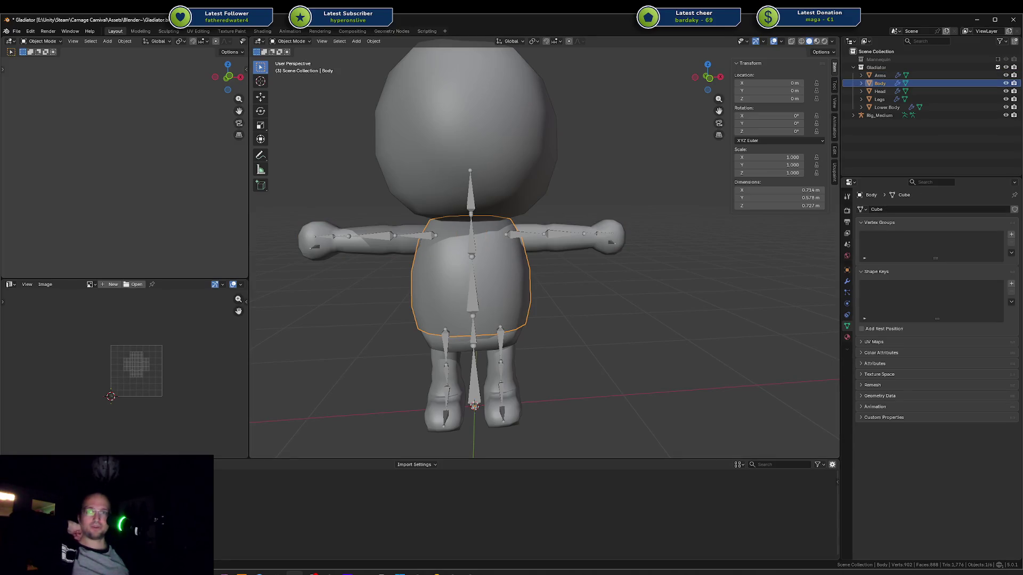
click(641, 353)
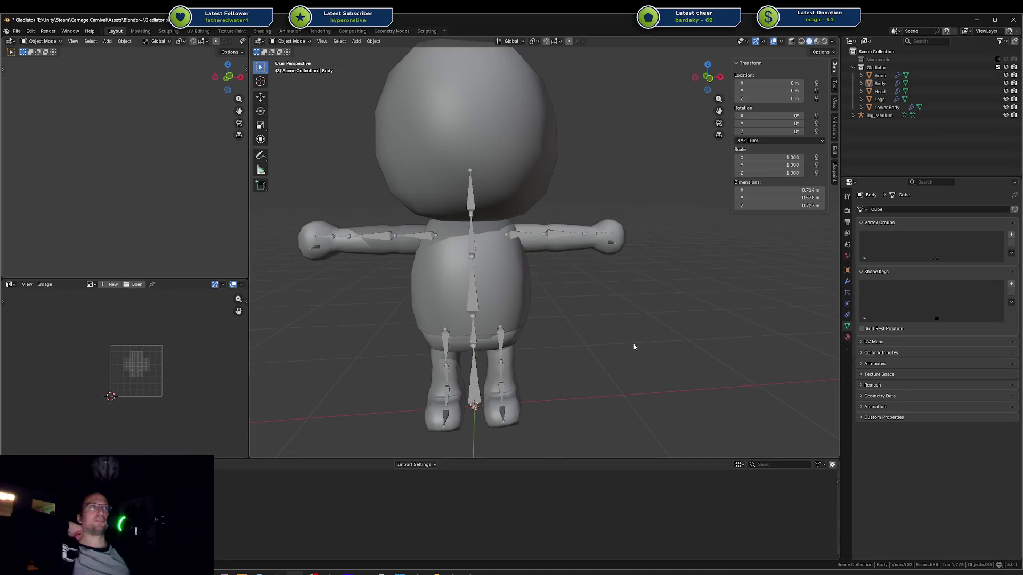
Step: Zoom out and orbit the second view to a three-quarter angle of the gladiator
scroll(584, 322, down, 2)
middle_drag(596, 319, 542, 306)
click(525, 289)
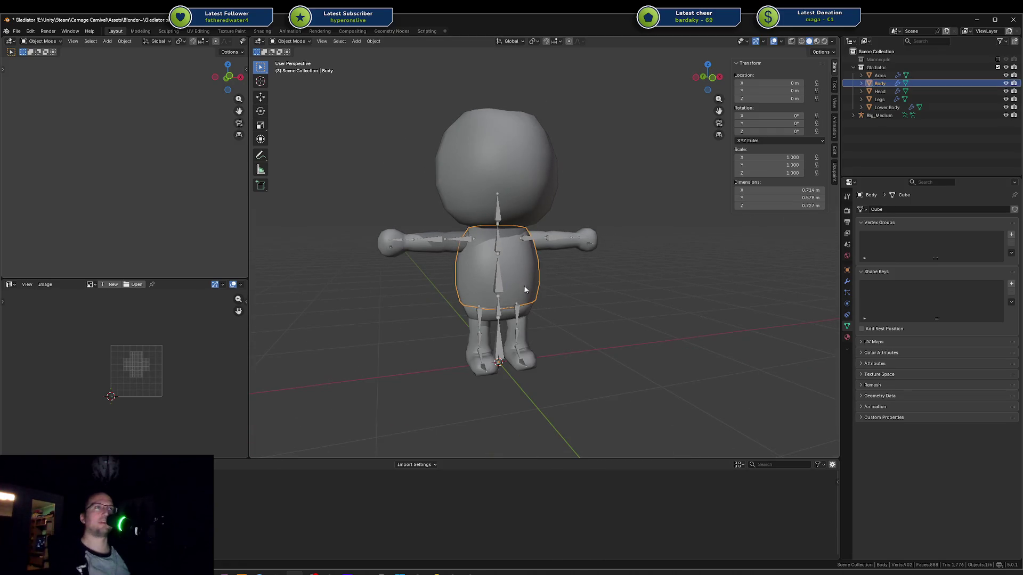
scroll(199, 178, down, 6)
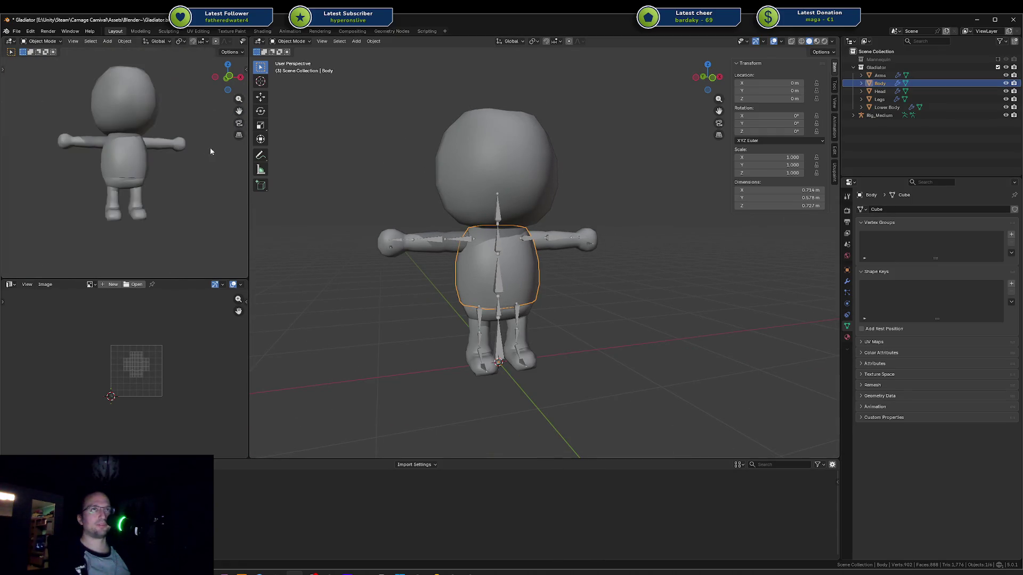
mouse_move(210, 147)
middle_down()
mouse_move(175, 168)
mouse_move(101, 175)
middle_up()
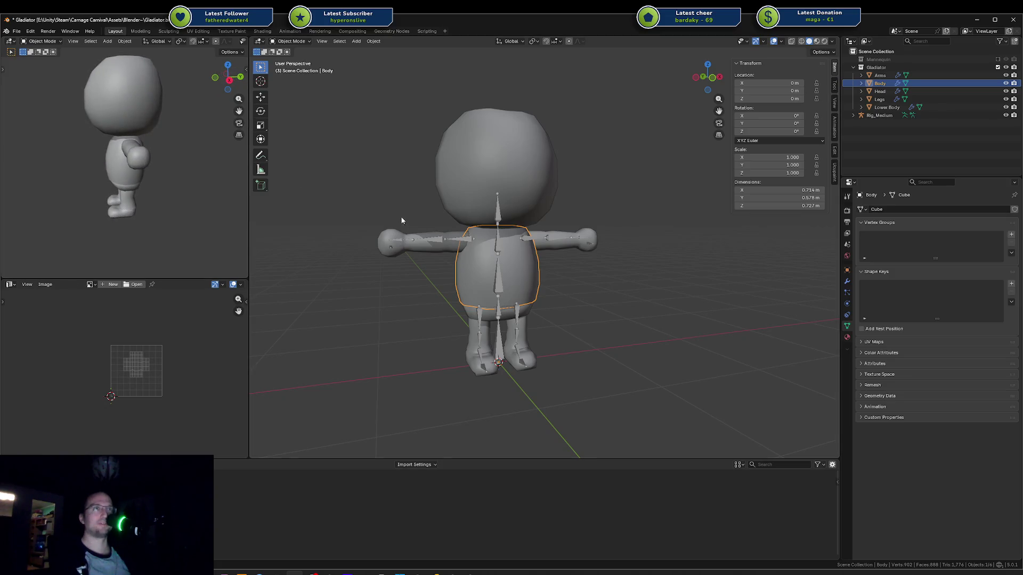
click(404, 283)
middle_drag(211, 206, 237, 213)
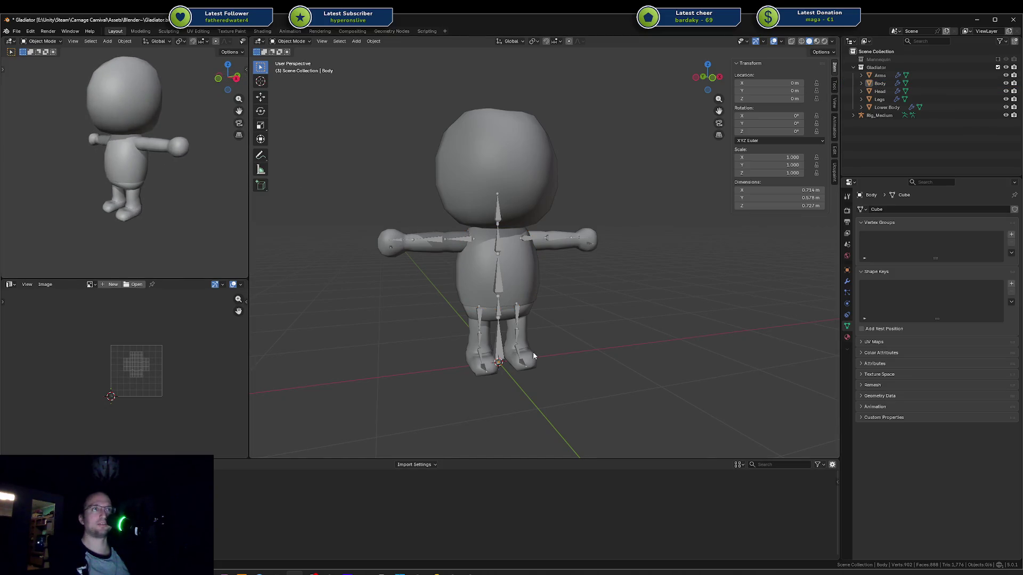
middle_drag(491, 341, 517, 361)
scroll(541, 256, up, 4)
Step: Select the Arms and Body meshes to check them, then orbit to view the character from below
click(542, 251)
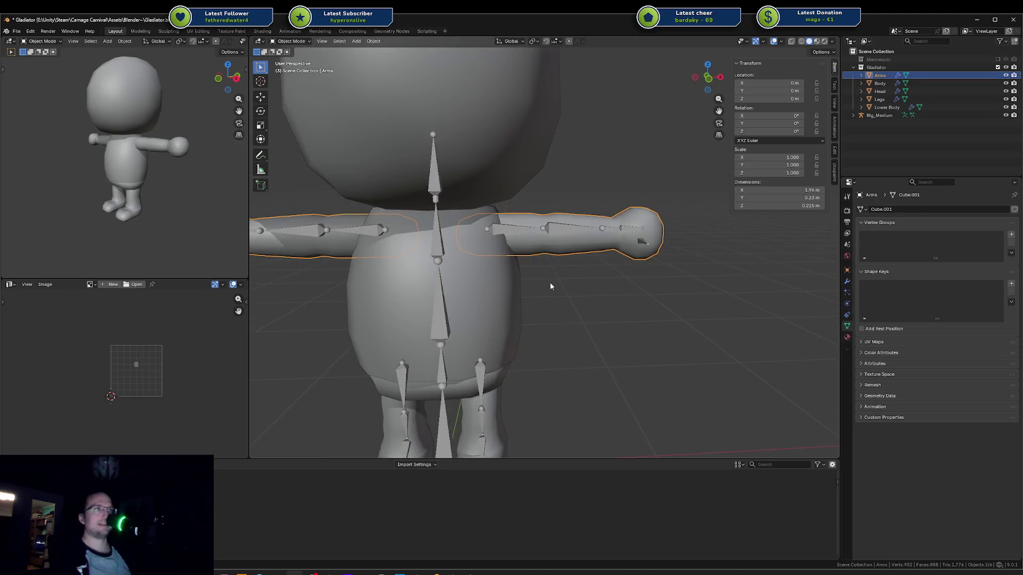
shift+click(509, 286)
click(563, 302)
scroll(562, 301, down, 6)
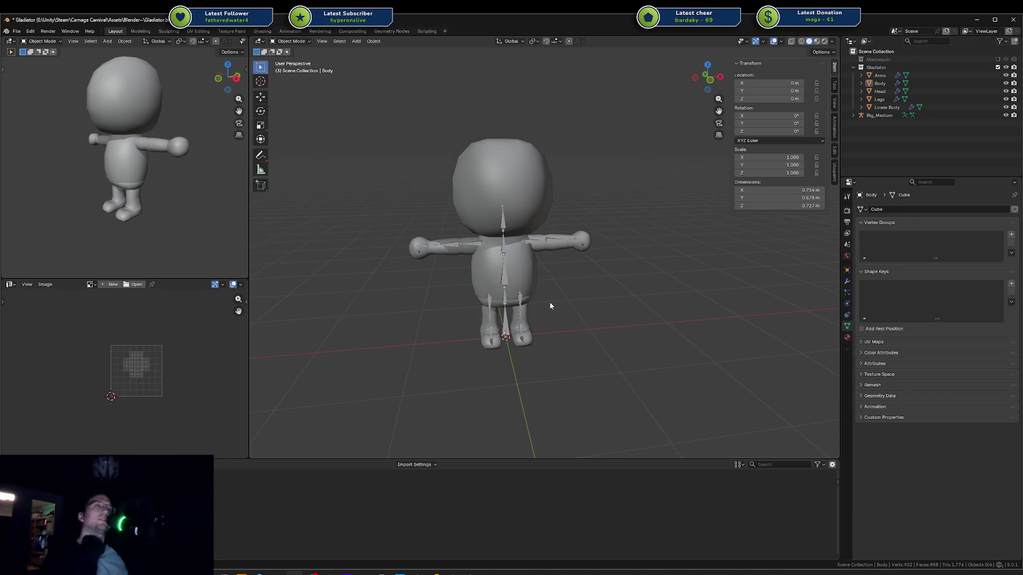
middle_drag(563, 298, 549, 290)
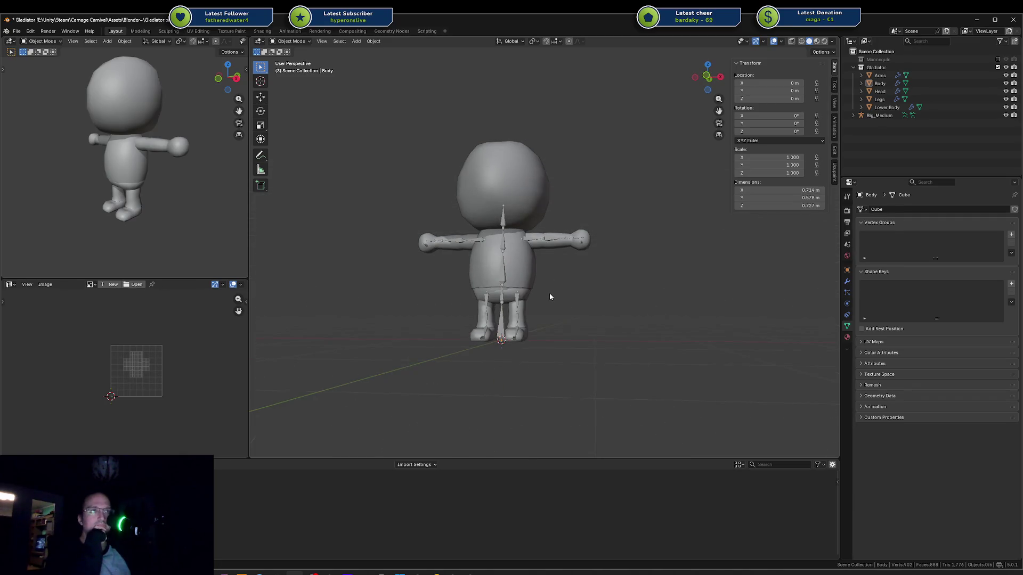
scroll(549, 294, up, 3)
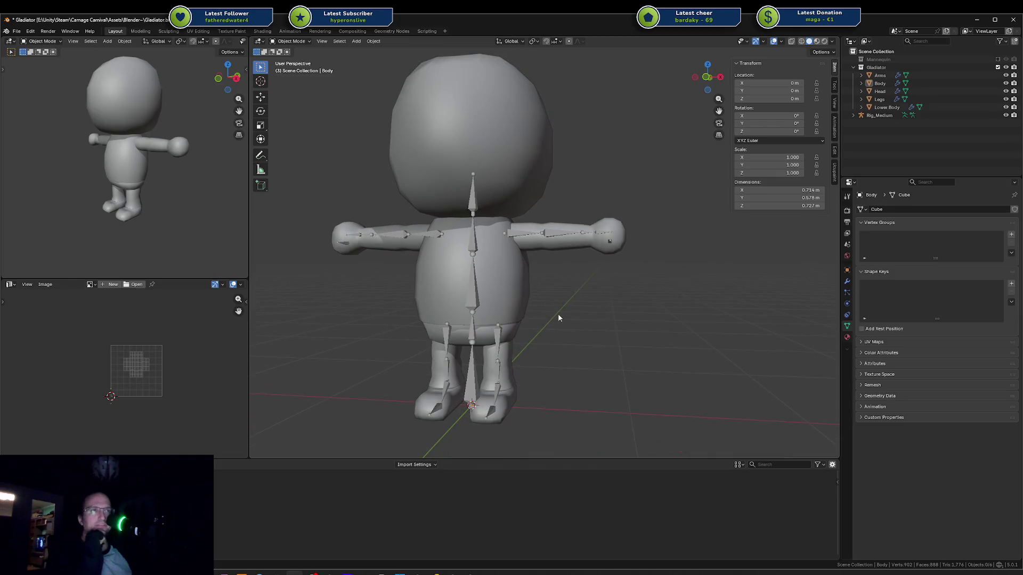
scroll(561, 316, down, 3)
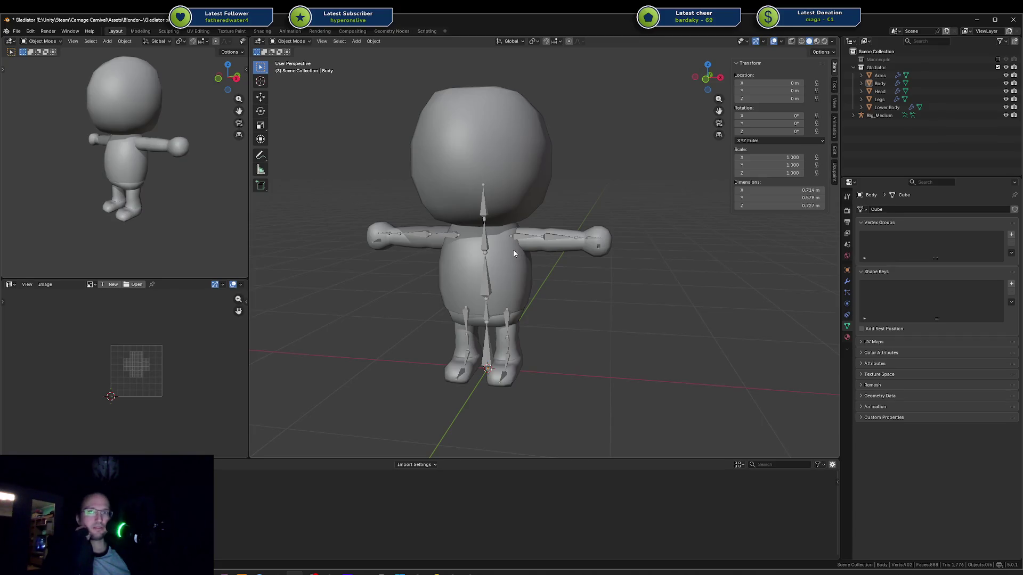
mouse_move(527, 258)
middle_down()
mouse_move(558, 263)
mouse_move(553, 249)
middle_up()
Step: Pick the Arms, Lower Body and Legs meshes in turn while orbiting to a level front view
click(553, 246)
shift+middle_drag(573, 300, 613, 254)
scroll(585, 285, up, 4)
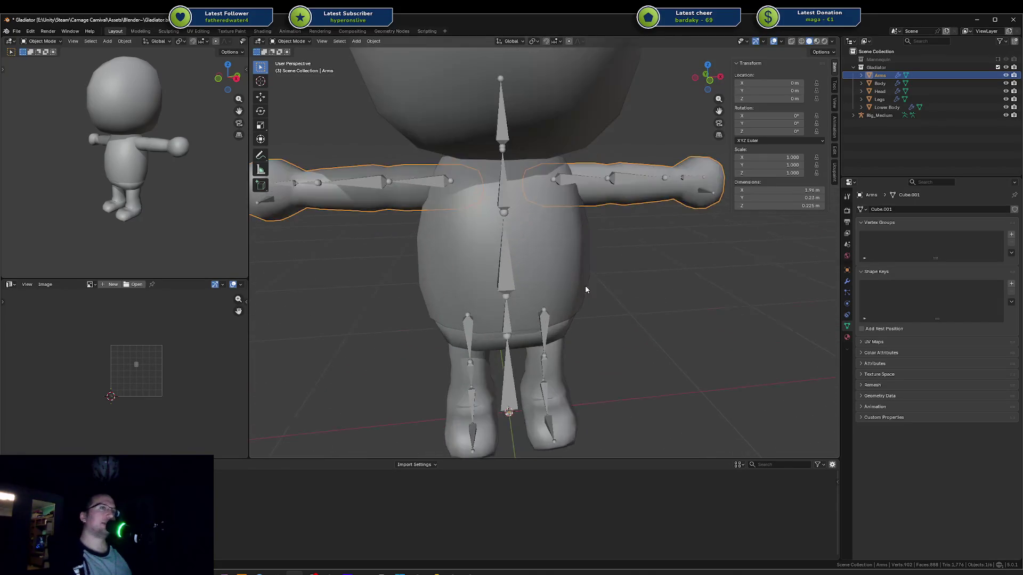
mouse_move(587, 290)
middle_down()
mouse_move(564, 248)
mouse_move(554, 299)
middle_up()
click(491, 313)
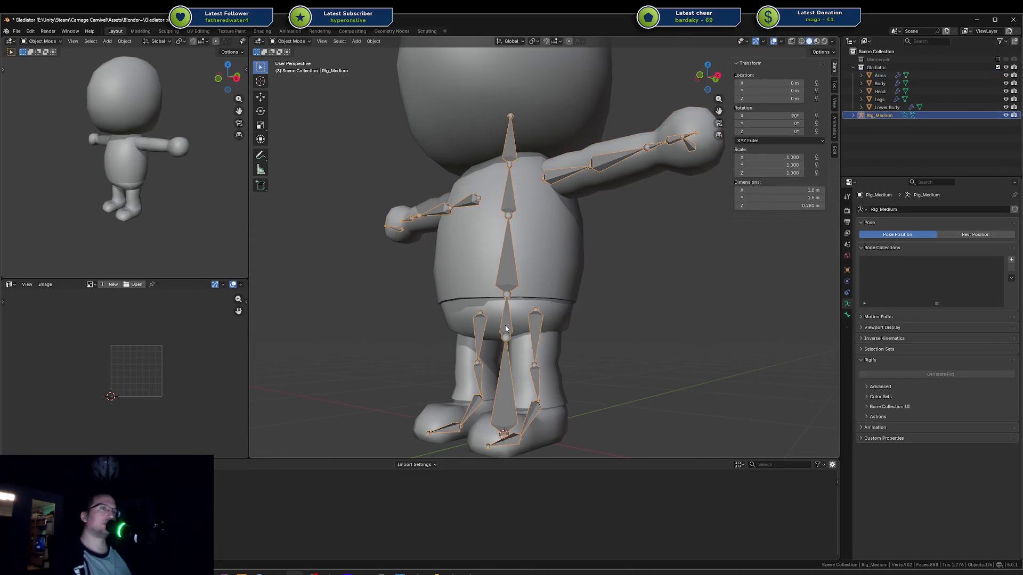
click(559, 362)
middle_drag(561, 363, 599, 342)
Step: Switch the selection back and forth between the Body and Arms meshes
click(566, 234)
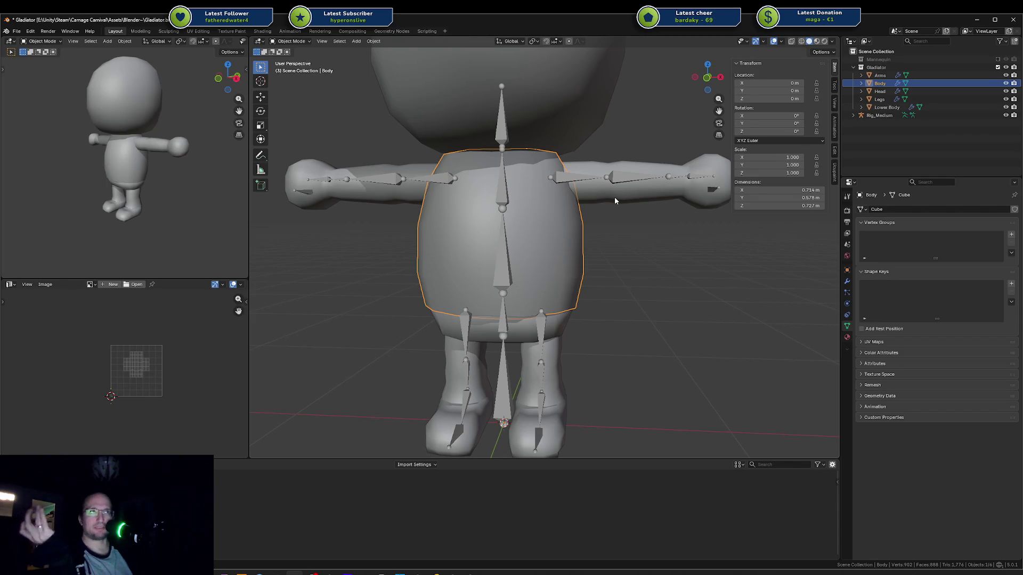
click(615, 200)
click(546, 230)
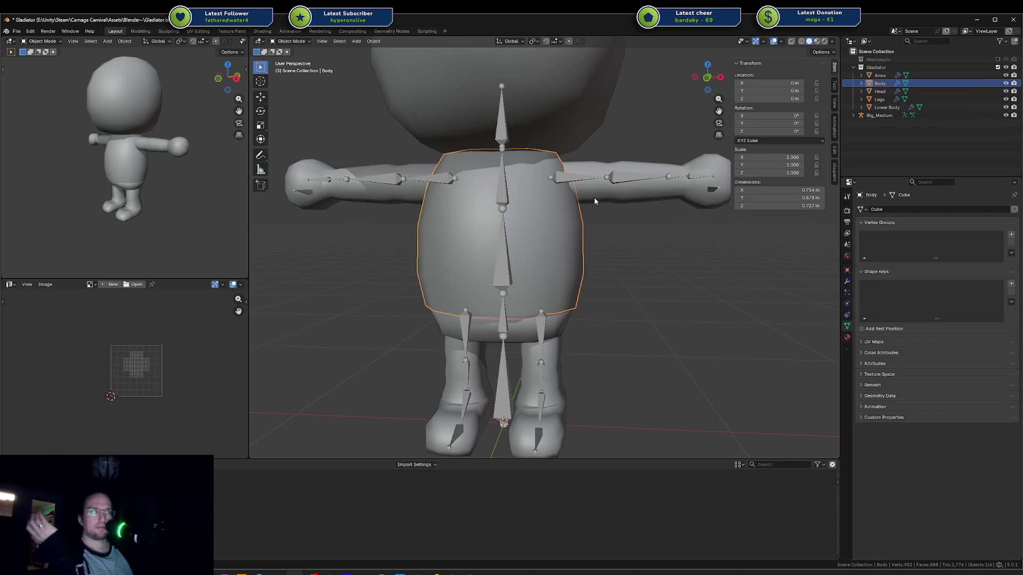
click(594, 200)
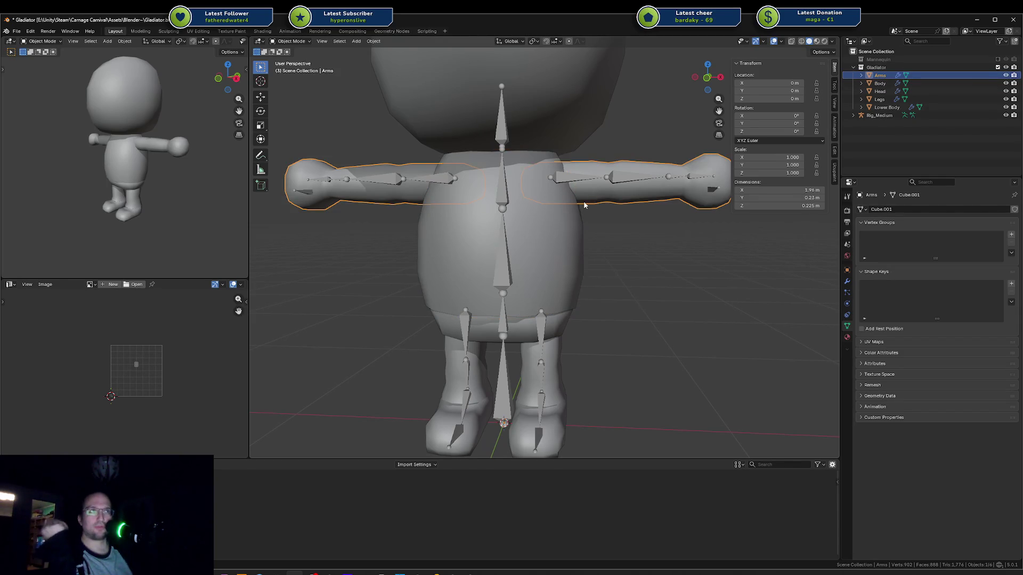
click(557, 211)
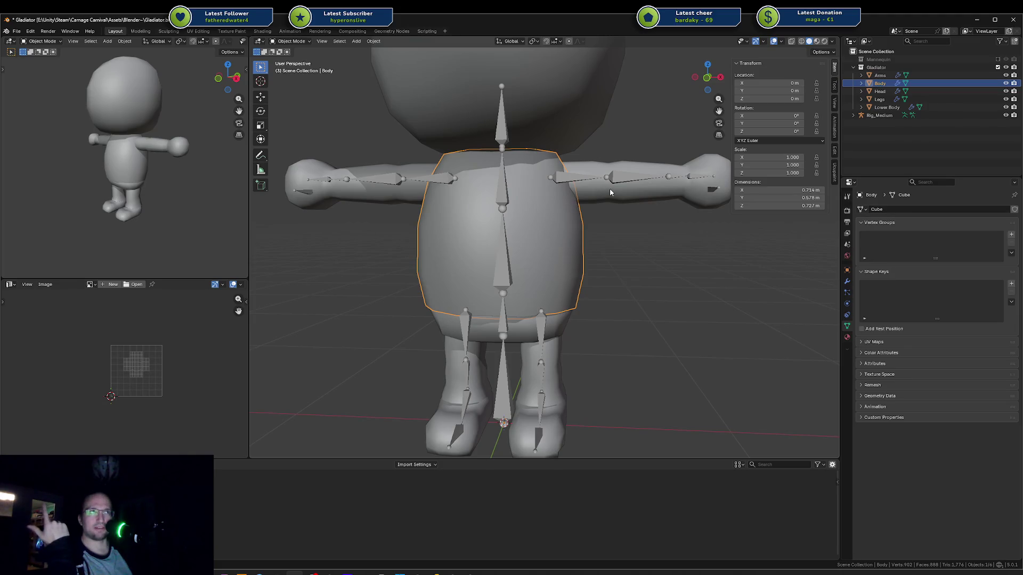
click(610, 189)
click(561, 227)
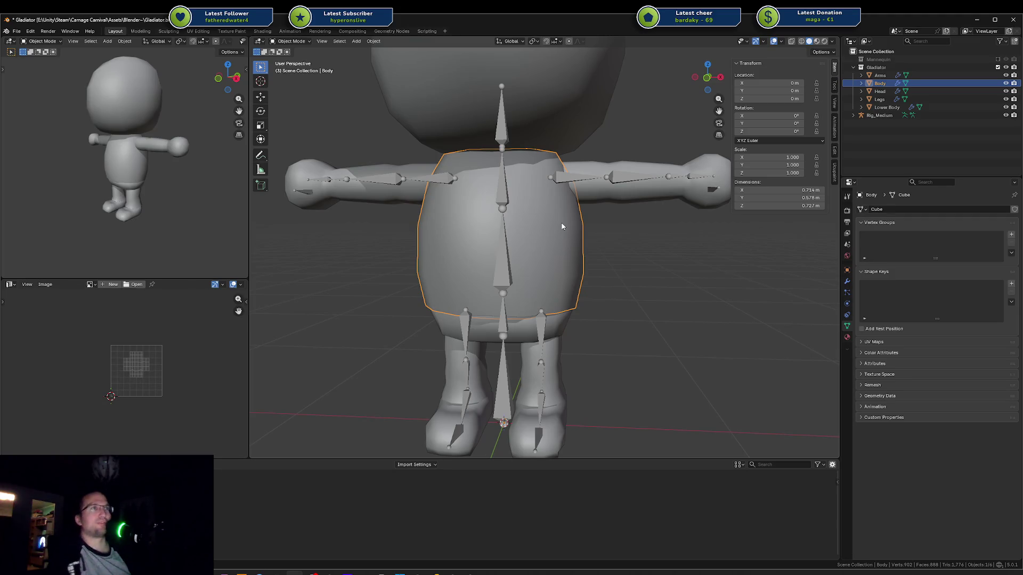
Step: Select Body, then add Arms so both are selected with Arms active
click(619, 228)
click(571, 224)
click(586, 191)
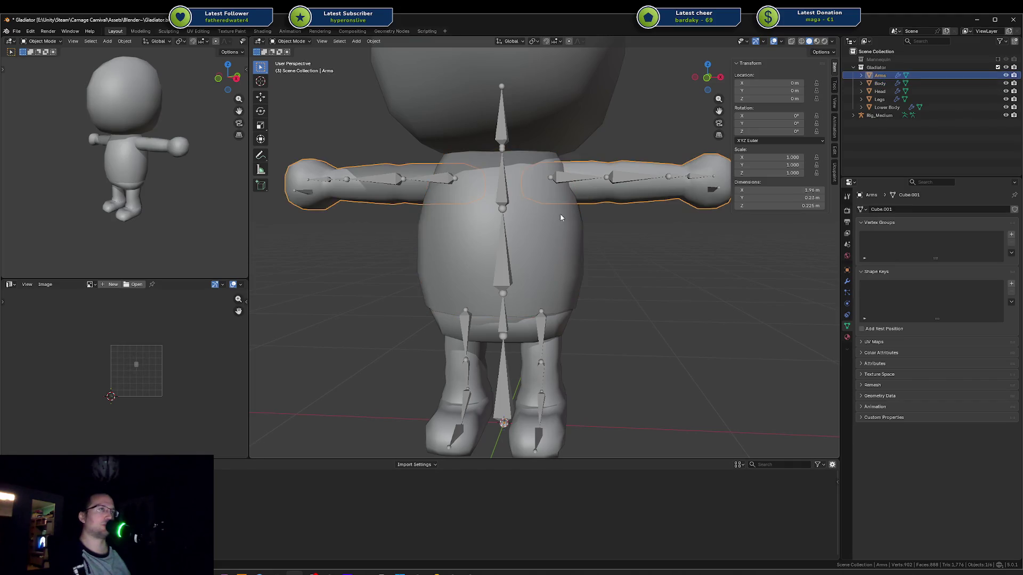
click(564, 232)
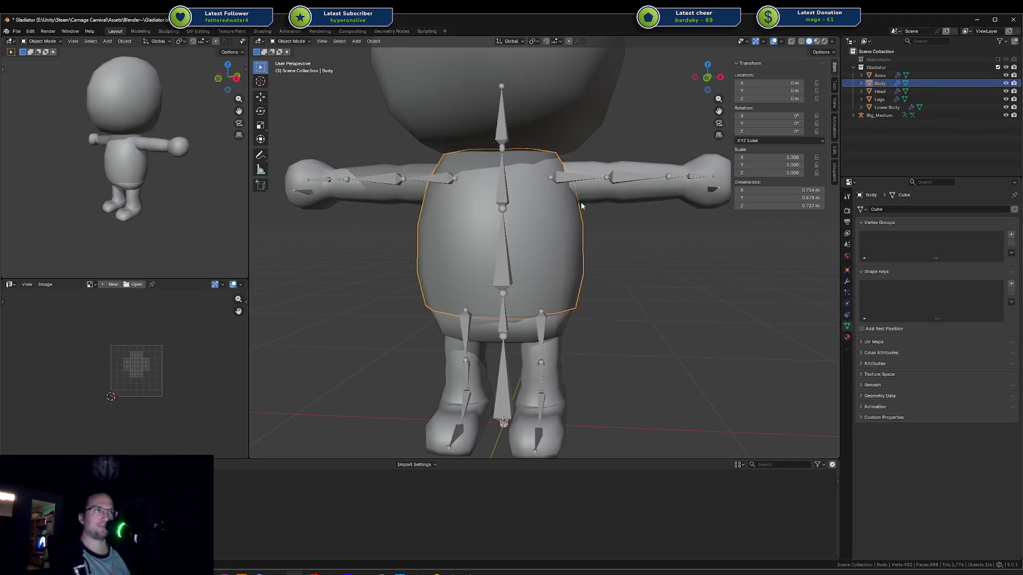
click(590, 197)
click(572, 220)
shift+click(591, 207)
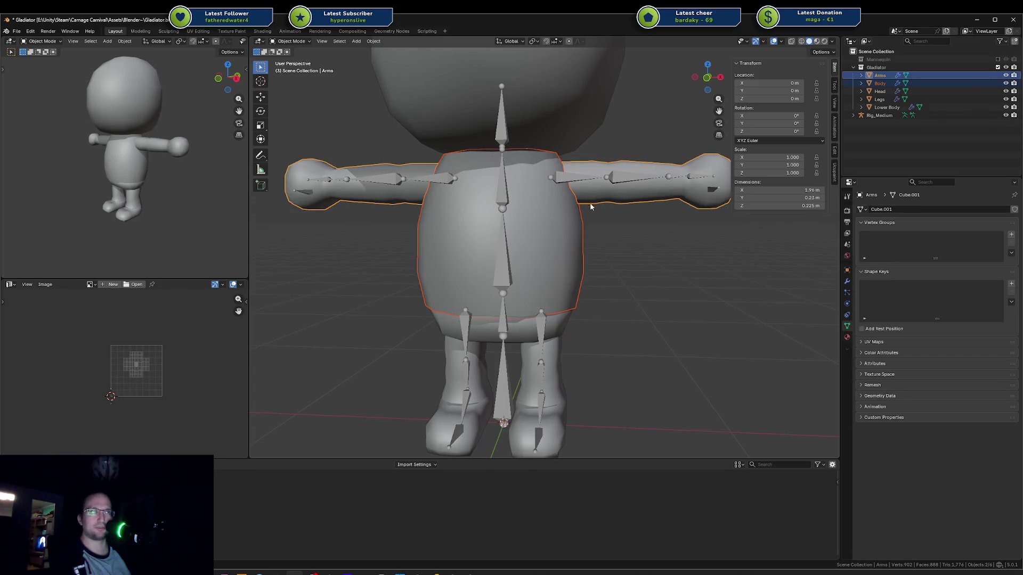
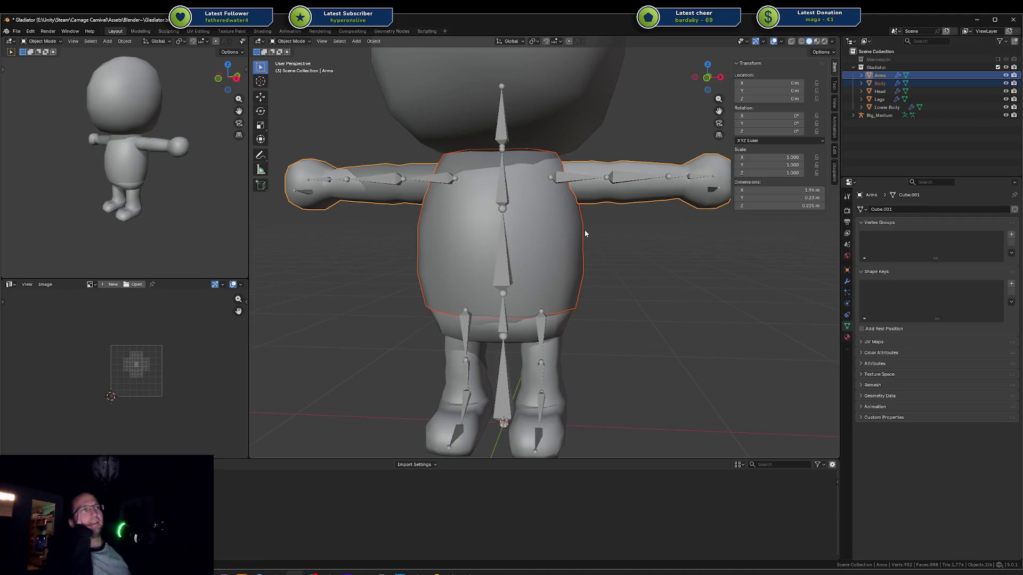
Step: Select the Arms and Body meshes in turn to inspect them around the rig, then deselect
click(618, 215)
click(634, 194)
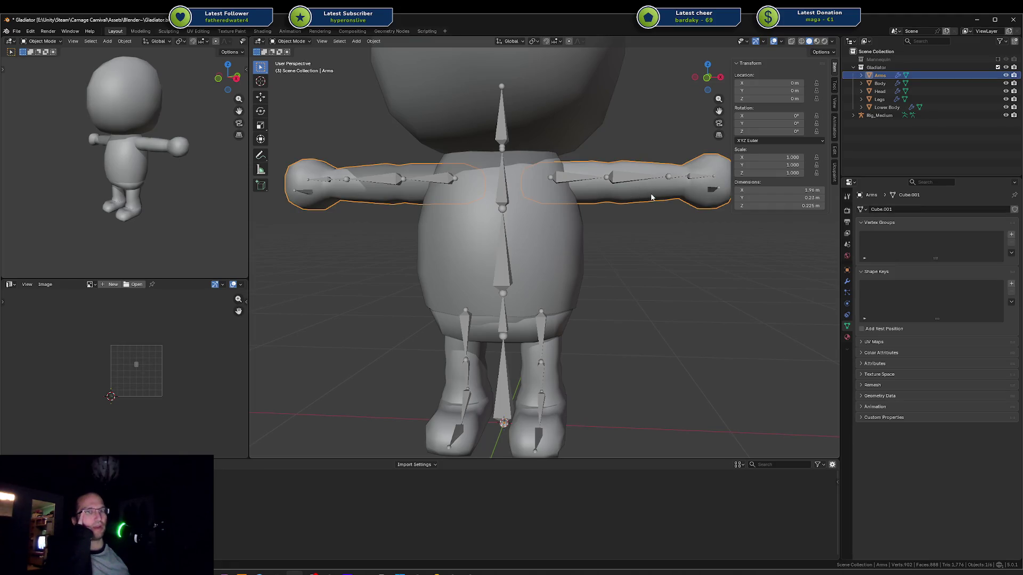
click(534, 232)
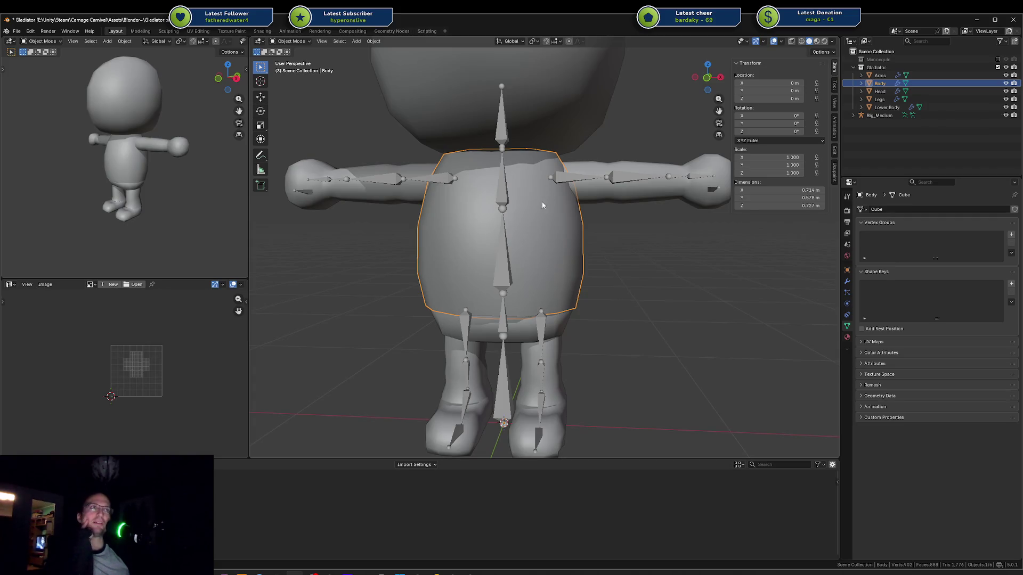
click(637, 193)
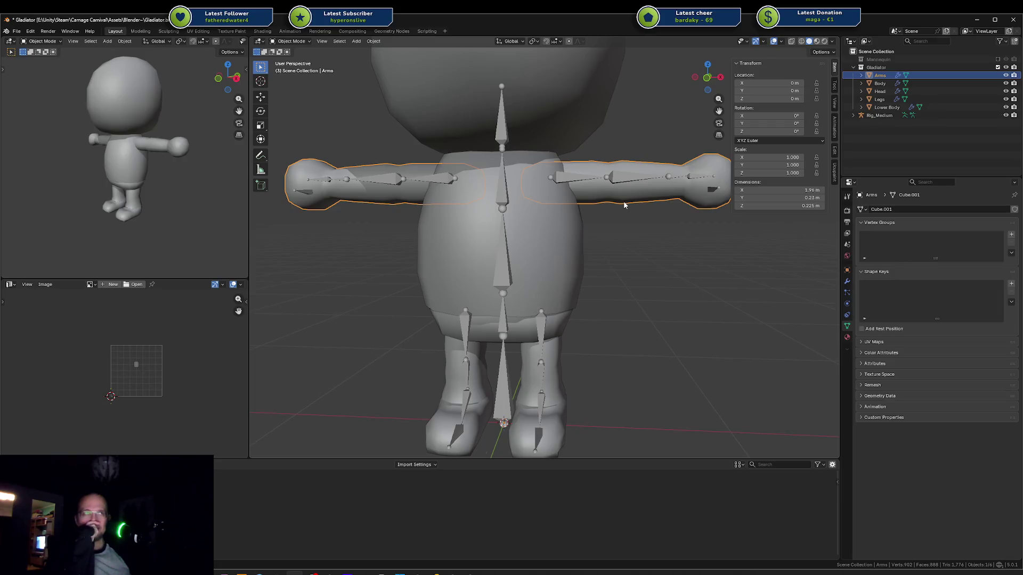
click(578, 254)
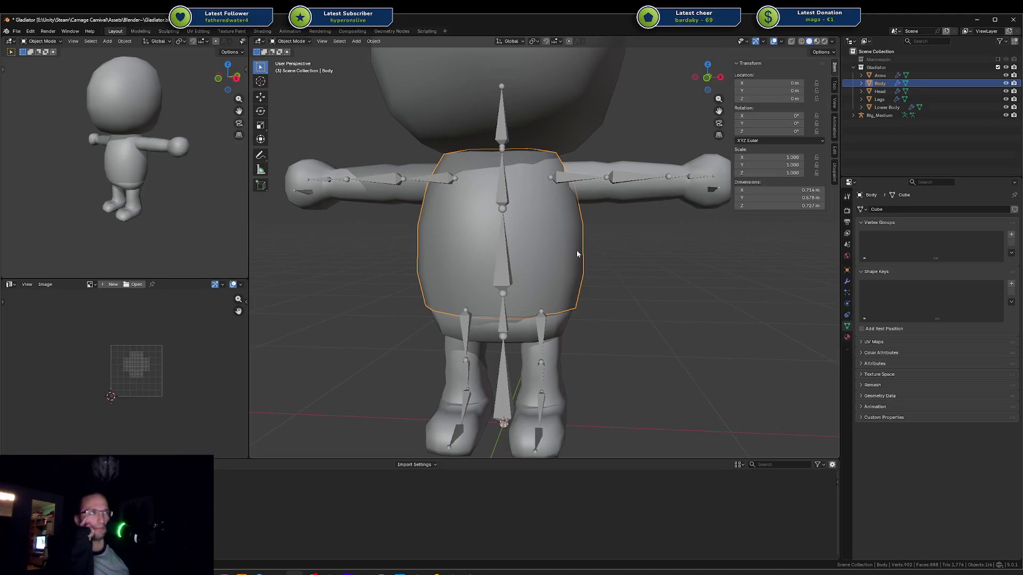
click(608, 260)
click(584, 218)
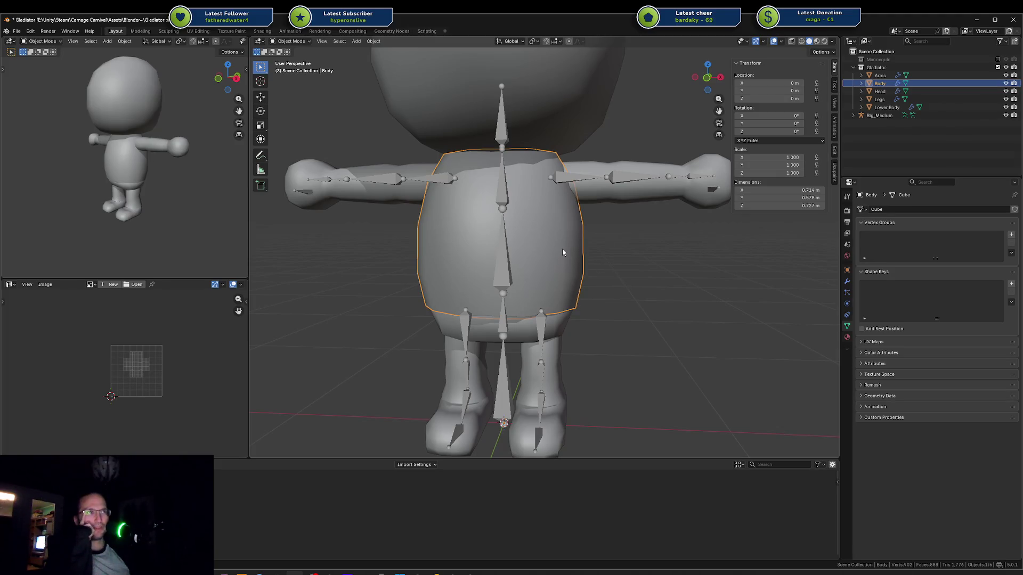
click(621, 200)
click(621, 229)
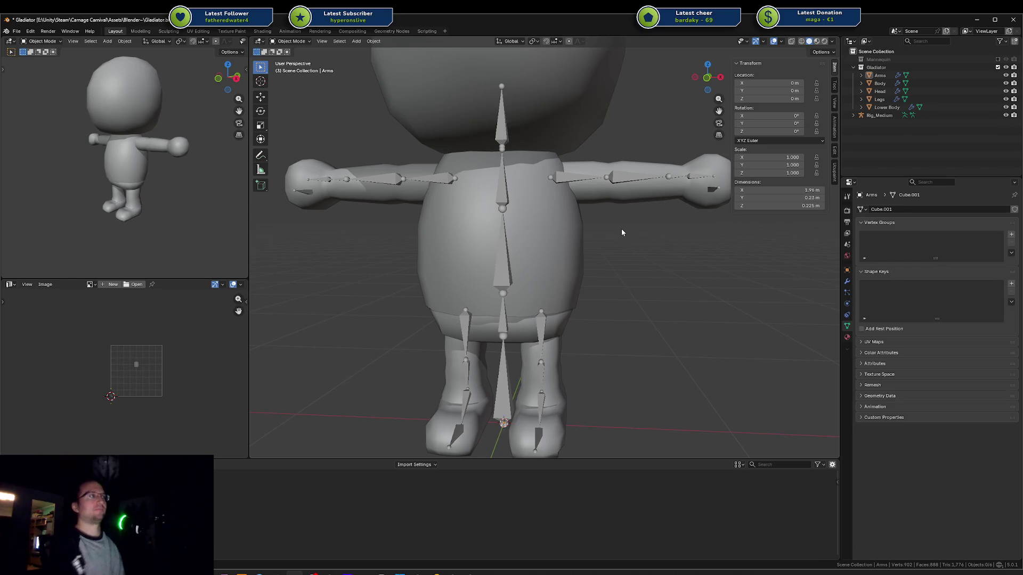
Step: Orbit to a side view and select the Body mesh, then the Rig_Medium armature
mouse_move(639, 250)
middle_down()
mouse_move(552, 276)
mouse_move(605, 279)
mouse_move(639, 258)
mouse_move(594, 246)
mouse_move(621, 265)
middle_up()
click(594, 246)
click(580, 279)
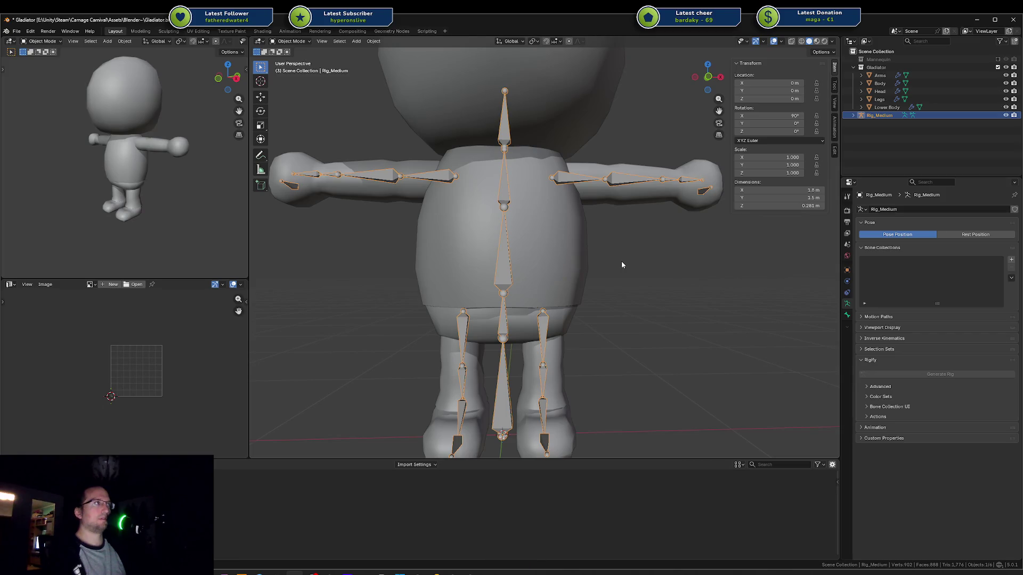
Step: Inspect Rig_Medium, Body, Legs, Head and Lower Body by selecting each one from different angles
click(614, 265)
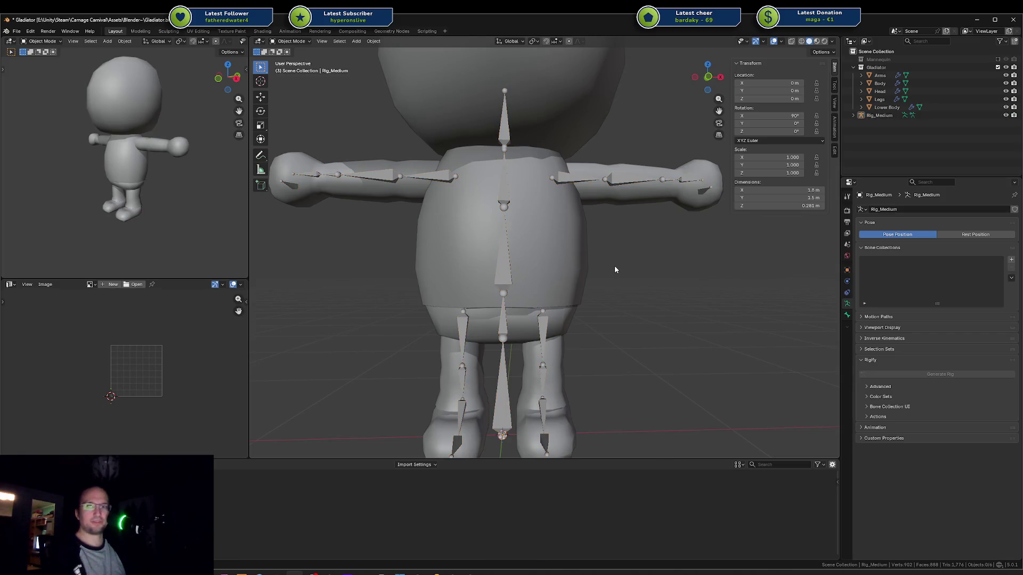
click(524, 351)
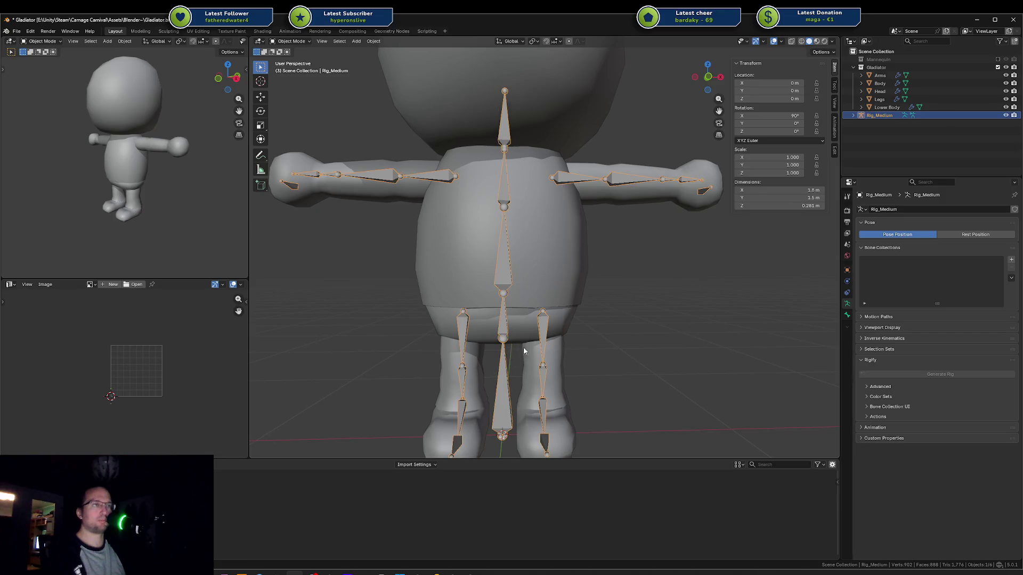
click(537, 305)
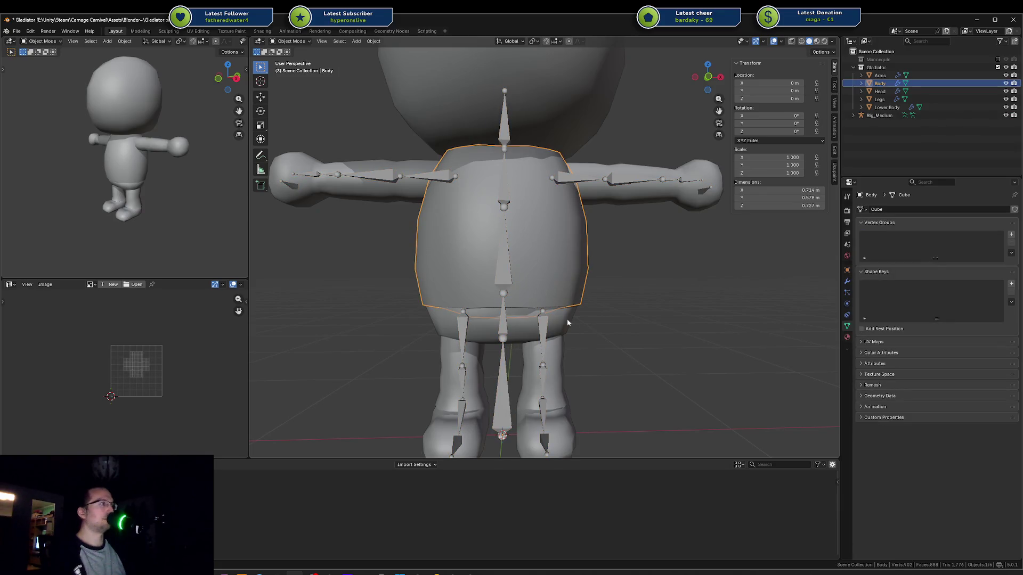
mouse_move(567, 322)
middle_down()
mouse_move(569, 289)
mouse_move(541, 252)
middle_up()
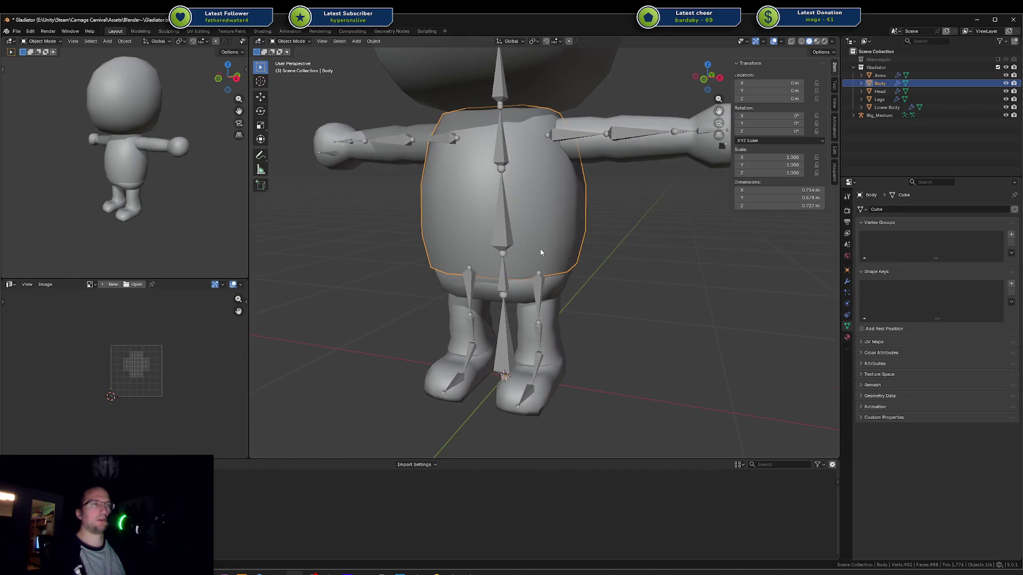
click(589, 343)
click(554, 325)
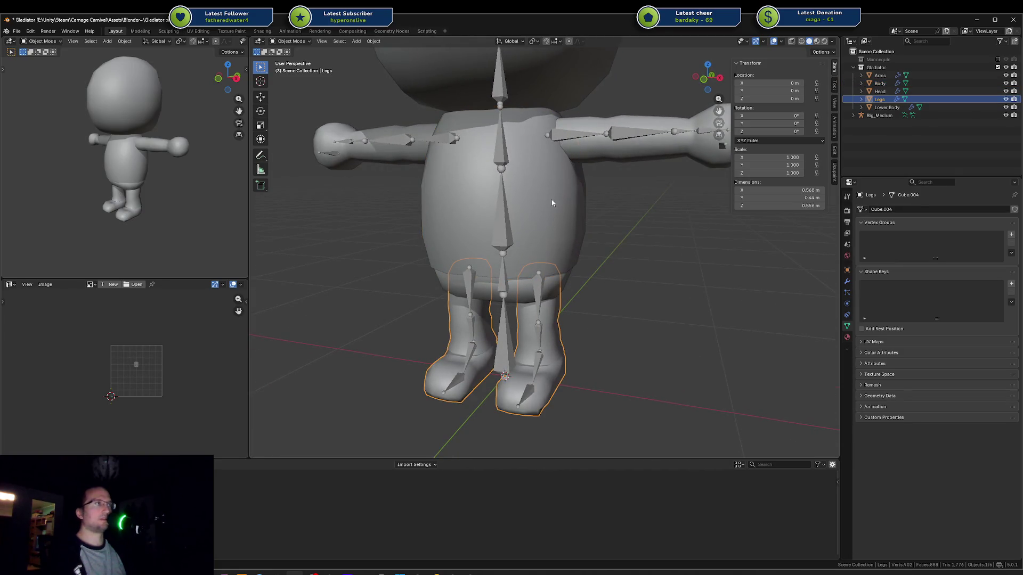
click(538, 128)
click(532, 86)
click(567, 277)
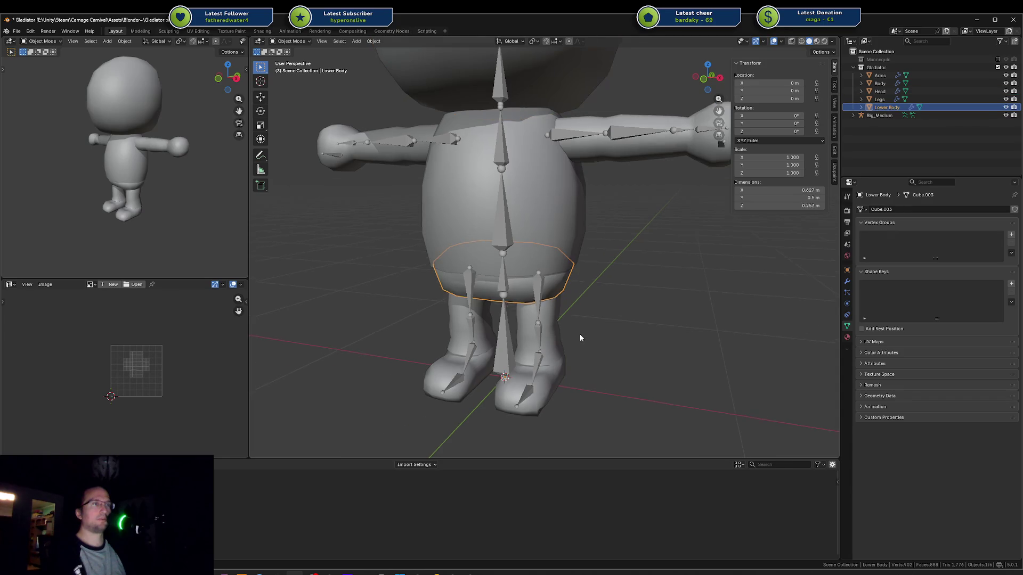
middle_drag(579, 334, 539, 328)
Step: Test Rig_Medium in Pose Mode by rotating the hips and moving the root, cancelling both
click(535, 323)
key(ctrl+Tab)
click(503, 274)
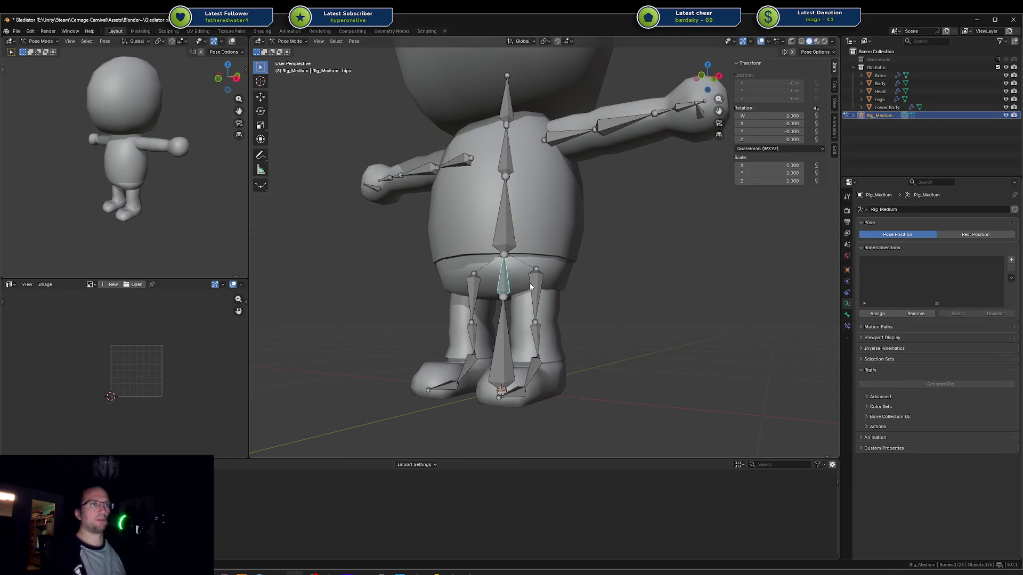
key(r)
key(Escape)
click(502, 330)
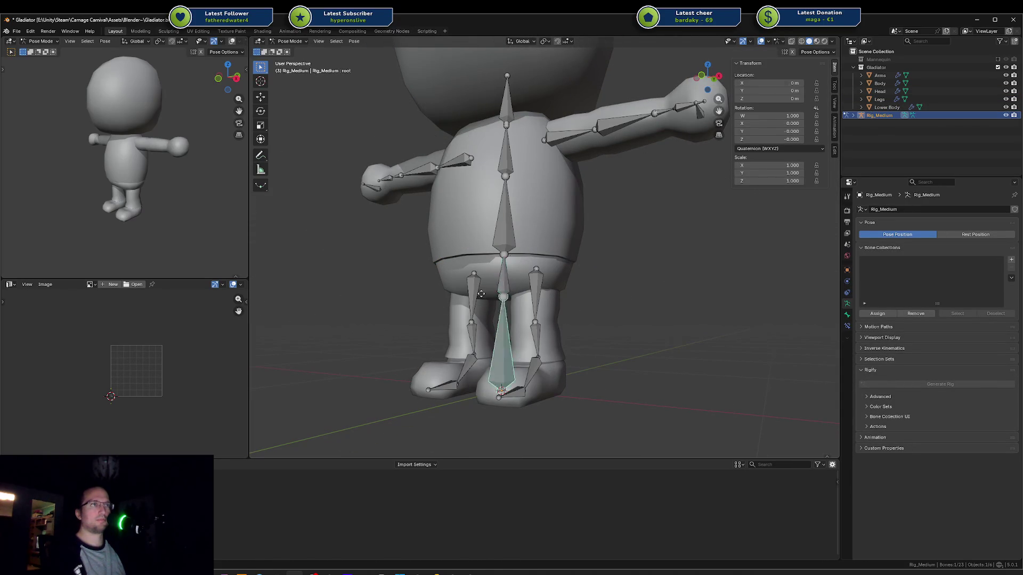
key(g)
key(Escape)
Step: Return the rig to Object Mode and bring up the mode pie for the Body mesh
key(ctrl+Tab)
click(559, 256)
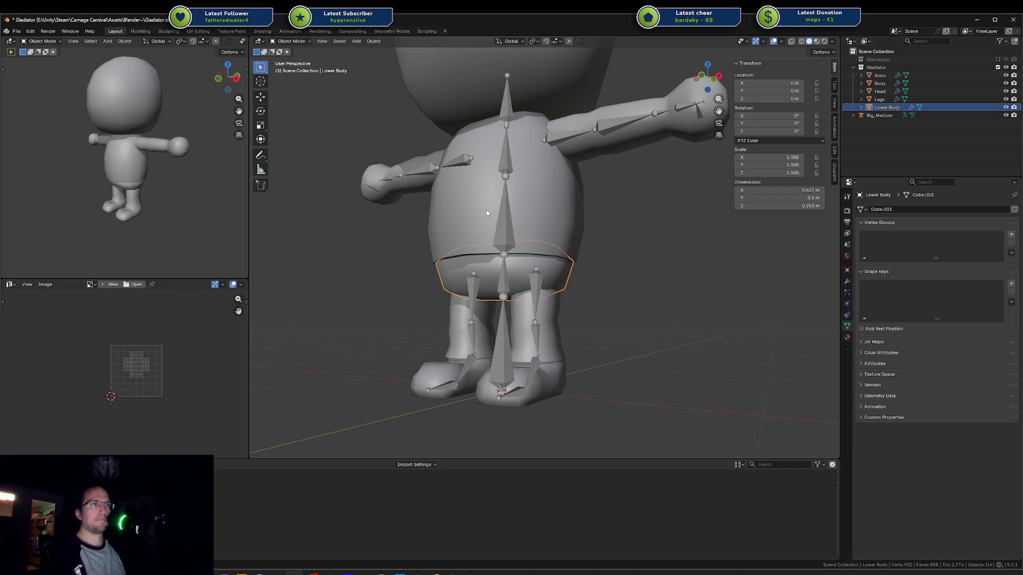
key(ctrl+Tab)
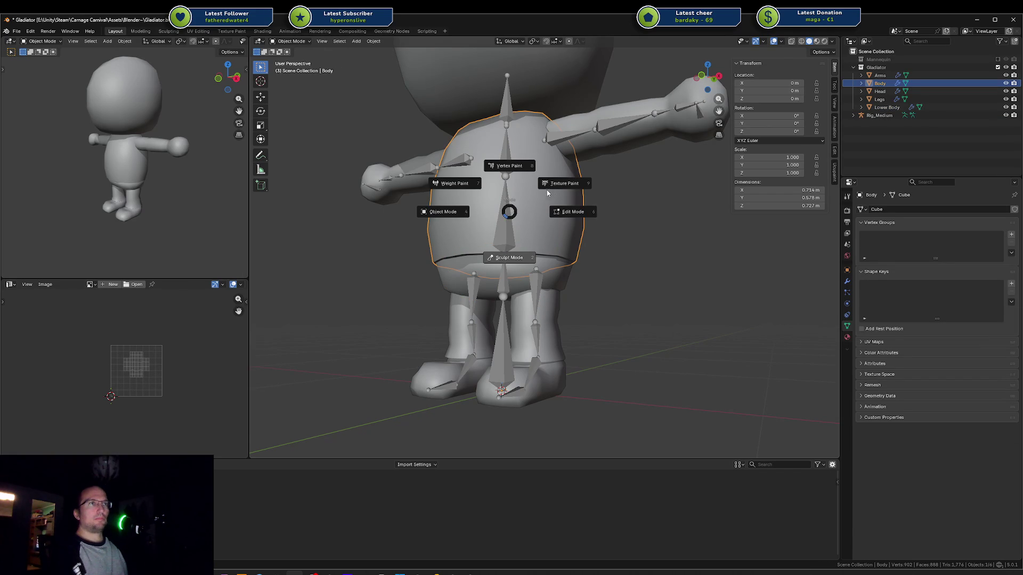
Step: Take the Body mesh briefly into Sculpt Mode, then return it to Object Mode
click(486, 214)
right_click(486, 214)
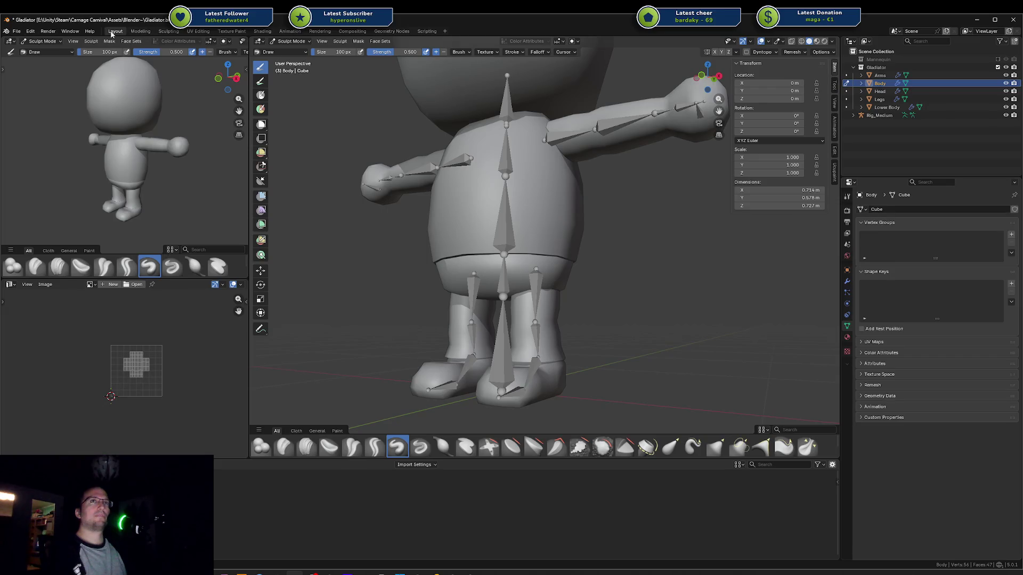
middle_drag(511, 199, 511, 224)
key(ctrl+Tab)
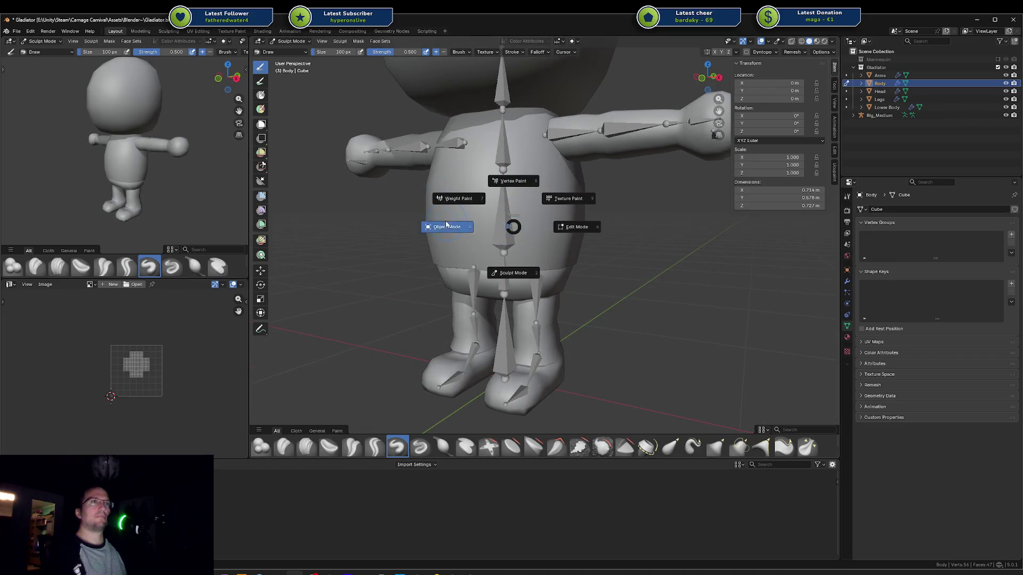
click(503, 233)
Step: Select Rig_Medium and save Gladiator.blend
click(503, 233)
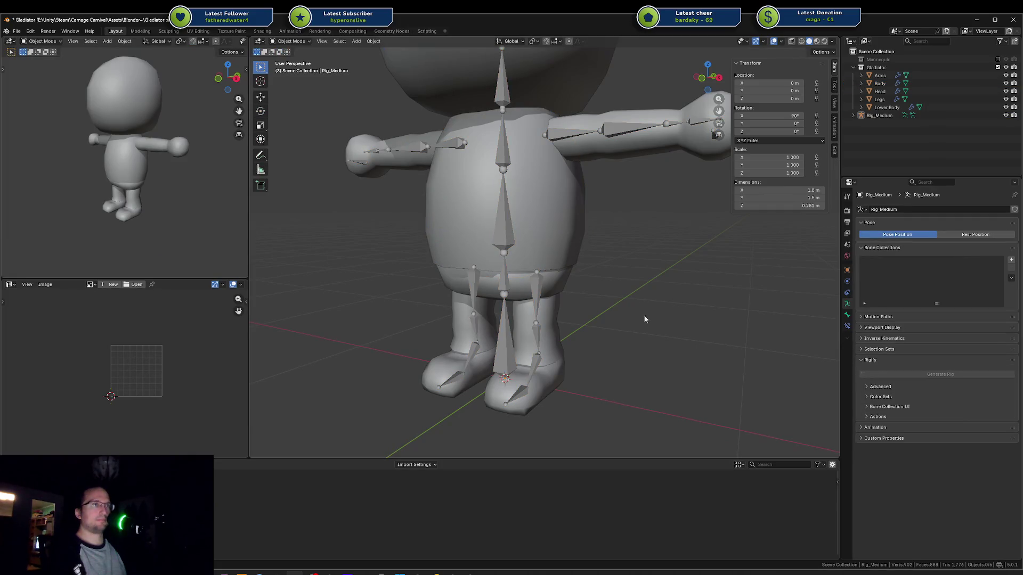
mouse_move(588, 292)
middle_down()
mouse_move(632, 269)
mouse_move(583, 335)
mouse_move(601, 293)
middle_up()
key(ctrl+s)
Step: Select Legs with Rig_Medium, briefly enter Pose and Edit Mode, then return to Object Mode
click(584, 334)
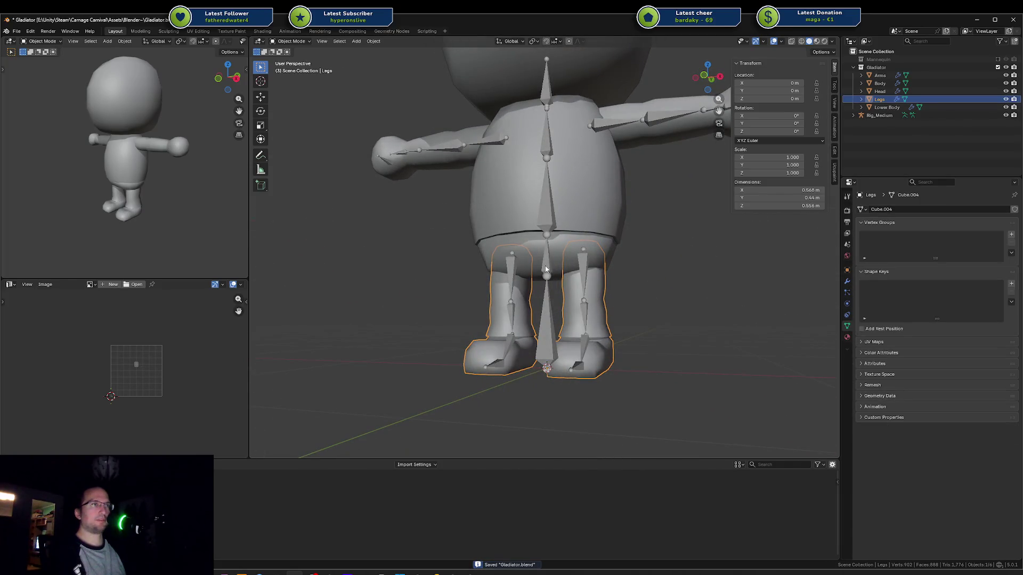
shift+click(553, 318)
key(ctrl+Tab)
key(Tab)
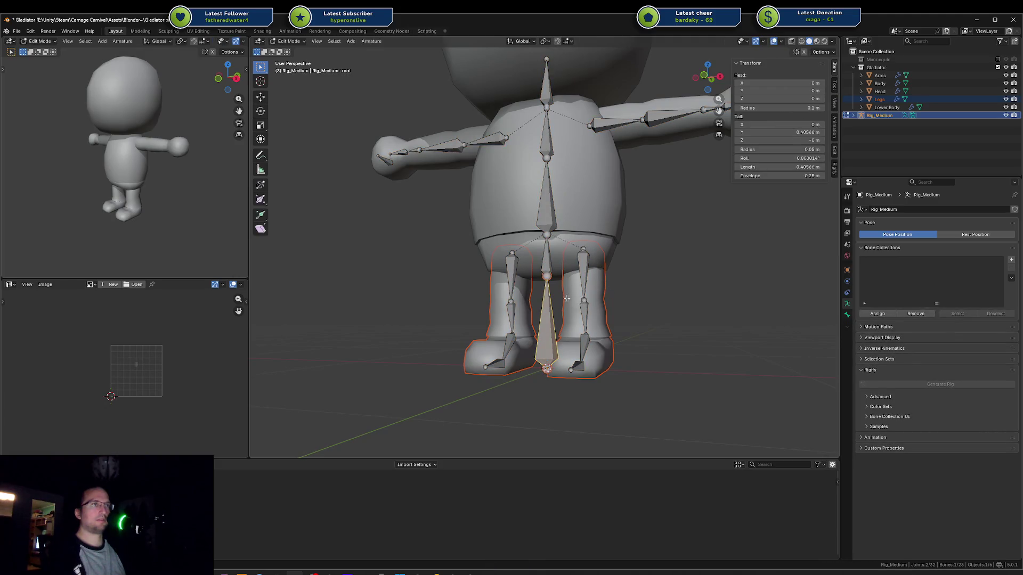
key(ctrl+Tab)
click(525, 298)
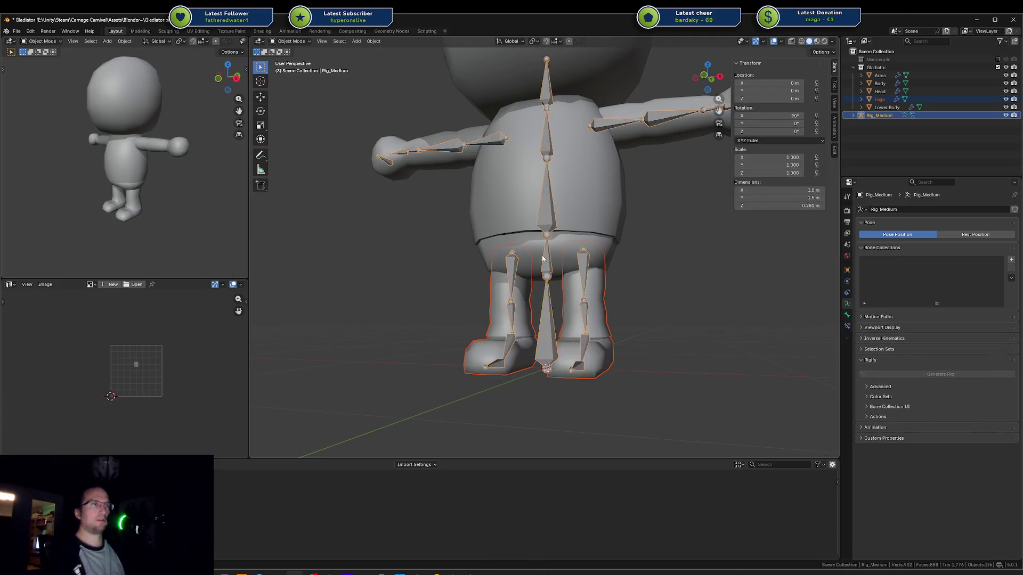
Step: Select the Lower Body, Body, Arms and Head meshes in turn, then clear the selection
shift+click(571, 281)
shift+click(573, 191)
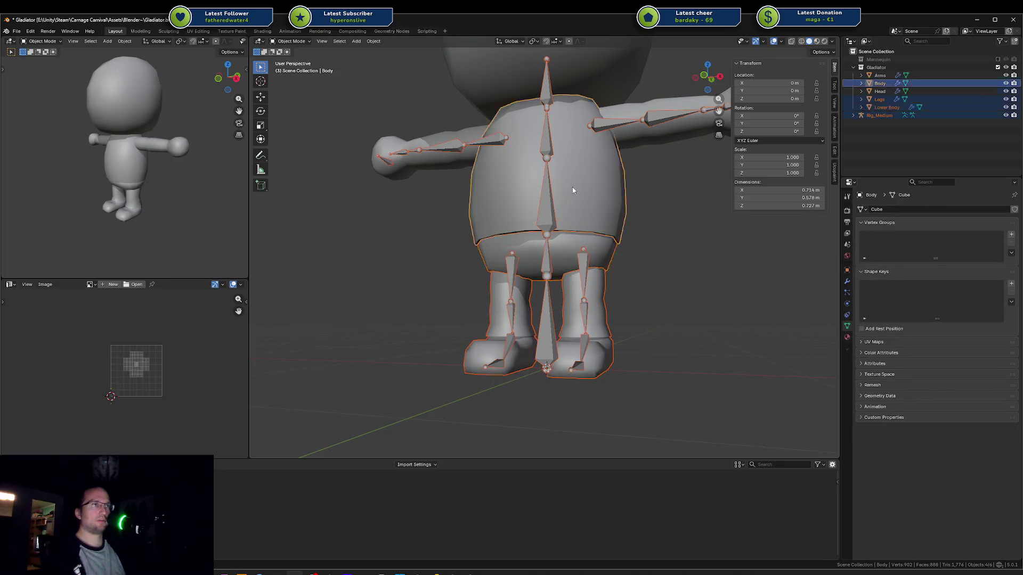
shift+click(606, 158)
shift+click(604, 159)
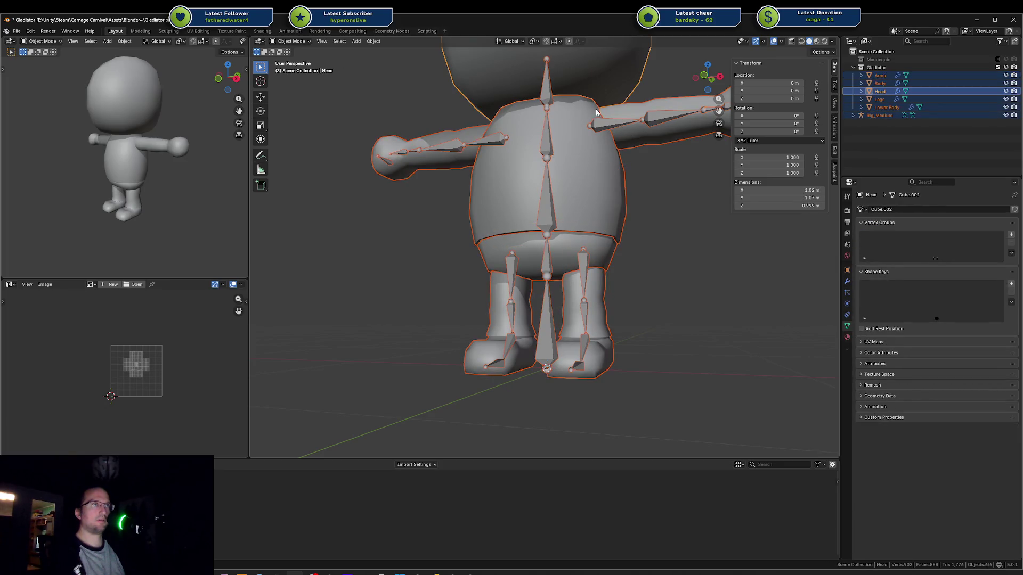
click(665, 247)
Step: Select Rig_Medium, add Legs as the active object, and enter Weight Paint mode
click(546, 268)
shift+click(592, 307)
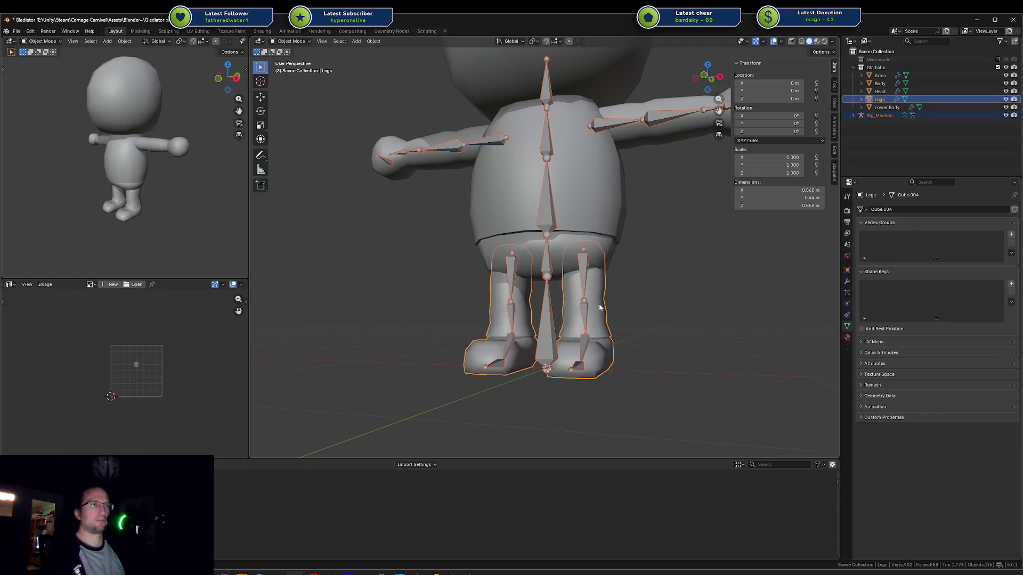
key(ctrl+Tab)
click(544, 278)
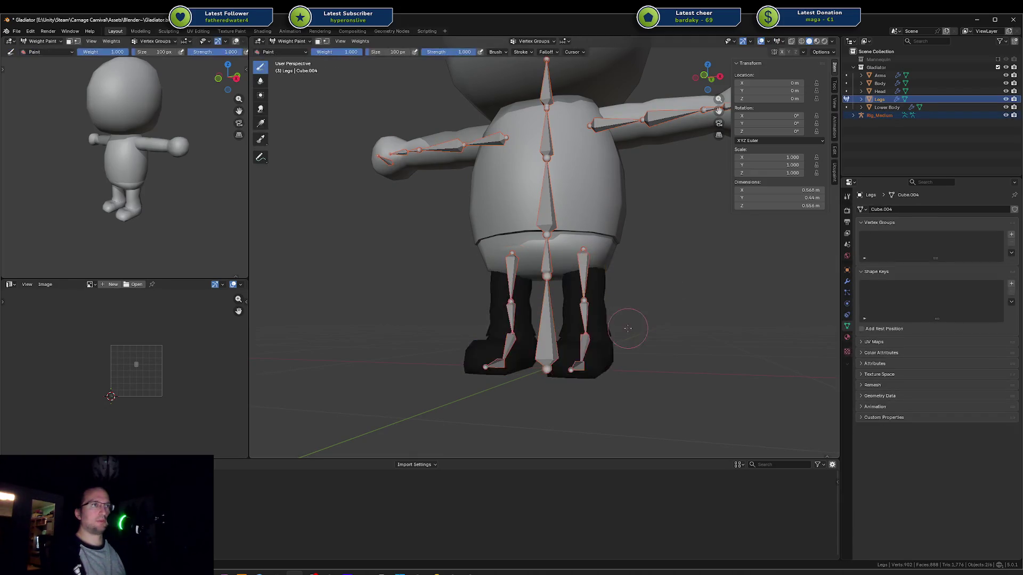
Step: Paint full weight onto the feet, then undo it to remove the Group vertex group
mouse_move(634, 327)
middle_down()
mouse_move(599, 305)
mouse_move(652, 300)
middle_up()
scroll(613, 320, up, 4)
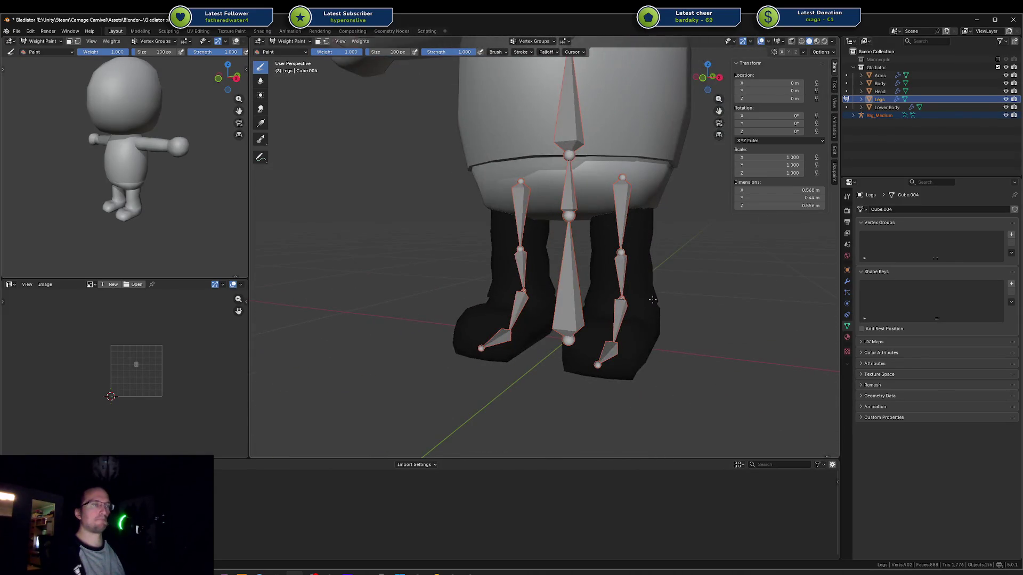
click(609, 352)
middle_drag(609, 353, 606, 341)
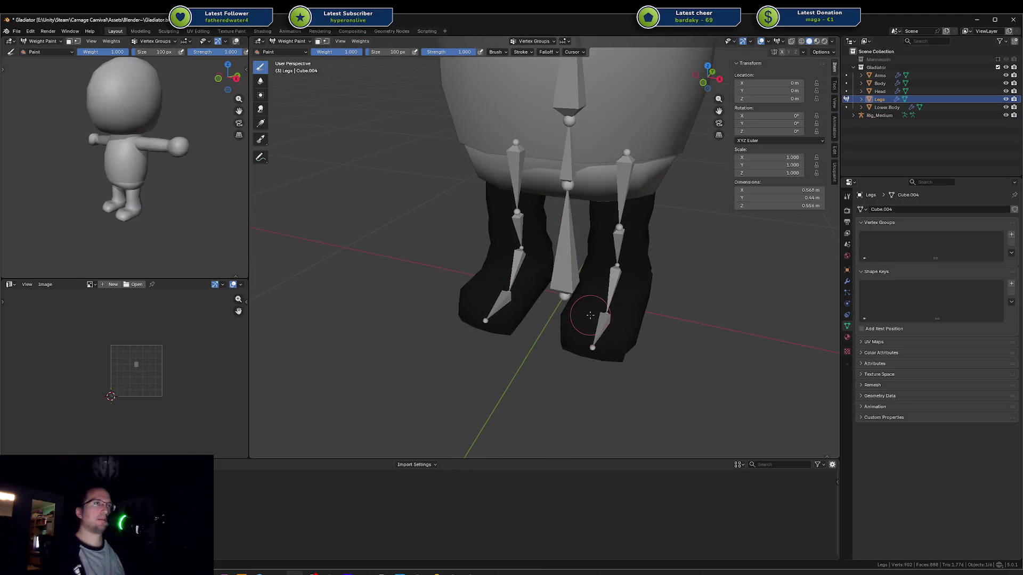
mouse_move(576, 315)
mouse_down()
mouse_move(570, 336)
mouse_move(597, 362)
mouse_move(583, 365)
mouse_move(575, 351)
mouse_move(575, 362)
mouse_move(597, 328)
mouse_up()
key(ctrl+z)
key(ctrl+z)
key(ctrl+z)
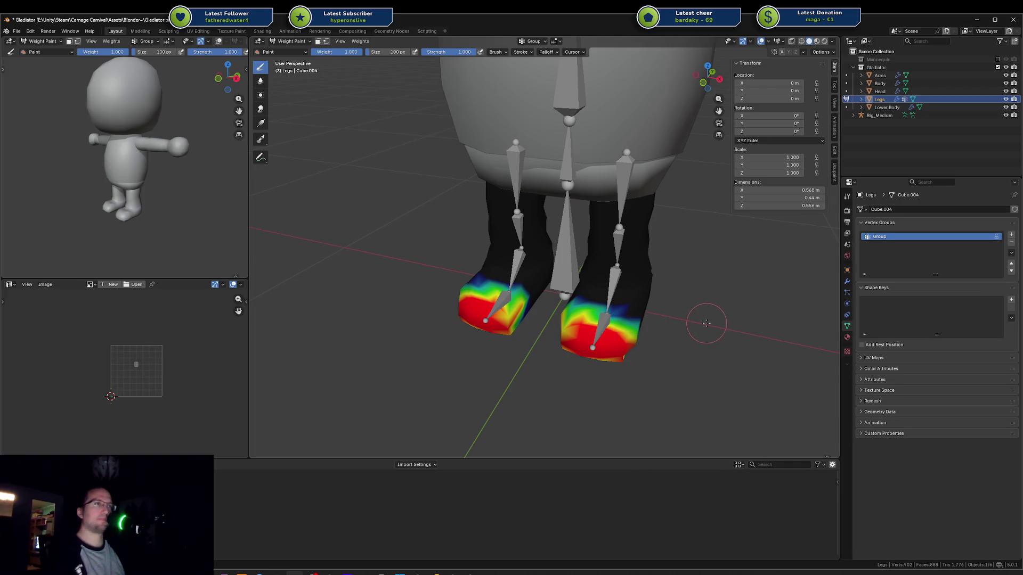
Step: Return to Object Mode, reselect Rig_Medium and Legs, and re-enter Weight Paint mode
middle_drag(602, 325, 635, 314)
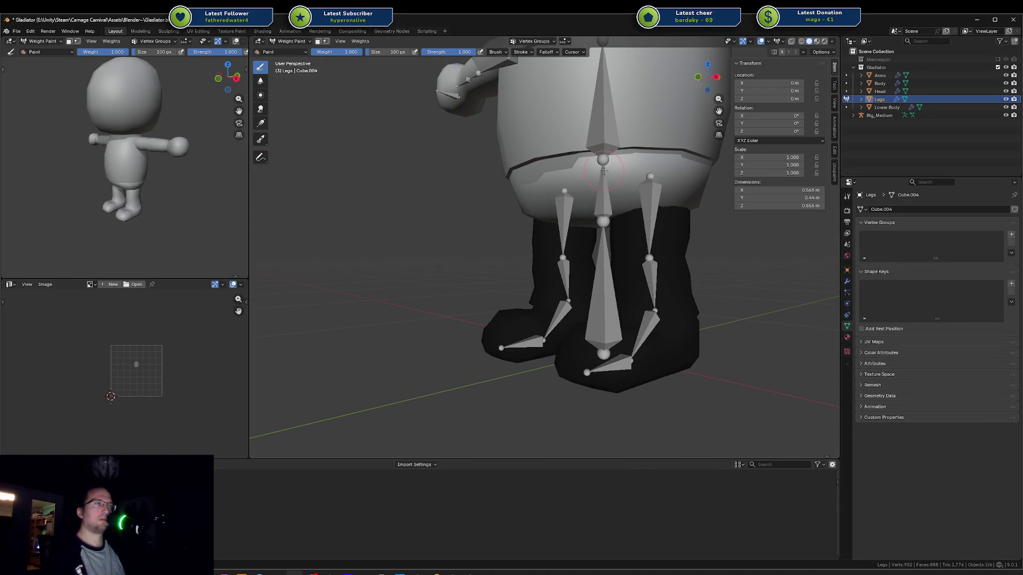
key(ctrl+Tab)
click(603, 263)
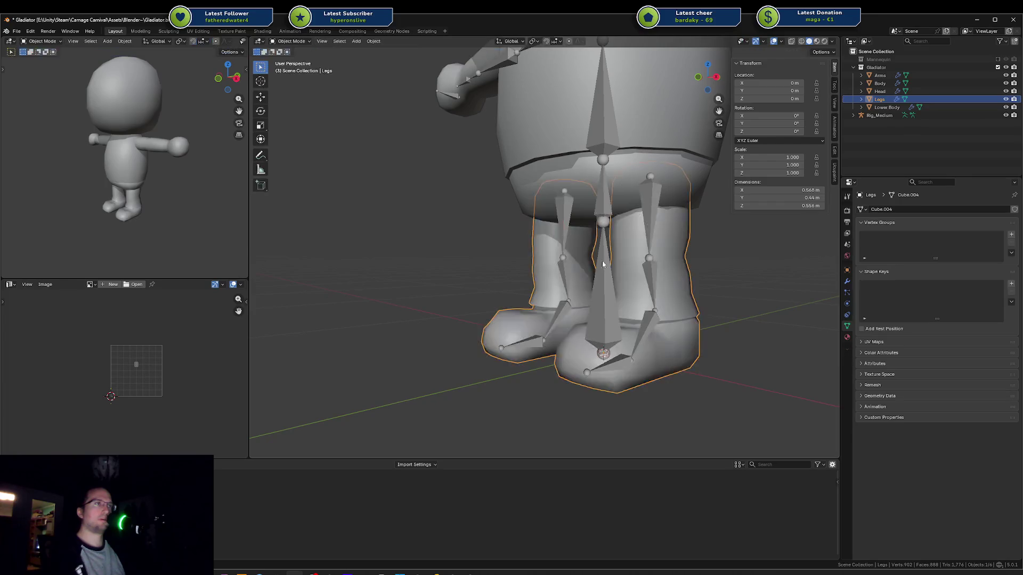
click(600, 294)
click(584, 353)
key(ctrl+Tab)
click(599, 359)
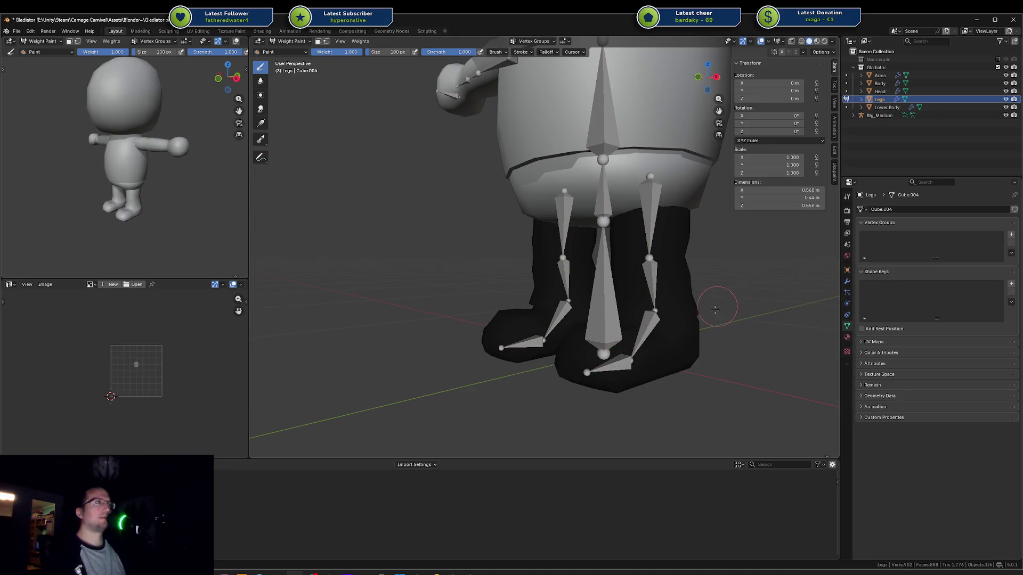
Step: View the legs and bones up close, then switch back to Object Mode
middle_drag(715, 310, 666, 341)
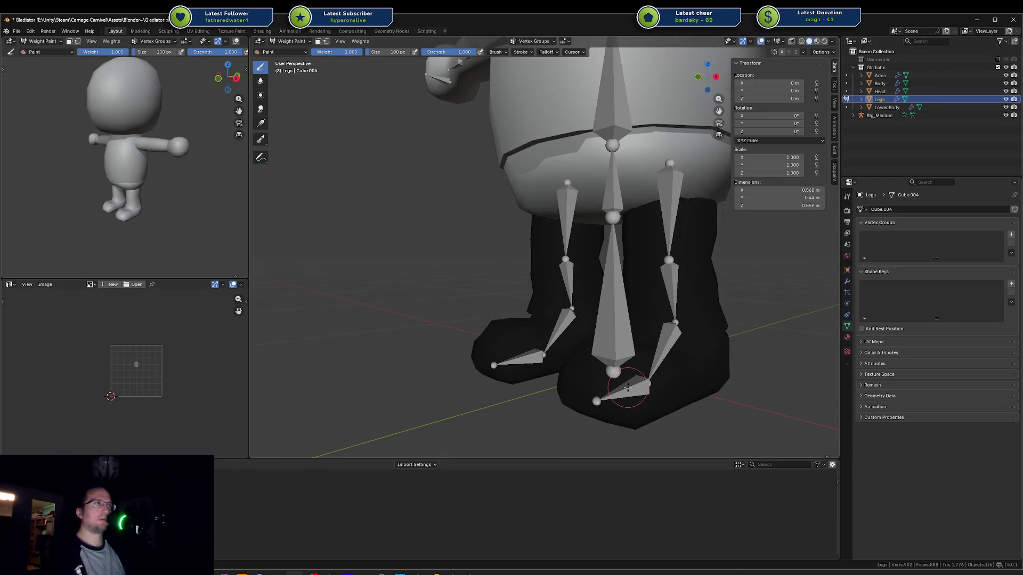
key(ctrl+Tab)
click(555, 389)
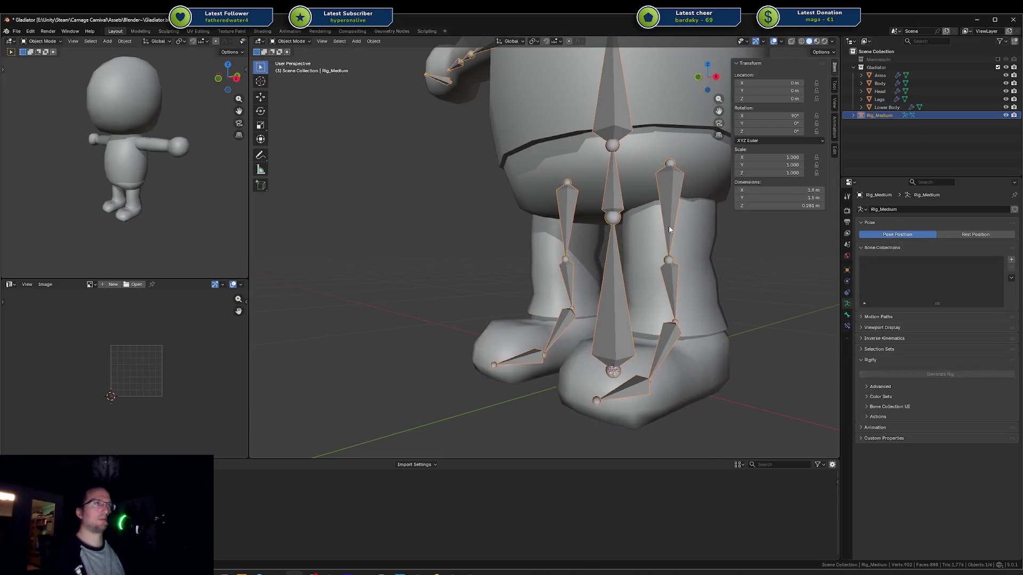
Step: Select Arms through Lower Body in the Outliner with Rig_Medium active and open the Ctrl+P parent menu
click(847, 315)
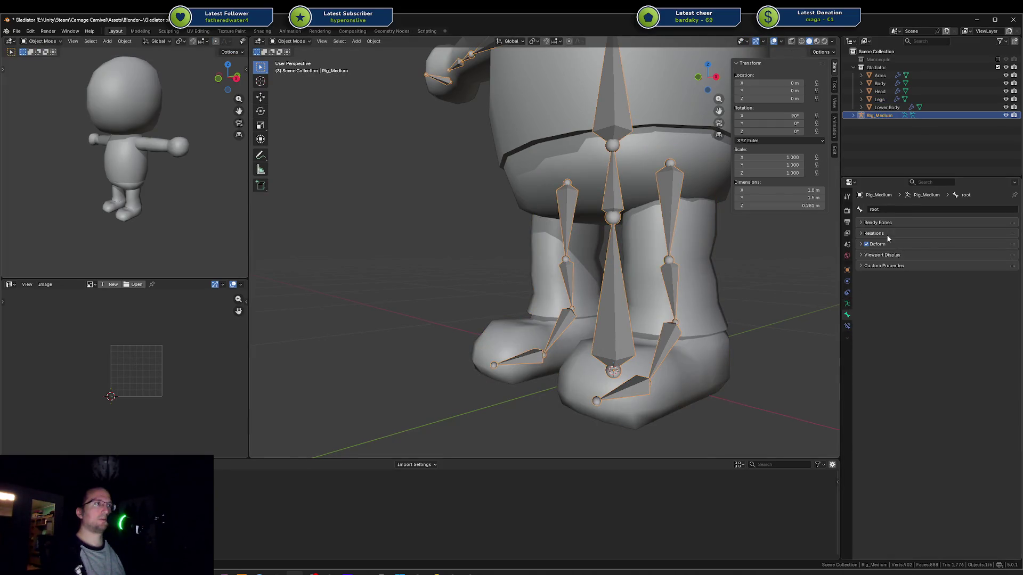
click(847, 325)
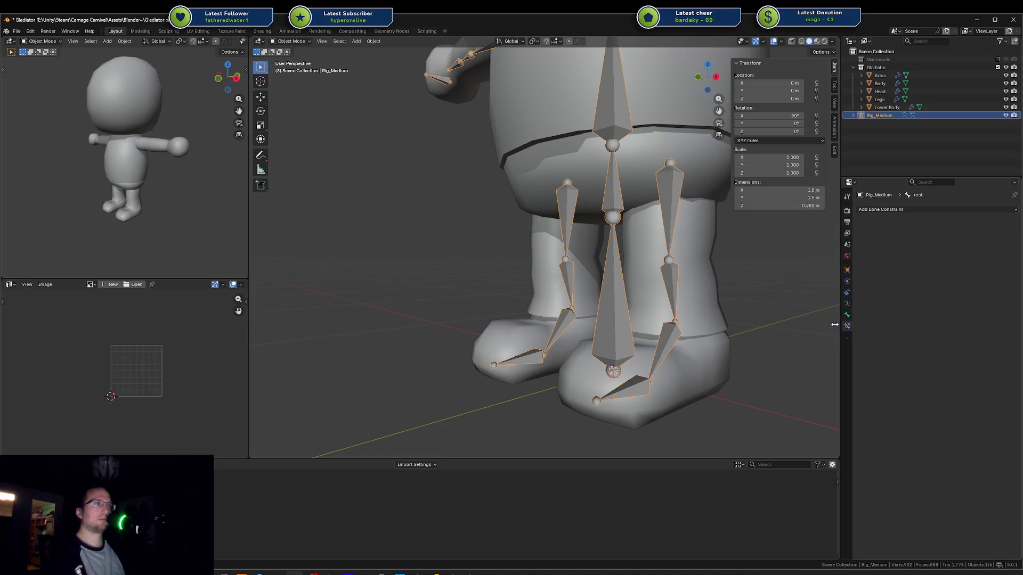
click(853, 115)
click(861, 131)
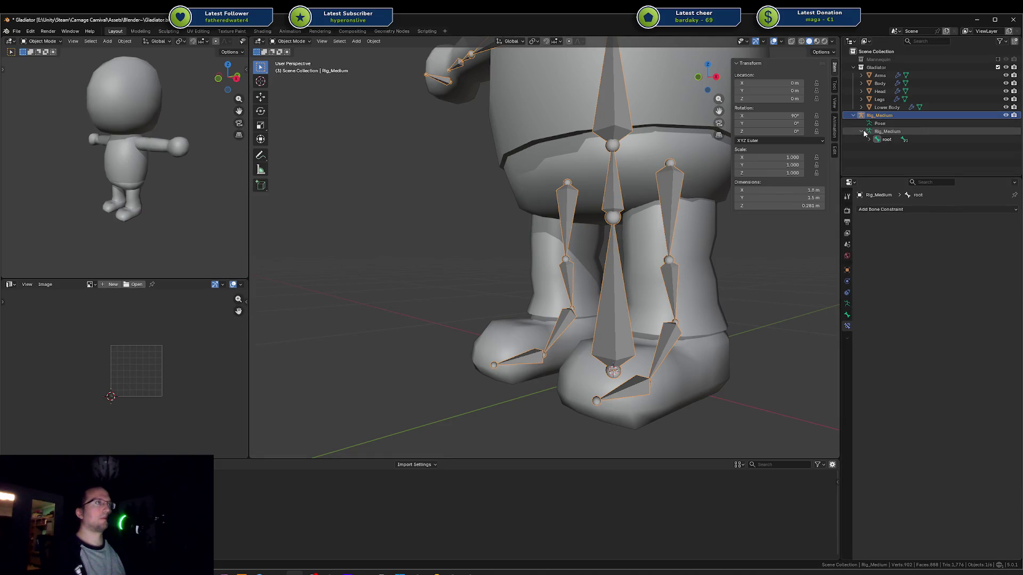
click(886, 107)
shift+click(883, 76)
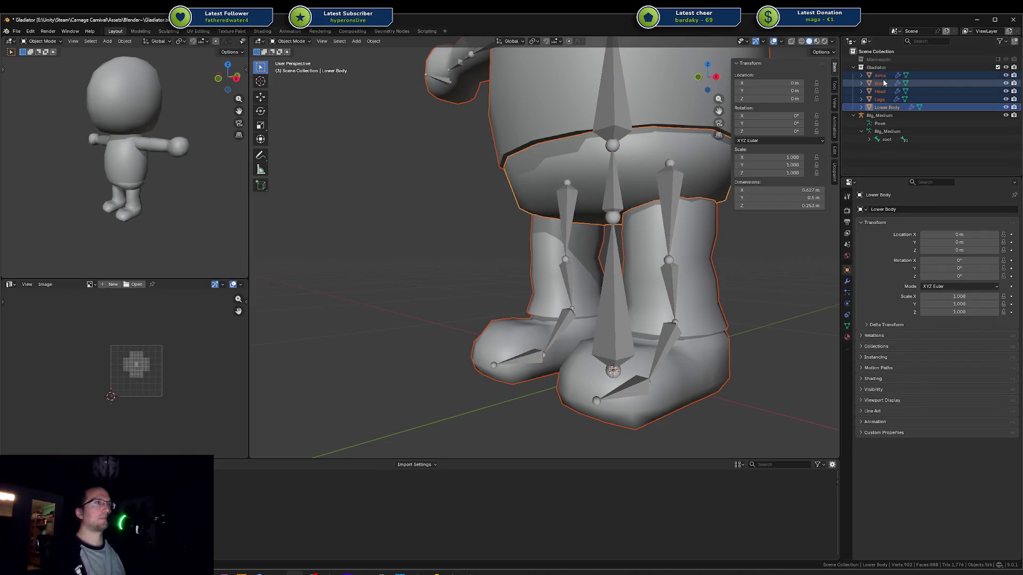
ctrl+click(880, 117)
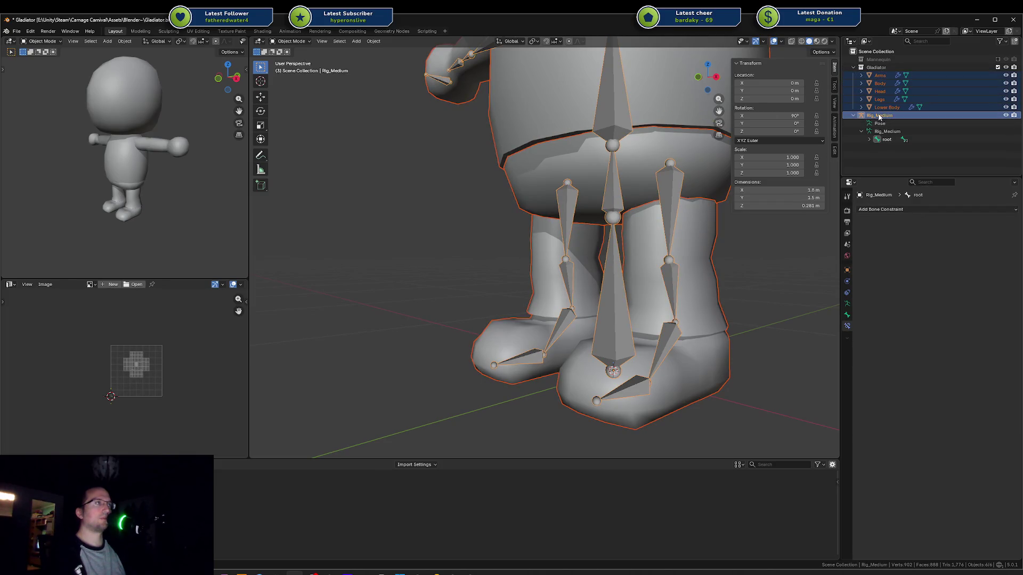
key(ctrl+p)
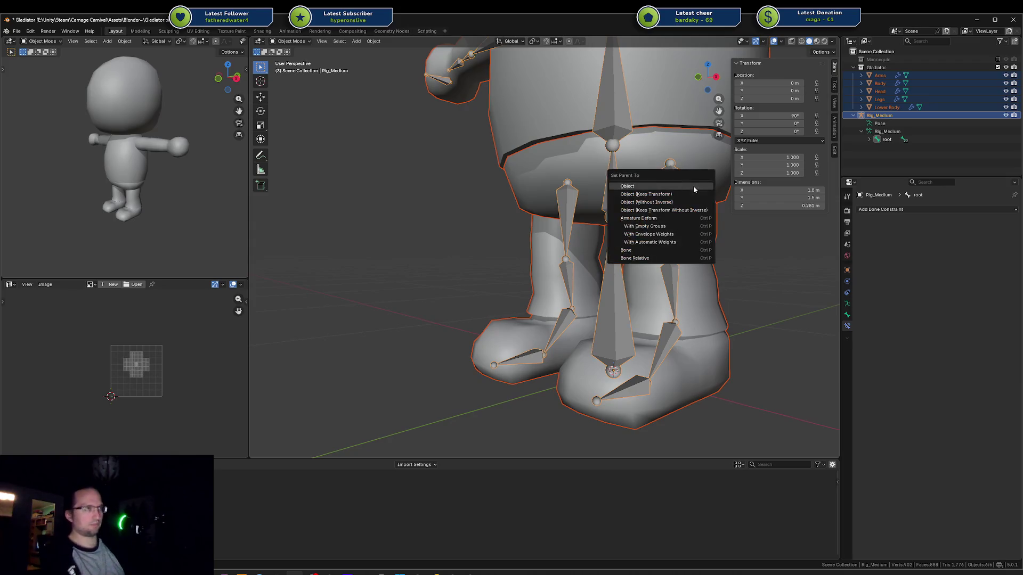
Step: Parent the meshes with Armature Deform > With Empty Groups, and briefly show the Mannequin collection
click(679, 227)
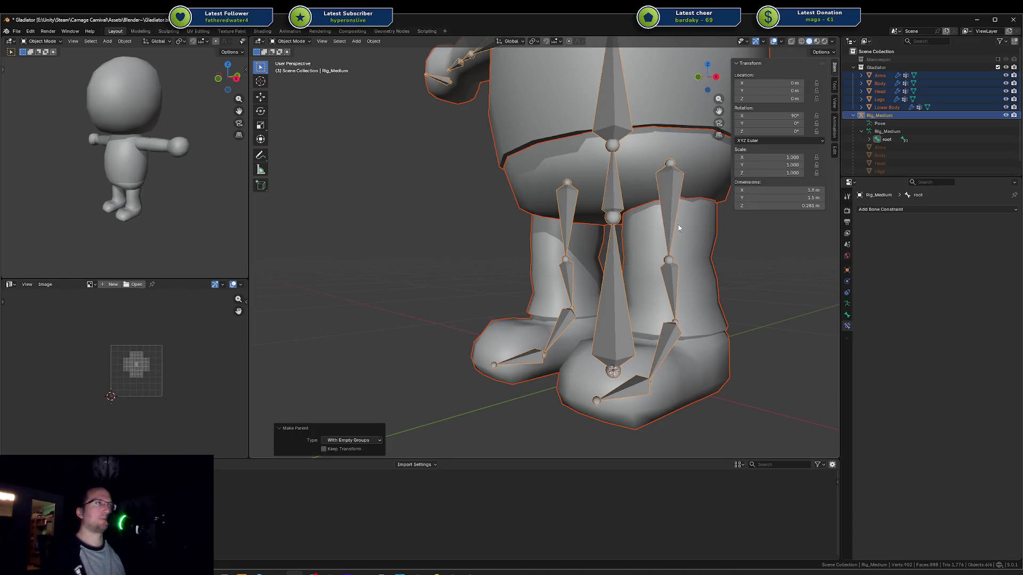
scroll(924, 151, down, 1)
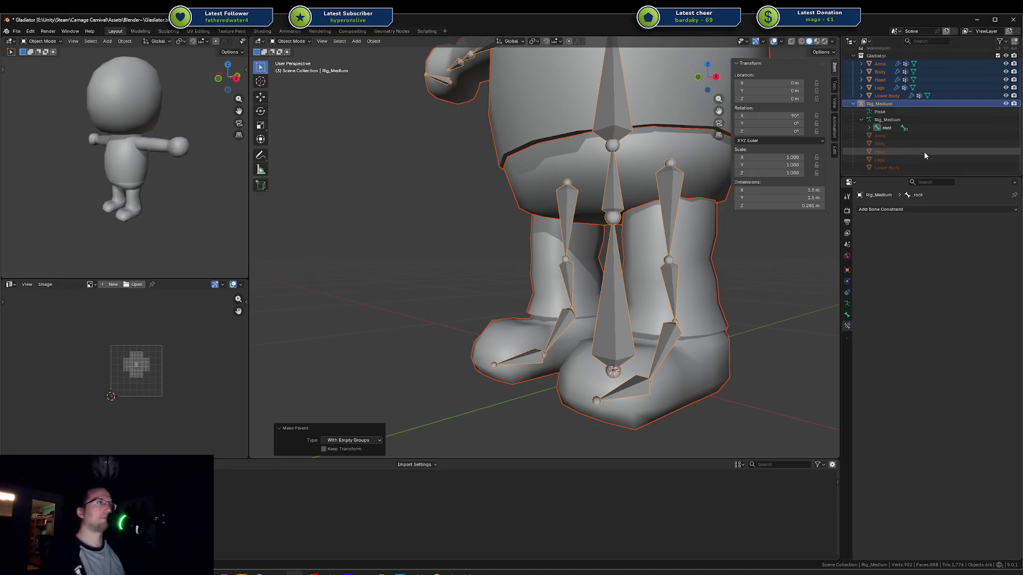
scroll(893, 136, up, 1)
click(906, 91)
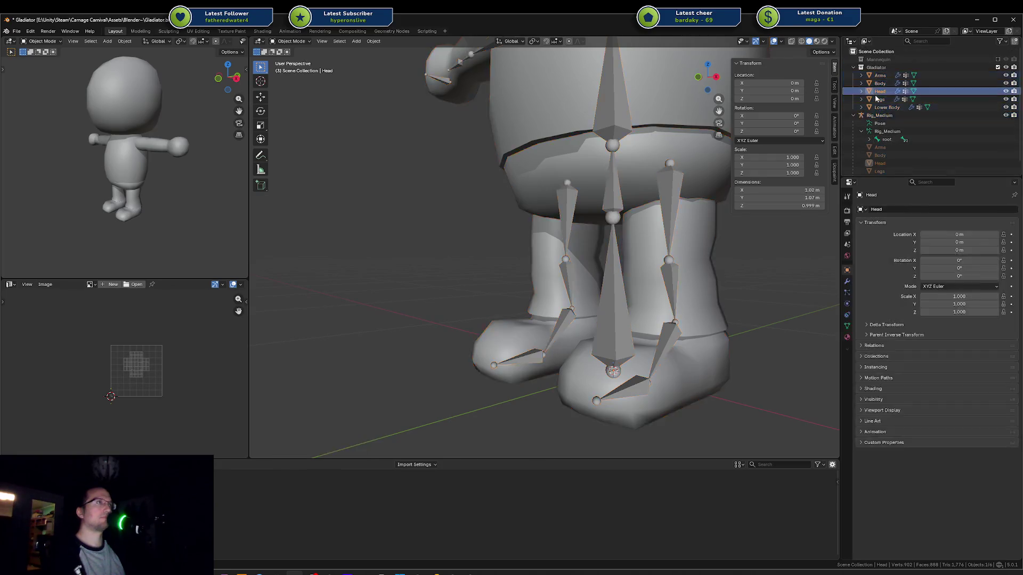
click(998, 59)
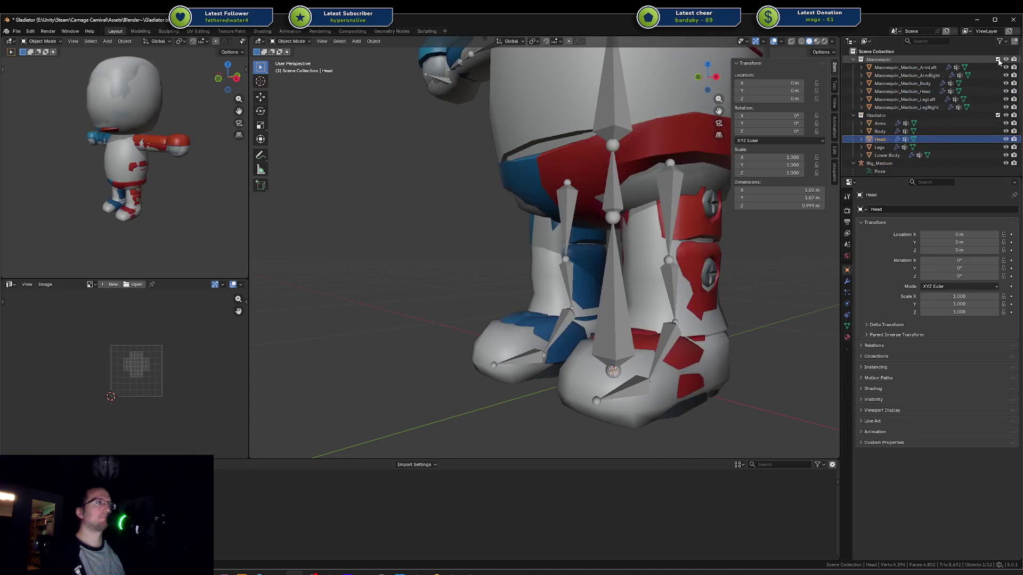
scroll(970, 94, down, 1)
scroll(969, 95, up, 1)
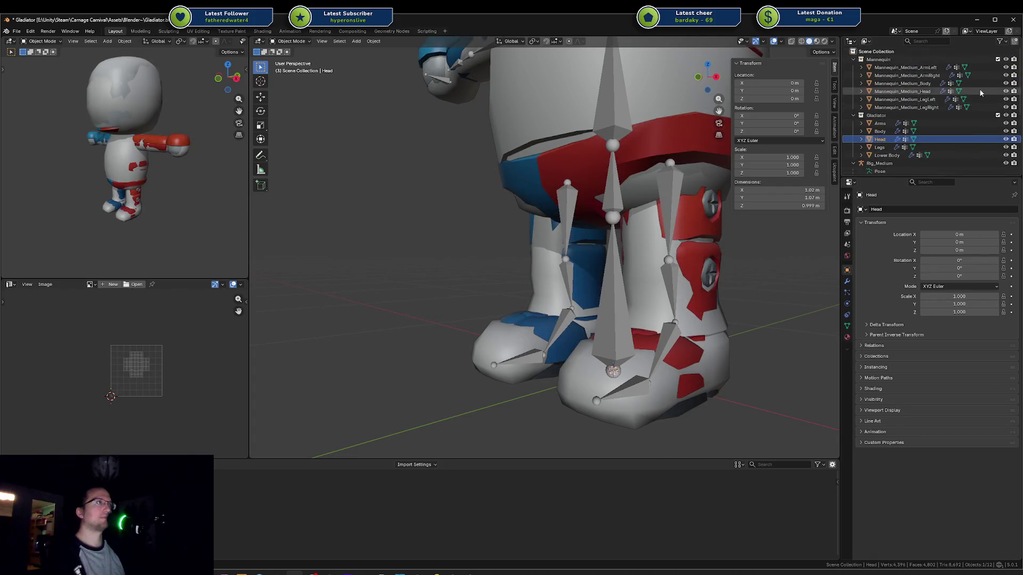
click(998, 59)
Step: Put the Legs mesh into Weight Paint mode with the toes.l bone as target
click(640, 385)
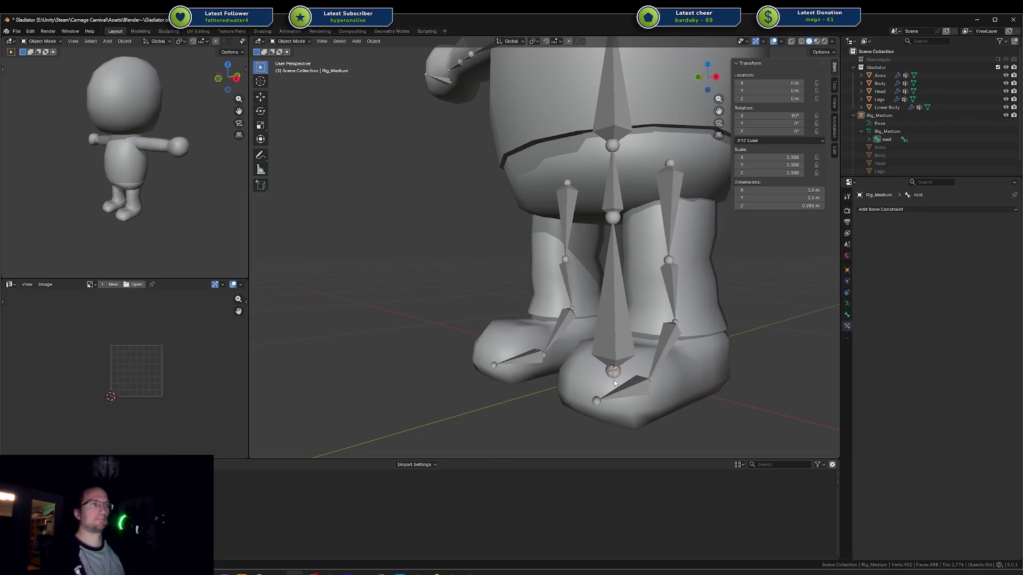
shift+click(654, 278)
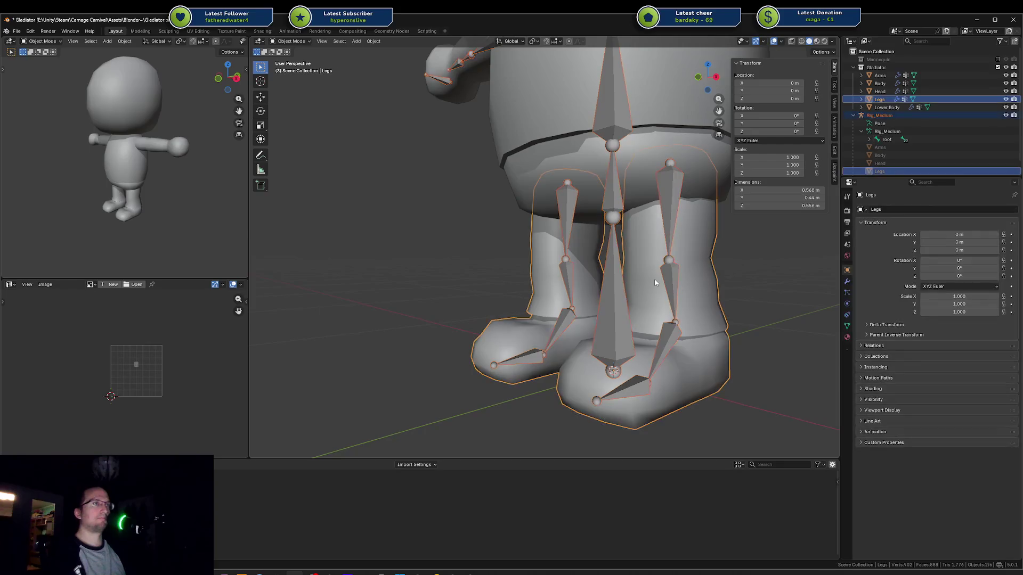
key(ctrl+Tab)
click(609, 246)
ctrl+click(625, 392)
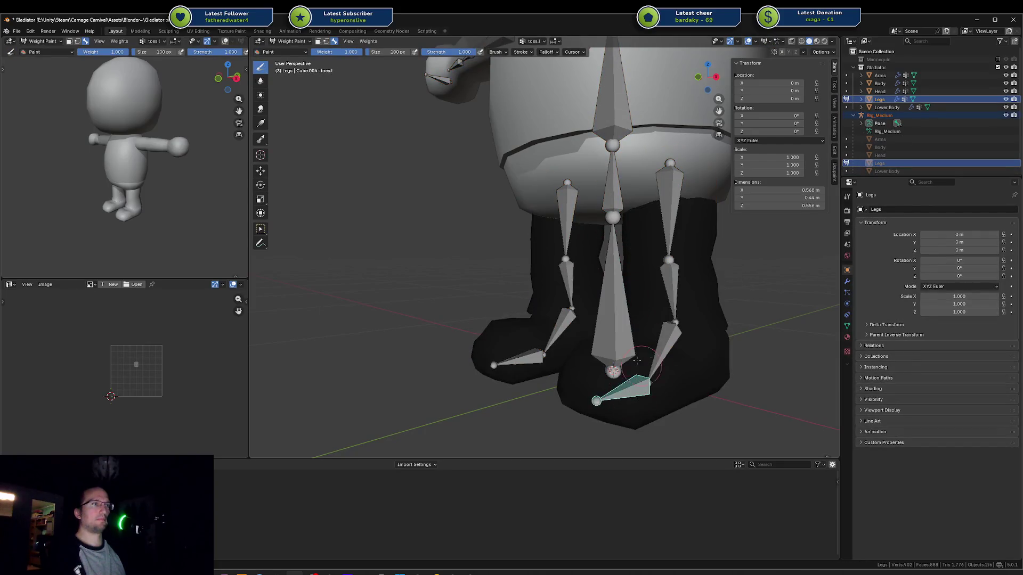
Step: Orbit around the left foot to inspect it, briefly toggling see-through display
key(r)
middle_drag(636, 335, 616, 369)
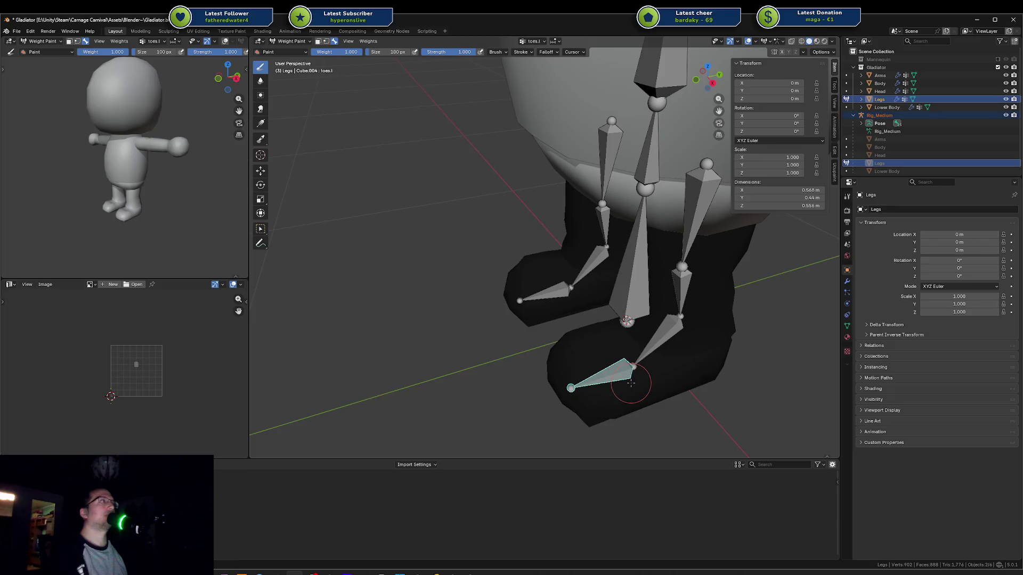
middle_drag(602, 392, 610, 352)
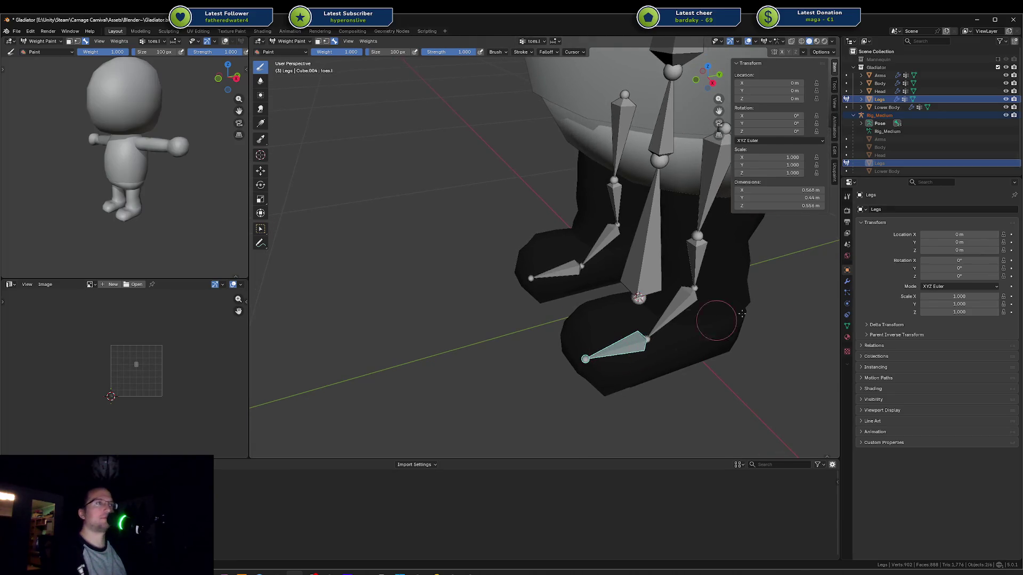
middle_drag(721, 309, 566, 347)
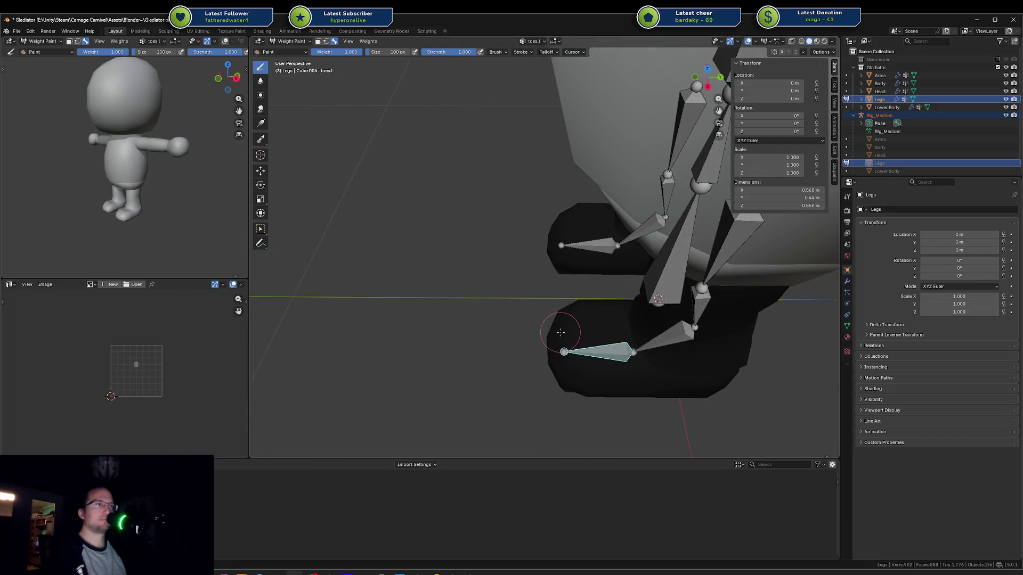
key(alt+z)
key(alt+z)
Step: Leave Weight Paint for Object Mode and enter Edit Mode on the Legs mesh
key(ctrl+Tab)
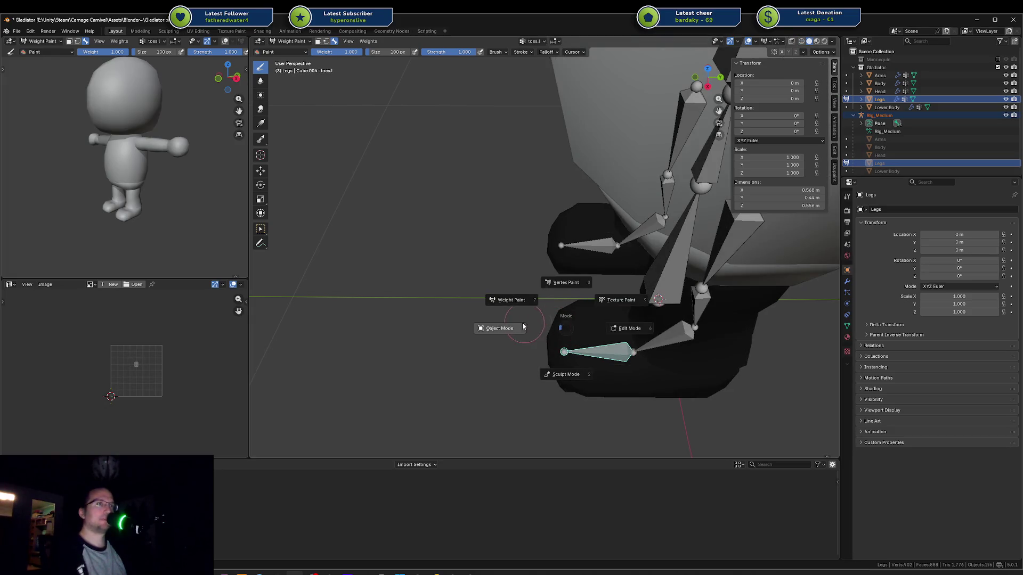
click(506, 329)
mouse_move(533, 341)
middle_down()
mouse_move(647, 364)
mouse_move(602, 379)
middle_up()
key(Tab)
Step: In face mode, grow a selection from a boot-toe face, check it from the right, then clear it
key(3)
click(602, 379)
scroll(587, 379, up, 4)
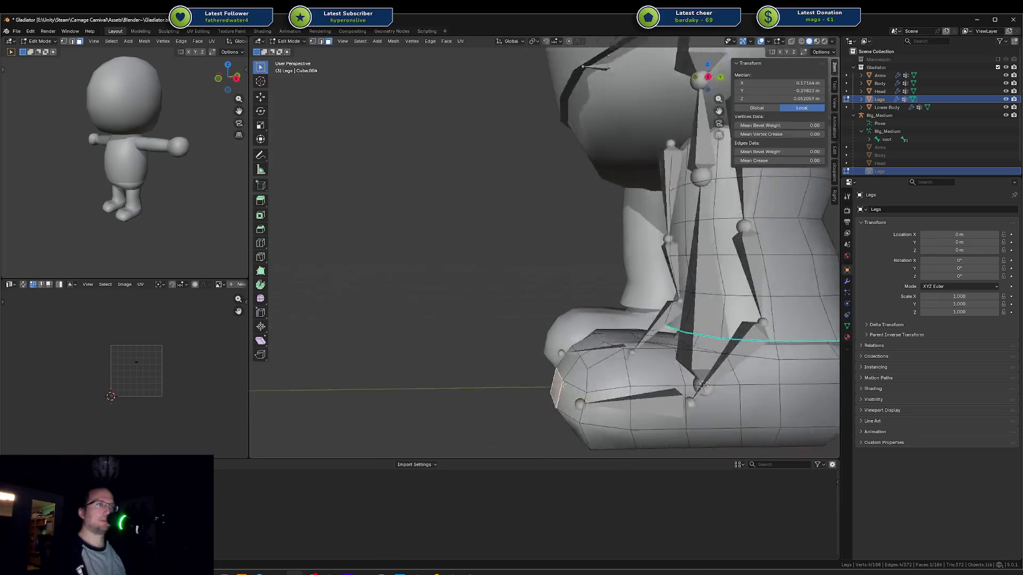
key(ctrl+KP_Add)
key(ctrl+KP_Add)
key(ctrl+KP_Add)
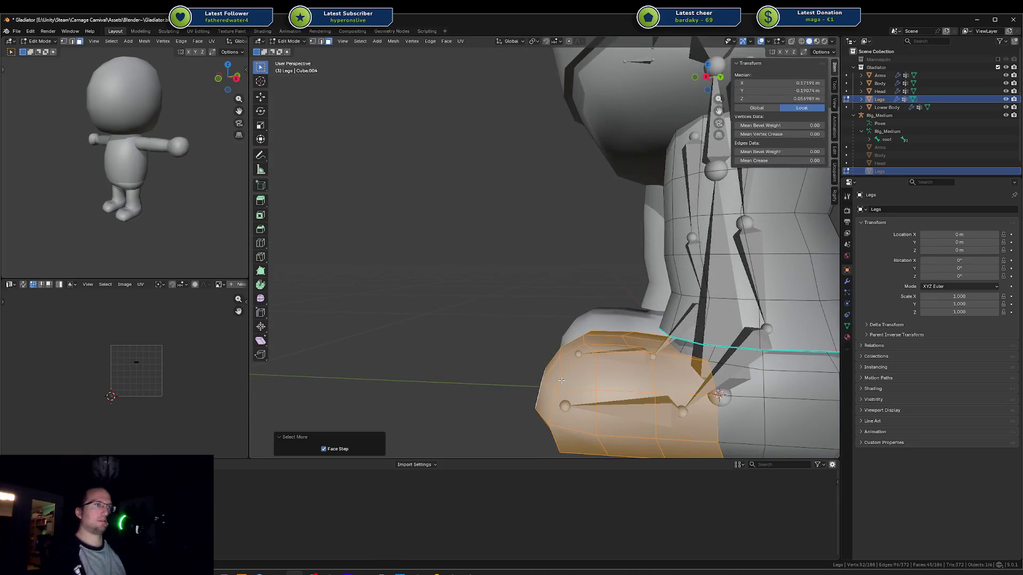
key(KP_3)
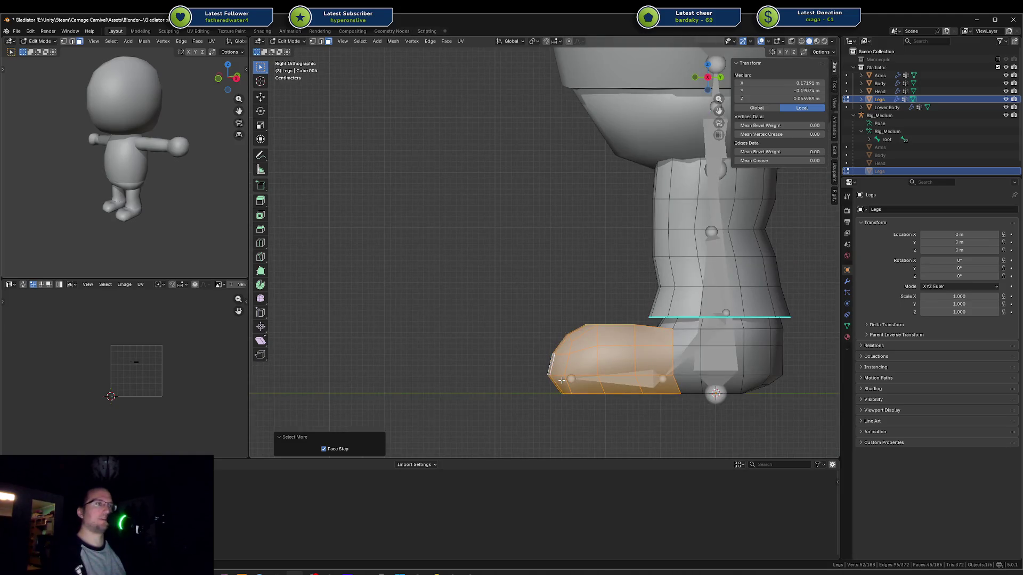
key(alt+a)
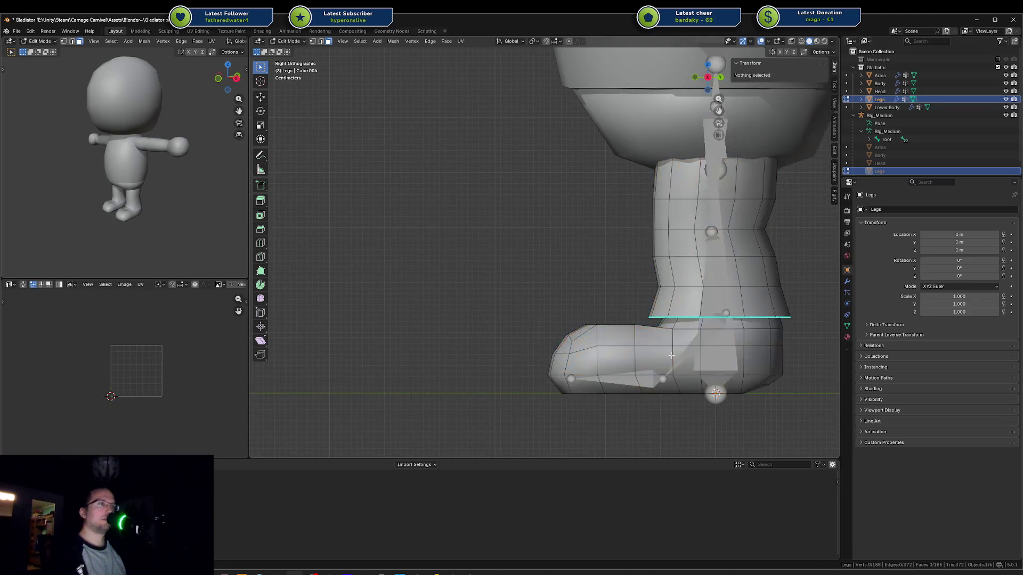
Step: Select the boot-tip face and grow it over the front toe section, about 45 faces
alt+click(671, 355)
middle_drag(665, 357, 565, 385)
click(566, 387)
scroll(554, 371, up, 2)
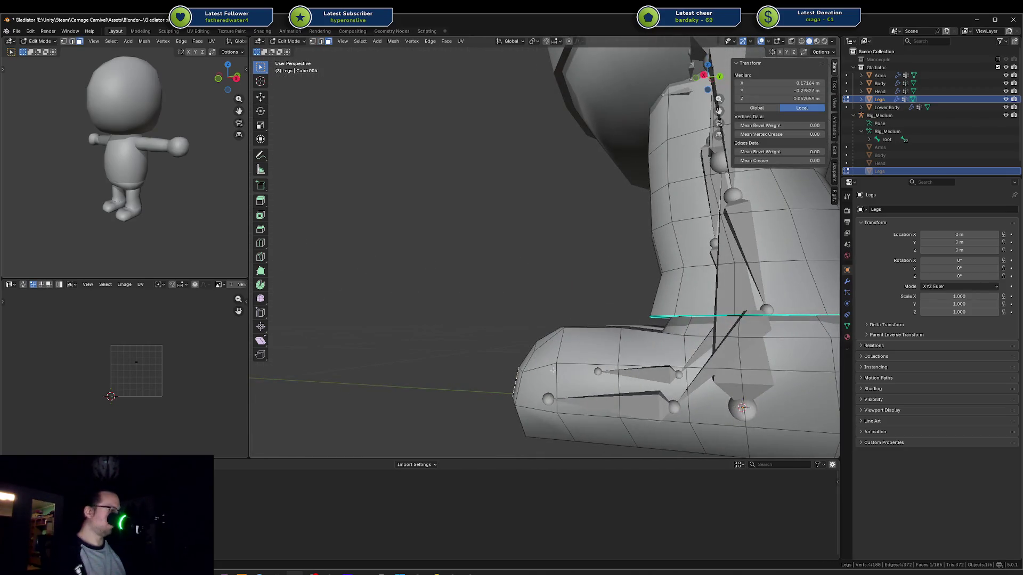
scroll(553, 370, down, 2)
key(KP_3)
key(ctrl+KP_Subtract)
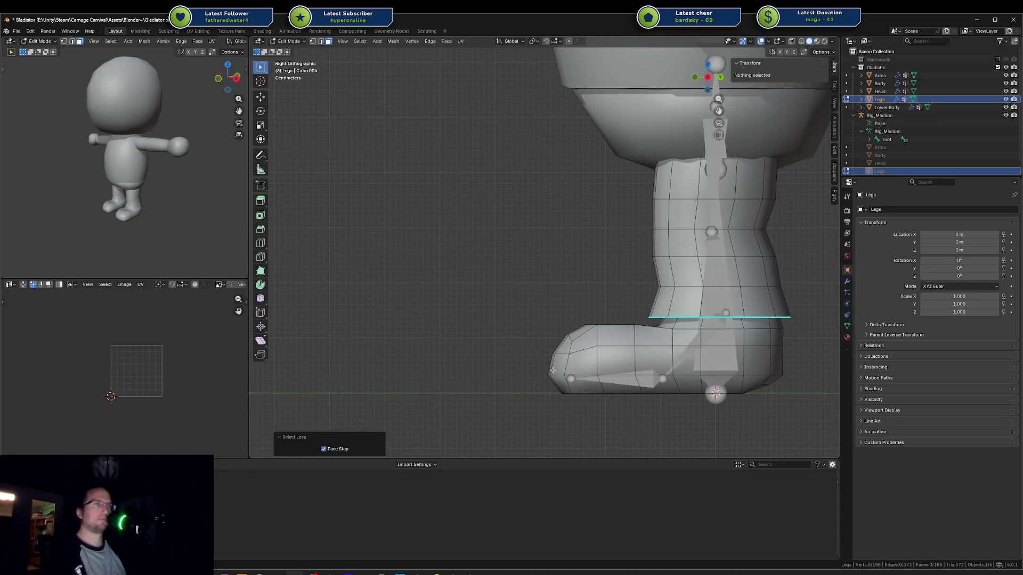
click(551, 368)
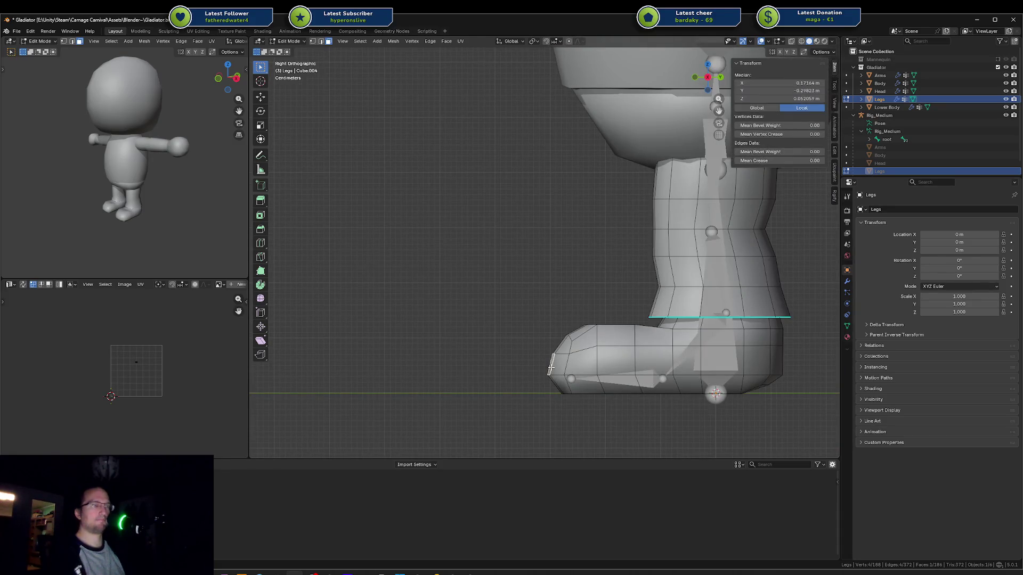
key(ctrl+KP_Add)
key(ctrl+KP_Add)
key(ctrl+KP_Add)
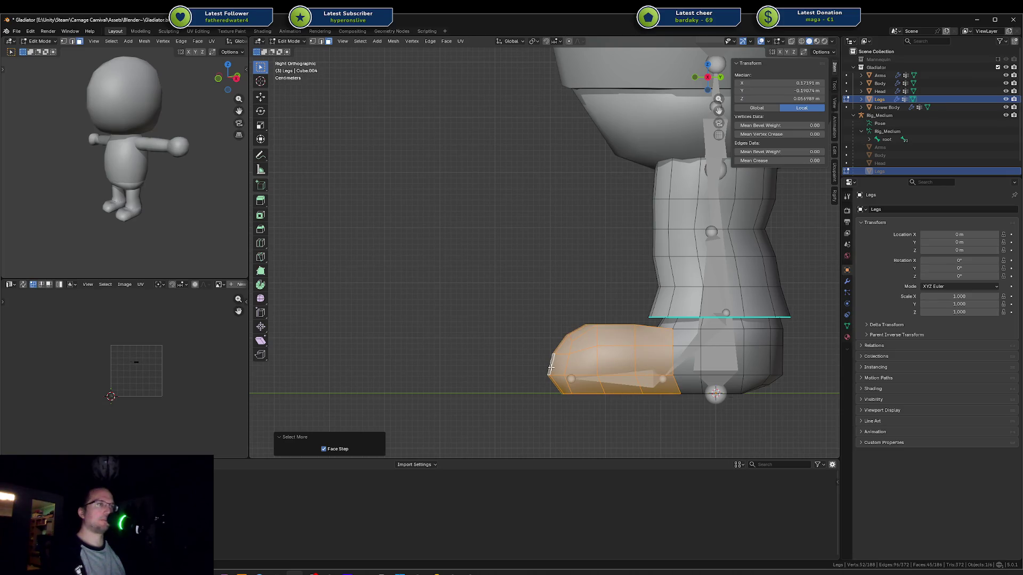
click(848, 326)
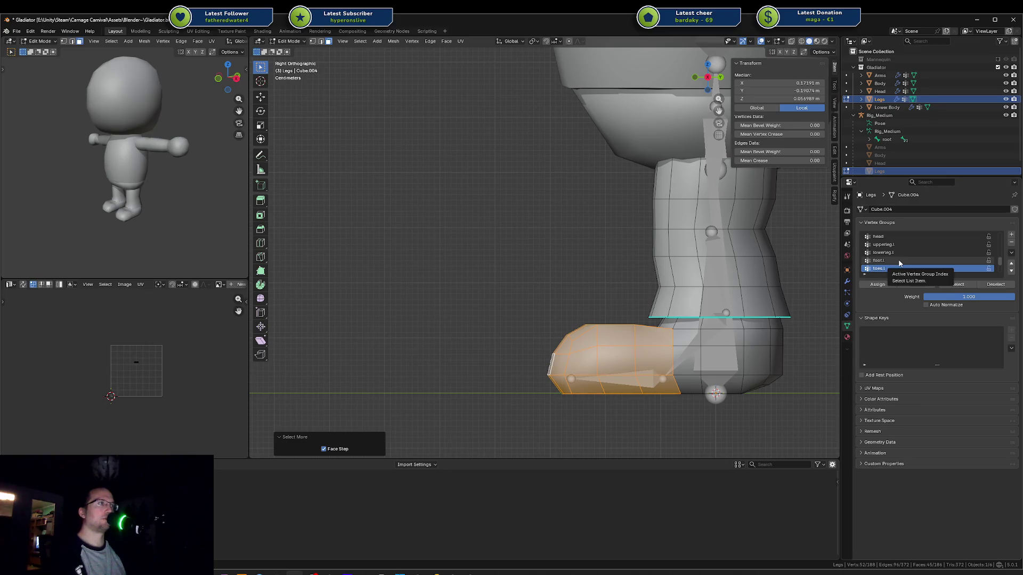
Step: Assign the selected toe faces to the toes.l vertex group
scroll(899, 262, down, 4)
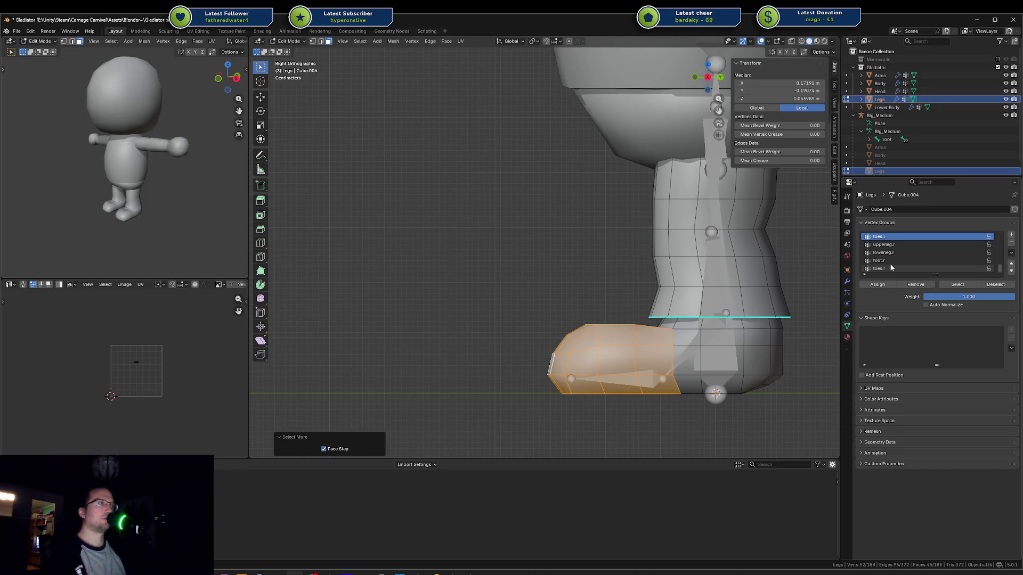
scroll(892, 257, up, 1)
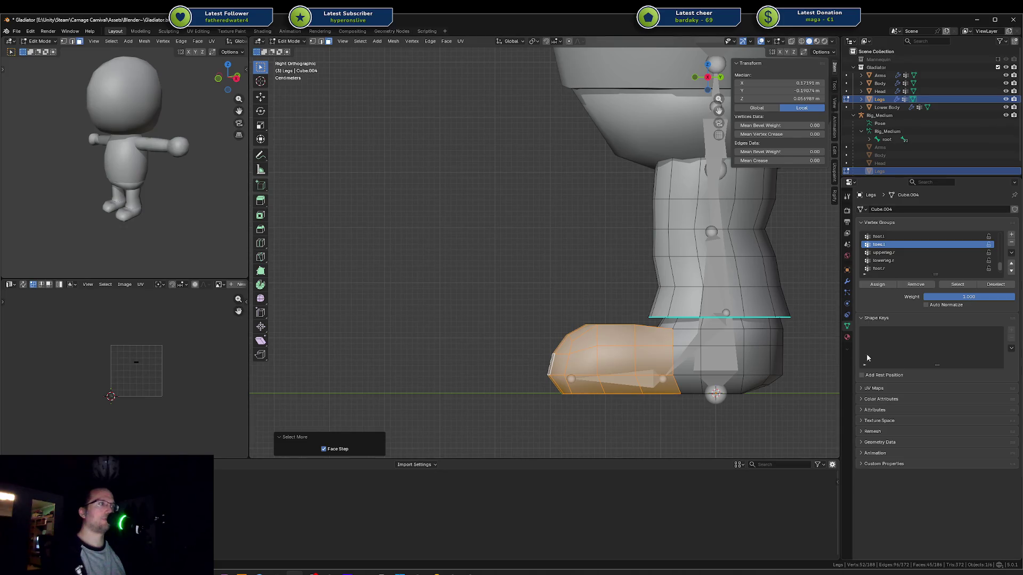
click(877, 285)
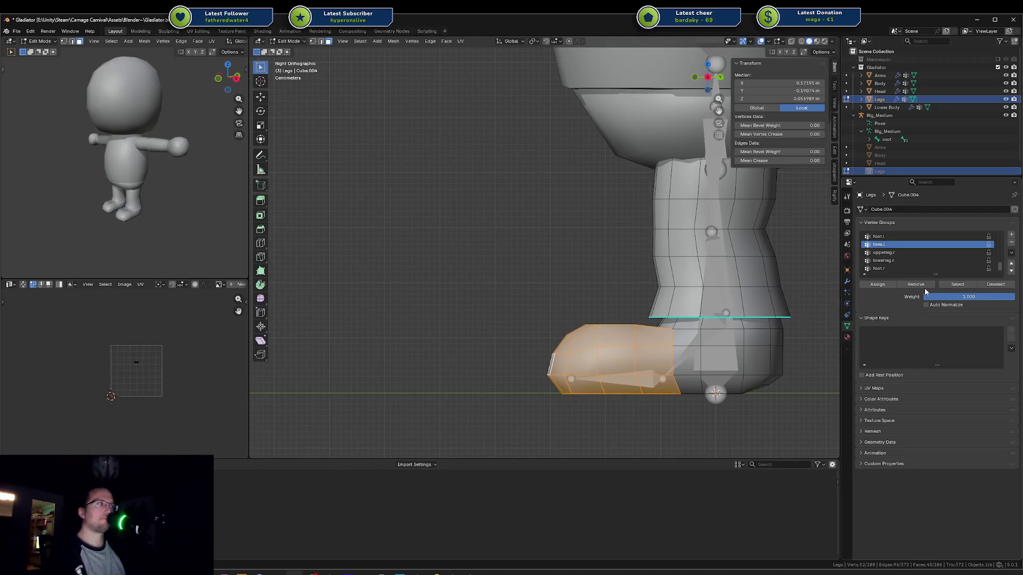
Step: Inspect the leg and foot selection from side views, then deselect everything
mouse_move(586, 299)
middle_down()
mouse_move(651, 310)
mouse_move(631, 301)
middle_up()
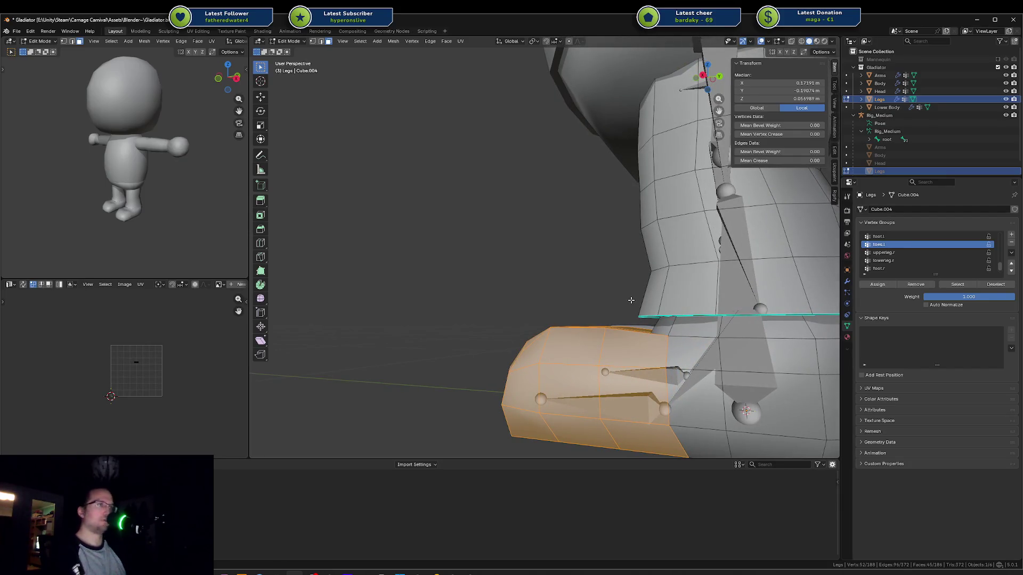
middle_drag(623, 301, 634, 311)
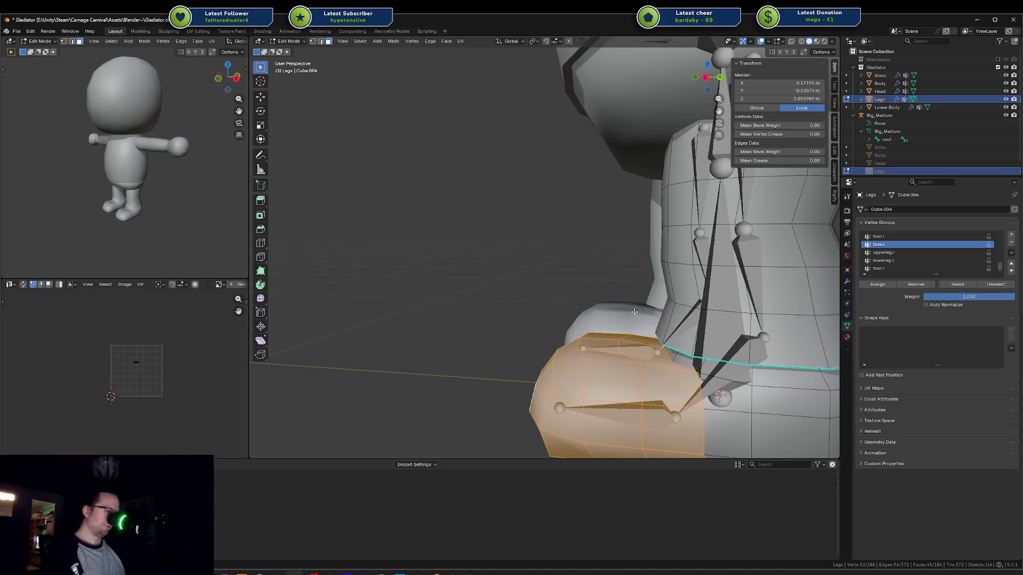
key(ctrl+z)
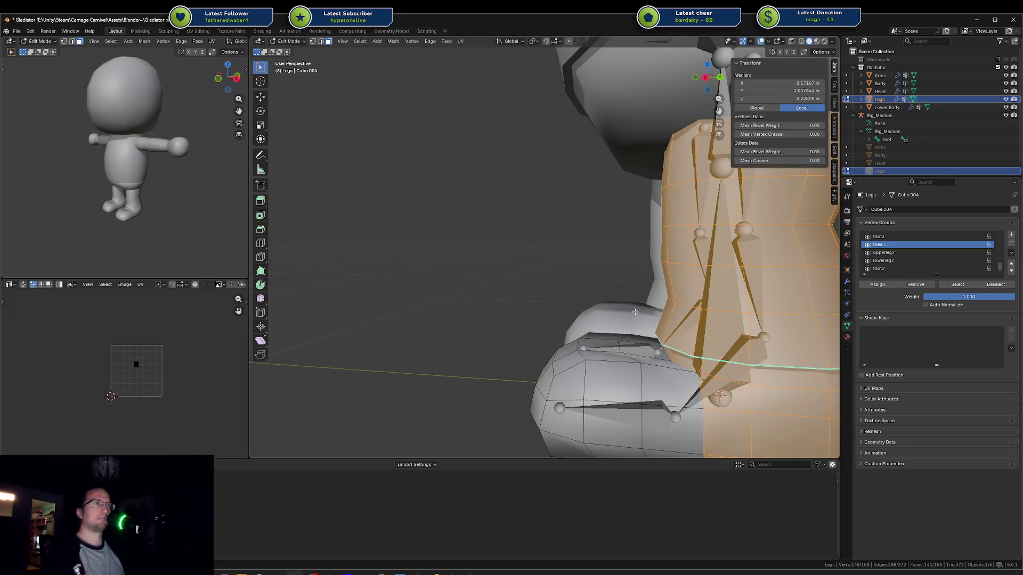
key(KP_Decimal)
mouse_move(637, 306)
middle_down()
mouse_move(652, 292)
mouse_move(617, 303)
middle_up()
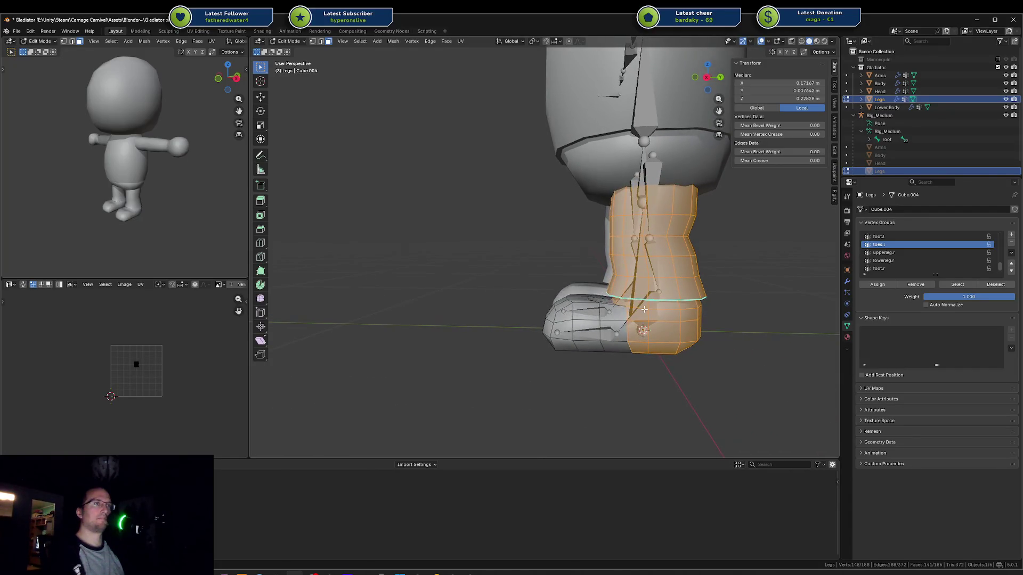
key(alt+a)
alt+click(642, 328)
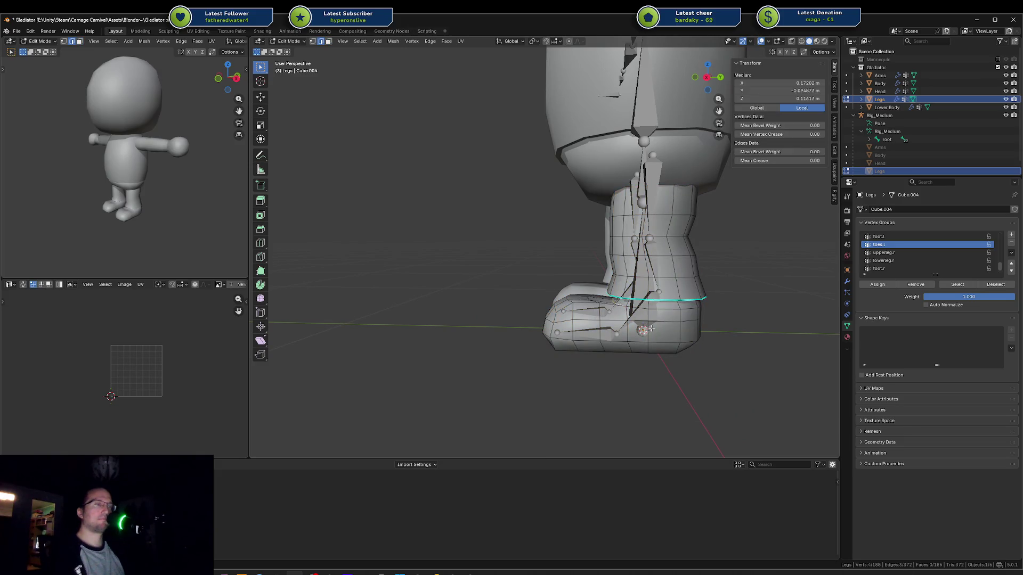
key(KP_3)
key(a)
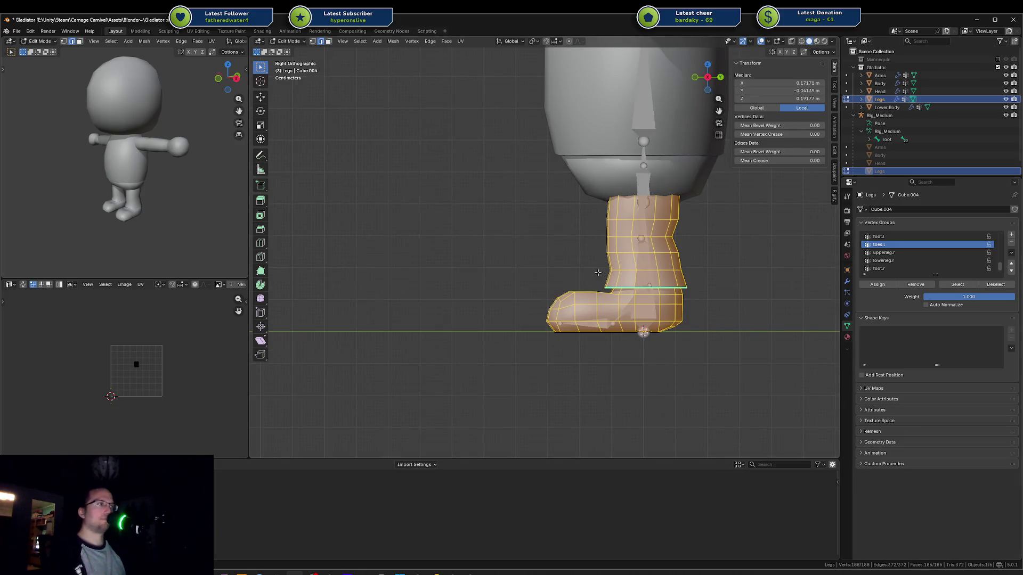
click(597, 272)
Step: Select the toes.l vertices to verify the assignment, then return the Legs mesh to Object Mode
key(1)
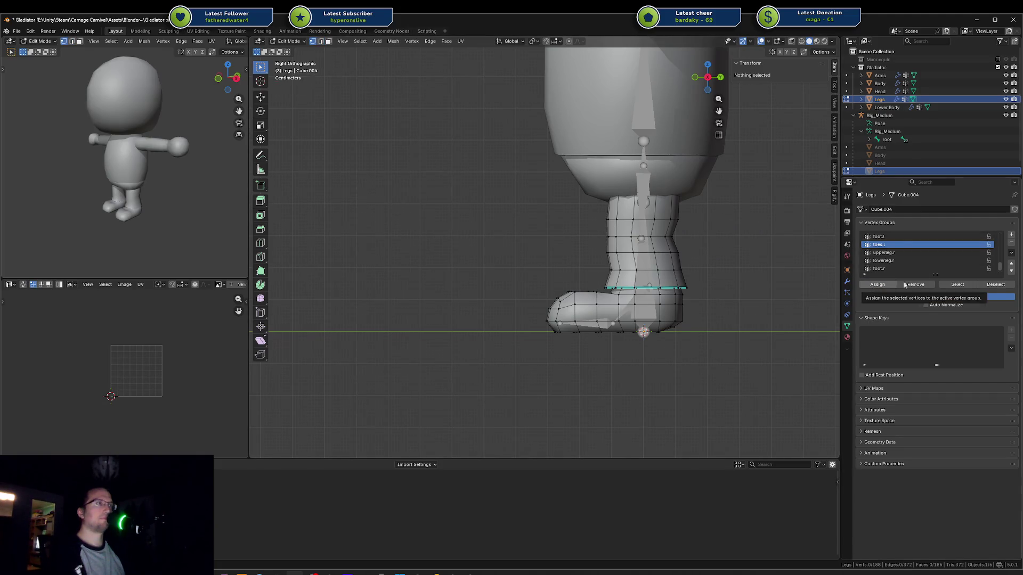
click(957, 285)
mouse_move(586, 266)
middle_down()
mouse_move(607, 271)
mouse_move(609, 299)
mouse_move(603, 268)
mouse_move(591, 281)
mouse_move(599, 263)
middle_up()
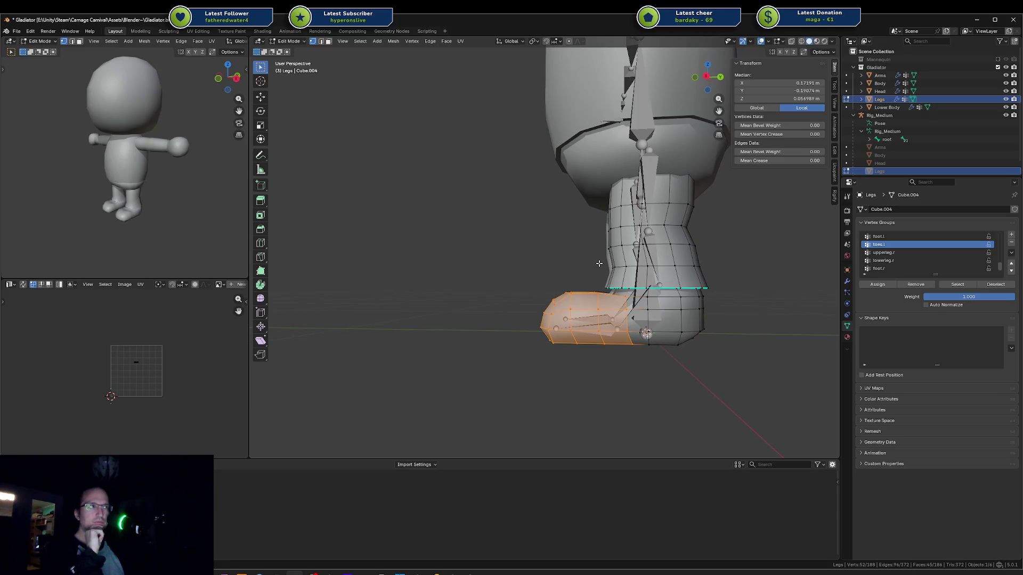
middle_drag(693, 287, 690, 296)
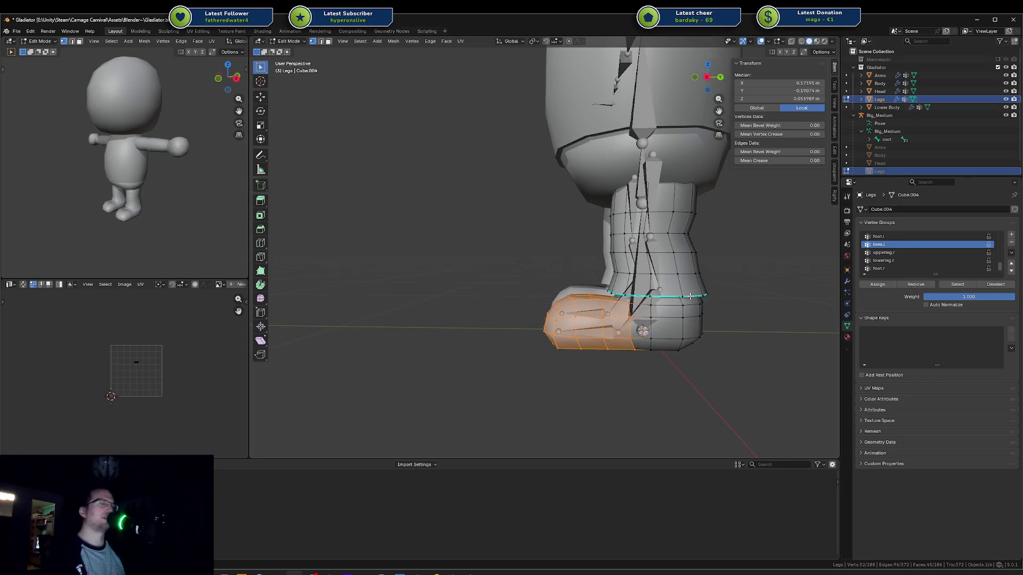
key(ctrl+Tab)
click(640, 272)
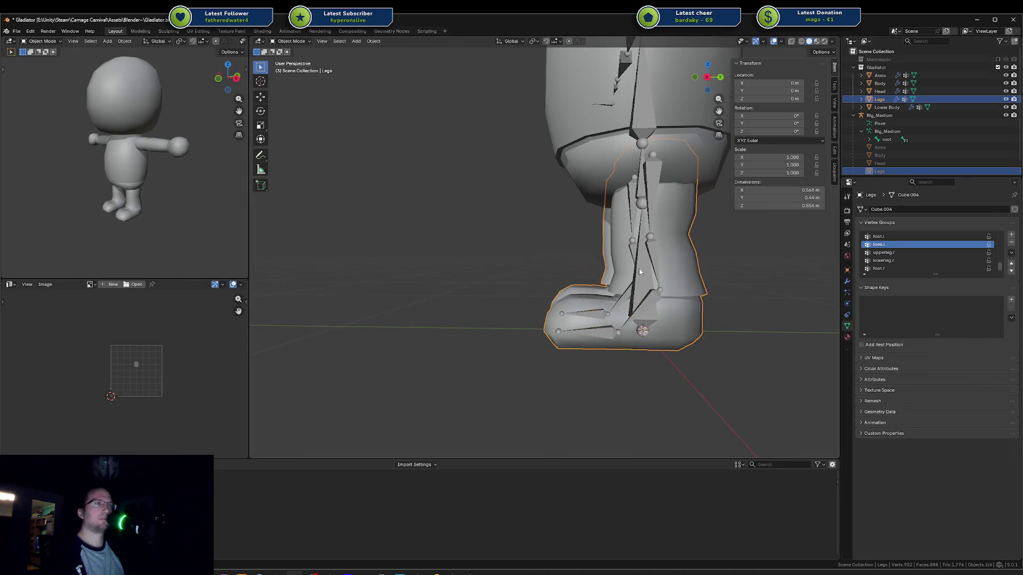
Step: Select Rig_Medium, add the Legs mesh to the selection and enter Weight Paint mode
click(659, 271)
shift+click(607, 338)
key(ctrl+Tab)
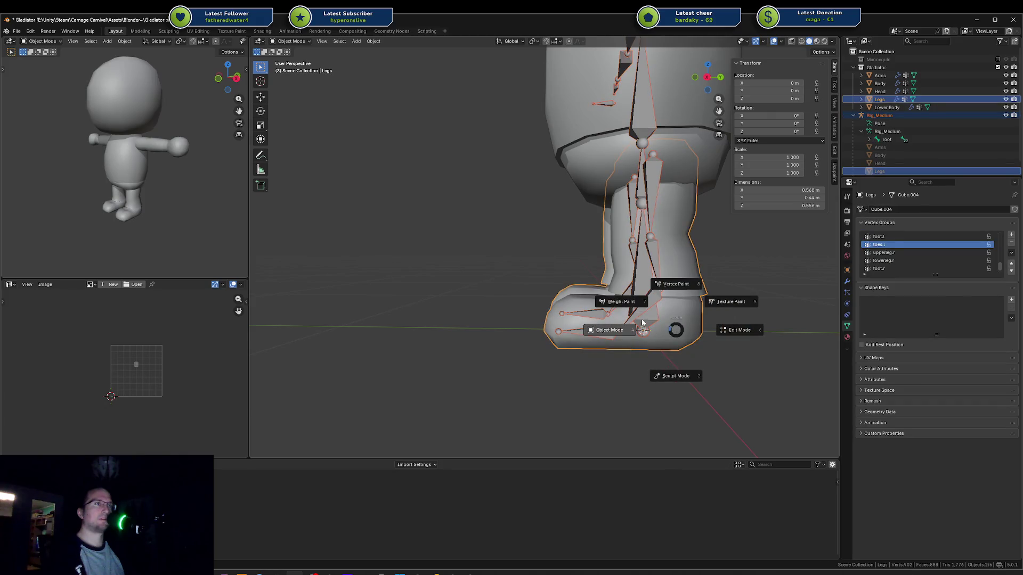
click(618, 304)
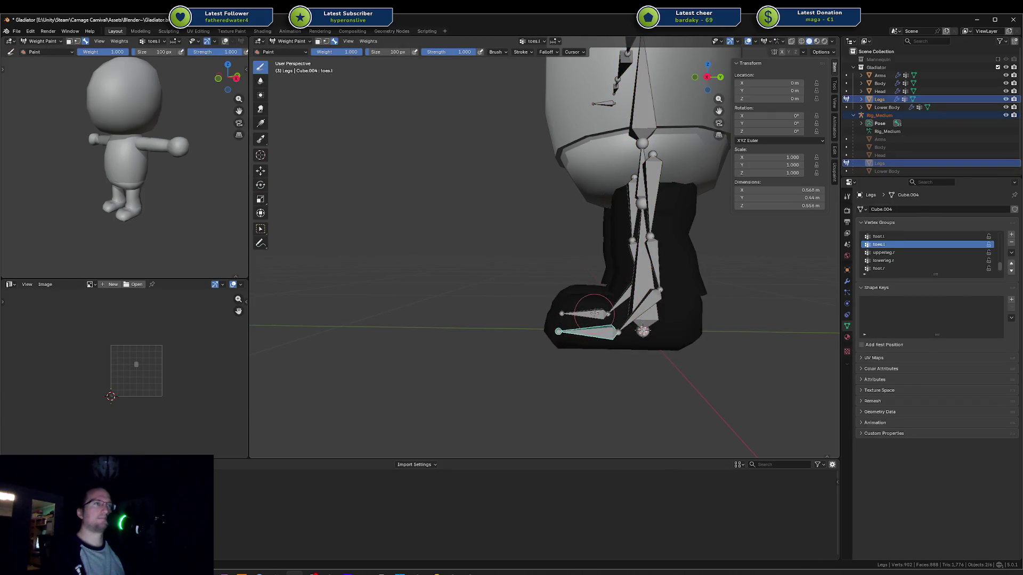
Step: Paint initial toes.l weight strokes over the left foot's toe and isolate the toe bone
mouse_move(594, 313)
middle_down()
mouse_move(573, 335)
mouse_move(587, 349)
middle_up()
drag(586, 348, 588, 356)
mouse_move(588, 356)
middle_down()
mouse_move(539, 346)
mouse_move(602, 378)
middle_up()
mouse_move(602, 378)
mouse_down()
mouse_move(582, 312)
mouse_move(554, 296)
mouse_move(533, 326)
mouse_move(544, 333)
mouse_move(565, 296)
mouse_move(601, 298)
mouse_move(604, 360)
mouse_up()
mouse_move(604, 360)
middle_down()
mouse_move(590, 308)
mouse_move(616, 350)
mouse_move(683, 389)
middle_up()
mouse_move(683, 389)
mouse_down()
mouse_move(703, 405)
mouse_move(663, 341)
mouse_move(695, 354)
mouse_up()
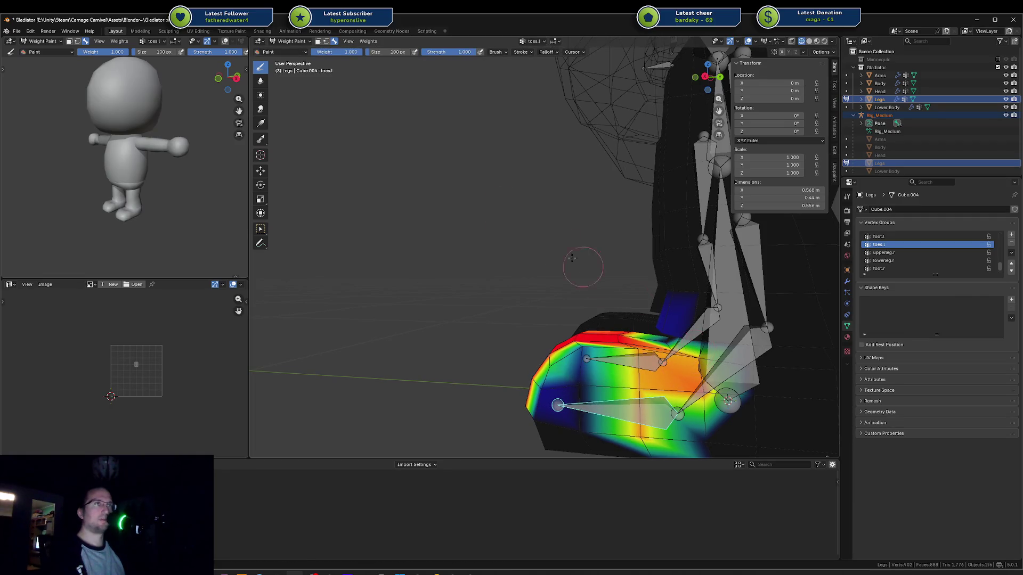
key(a)
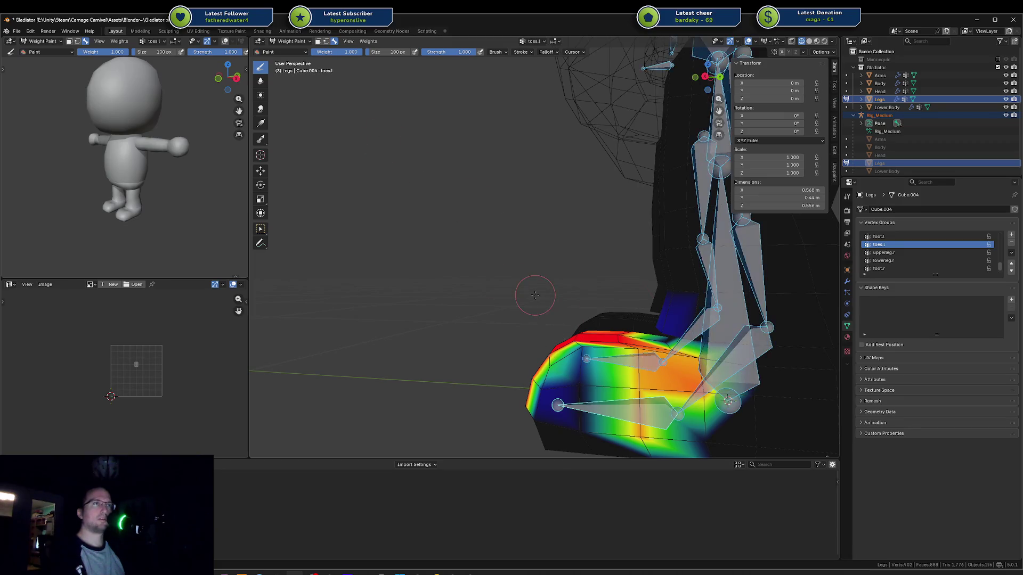
key(alt+a)
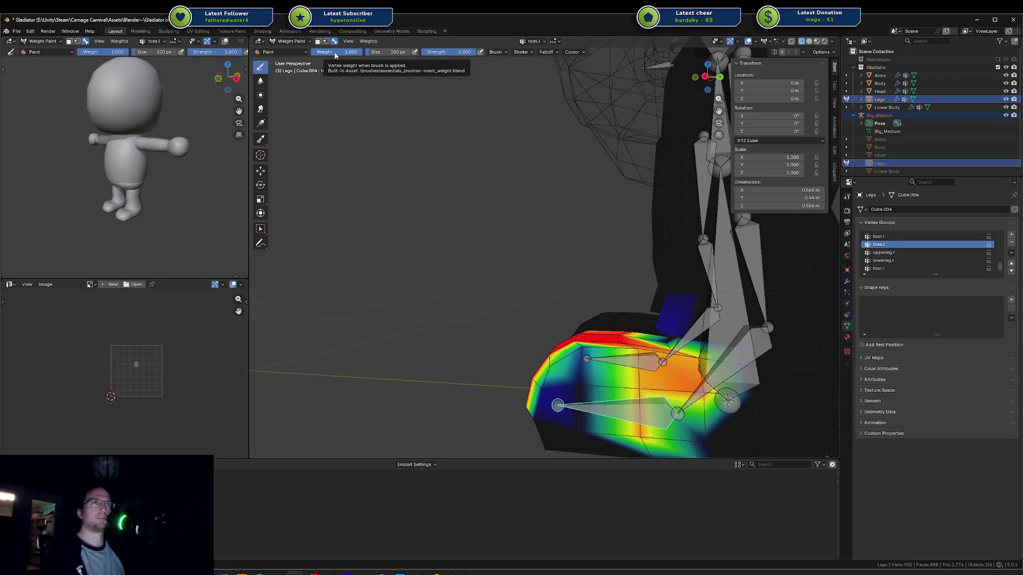
Step: Paint more toes.l weight along the toe's upper edge and a gradient toward the ankle
middle_drag(589, 247, 589, 333)
scroll(591, 344, up, 3)
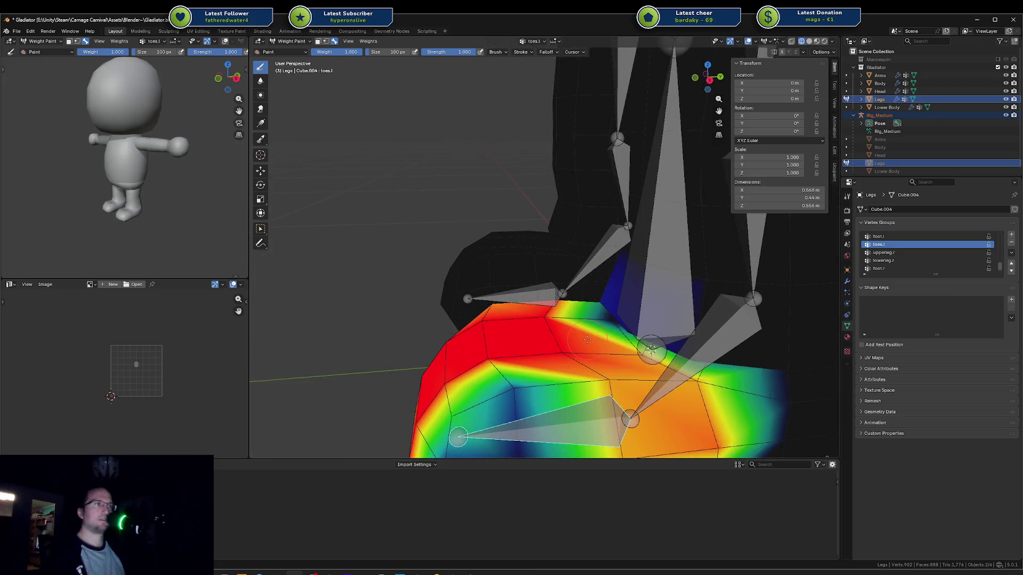
middle_drag(418, 281, 575, 314)
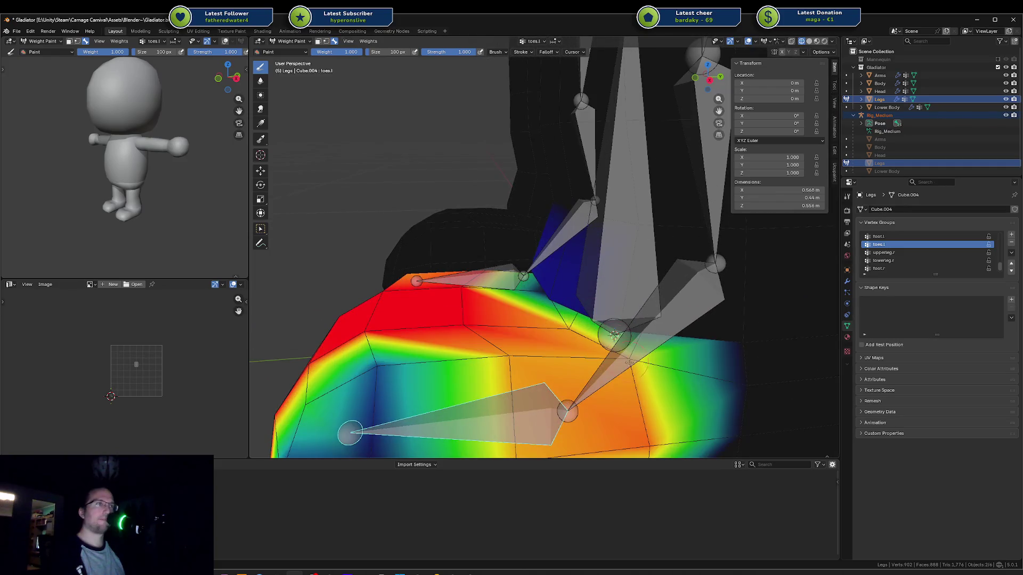
drag(630, 362, 569, 327)
middle_drag(551, 322, 537, 279)
mouse_move(537, 278)
mouse_down()
mouse_move(556, 275)
mouse_move(479, 256)
mouse_move(469, 234)
mouse_move(572, 271)
mouse_up()
mouse_move(659, 294)
middle_down()
mouse_move(555, 284)
mouse_move(541, 292)
mouse_move(521, 270)
mouse_move(555, 259)
mouse_move(559, 285)
middle_up()
drag(560, 287, 570, 346)
Step: Extend the toes.l gradient downward and paint red weight across the top of the foot
middle_drag(570, 341, 649, 307)
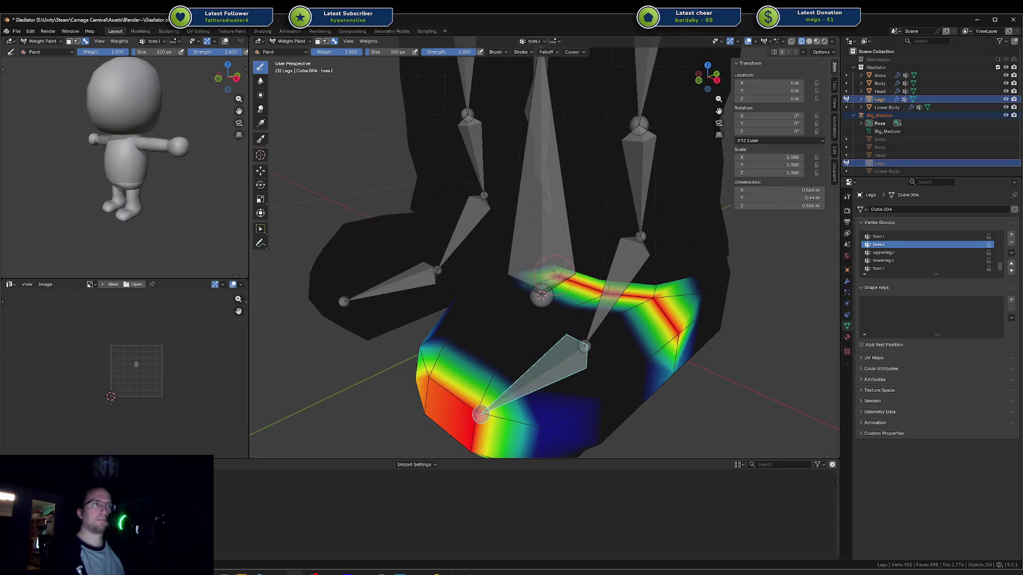
middle_drag(554, 280, 593, 271)
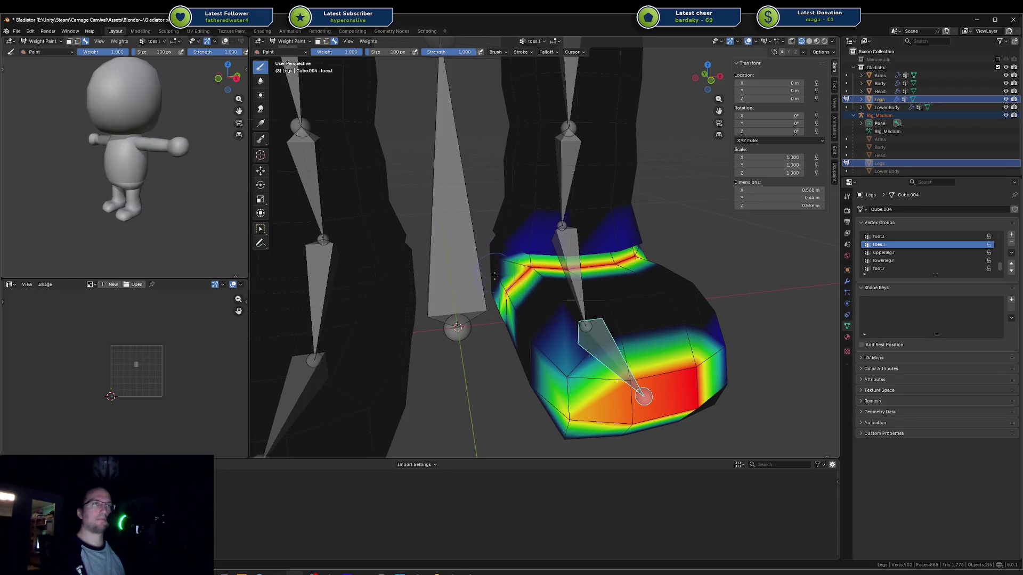
scroll(527, 258, up, 4)
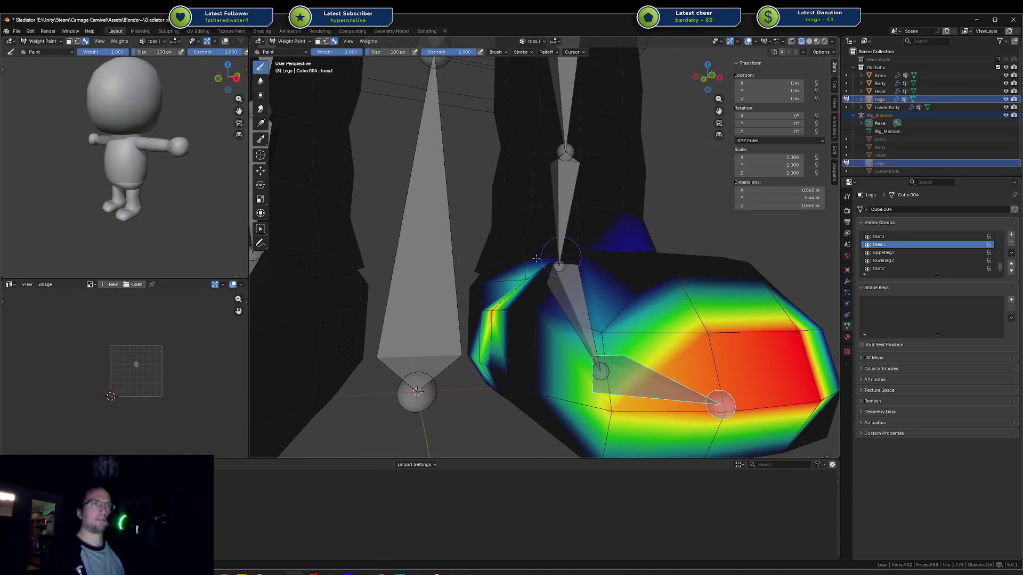
middle_drag(638, 242, 630, 250)
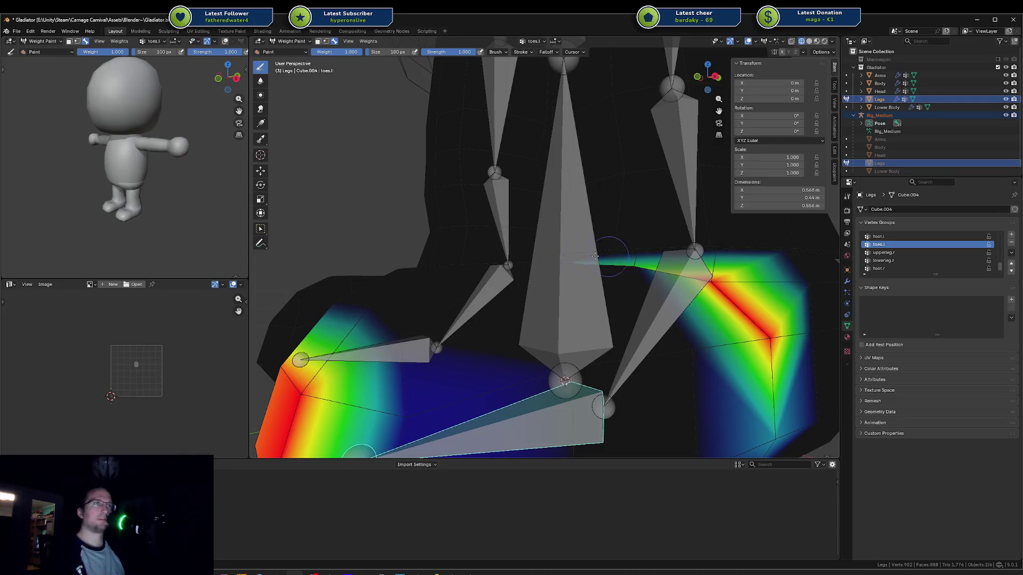
scroll(691, 249, down, 3)
middle_drag(691, 249, 547, 278)
drag(547, 278, 565, 324)
middle_drag(566, 302, 538, 315)
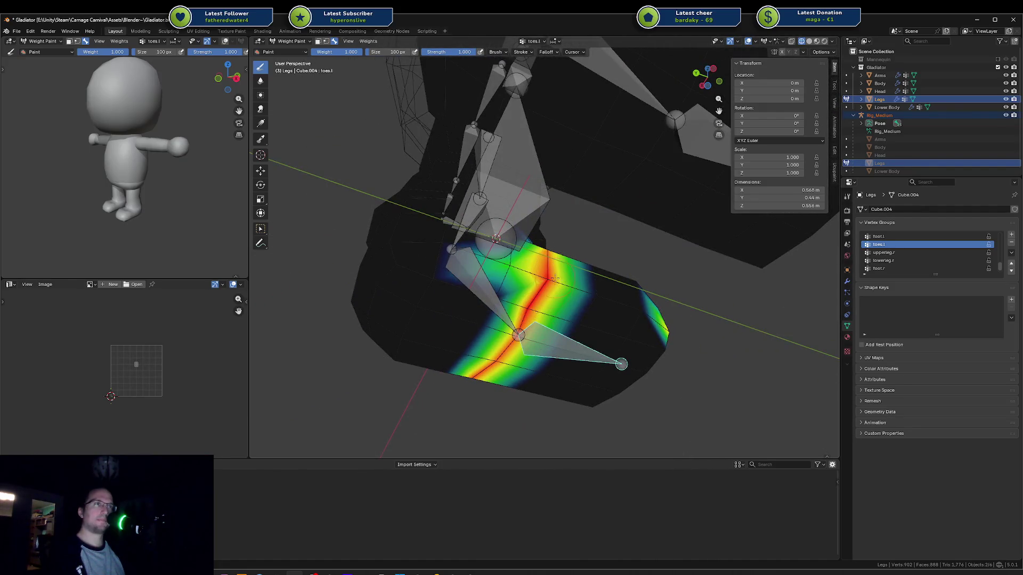
mouse_move(554, 277)
mouse_down()
mouse_move(586, 333)
mouse_move(652, 337)
mouse_up()
Step: Reset the rig to its frame 0 rest pose and strengthen weight on the foot's left face and corners
mouse_move(653, 336)
middle_down()
mouse_move(555, 284)
mouse_move(496, 278)
mouse_move(520, 287)
mouse_move(513, 297)
middle_up()
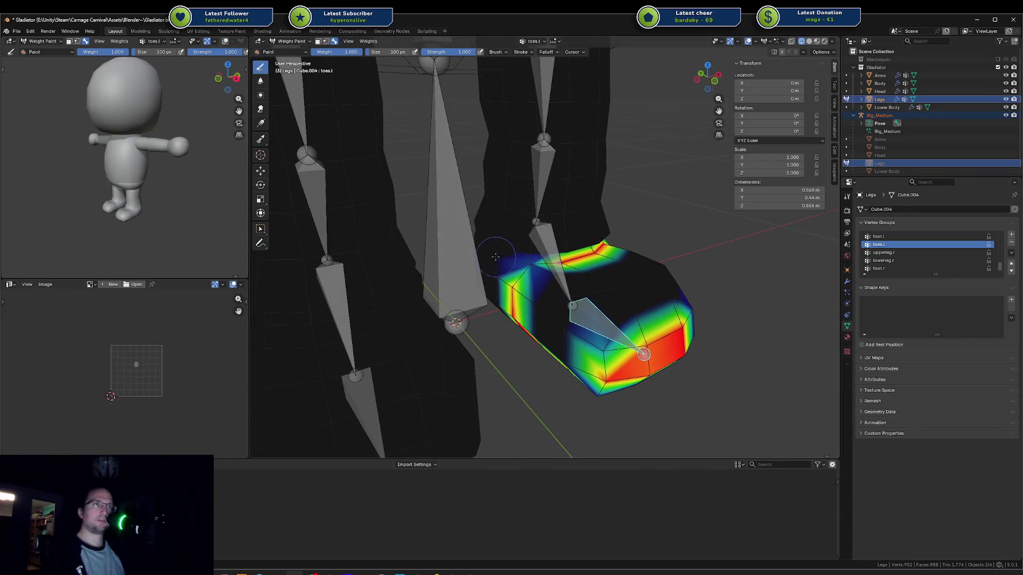
mouse_move(531, 264)
middle_down()
mouse_move(542, 224)
mouse_move(543, 295)
middle_up()
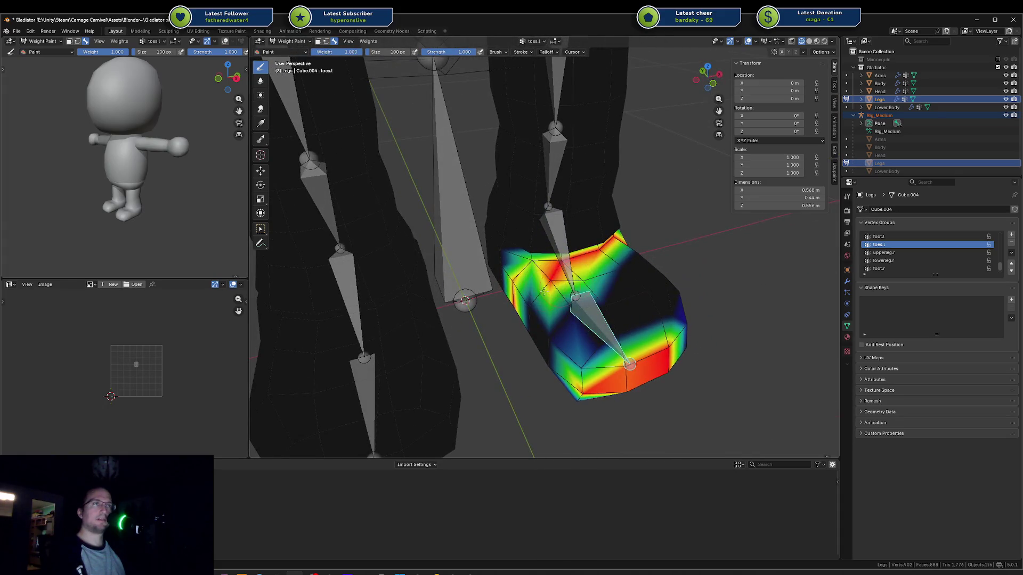
drag(544, 298, 563, 297)
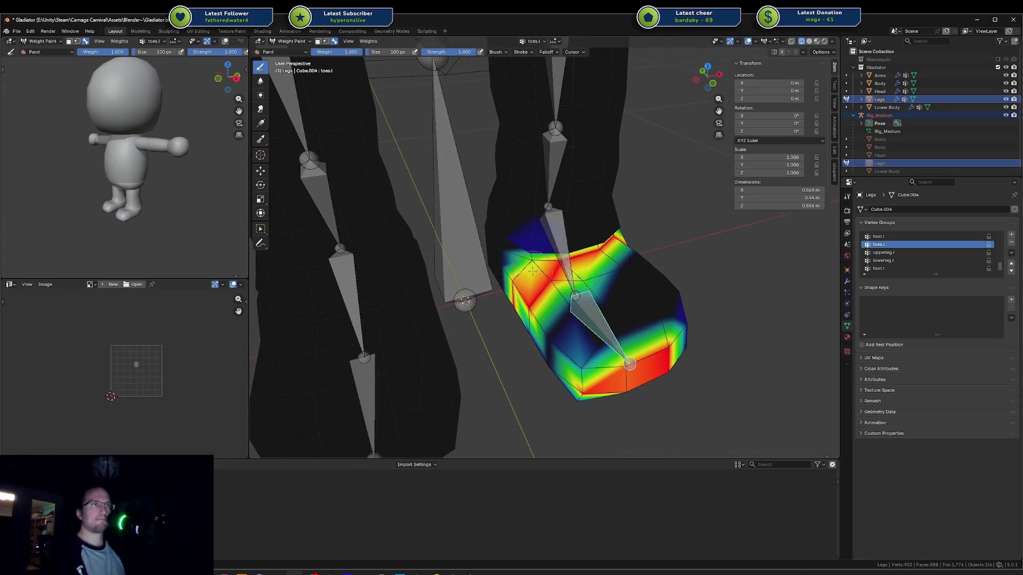
key(shift+Left)
scroll(503, 356, up, 5)
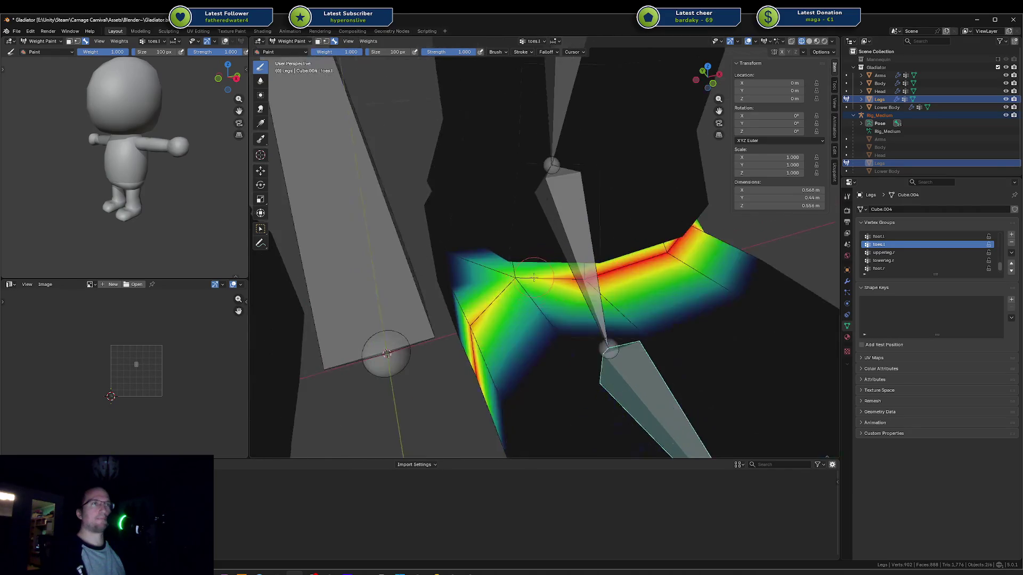
middle_drag(503, 356, 493, 330)
mouse_move(586, 247)
mouse_down()
mouse_move(544, 249)
mouse_move(475, 322)
mouse_up()
Step: Paint full toes.l weight at the toe joint, top ridge, lower front and both sides
click(656, 353)
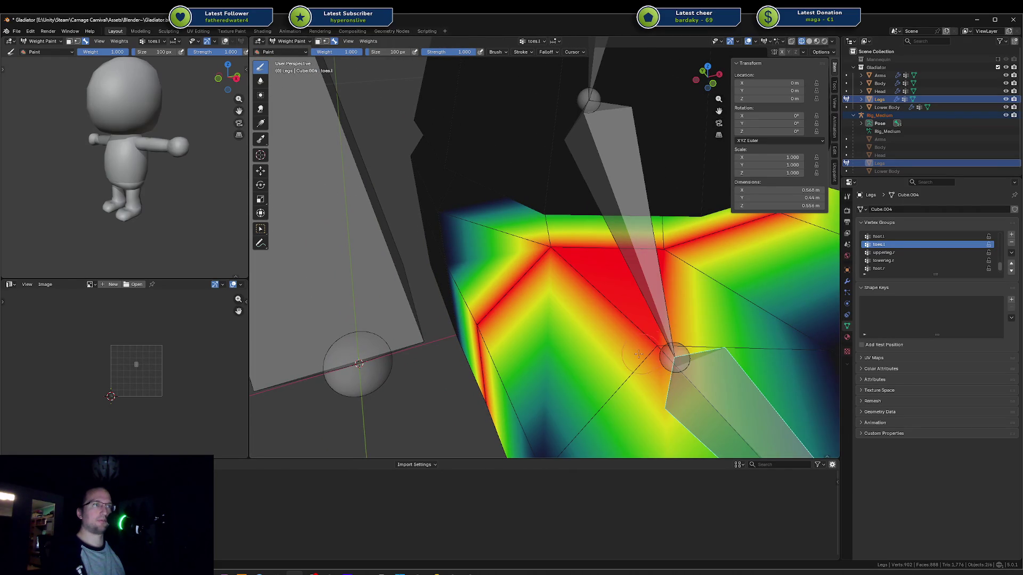
scroll(638, 354, down, 4)
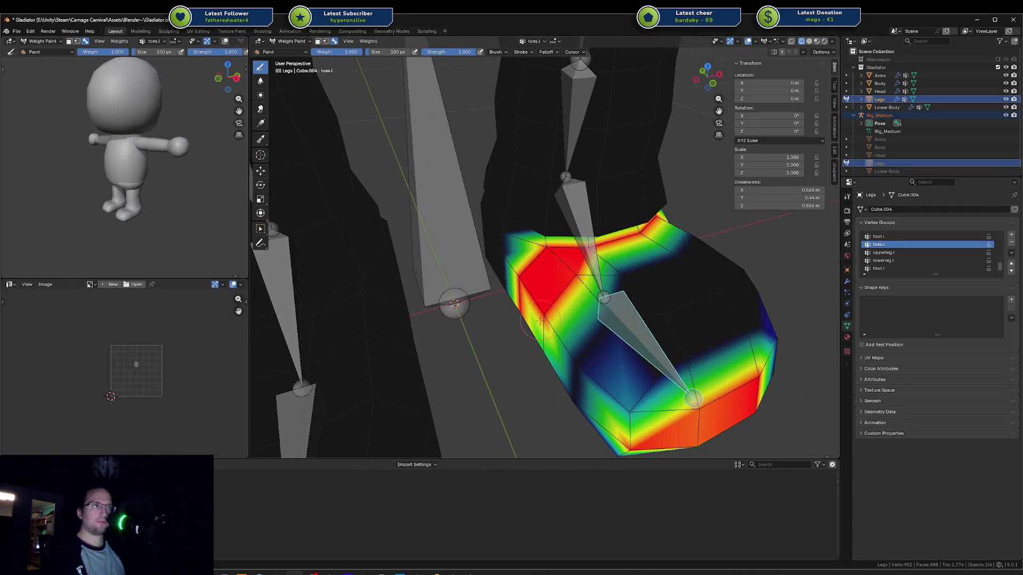
drag(541, 320, 658, 264)
scroll(668, 271, down, 2)
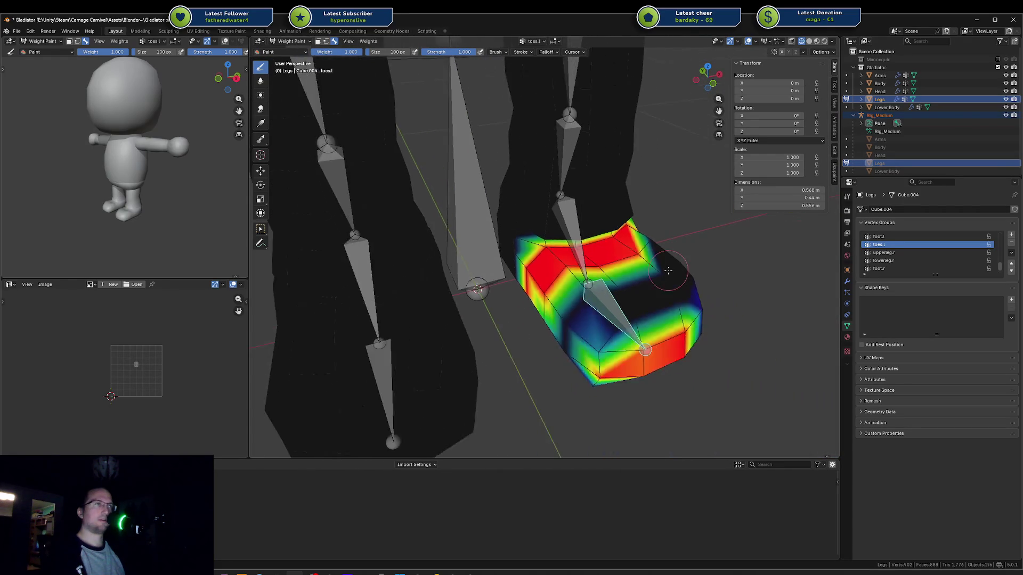
middle_drag(668, 270, 534, 319)
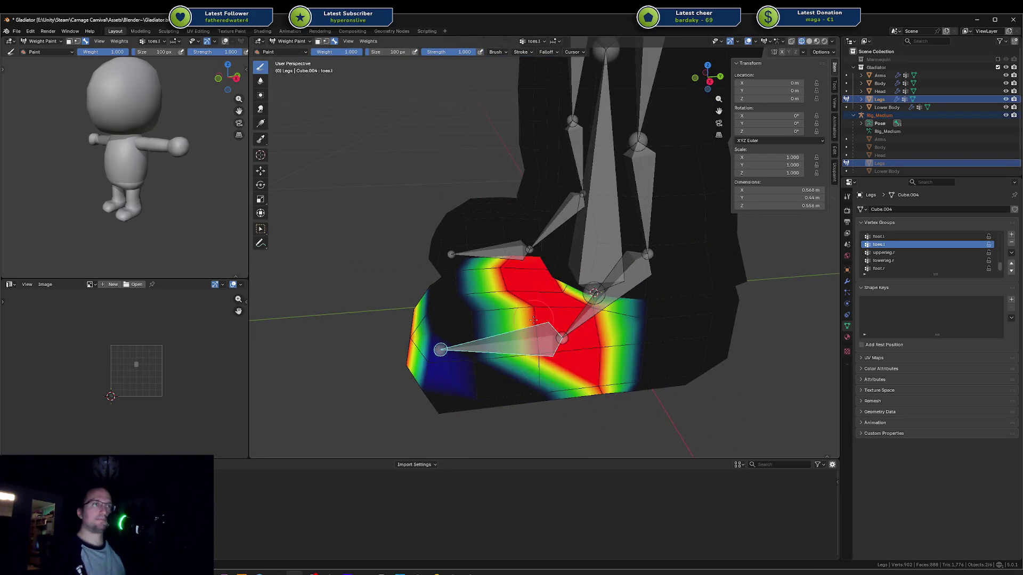
mouse_move(535, 319)
mouse_down()
mouse_move(538, 397)
mouse_move(416, 383)
mouse_move(478, 332)
mouse_move(426, 314)
mouse_move(443, 277)
mouse_move(463, 269)
mouse_move(459, 300)
mouse_up()
middle_drag(501, 365, 482, 277)
mouse_move(482, 277)
ctrl+mouse_down()
mouse_move(464, 235)
mouse_move(476, 298)
mouse_move(533, 240)
mouse_move(506, 298)
mouse_move(512, 256)
mouse_move(441, 277)
mouse_move(405, 240)
mouse_move(394, 283)
ctrl+mouse_up()
mouse_move(395, 282)
middle_down()
mouse_move(432, 236)
mouse_move(532, 277)
mouse_move(629, 293)
middle_up()
mouse_move(626, 291)
mouse_down()
mouse_move(682, 320)
mouse_move(565, 291)
mouse_move(635, 291)
mouse_move(691, 325)
mouse_up()
Step: Fill the remaining blue spots, toe tip and underside with solid weight, then select the root group
middle_drag(640, 336, 623, 301)
mouse_move(607, 288)
mouse_down()
mouse_move(659, 292)
mouse_move(613, 288)
mouse_move(593, 303)
mouse_move(617, 330)
mouse_up()
drag(676, 302, 644, 272)
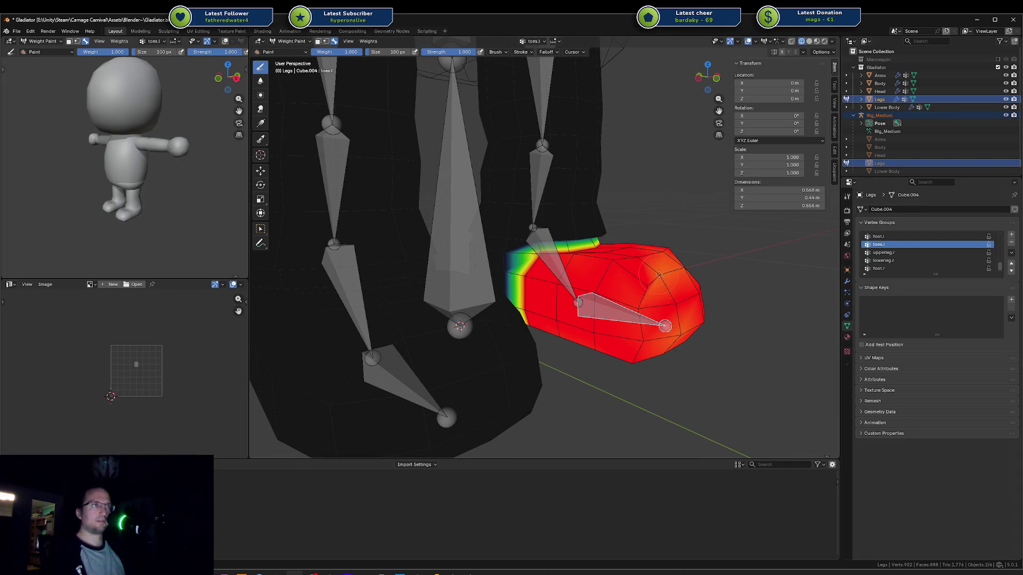
mouse_move(659, 275)
middle_down()
mouse_move(581, 288)
mouse_move(610, 302)
middle_up()
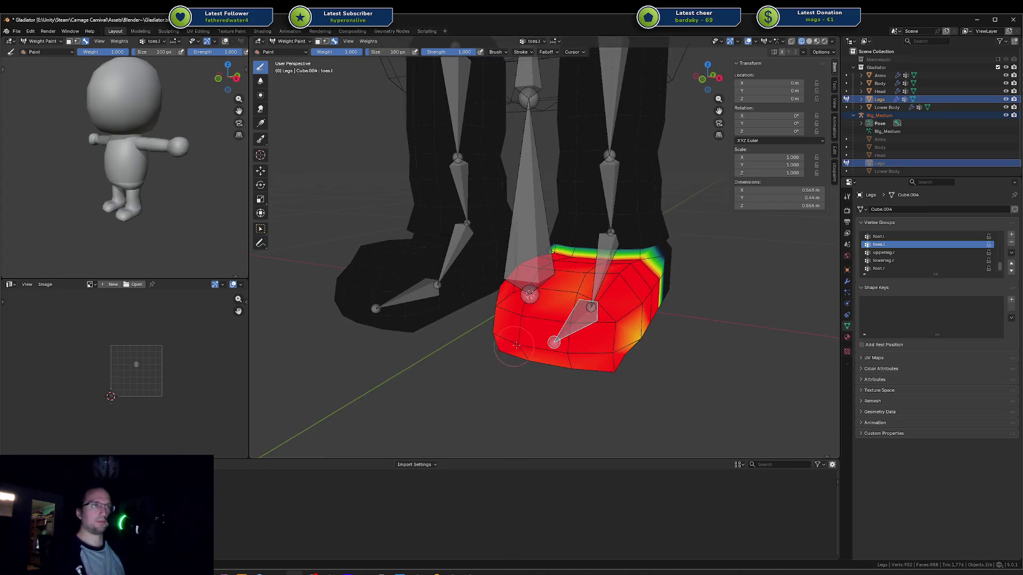
middle_drag(637, 335, 599, 312)
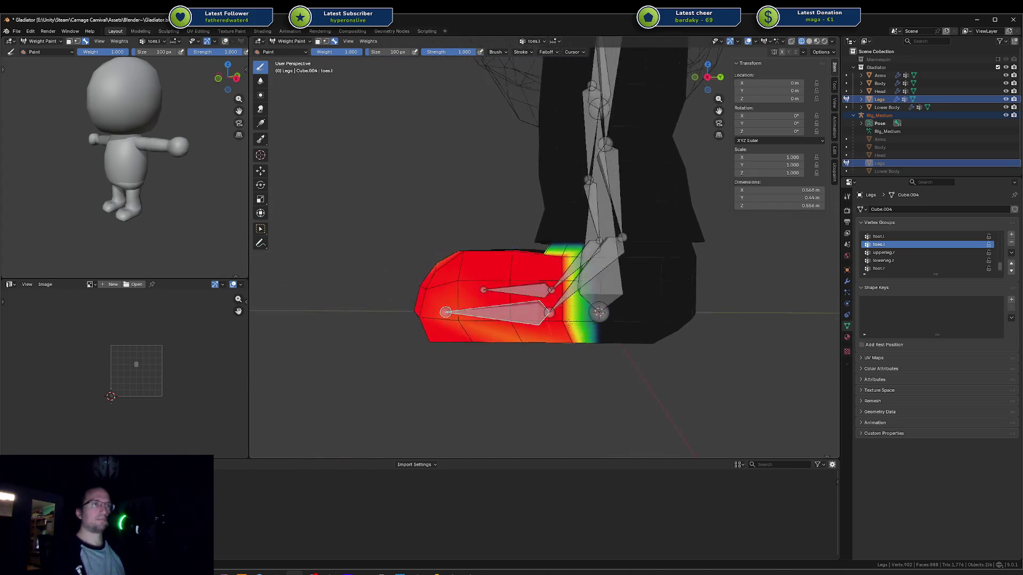
ctrl+click(599, 312)
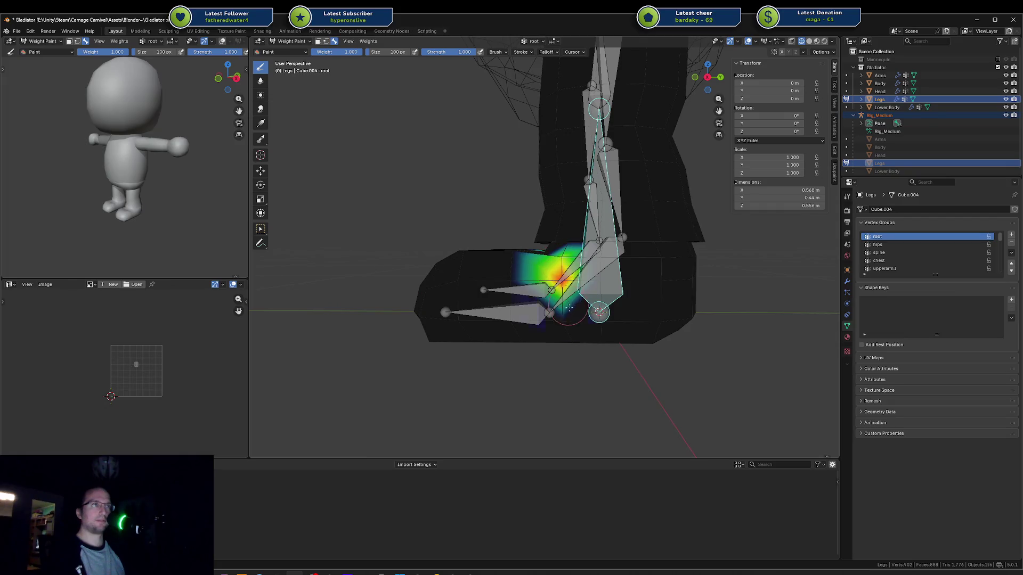
Step: Paint a trial root weight band across both legs, then undo it
middle_drag(569, 308, 496, 210)
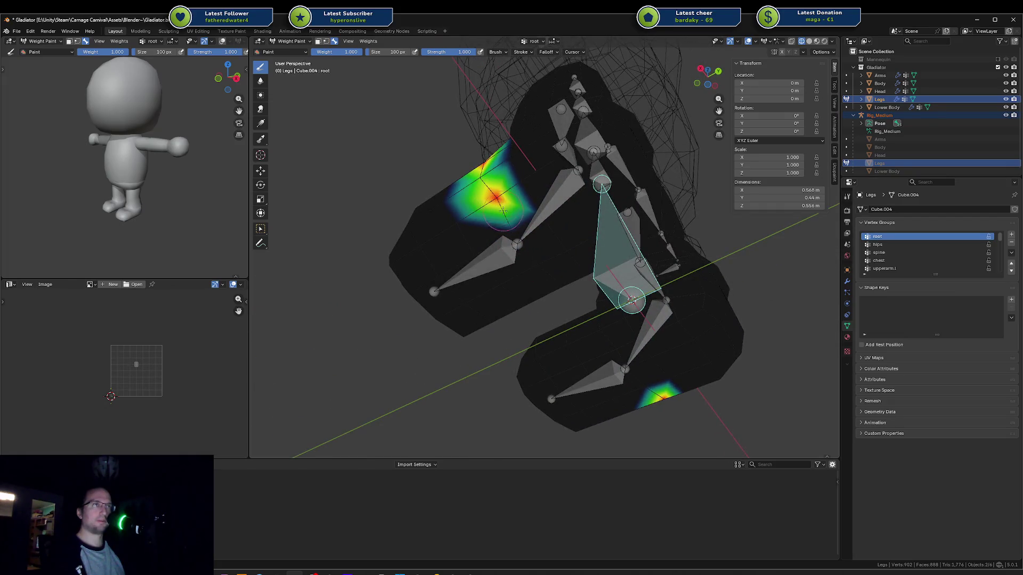
mouse_move(503, 211)
mouse_down()
mouse_move(560, 291)
mouse_move(483, 160)
mouse_move(541, 267)
mouse_up()
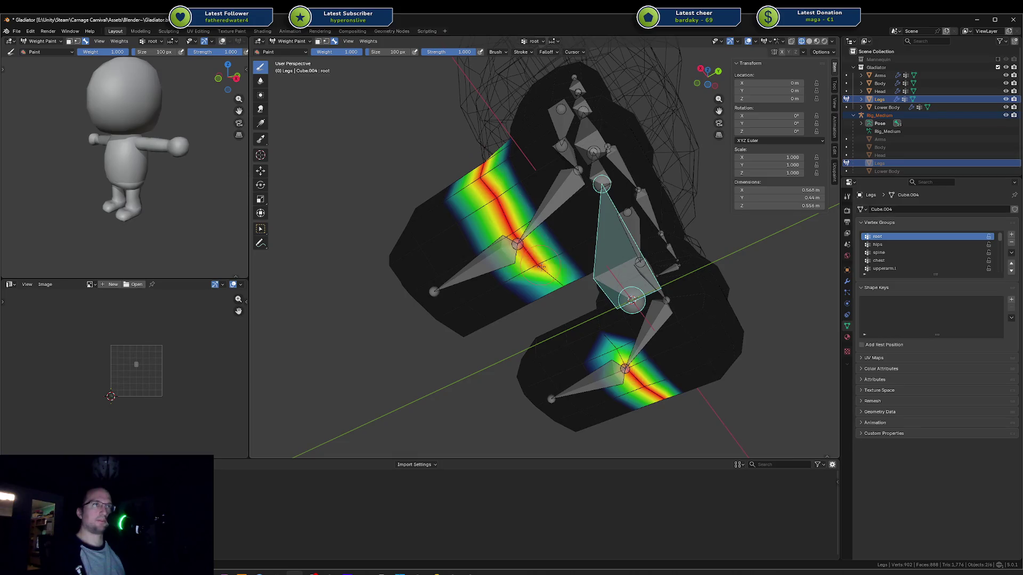
mouse_move(541, 267)
middle_down()
mouse_move(565, 277)
mouse_move(539, 262)
mouse_move(525, 288)
middle_up()
key(ctrl+z)
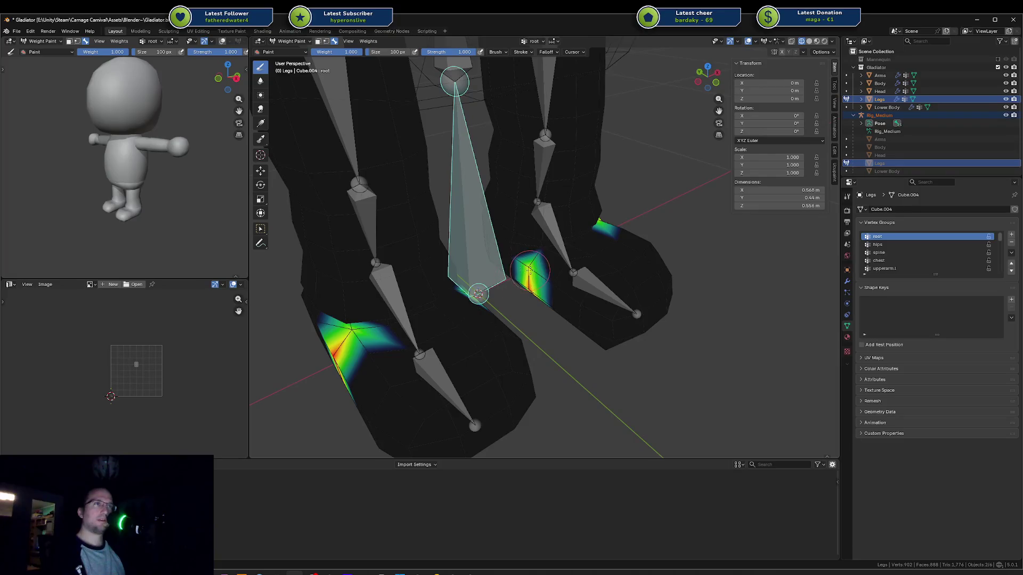
Step: Repaint root weight bands across the legs and on the right leg's side and upper faces
mouse_move(530, 271)
mouse_down()
mouse_move(533, 247)
mouse_move(576, 218)
mouse_move(597, 224)
mouse_move(580, 219)
mouse_up()
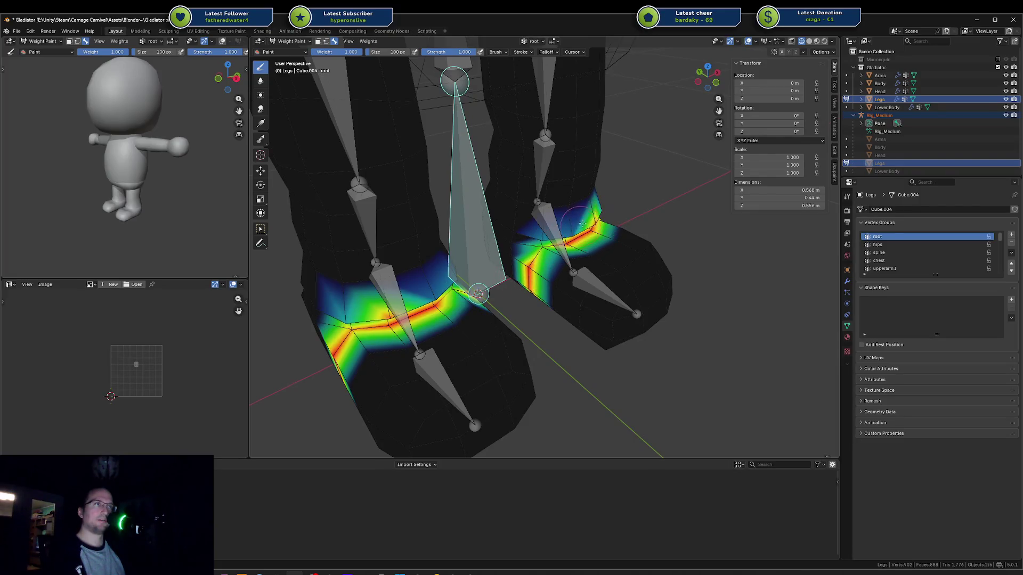
mouse_move(580, 220)
middle_down()
mouse_move(577, 249)
mouse_move(532, 250)
mouse_move(576, 240)
middle_up()
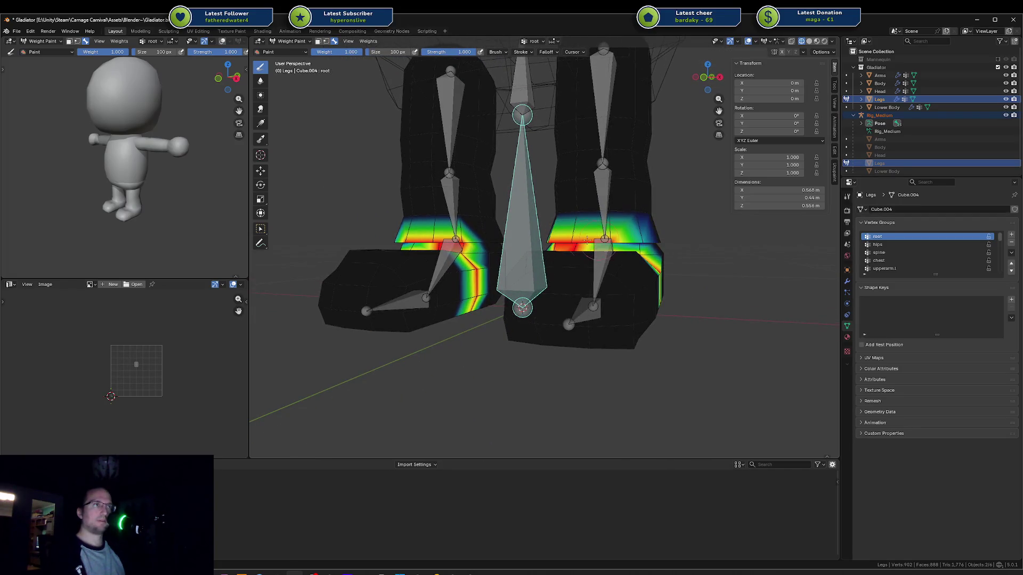
middle_drag(638, 245, 586, 243)
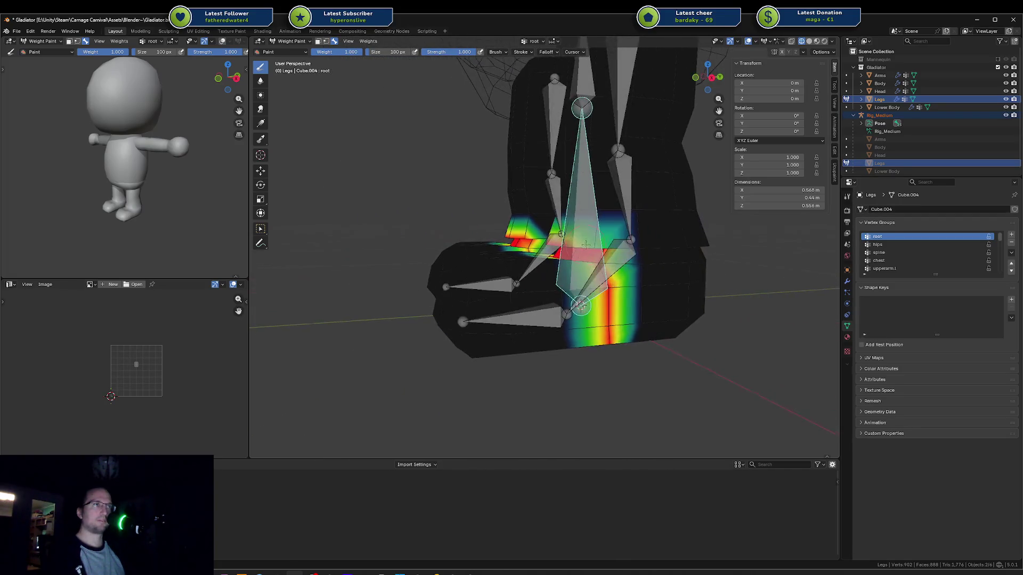
mouse_move(597, 249)
mouse_down()
mouse_move(645, 266)
mouse_move(647, 320)
mouse_move(679, 282)
mouse_move(682, 316)
mouse_move(692, 277)
mouse_move(677, 235)
mouse_up()
middle_drag(676, 234, 650, 214)
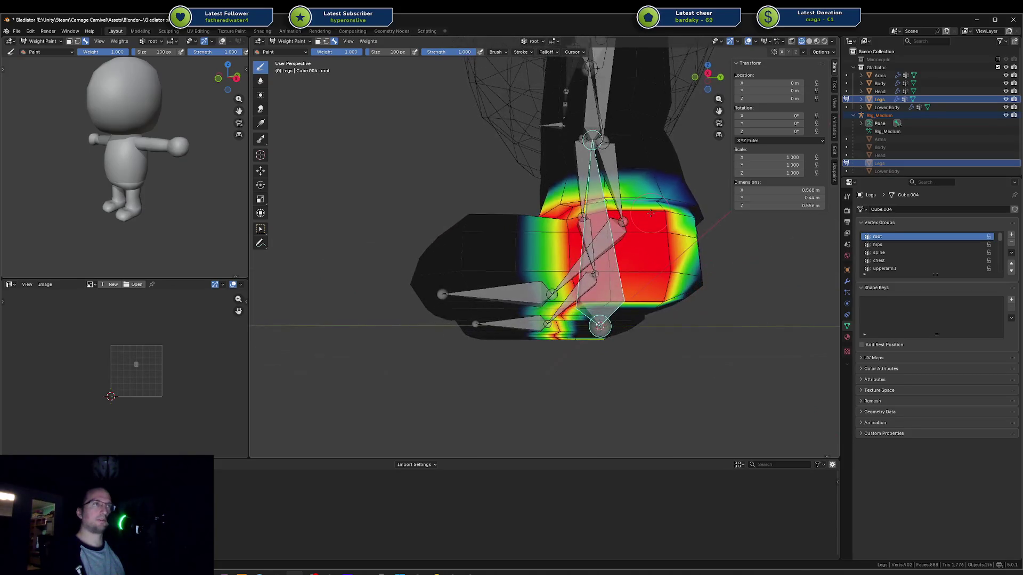
drag(642, 199, 652, 201)
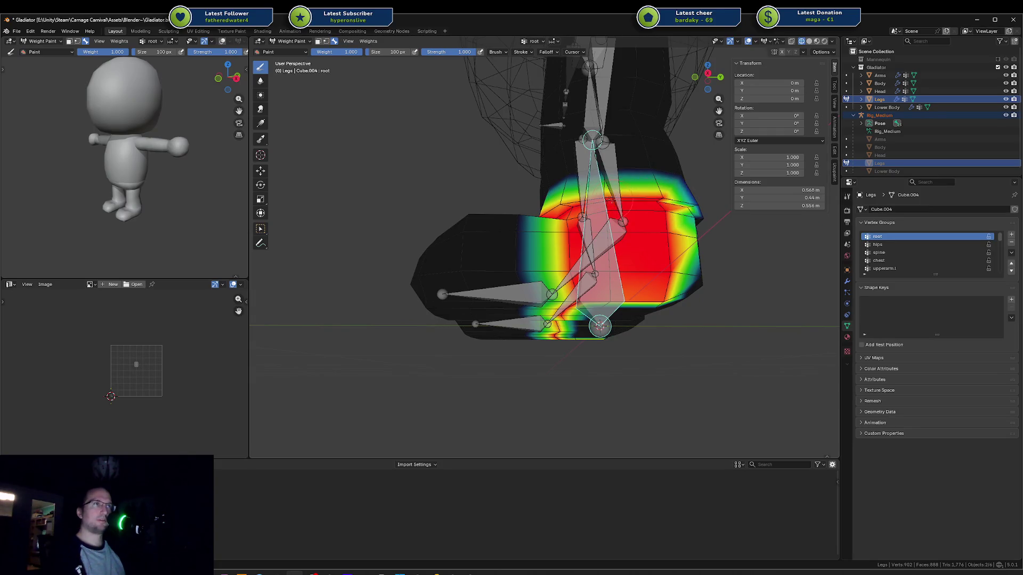
Step: Paint mirrored root weight along both legs' upper band and down the left leg
middle_drag(705, 214, 529, 222)
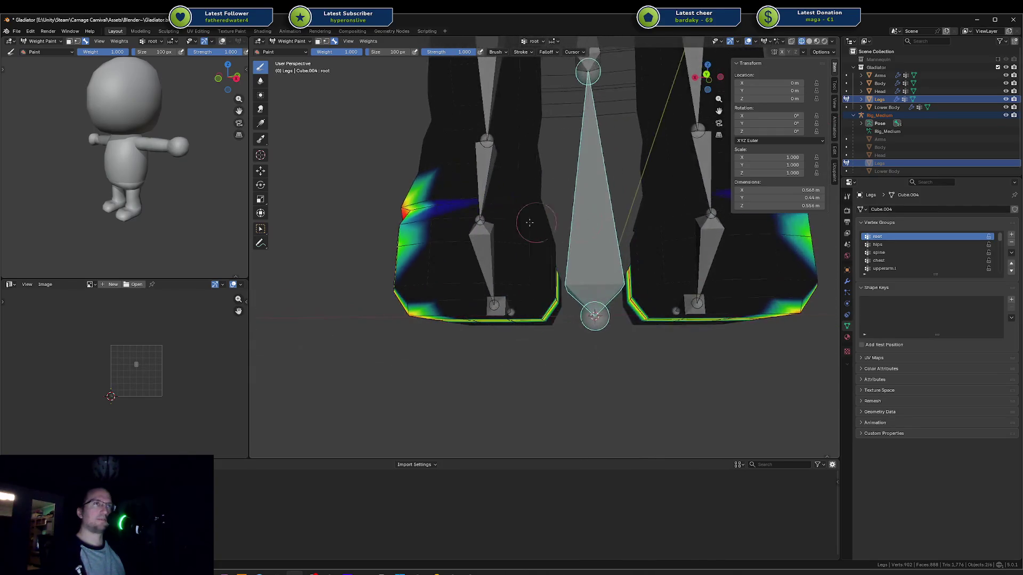
mouse_move(491, 221)
mouse_down()
mouse_move(426, 209)
mouse_move(464, 203)
mouse_move(414, 205)
mouse_move(484, 200)
mouse_move(474, 202)
mouse_up()
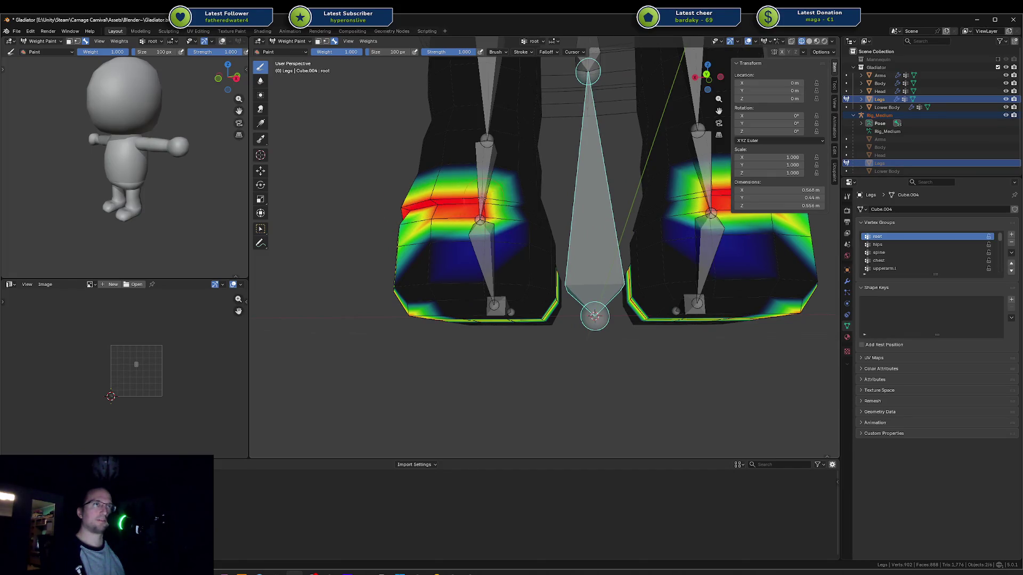
mouse_move(474, 202)
middle_down()
mouse_move(455, 212)
mouse_move(482, 226)
middle_up()
mouse_move(482, 227)
mouse_down()
mouse_move(493, 229)
mouse_move(436, 227)
mouse_up()
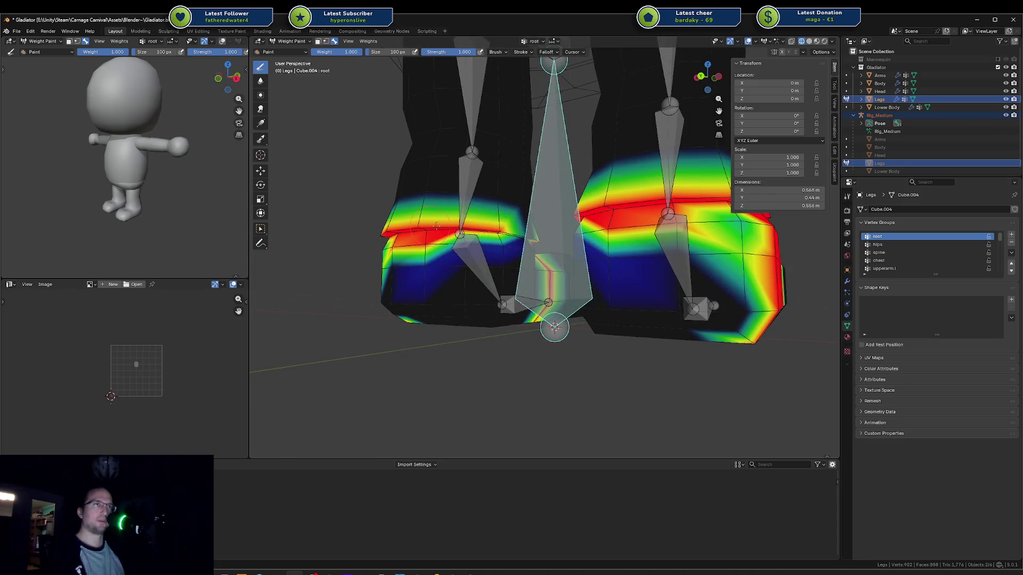
mouse_move(507, 241)
mouse_down()
mouse_move(514, 259)
mouse_move(468, 293)
mouse_move(445, 256)
mouse_move(409, 276)
mouse_up()
middle_drag(410, 276, 469, 229)
mouse_move(469, 229)
mouse_down()
mouse_move(482, 214)
mouse_move(512, 234)
mouse_move(485, 275)
mouse_up()
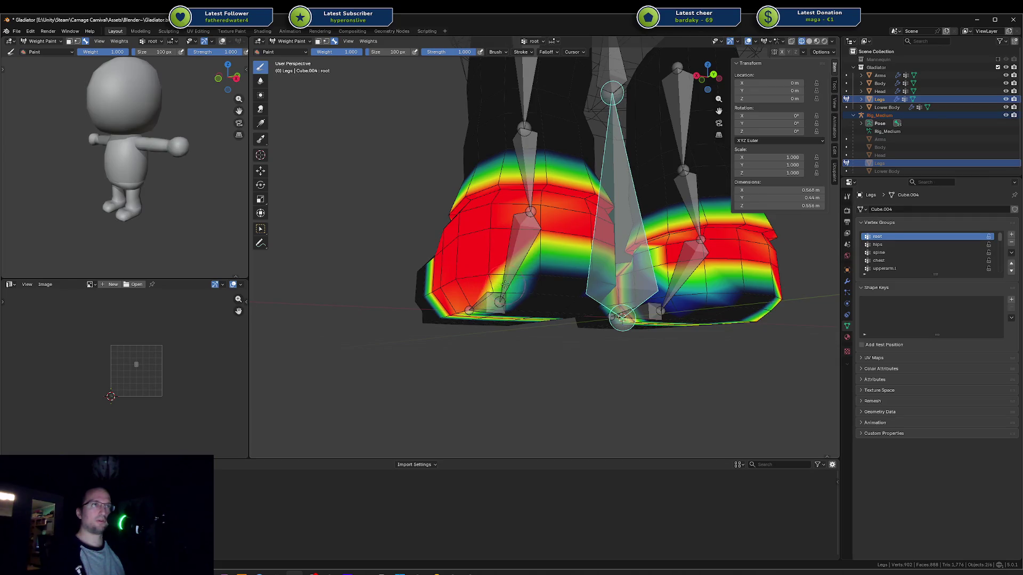
Step: Paint the left leg's middle mirrored, then undo every root stroke so the legs carry no weight
middle_drag(506, 281, 552, 235)
mouse_move(551, 235)
mouse_down()
mouse_move(559, 224)
mouse_move(533, 256)
mouse_move(624, 270)
mouse_up()
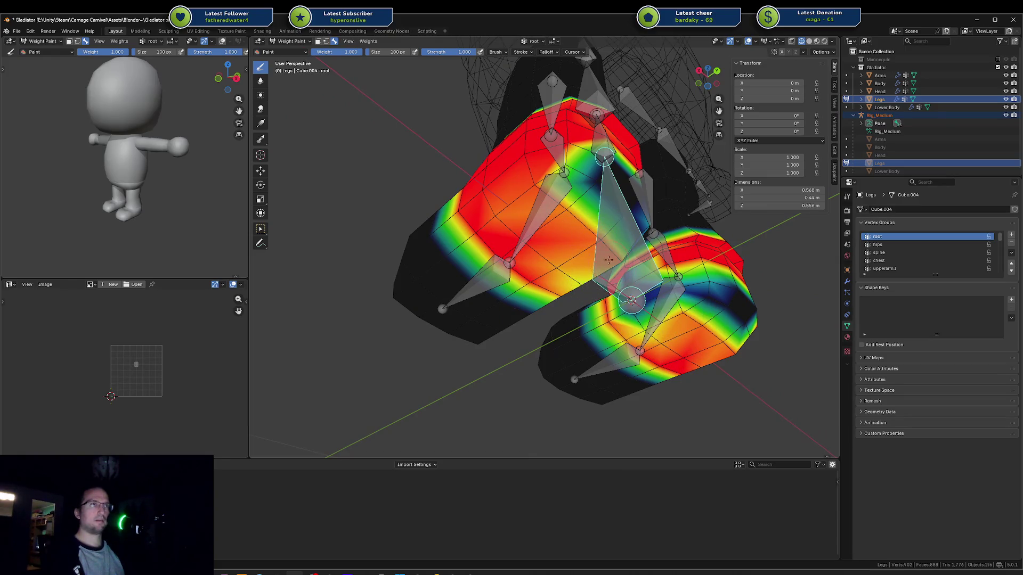
middle_drag(560, 278, 555, 268)
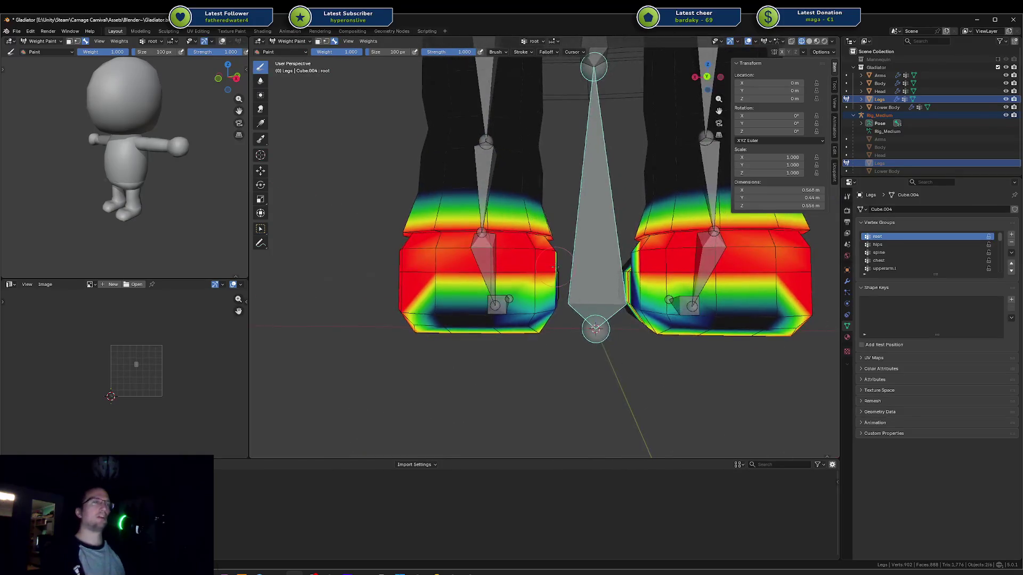
key(ctrl+z)
key(ctrl+z)
key(ctrl+z)
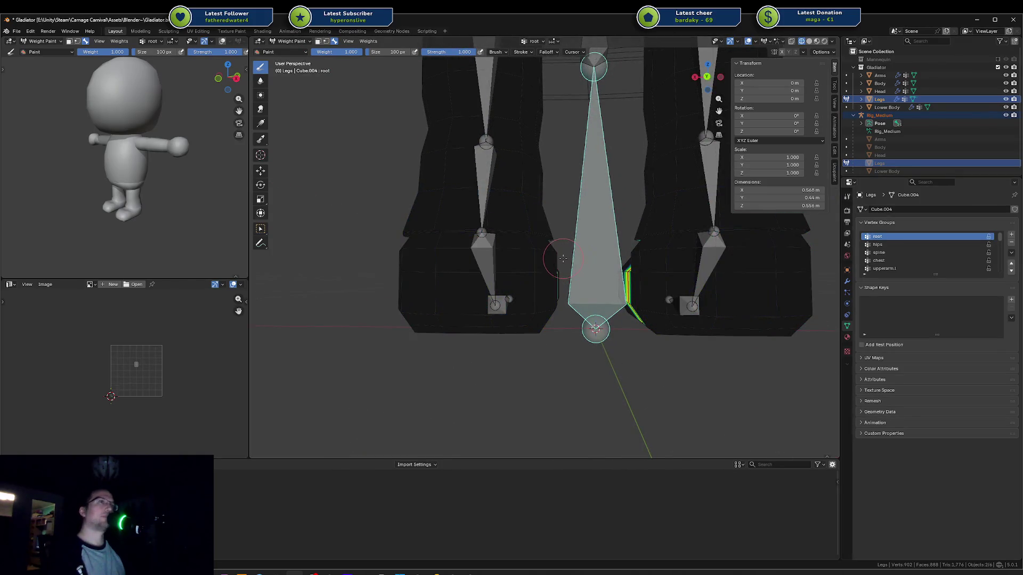
middle_drag(509, 257, 587, 269)
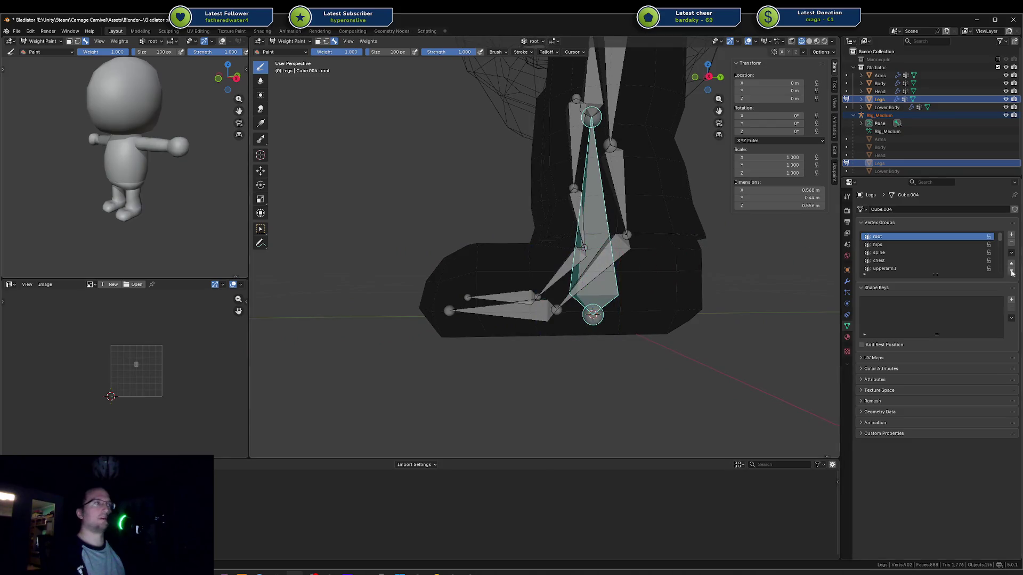
Step: Fill the area under the toe bone with full toes.l weight
ctrl+click(588, 270)
drag(482, 313, 467, 303)
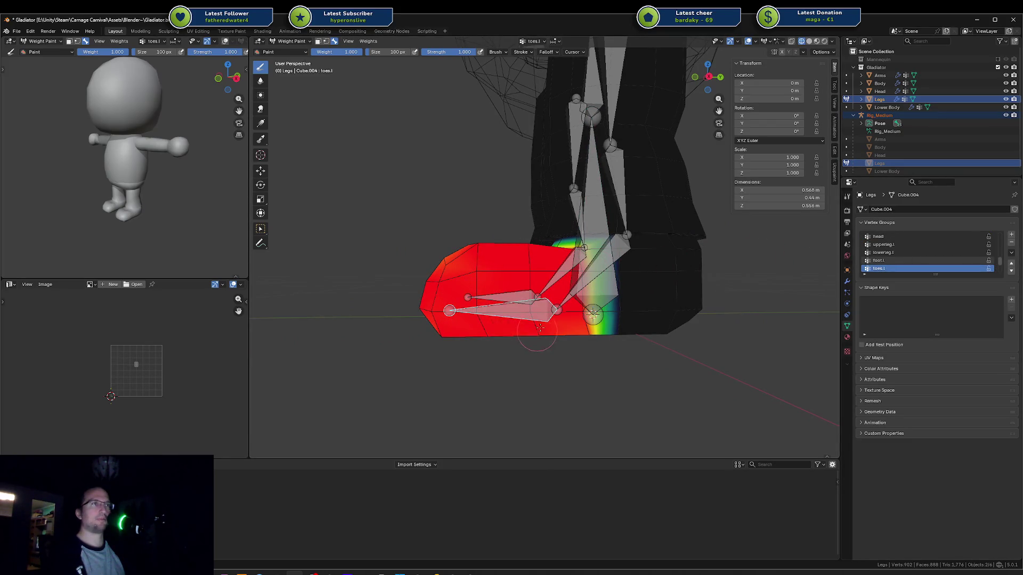
middle_drag(572, 315, 612, 312)
Step: With foot.l active, paint weight across the ankle, lower leg and a band down the foot
ctrl+click(585, 212)
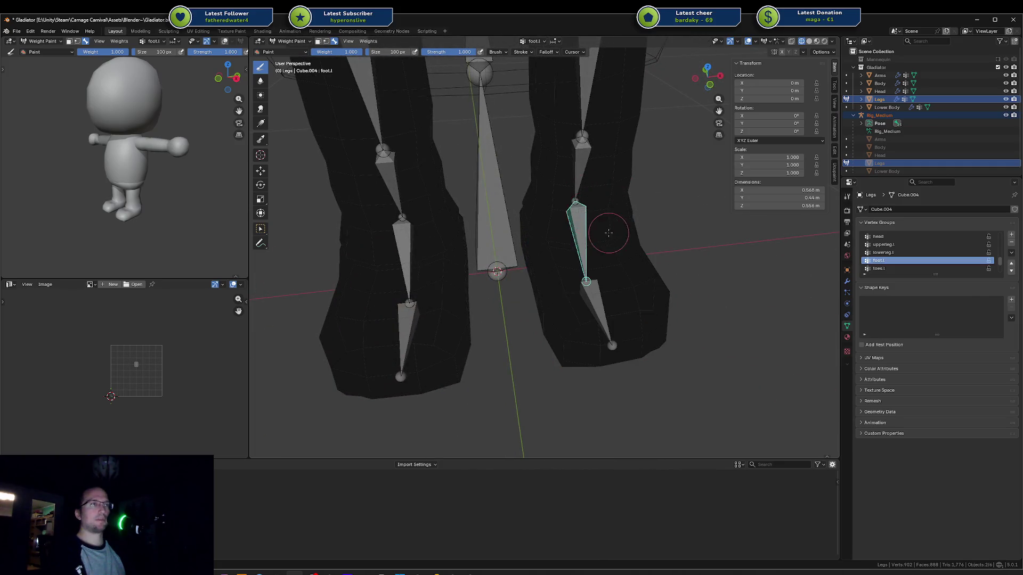
middle_drag(609, 233, 504, 200)
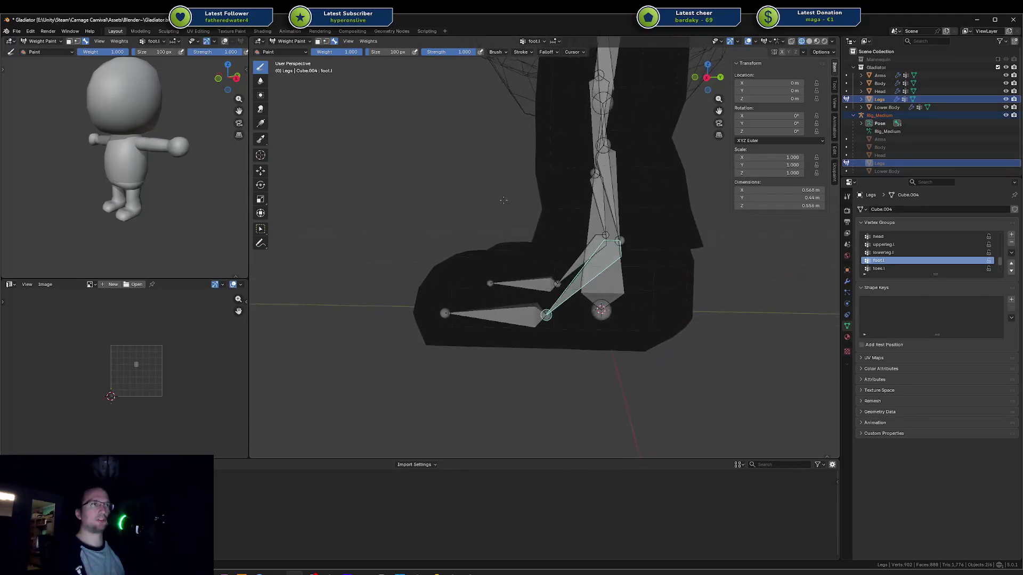
mouse_move(525, 264)
mouse_down()
mouse_move(654, 268)
mouse_move(549, 293)
mouse_move(554, 320)
mouse_move(605, 337)
mouse_move(640, 314)
mouse_move(586, 298)
mouse_move(679, 289)
mouse_up()
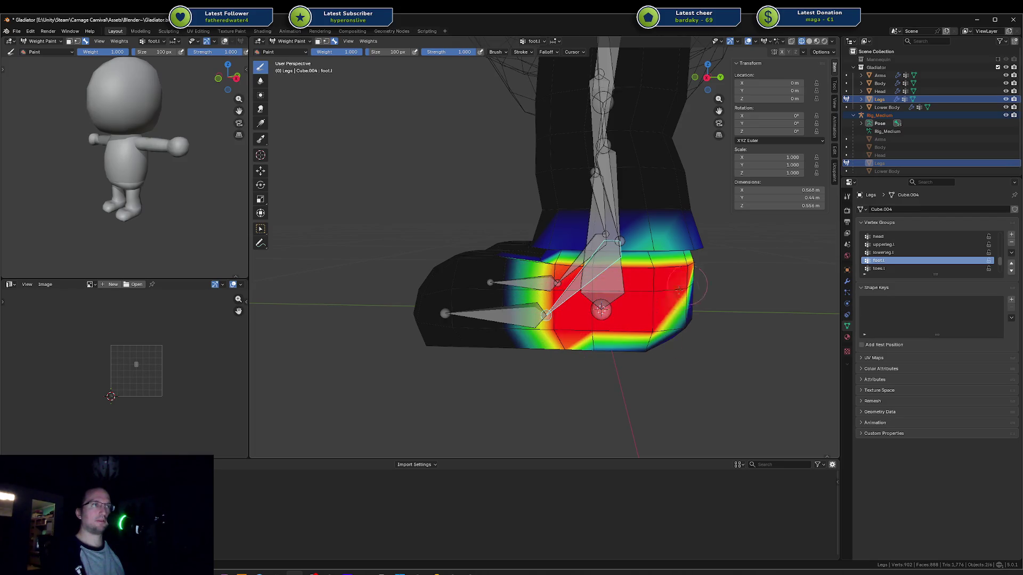
middle_drag(679, 290, 581, 213)
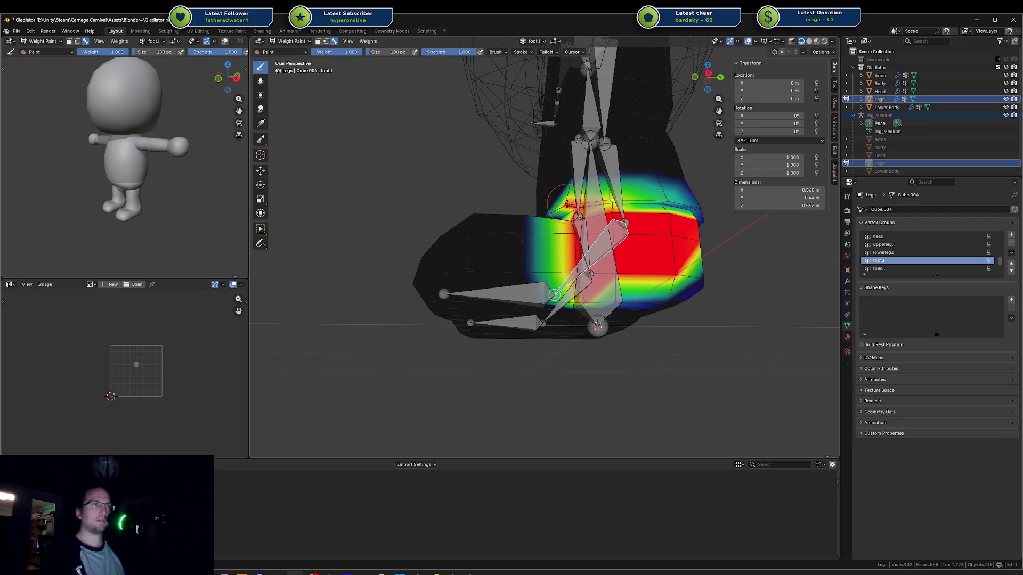
middle_drag(704, 208, 508, 183)
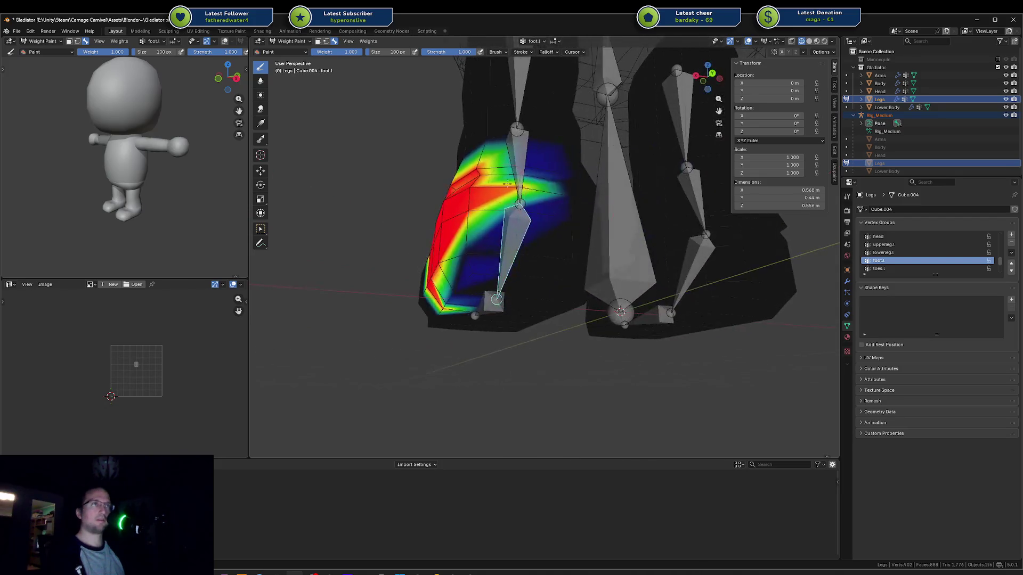
drag(508, 183, 559, 175)
mouse_move(560, 176)
middle_down()
mouse_move(523, 180)
mouse_move(540, 218)
middle_up()
mouse_move(528, 257)
mouse_down()
mouse_move(528, 363)
mouse_move(538, 325)
mouse_move(521, 313)
mouse_move(485, 357)
mouse_move(469, 333)
mouse_move(520, 366)
mouse_up()
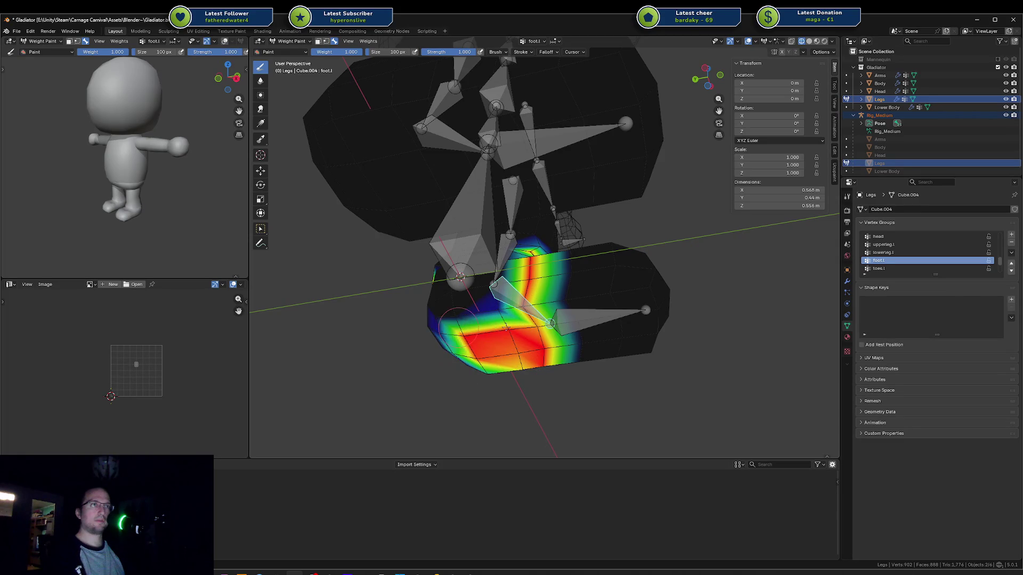
Step: Paint the blue and yellow-green foot areas solid red and add foot.l weight near the ankle
middle_drag(465, 349, 468, 246)
mouse_move(468, 246)
mouse_down()
mouse_move(423, 229)
mouse_move(420, 279)
mouse_move(387, 288)
mouse_move(381, 256)
mouse_move(425, 315)
mouse_up()
middle_drag(424, 314, 514, 195)
mouse_move(587, 160)
mouse_down()
mouse_move(554, 189)
mouse_move(487, 204)
mouse_up()
mouse_move(569, 275)
middle_down()
mouse_move(488, 242)
mouse_move(505, 270)
middle_up()
mouse_move(505, 270)
mouse_down()
mouse_move(421, 288)
mouse_move(469, 267)
mouse_move(439, 224)
mouse_move(499, 233)
mouse_up()
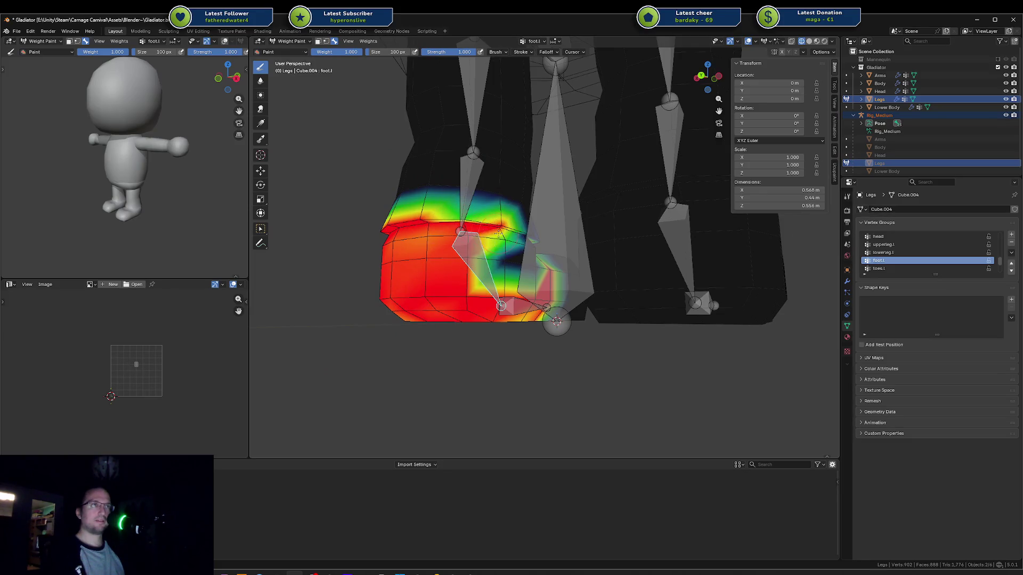
mouse_move(499, 234)
middle_down()
mouse_move(485, 250)
mouse_move(511, 213)
mouse_move(500, 224)
mouse_move(513, 260)
mouse_move(469, 273)
mouse_move(491, 251)
mouse_move(499, 271)
mouse_move(492, 236)
mouse_move(575, 229)
middle_up()
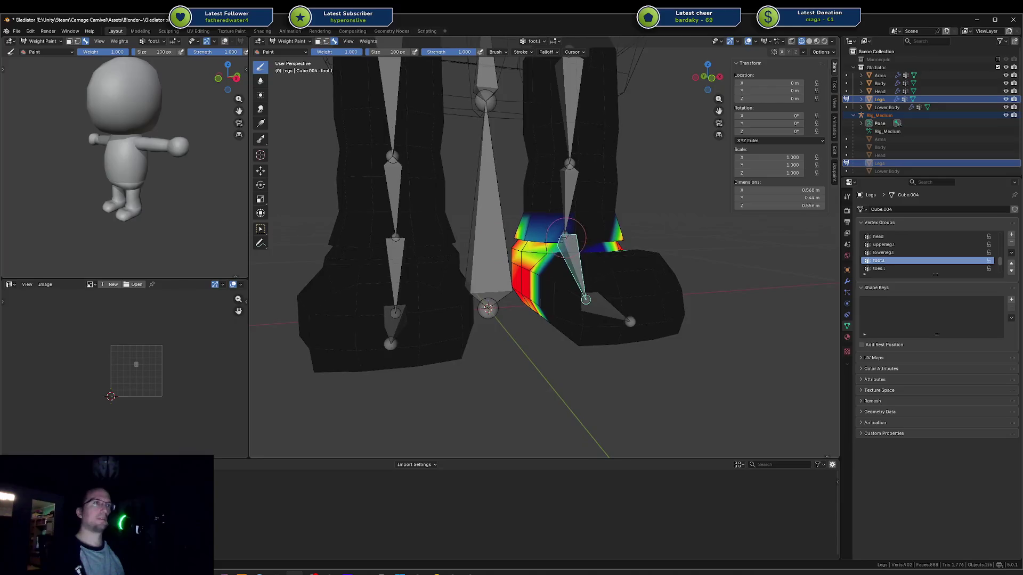
drag(578, 232, 592, 243)
middle_drag(615, 239, 572, 247)
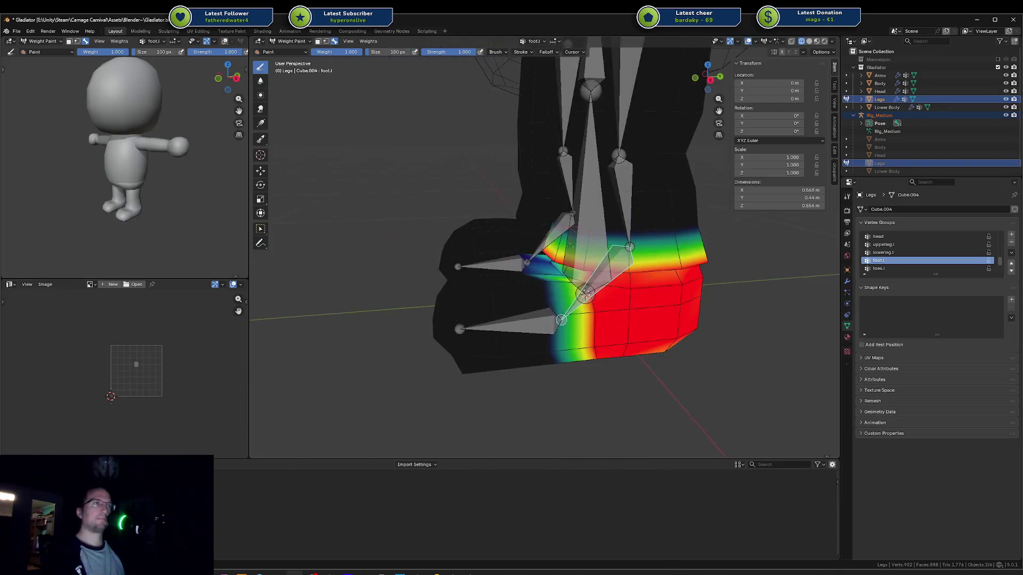
key(ctrl+Tab)
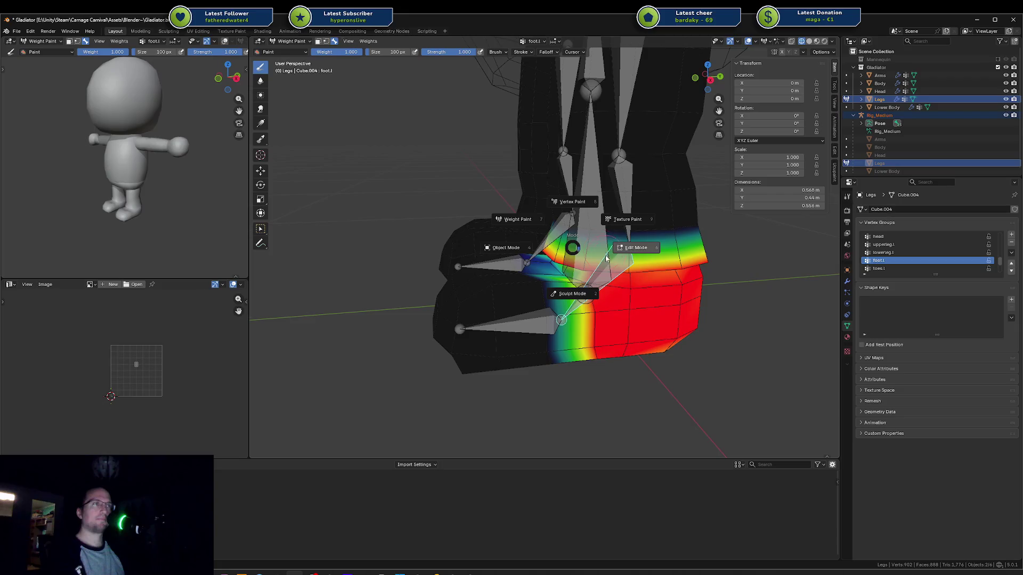
Step: Toggle the Legs mesh into Edit Mode and back to Object Mode, disabling the see-through view
click(634, 248)
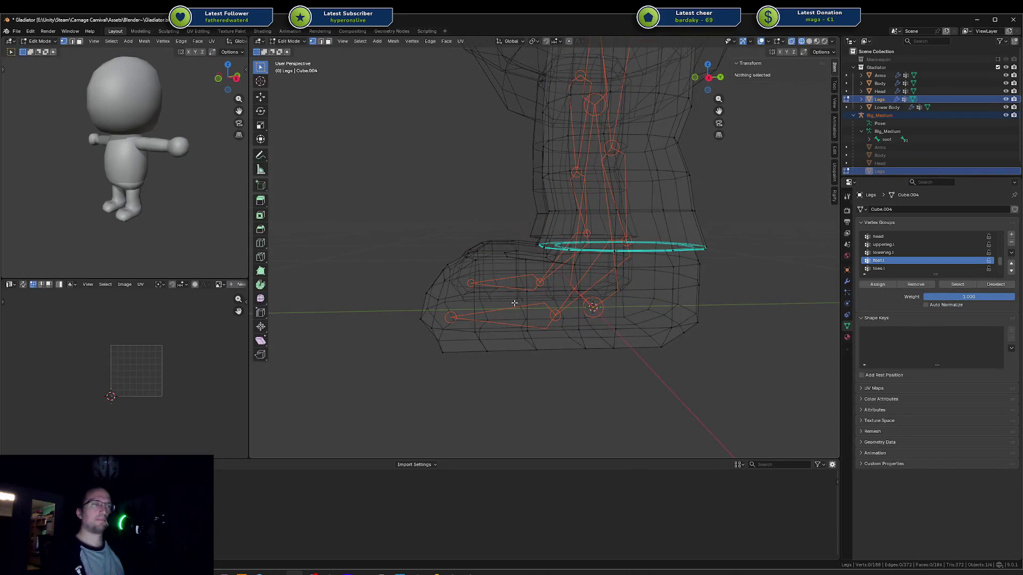
key(ctrl+Tab)
key(Escape)
middle_drag(537, 288, 547, 281)
key(shift+z)
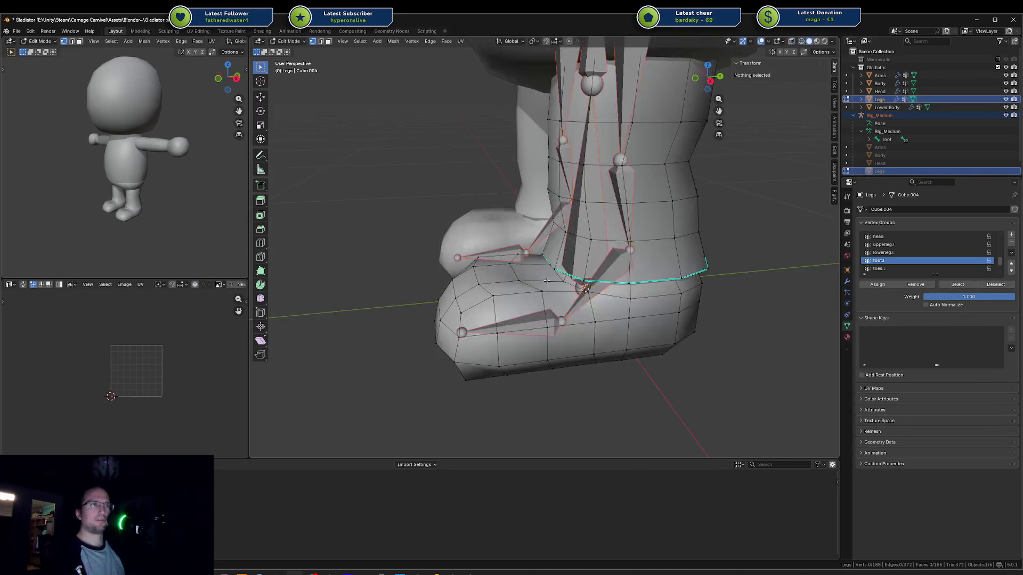
key(ctrl+Tab)
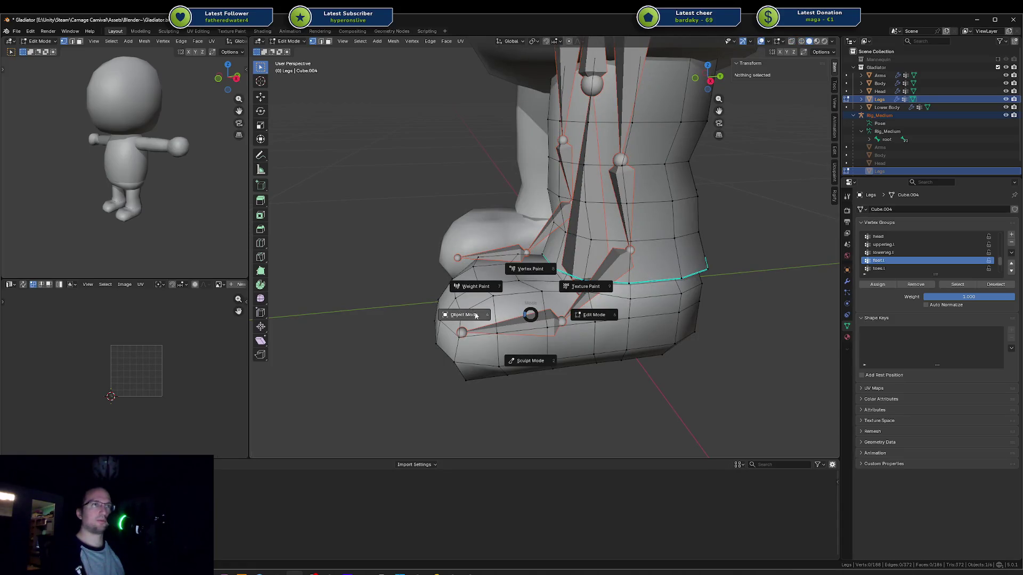
click(476, 316)
Step: Select the toes.l bone in Pose Mode, then reselect Legs with Rig_Medium and enter Weight Paint
click(533, 326)
key(ctrl+Tab)
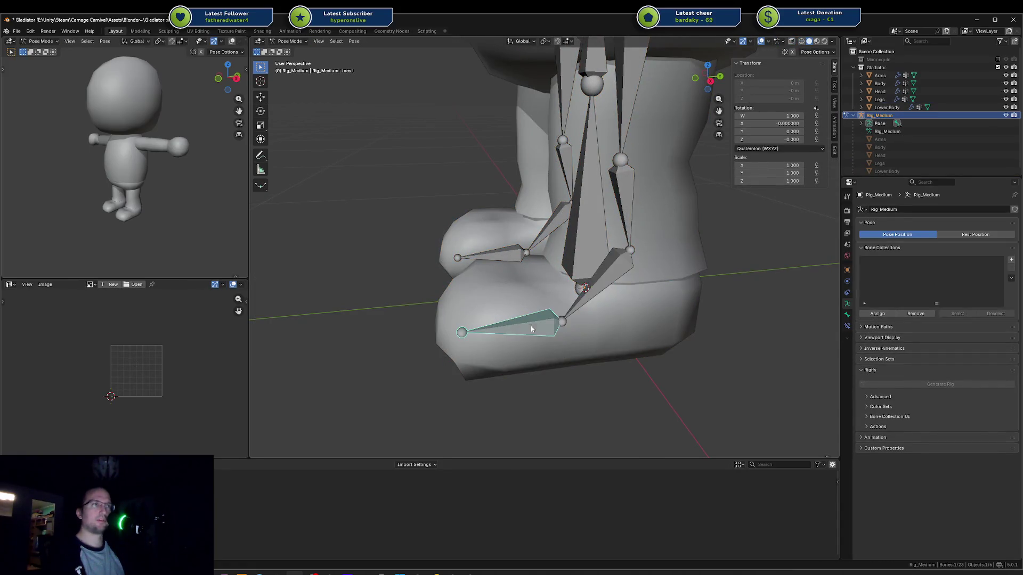
key(ctrl+Tab)
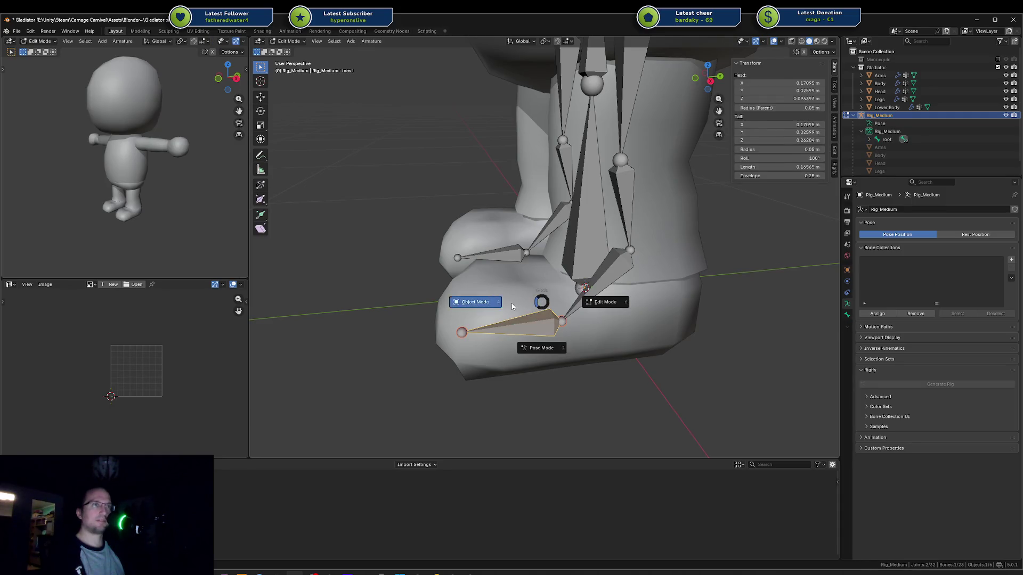
click(511, 303)
click(541, 280)
key(ctrl+Tab)
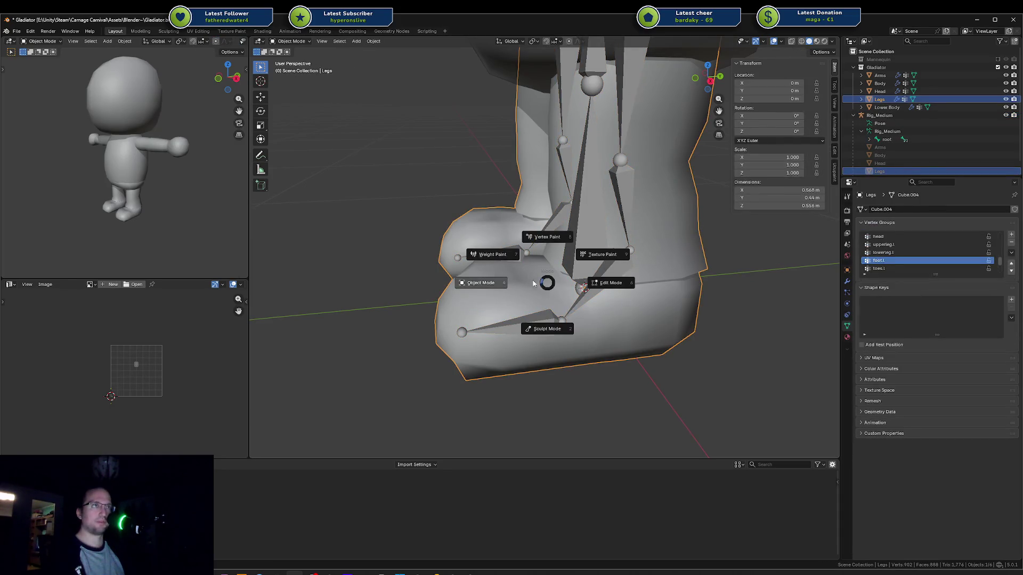
click(493, 287)
shift+click(494, 292)
shift+click(493, 292)
key(ctrl+Tab)
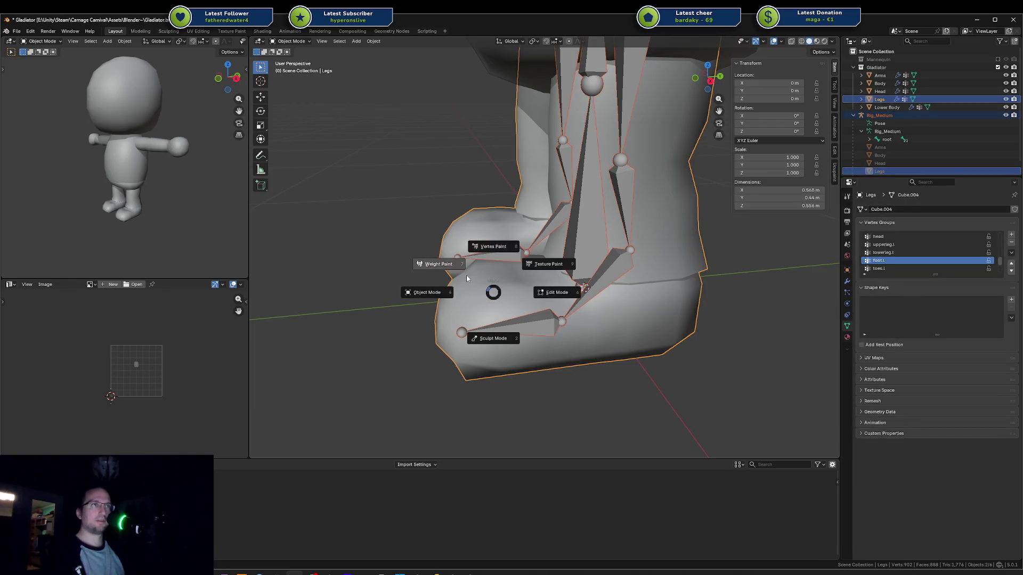
click(455, 272)
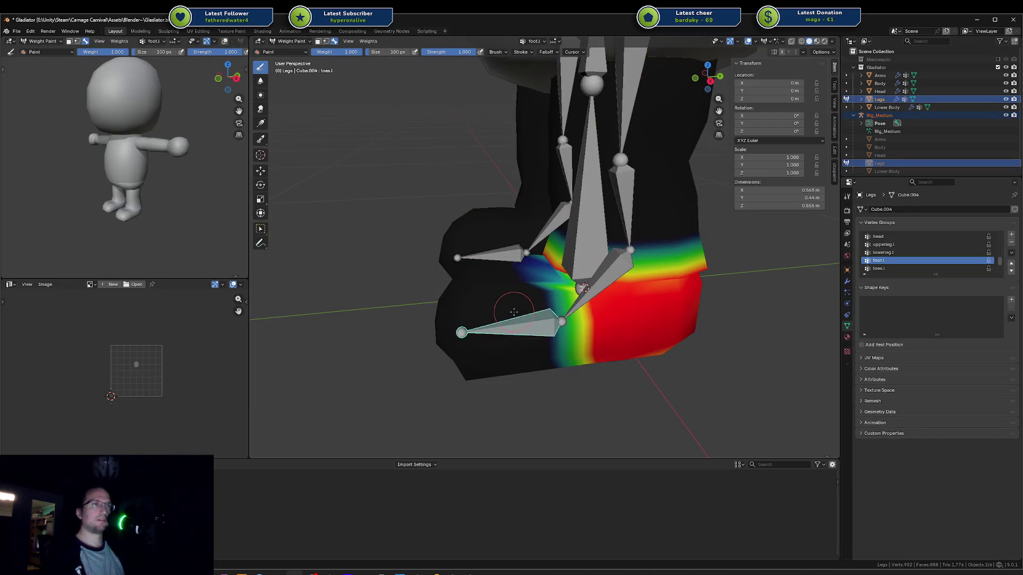
Step: Put Legs in Edit Mode with face selection and pick a single toe face
key(ctrl+Tab)
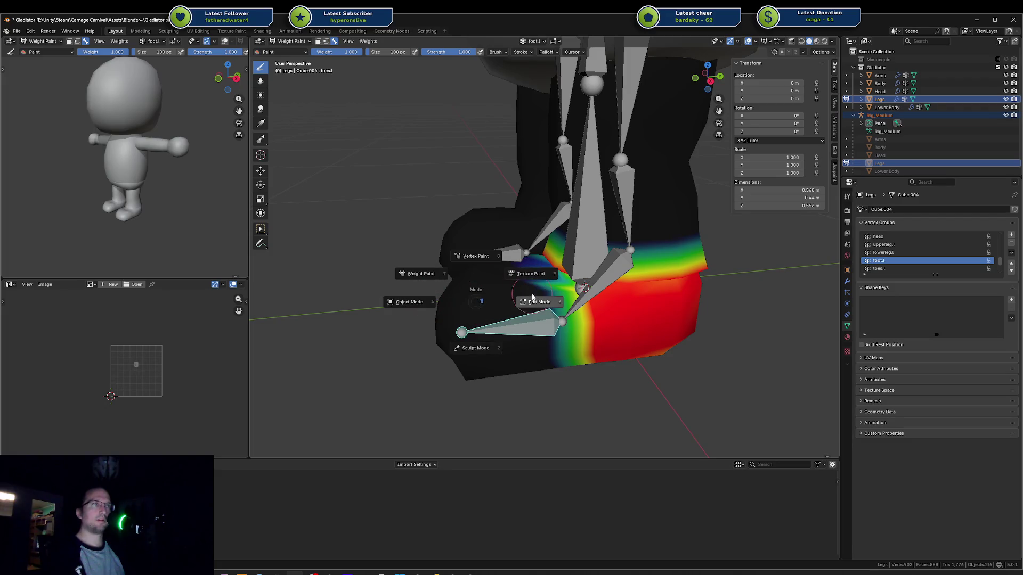
click(521, 307)
key(a)
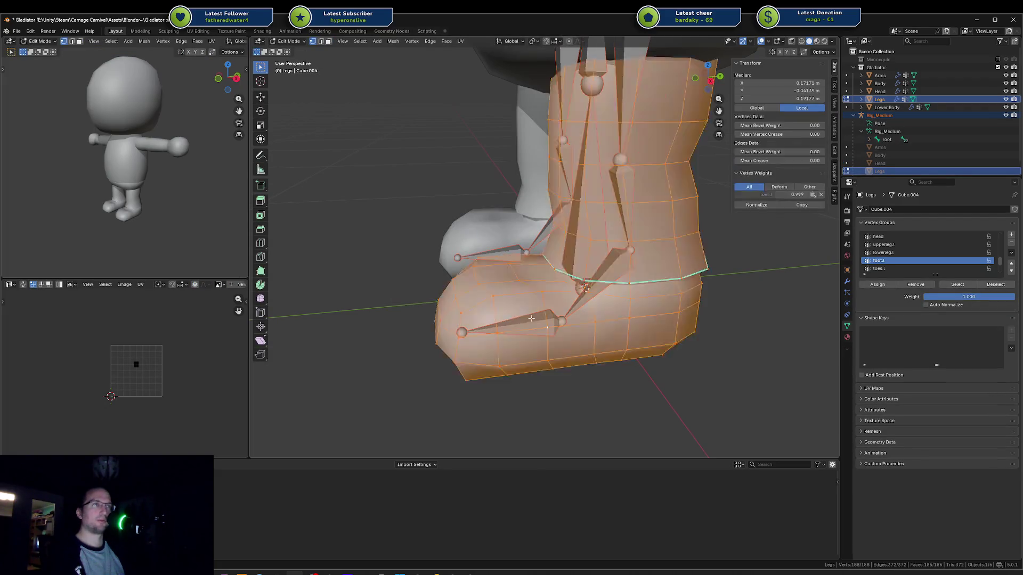
key(alt+a)
middle_drag(544, 273, 555, 341)
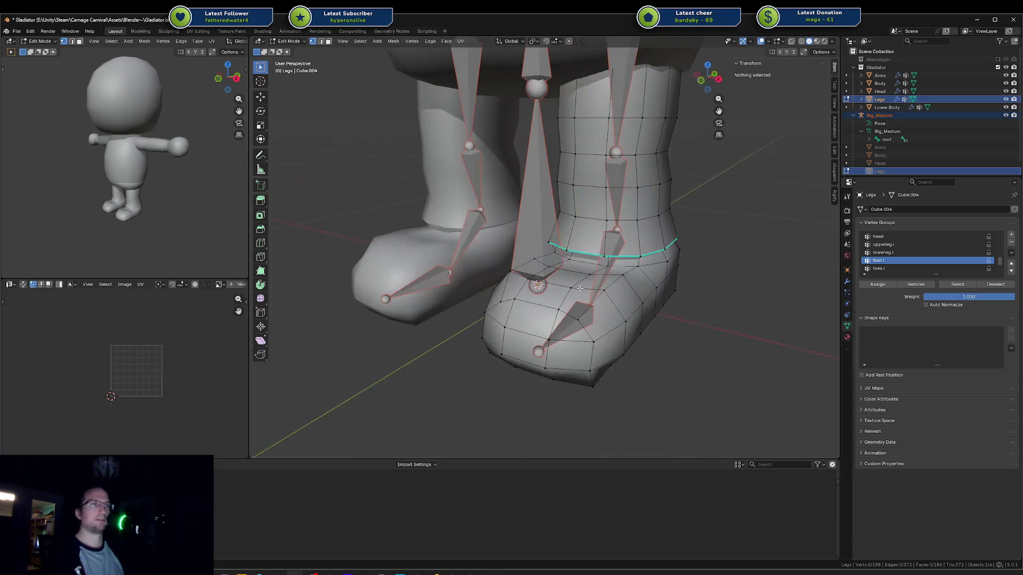
key(3)
click(551, 342)
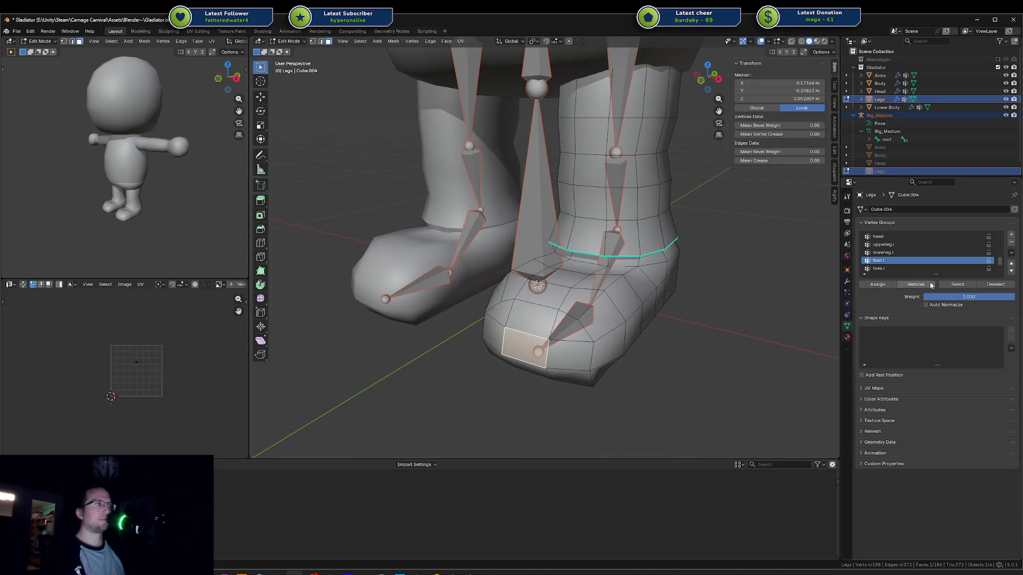
Step: Select the foot.l group's faces and the ankle edge loop to inspect them, then clear
click(957, 284)
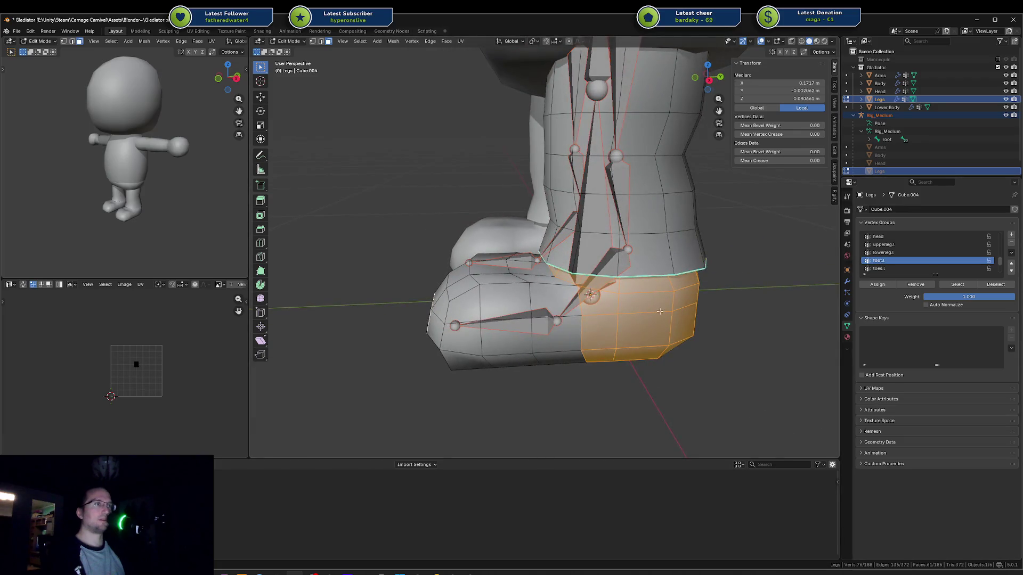
mouse_move(660, 311)
middle_down()
mouse_move(621, 212)
mouse_move(602, 301)
mouse_move(608, 269)
mouse_move(597, 253)
mouse_move(565, 263)
middle_up()
key(alt+a)
alt+click(623, 205)
key(alt+z)
key(c)
key(alt+a)
Step: Try linked, brush and shortest-path selections on the foot faces, then clear them
key(l)
key(alt+a)
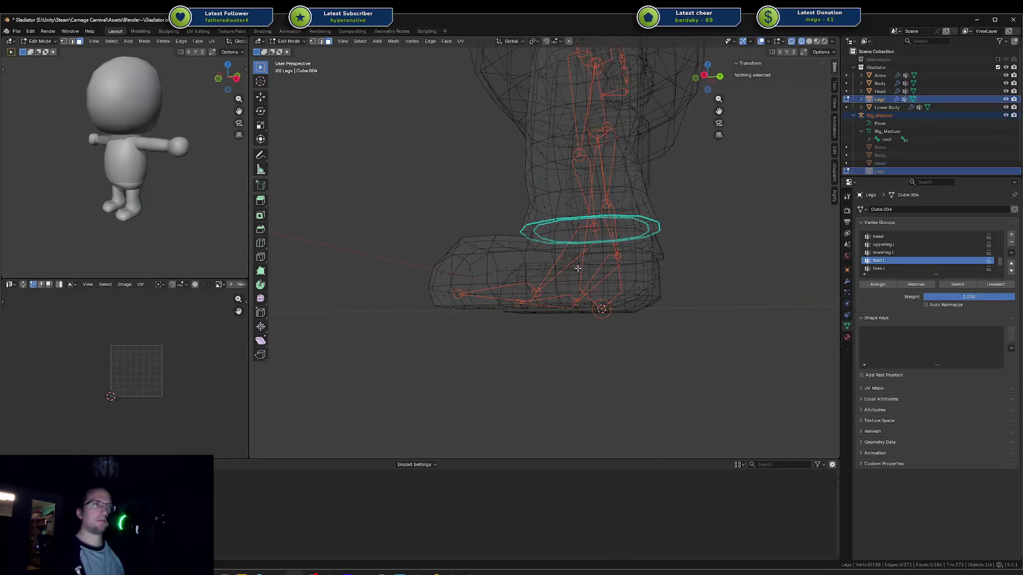
key(c)
click(560, 264)
mouse_move(559, 265)
mouse_down()
mouse_move(551, 269)
mouse_move(632, 271)
mouse_up()
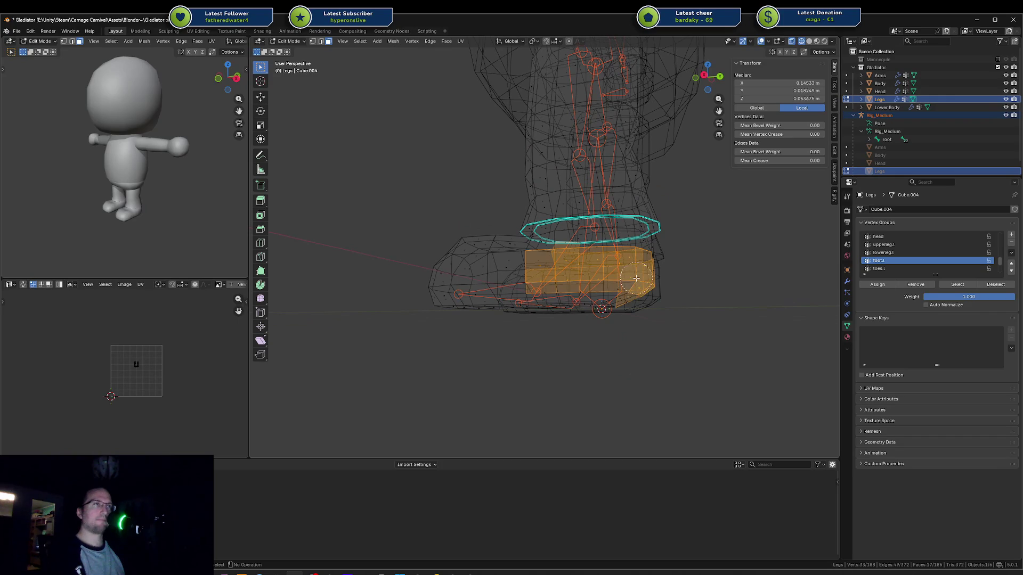
key(Escape)
key(shift+z)
click(555, 265)
mouse_move(556, 265)
middle_down()
mouse_move(522, 249)
mouse_move(539, 263)
mouse_move(544, 330)
middle_up()
ctrl+click(538, 263)
key(alt+a)
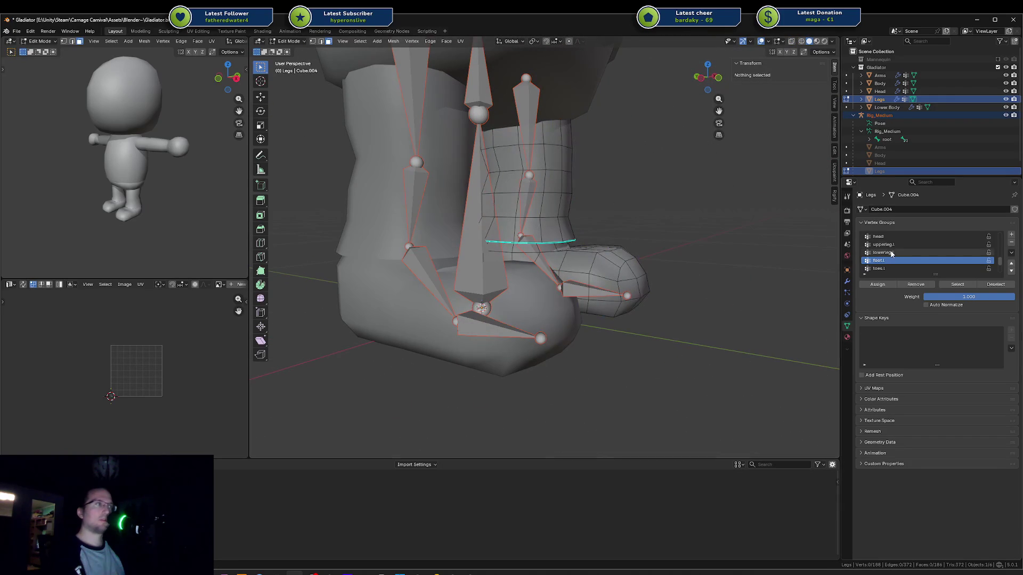
Step: Select and then deselect the toes.l group's faces to view the toe region
click(894, 269)
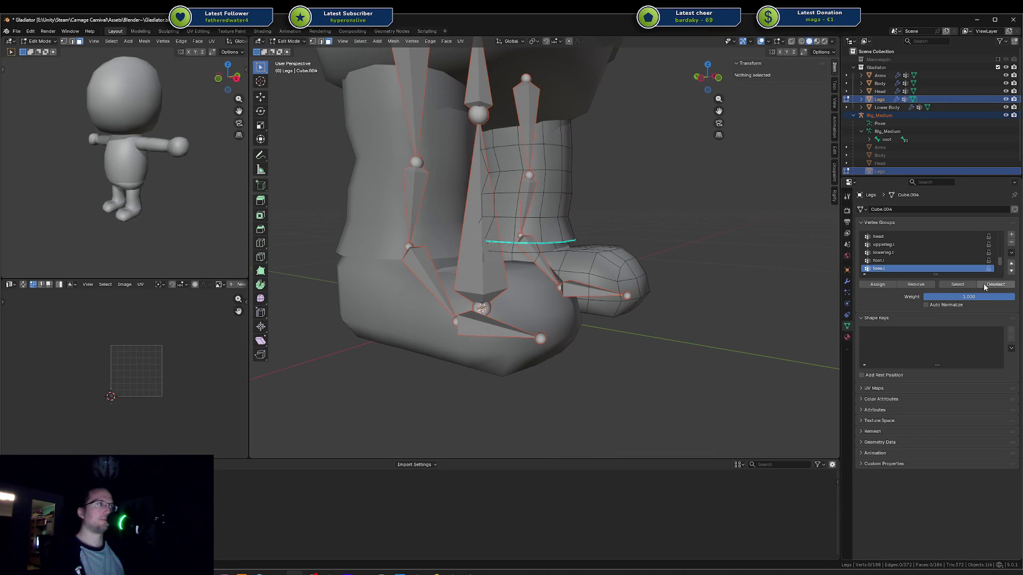
click(958, 284)
middle_drag(565, 266, 598, 283)
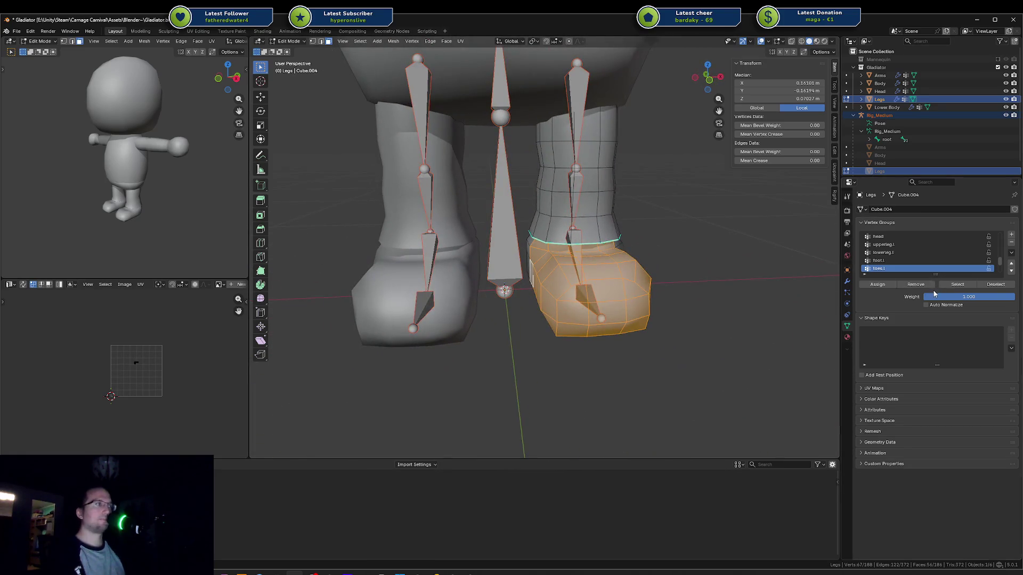
click(709, 286)
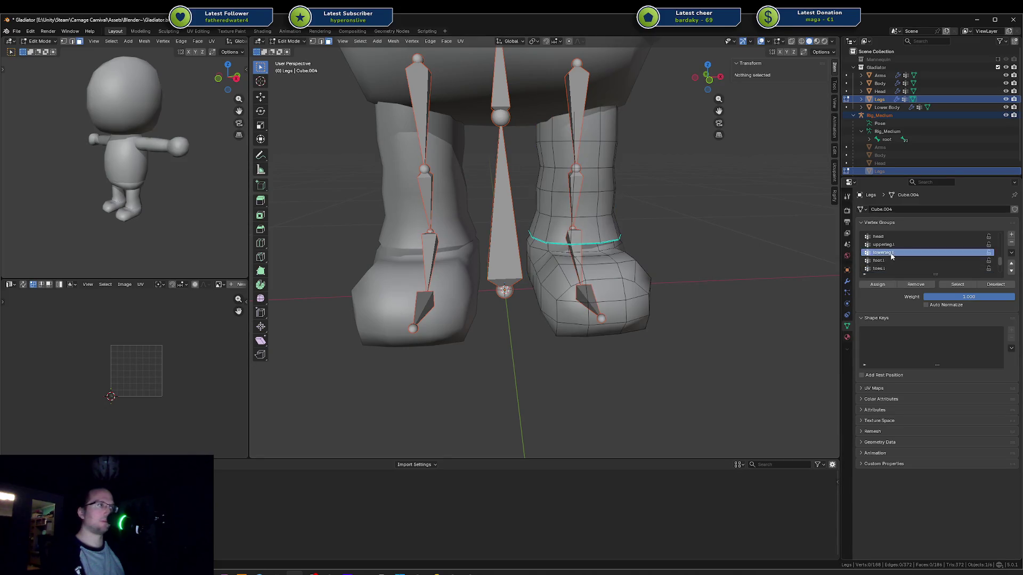
click(879, 223)
click(862, 222)
Step: Select the foot.l group's faces to view the heel, then make toes.l active and deselect all
middle_drag(660, 283, 629, 280)
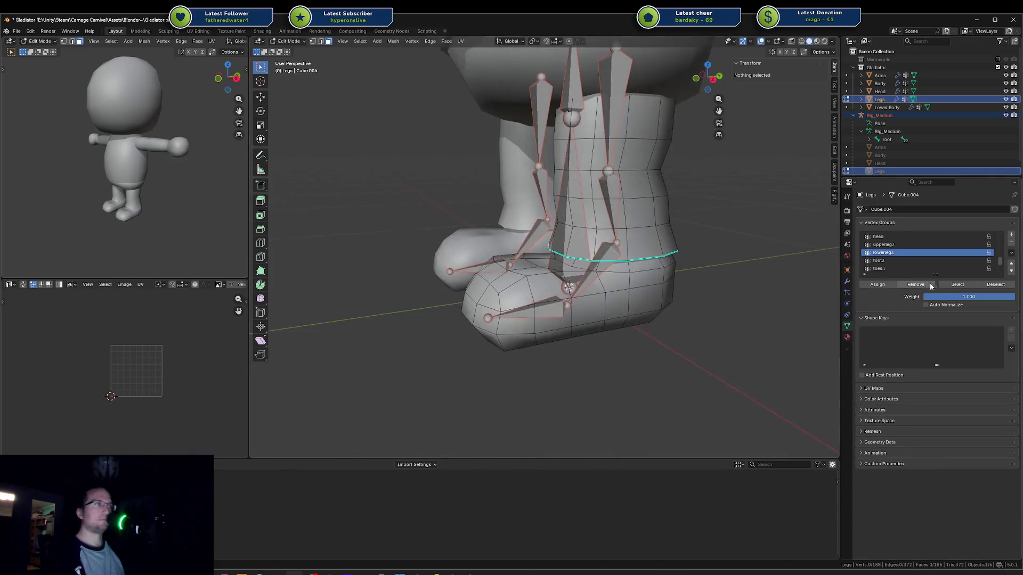
click(884, 260)
click(963, 284)
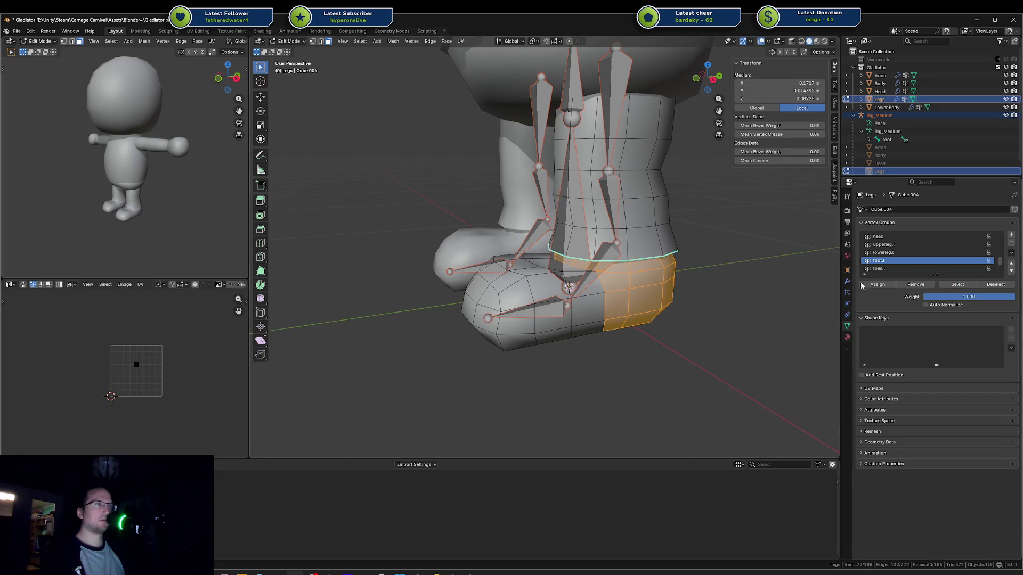
click(904, 269)
key(alt+a)
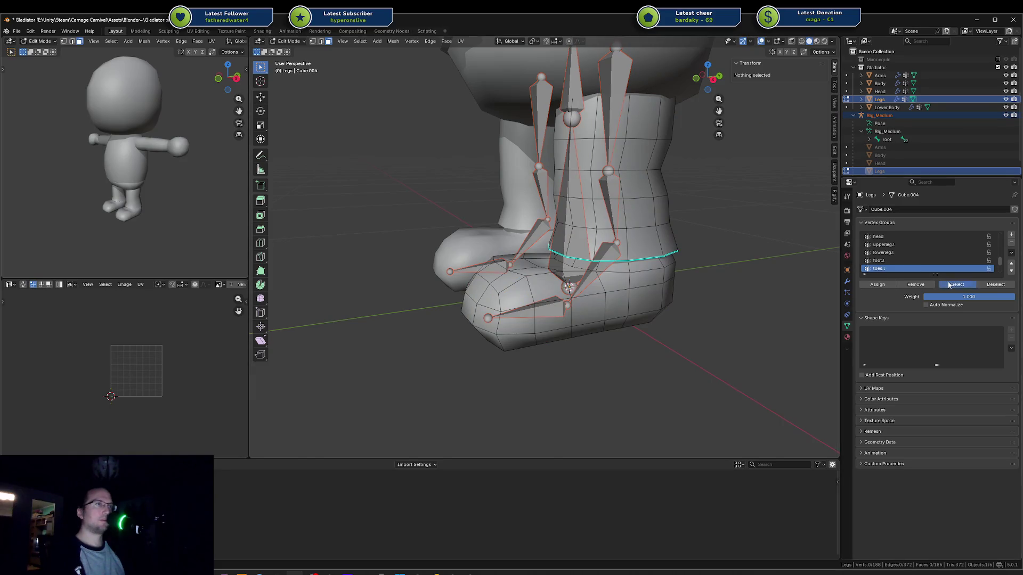
Step: Grow the toe face selection and assign it to the toes.l vertex group
mouse_move(644, 279)
middle_down()
mouse_move(612, 280)
mouse_move(692, 263)
mouse_move(589, 309)
middle_up()
middle_drag(562, 305, 537, 300)
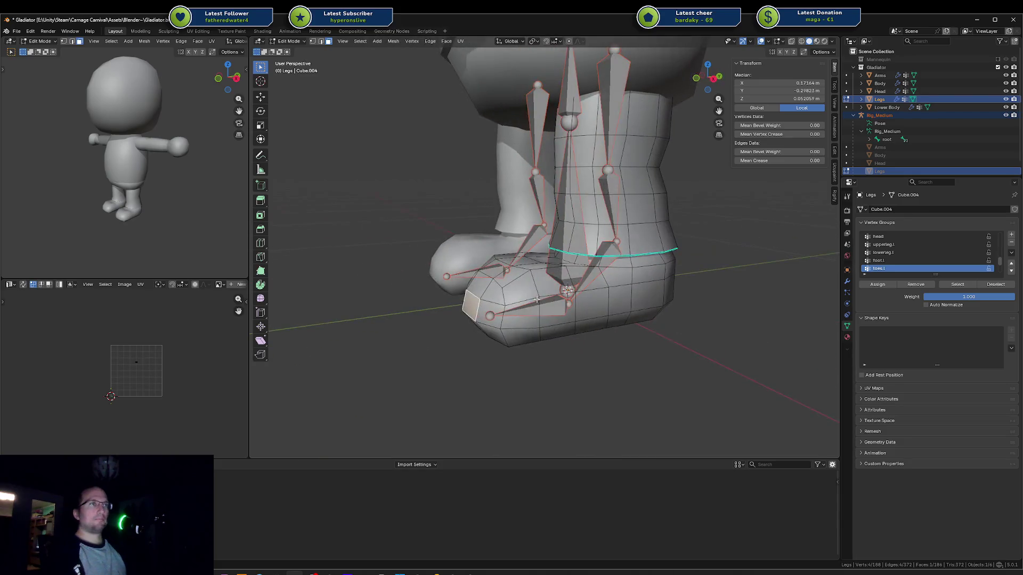
key(ctrl+KP_Add)
key(ctrl+KP_Add)
key(ctrl+KP_Add)
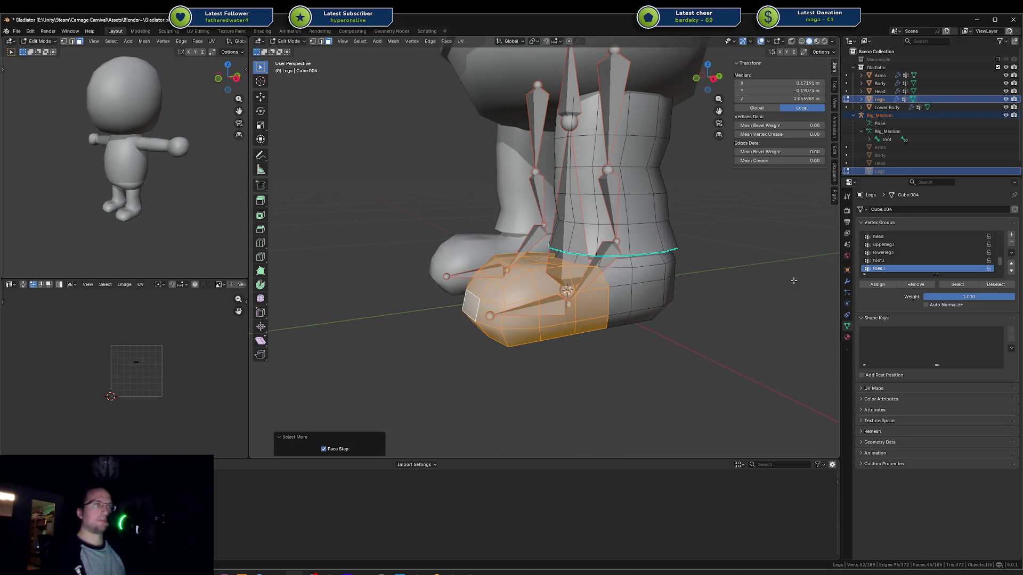
click(878, 285)
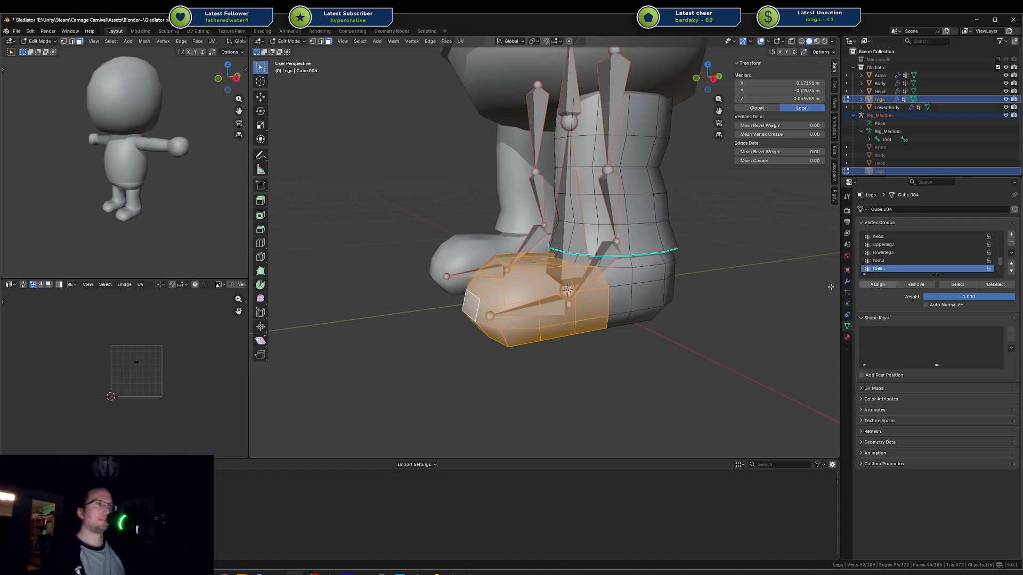
middle_drag(644, 282, 638, 289)
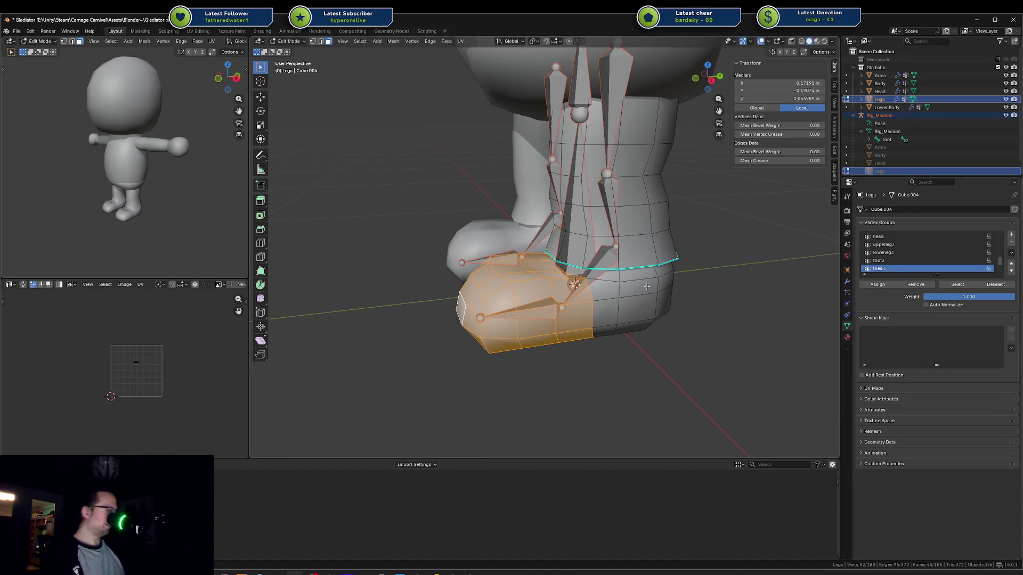
key(ctrl+KP_Subtract)
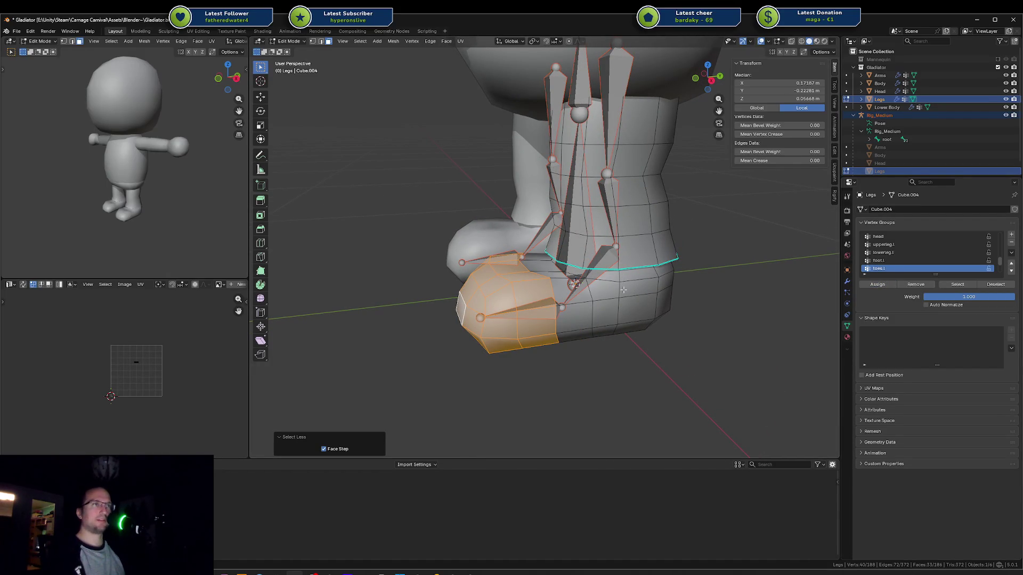
Step: Hide and reveal the toe faces to check the toes.l coverage
key(h)
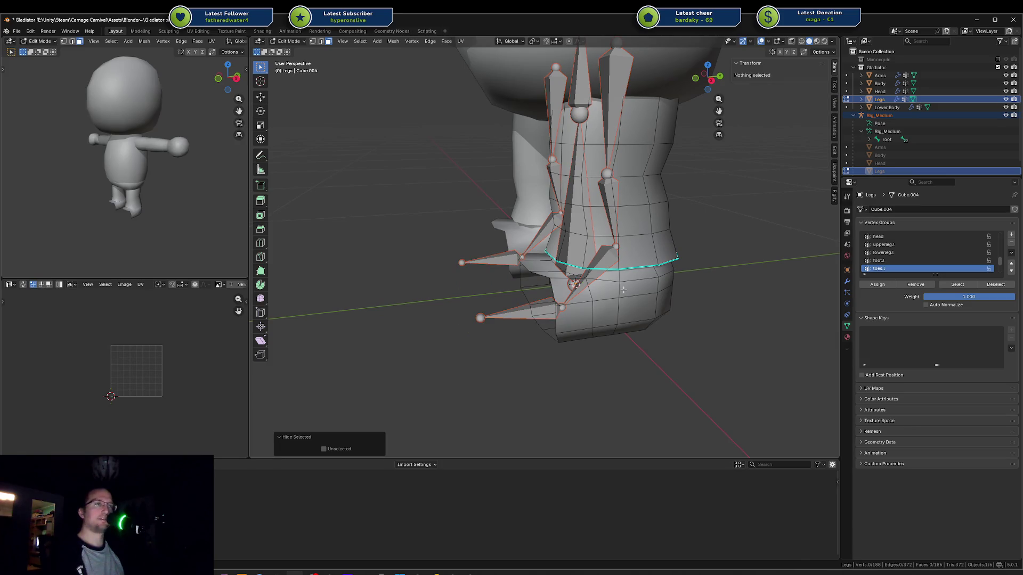
key(alt+h)
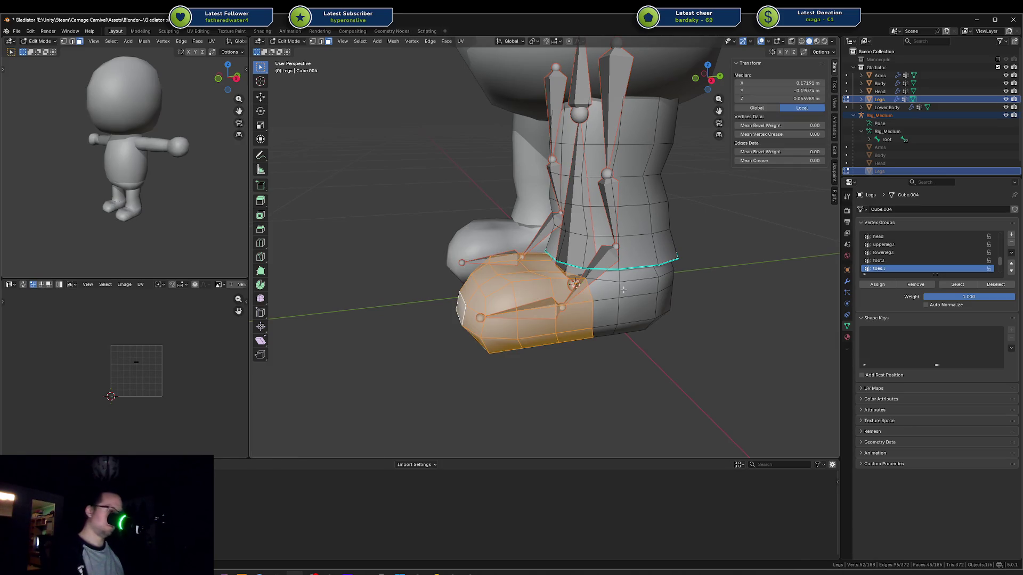
key(h)
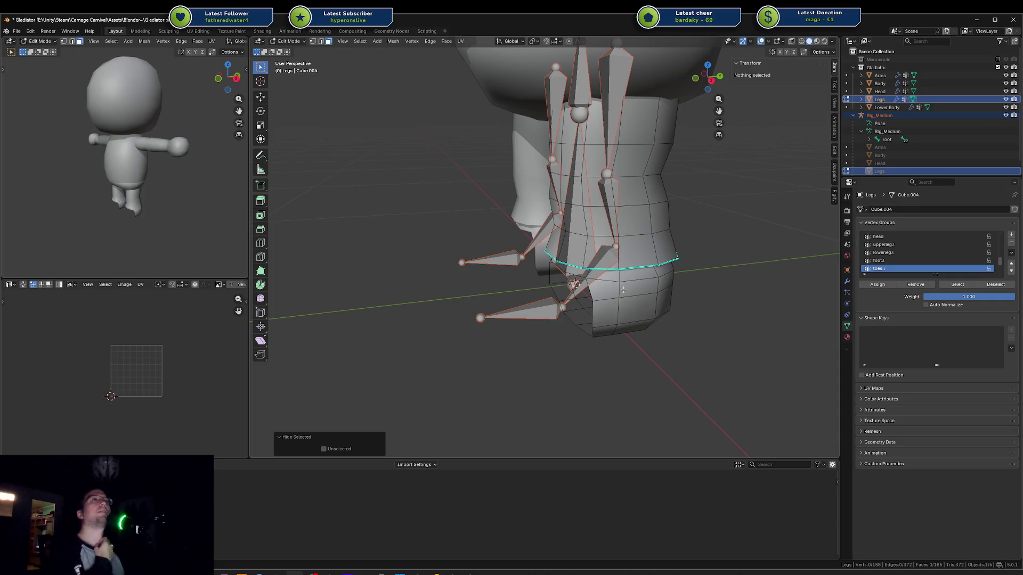
mouse_move(623, 290)
middle_down()
mouse_move(621, 228)
mouse_move(567, 212)
mouse_move(586, 219)
mouse_move(605, 251)
mouse_move(607, 221)
mouse_move(613, 251)
middle_up()
key(alt+h)
key(ctrl+z)
Step: Select the heel and lower-boot faces and grow the selection over the foot
alt+click(567, 212)
click(579, 210)
ctrl+click(571, 270)
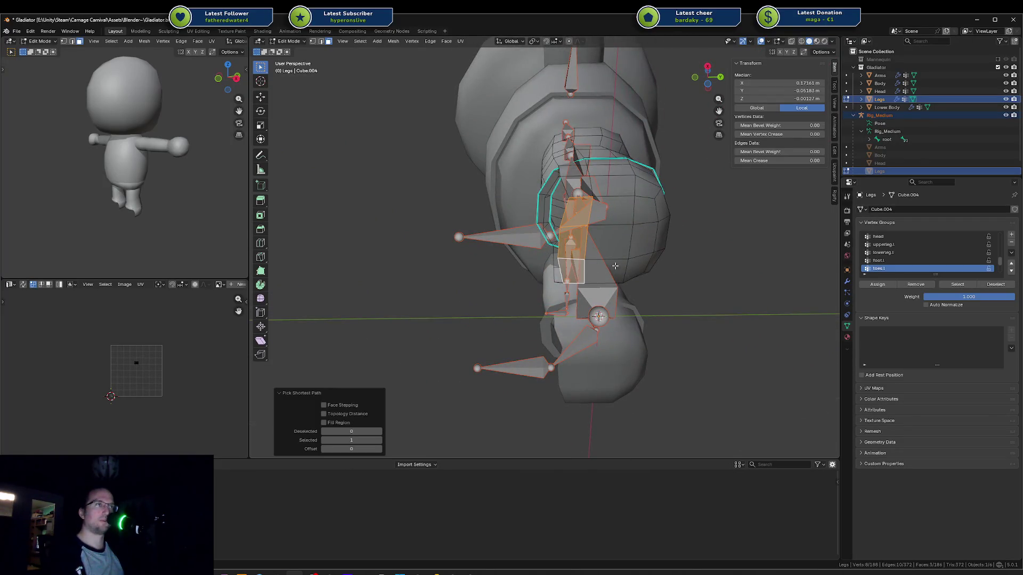
shift+click(632, 248)
shift+click(642, 240)
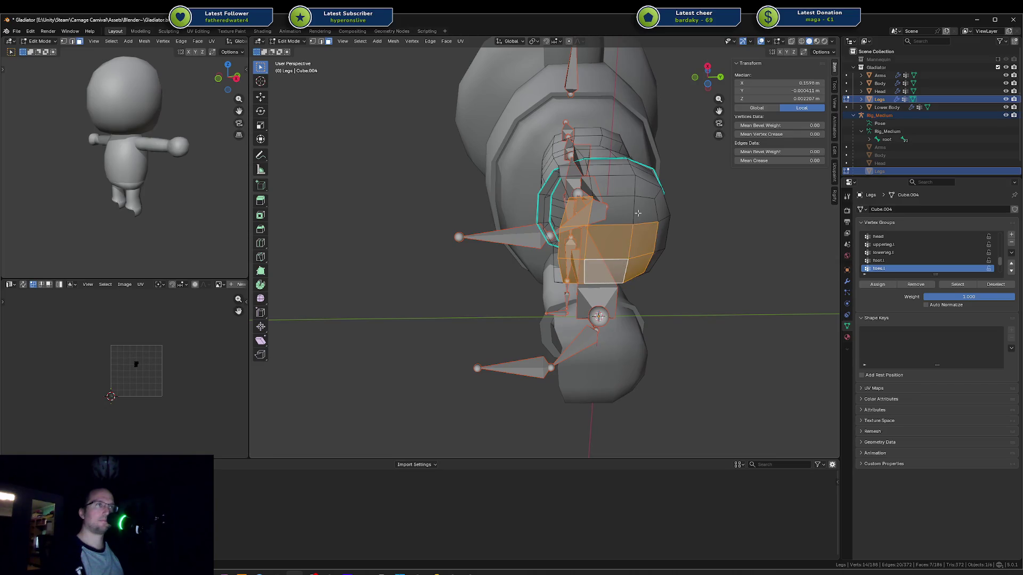
shift+click(628, 213)
shift+click(614, 214)
middle_drag(614, 214, 640, 272)
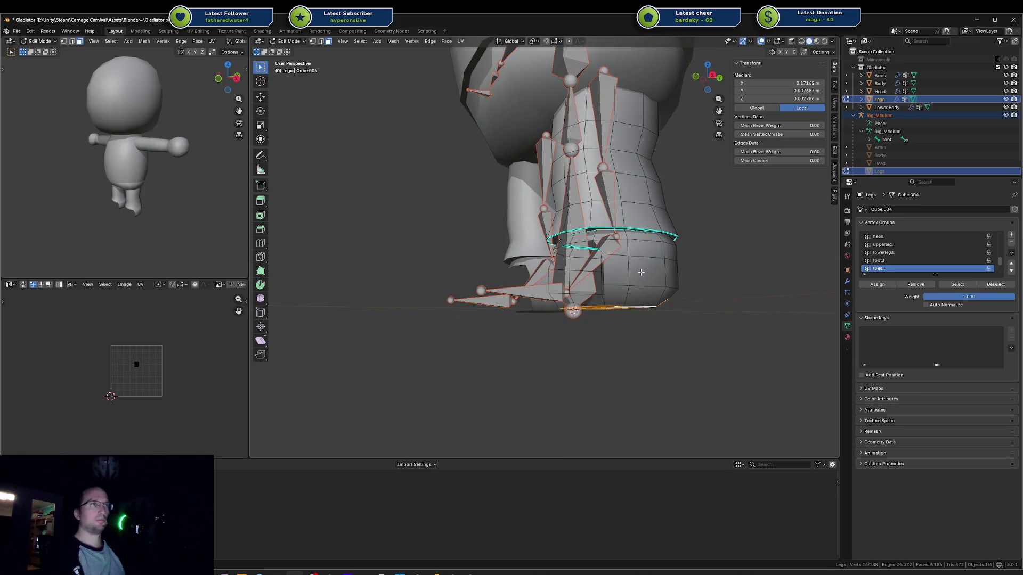
key(ctrl+KP_Add)
key(ctrl+KP_Add)
key(ctrl+KP_Add)
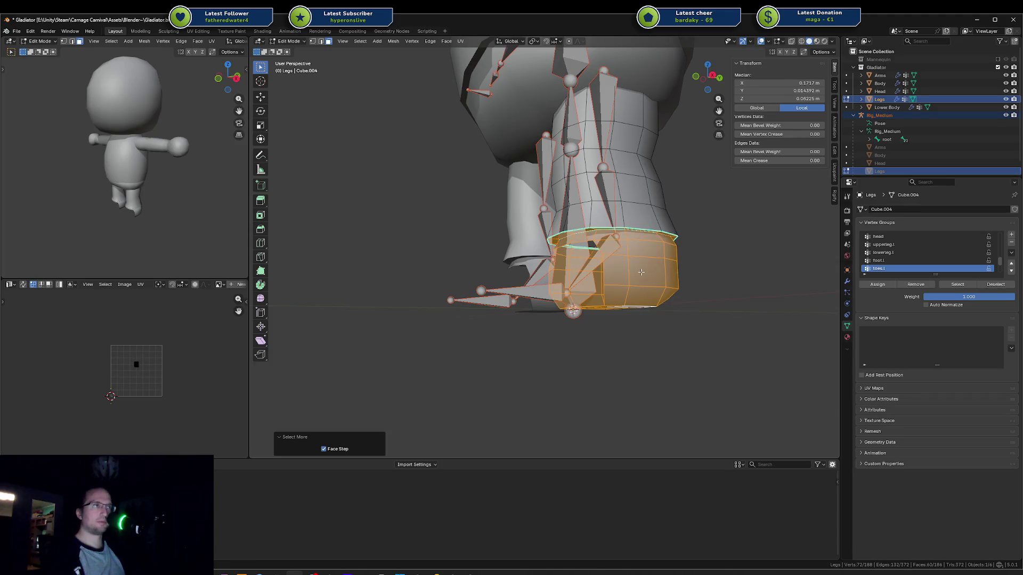
mouse_move(641, 272)
middle_down()
mouse_move(784, 214)
mouse_move(521, 235)
mouse_move(666, 269)
middle_up()
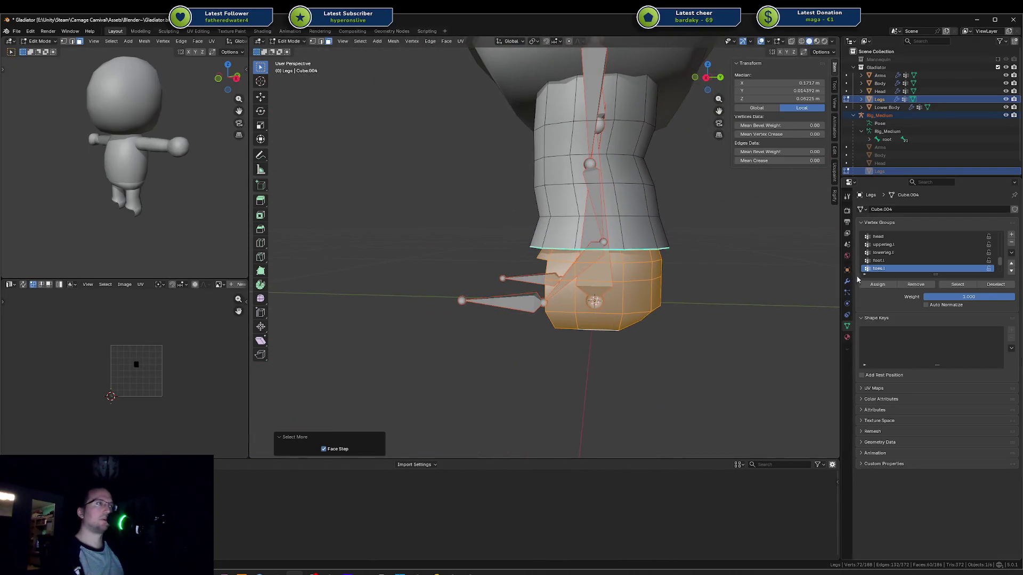
Step: Assign the selected heel faces to foot.l, then reveal all faces and clear the selection
click(889, 261)
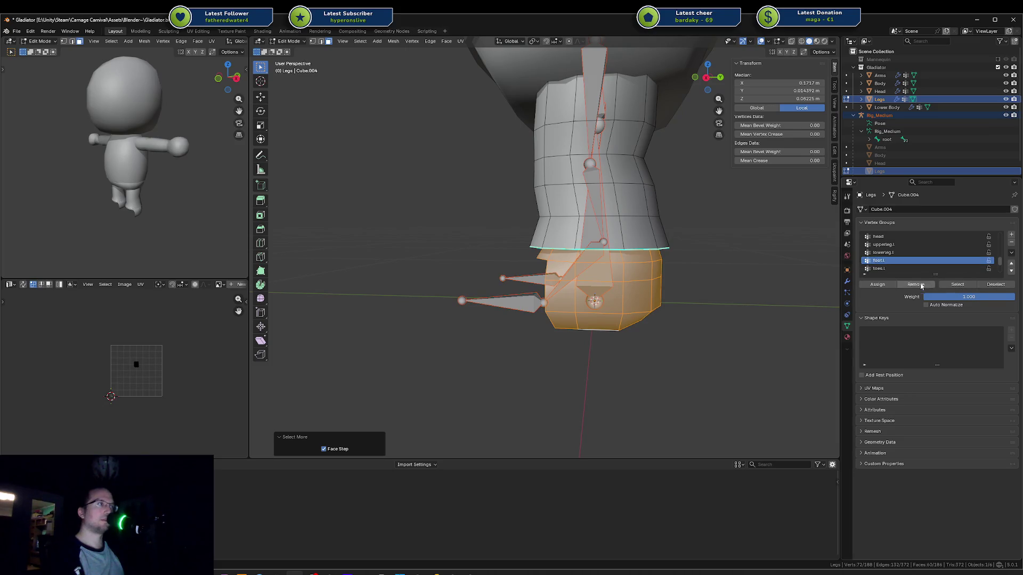
click(881, 286)
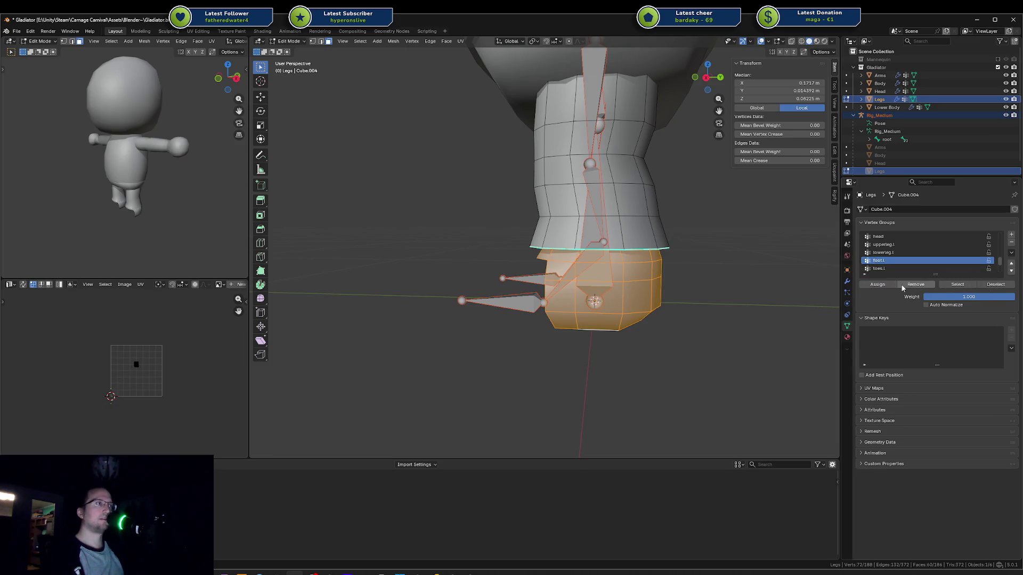
click(708, 288)
key(alt+h)
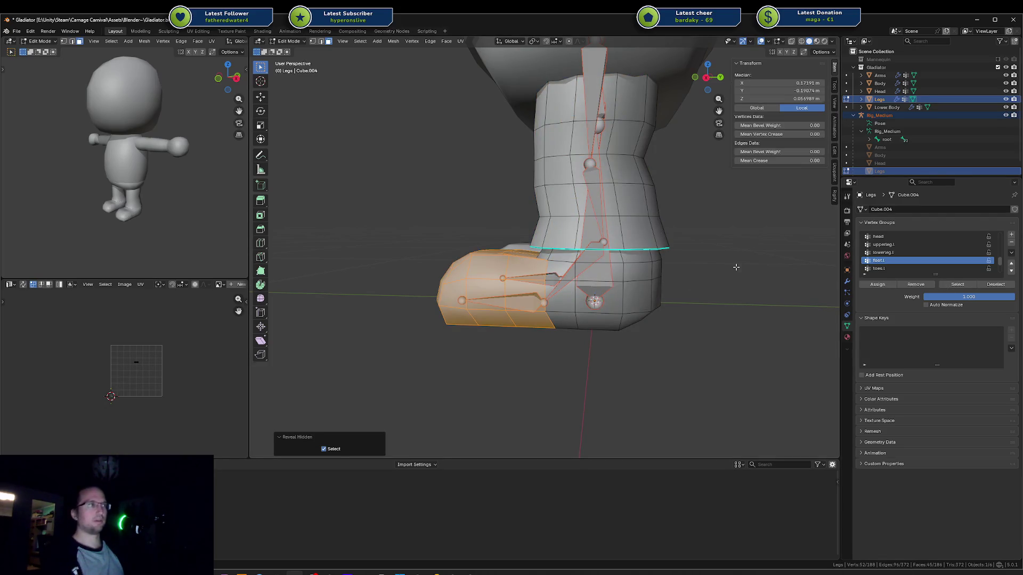
click(736, 267)
Step: Select the toes.l faces and hide them, leaving only the heel visible
click(895, 268)
click(957, 285)
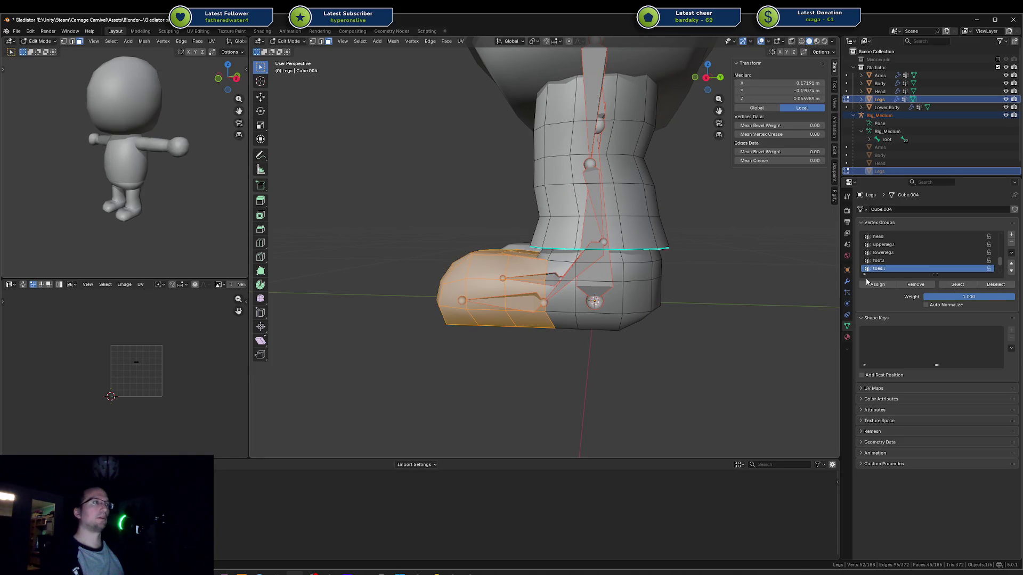
mouse_move(721, 274)
middle_down()
mouse_move(666, 272)
mouse_move(714, 272)
middle_up()
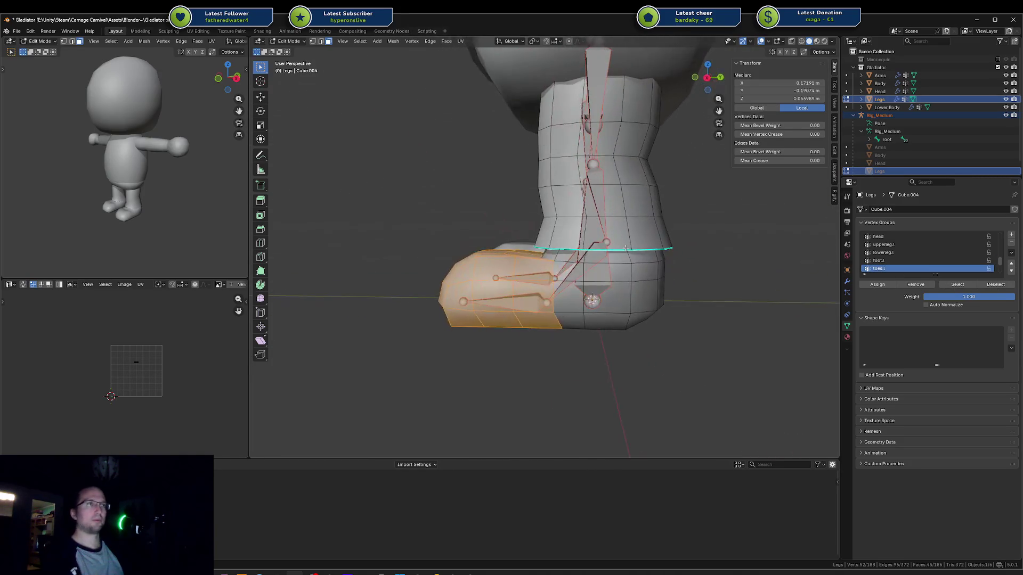
key(h)
click(908, 261)
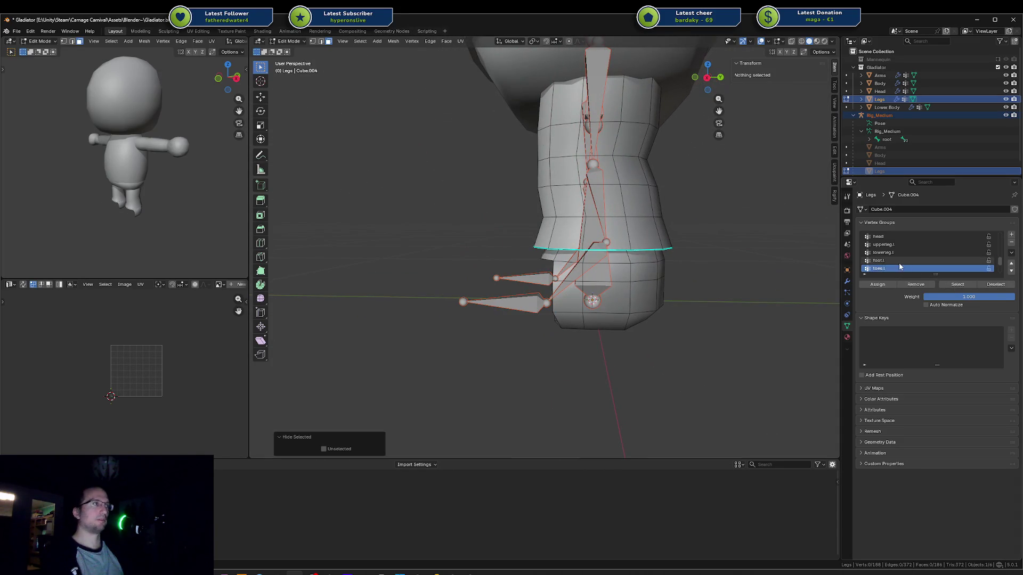
Step: Select the foot.l faces to check them, then make lowerleg.l active and deselect all
click(953, 284)
mouse_move(709, 256)
middle_down()
mouse_move(692, 240)
mouse_move(672, 246)
middle_up()
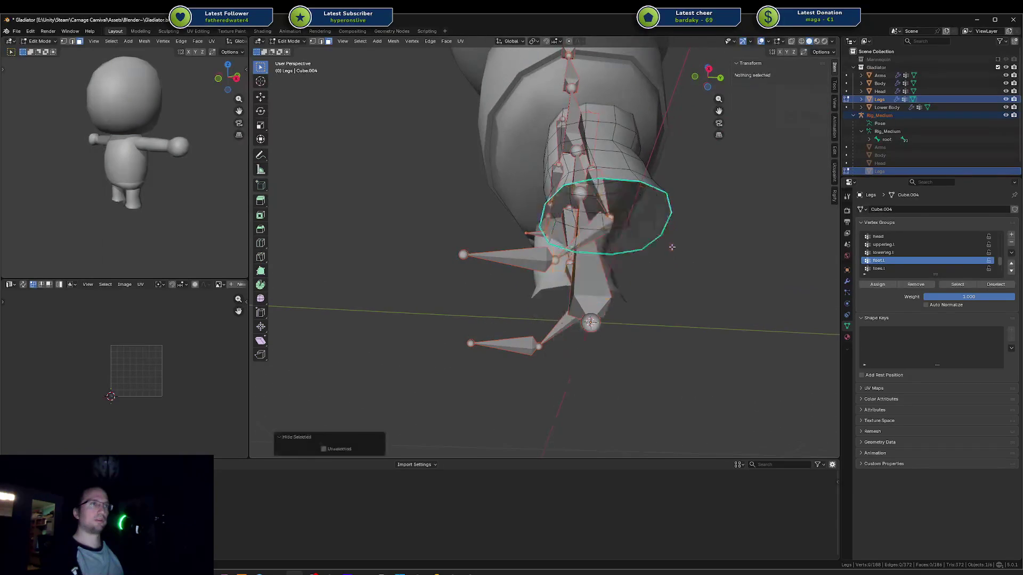
middle_drag(622, 224, 620, 274)
key(a)
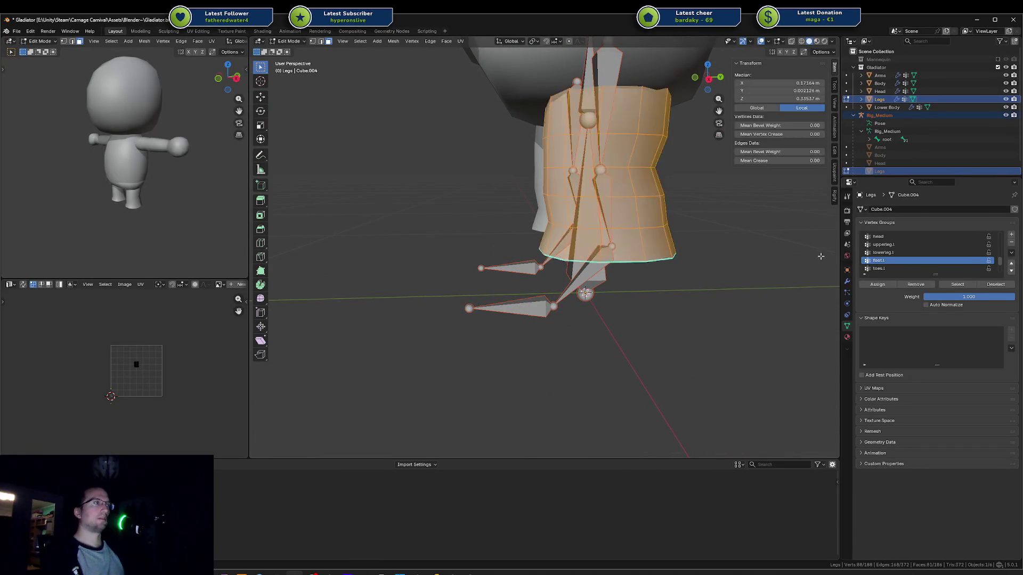
click(924, 253)
key(alt+a)
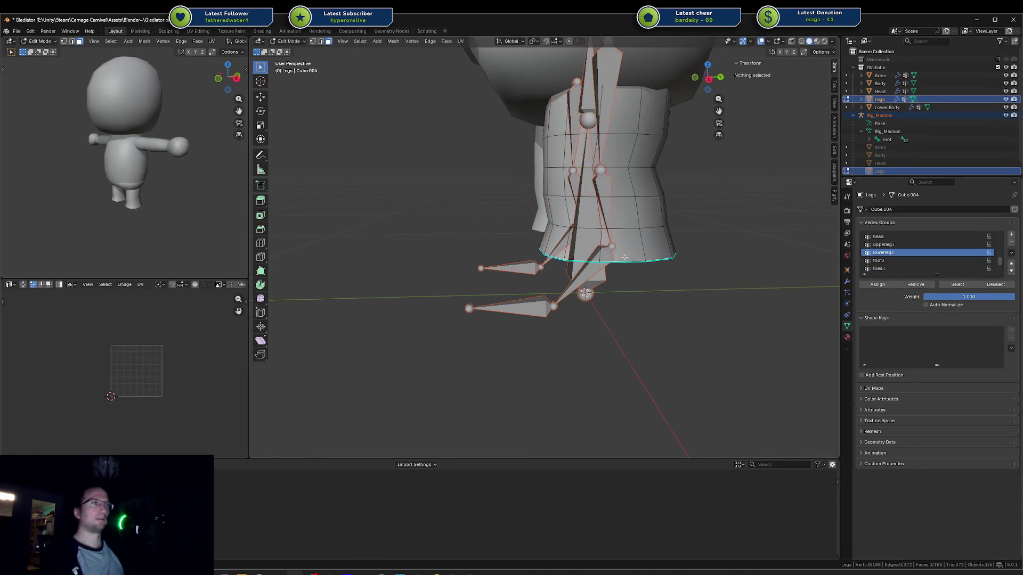
Step: Select the lower leg's bottom loop, grow it two rings, and assign it to lowerleg.l
alt+click(622, 259)
key(KP_3)
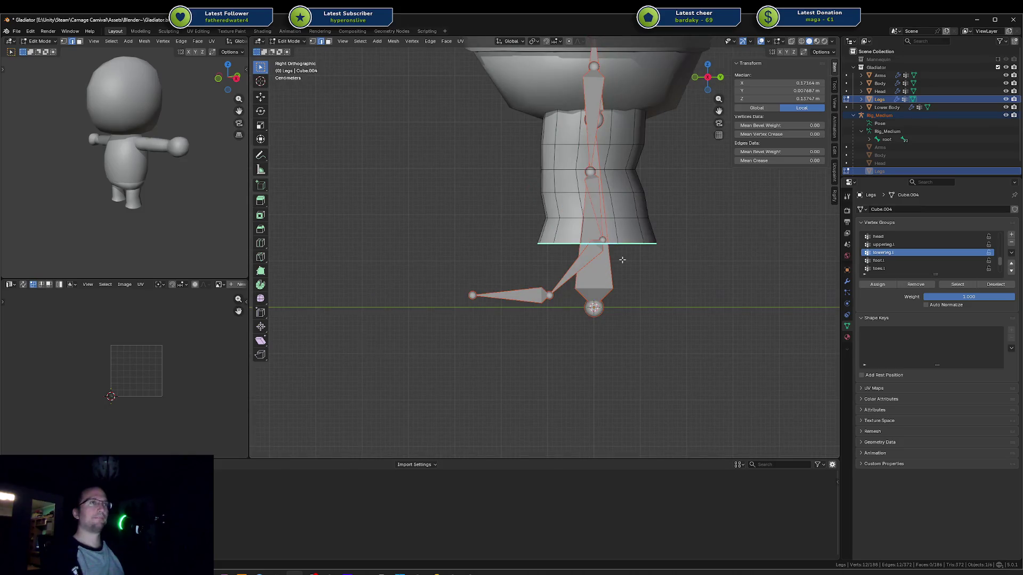
key(ctrl+KP_Add)
key(ctrl+KP_Add)
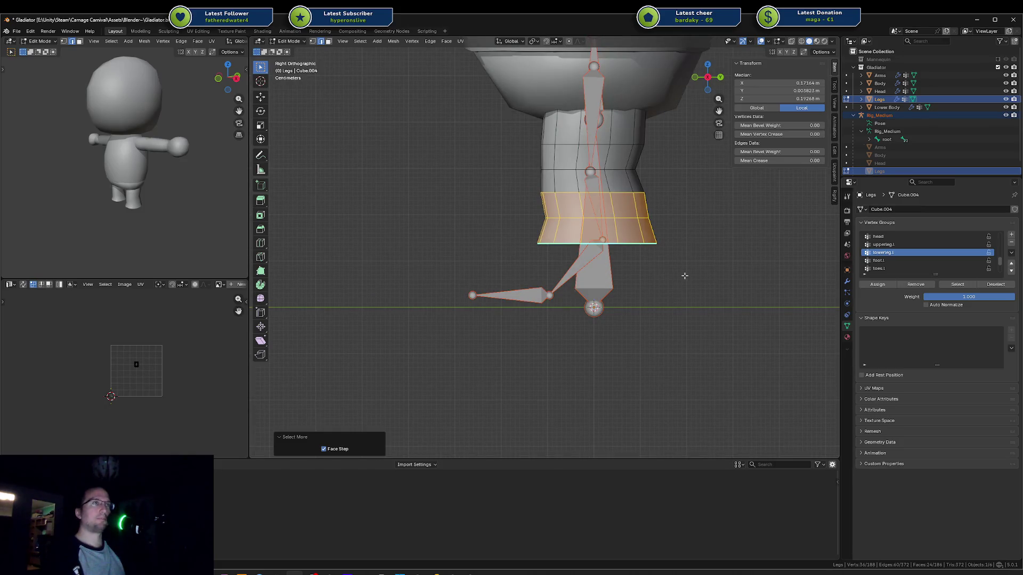
key(ctrl+KP_Add)
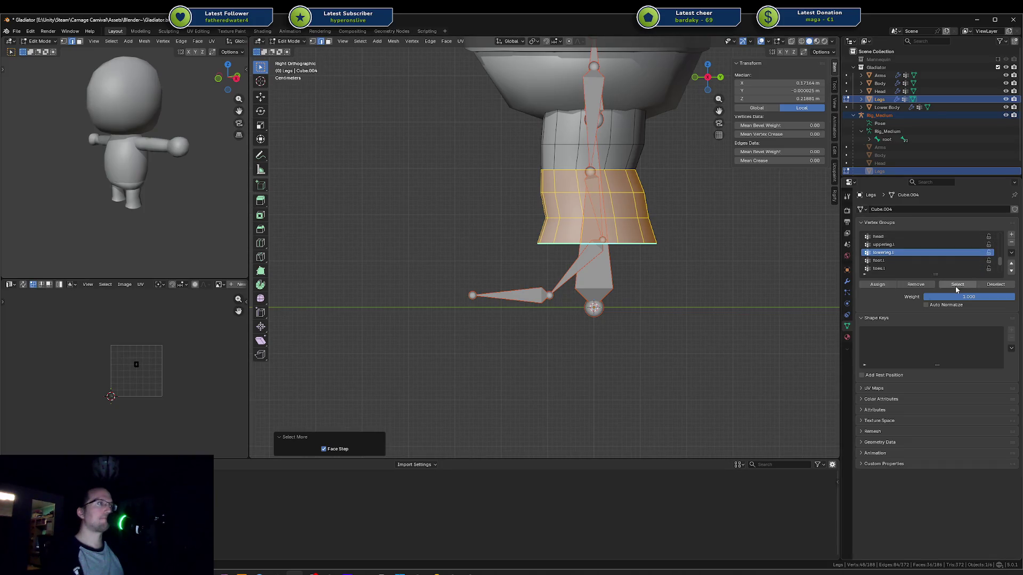
click(878, 284)
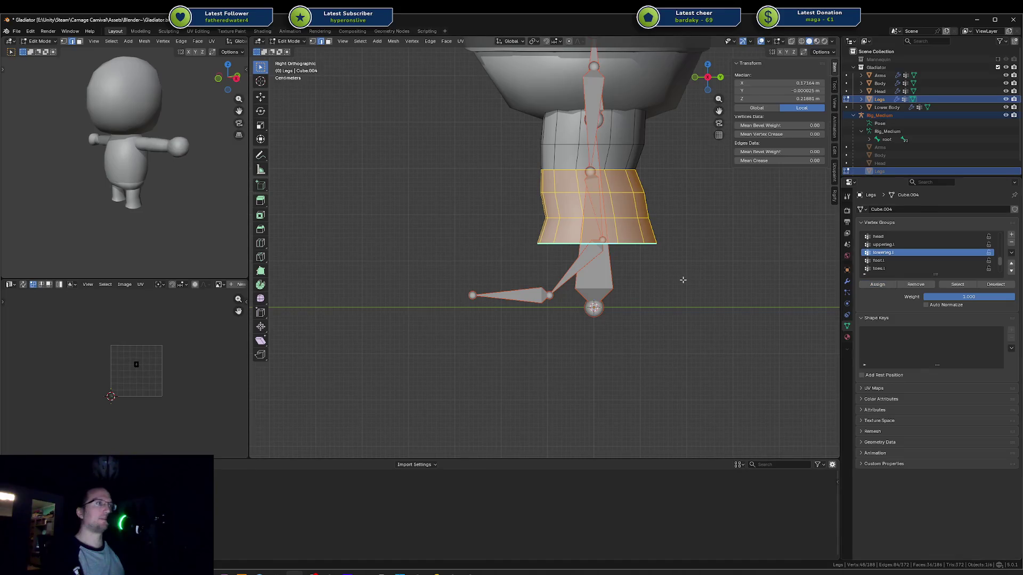
Step: Hide and reveal the lower-leg faces to check the lowerleg.l coverage
key(h)
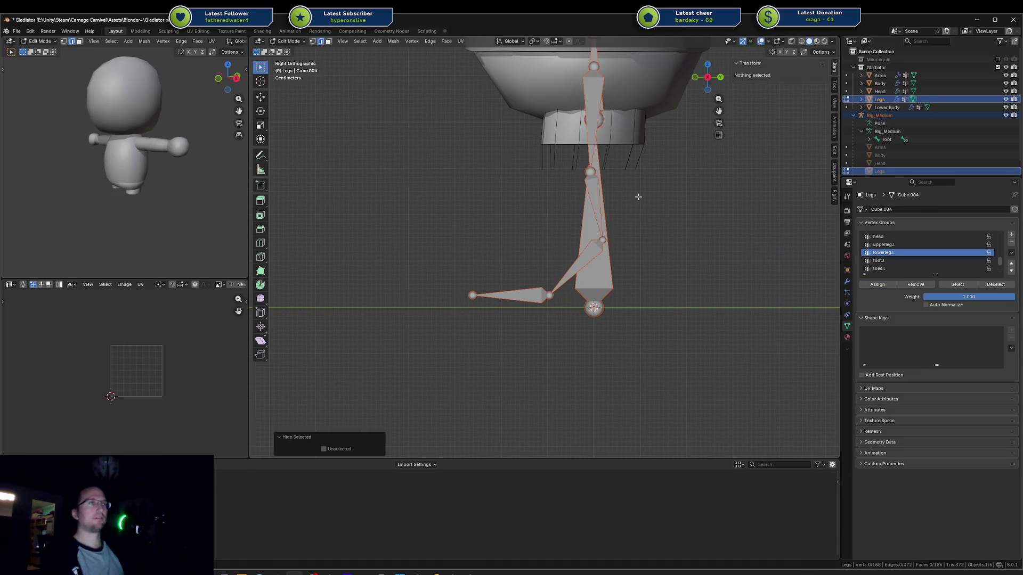
key(alt+h)
middle_drag(657, 204, 644, 215)
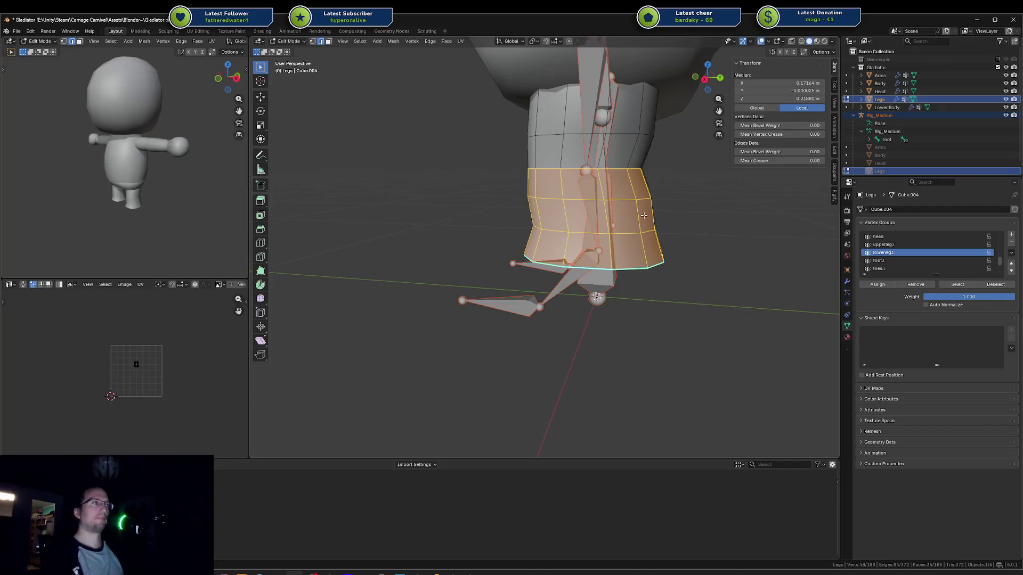
key(h)
mouse_move(701, 232)
middle_down()
mouse_move(723, 222)
mouse_move(702, 235)
middle_up()
key(alt+h)
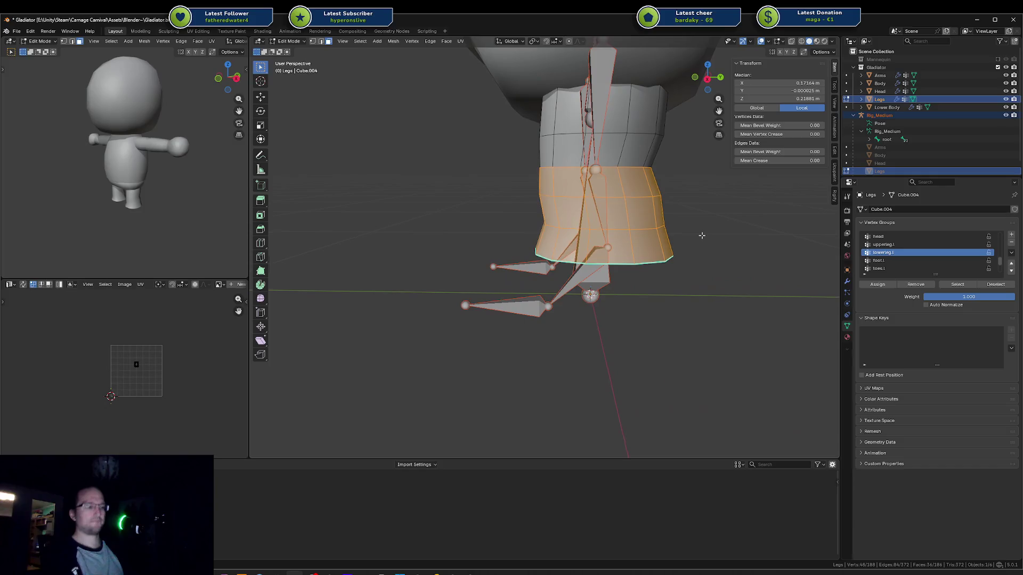
key(h)
Step: Switch to edge selection, select the upperleg.l group's vertices, then unhide all faces
key(2)
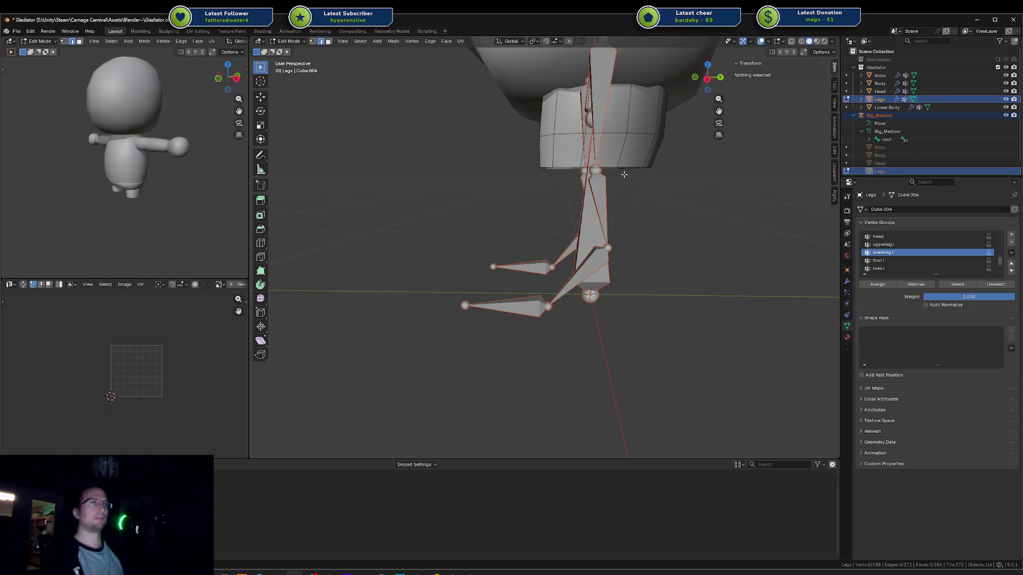
click(883, 244)
click(958, 284)
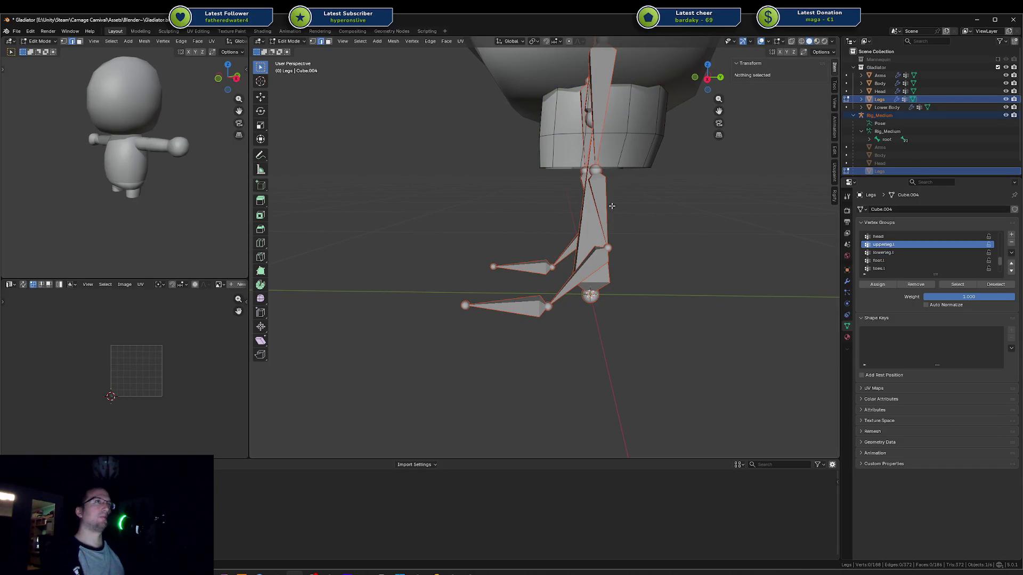
middle_drag(618, 209, 659, 193)
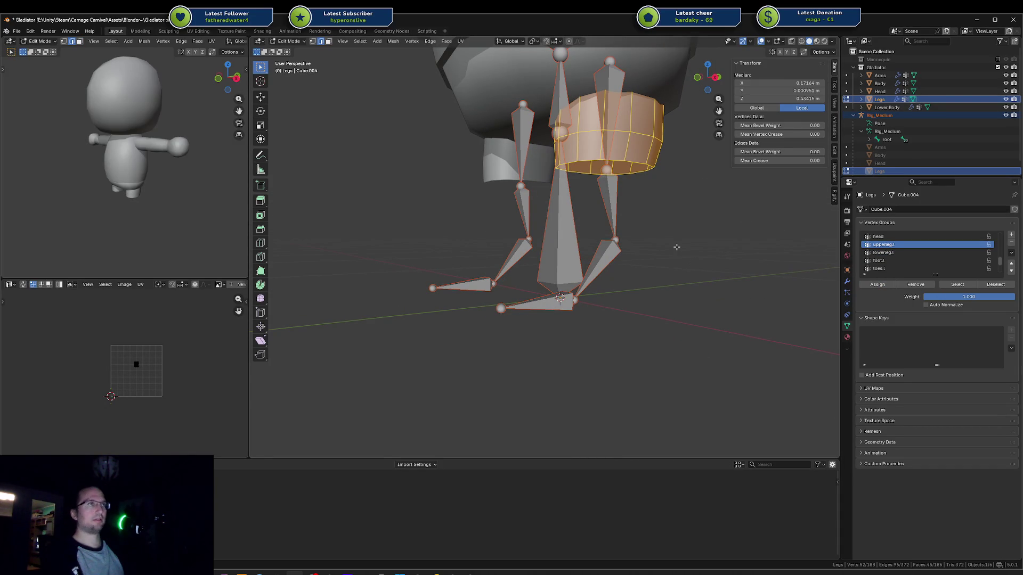
key(alt+h)
Step: Return to Object Mode and select Rig_Medium together with the Legs mesh
key(Tab)
click(623, 255)
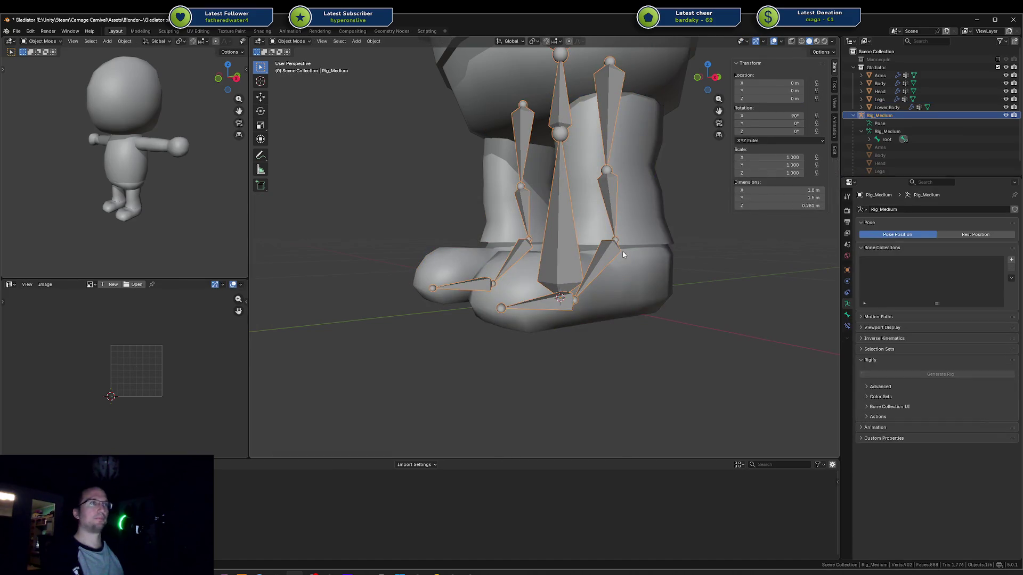
click(600, 264)
shift+click(601, 263)
shift+click(631, 274)
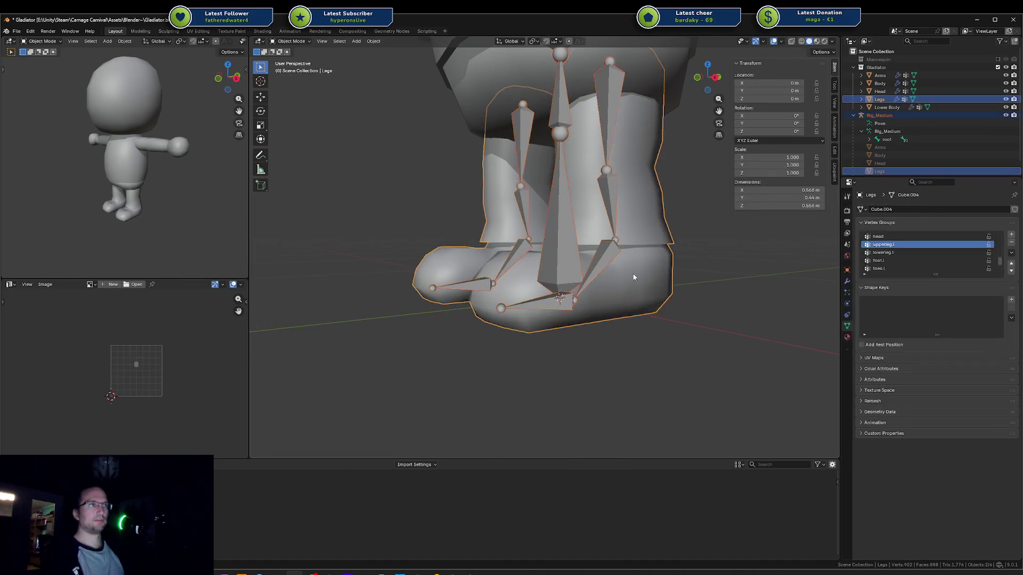
key(ctrl+Tab)
click(569, 293)
mouse_move(634, 289)
middle_down()
mouse_move(598, 251)
mouse_move(609, 309)
middle_up()
key(ctrl+Tab)
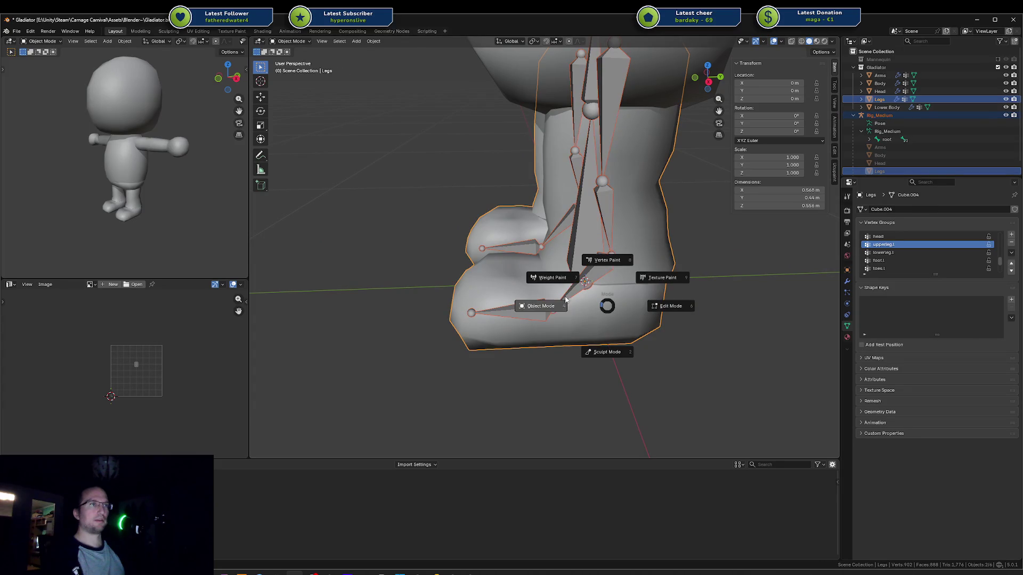
Step: Enter Weight Paint on Legs and test-rotate the toes.l and foot.l bones, cancelling each
click(549, 281)
ctrl+click(529, 308)
key(r)
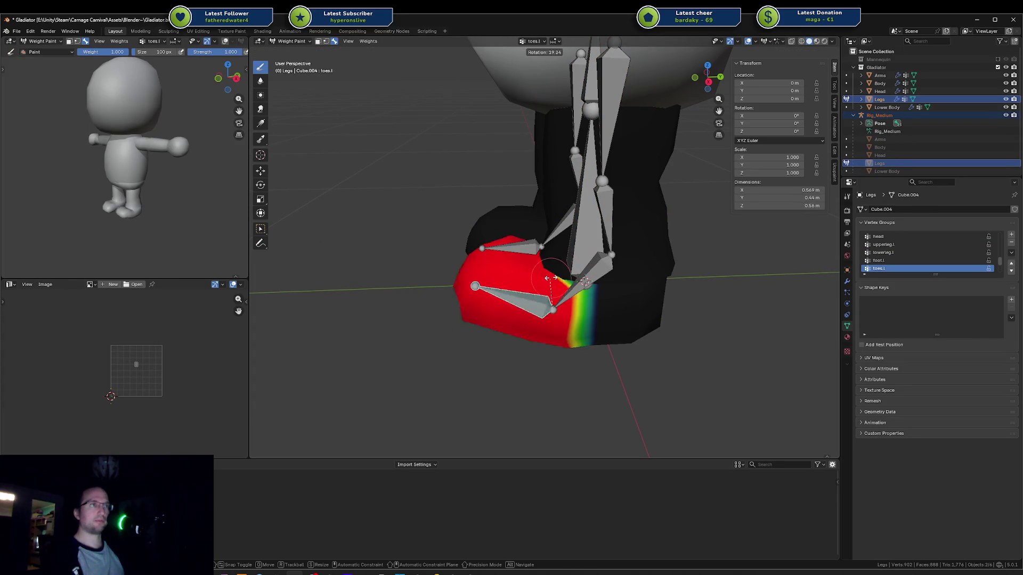
right_click(533, 264)
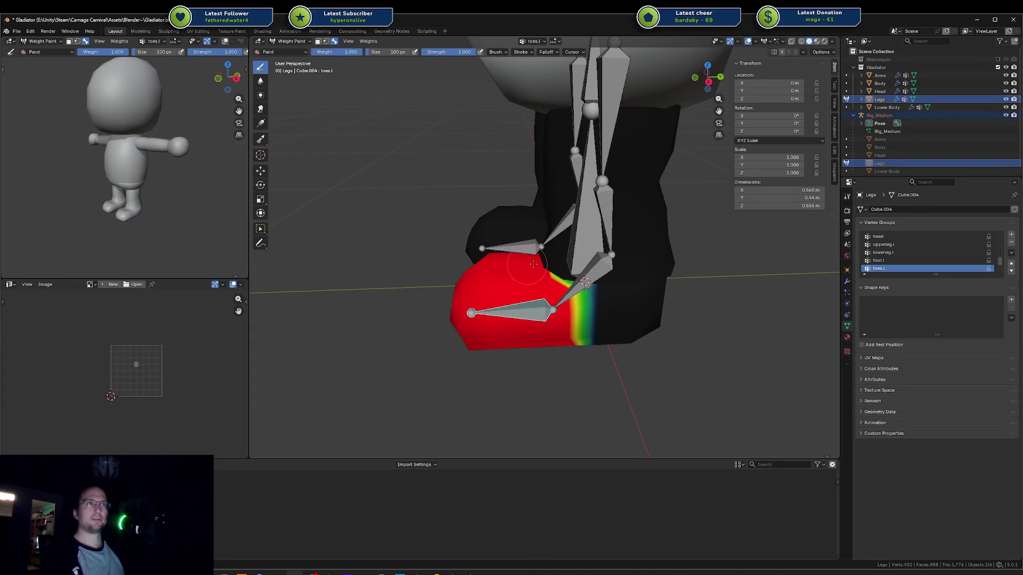
ctrl+click(594, 269)
key(r)
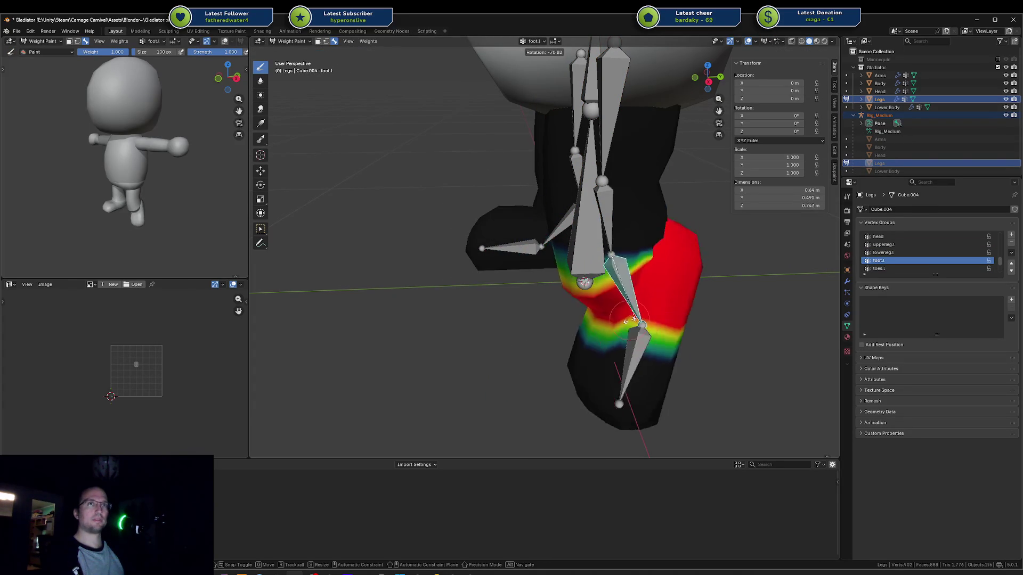
right_click(611, 230)
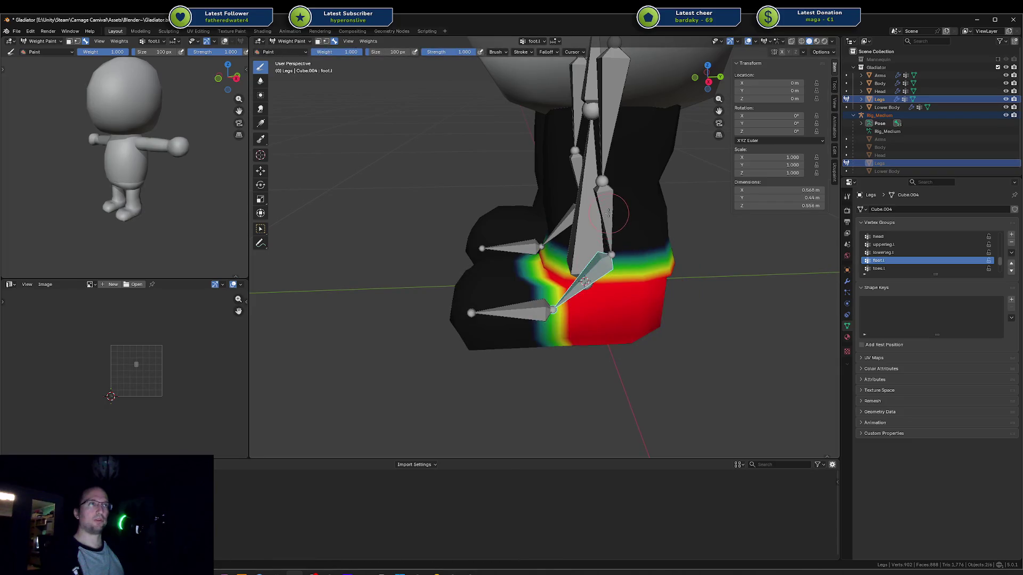
Step: Test-rotate the lowerleg.l bone twice from different views, cancelling each rotation
ctrl+click(608, 212)
key(r)
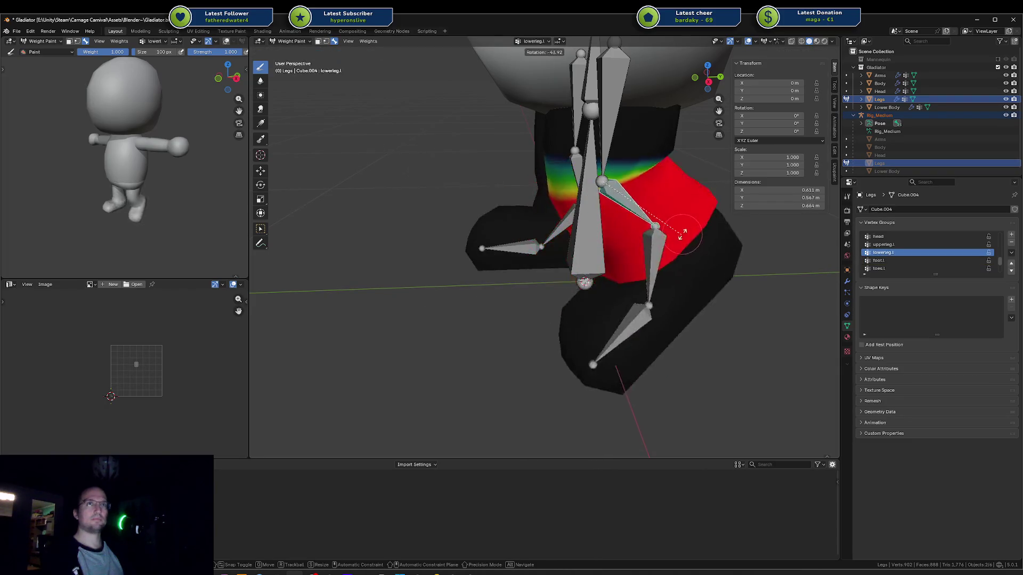
key(Escape)
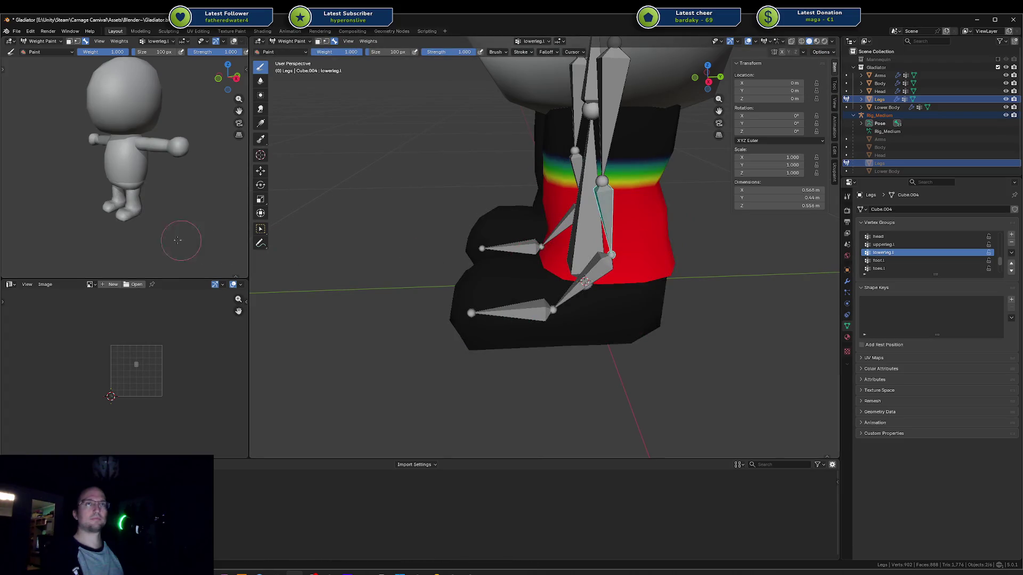
middle_drag(178, 240, 160, 160)
key(r)
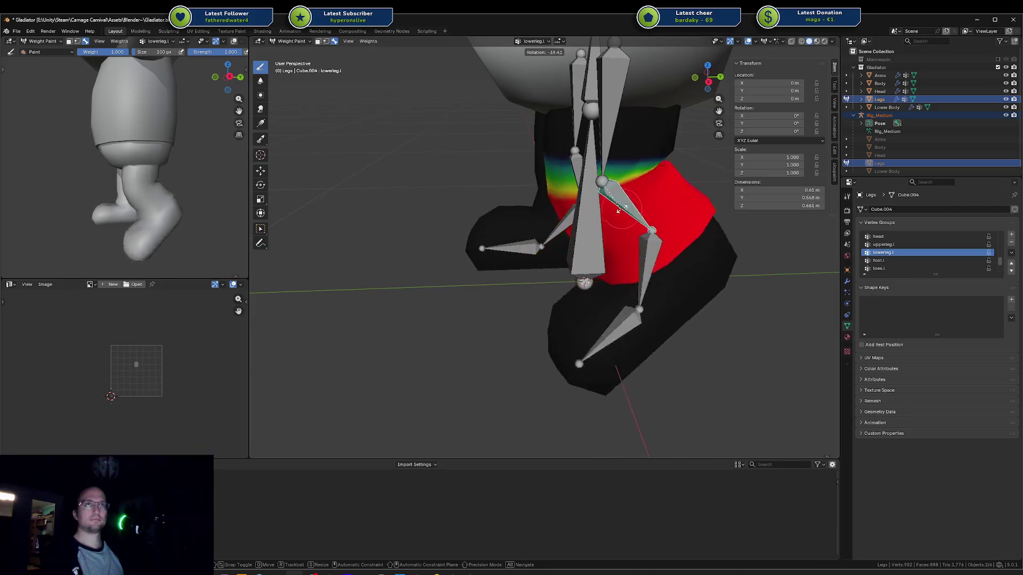
key(Escape)
Step: Re-test the foot.l bone rotation, turn on X-ray, and return to Object Mode
ctrl+click(530, 302)
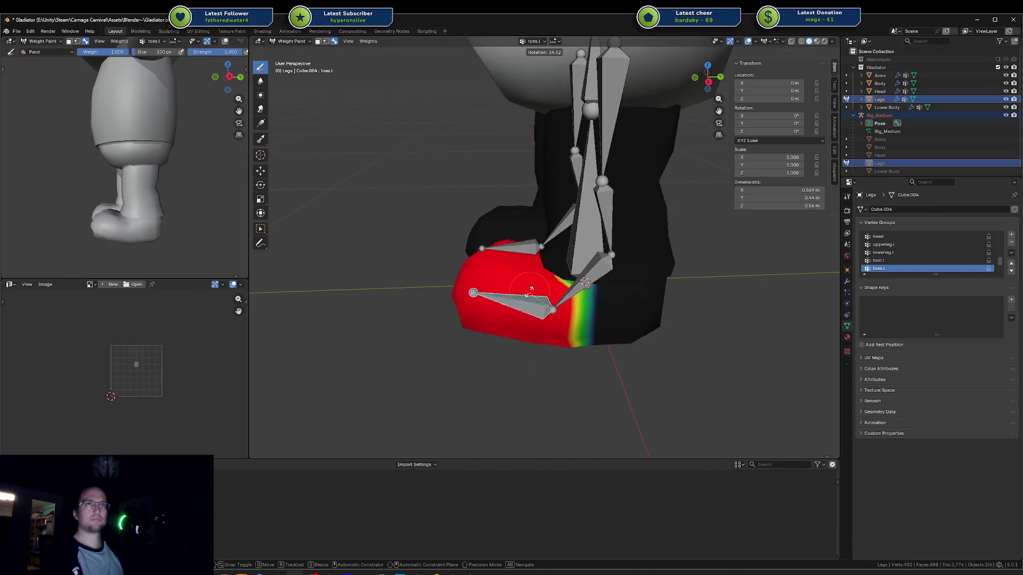
ctrl+click(584, 284)
key(r)
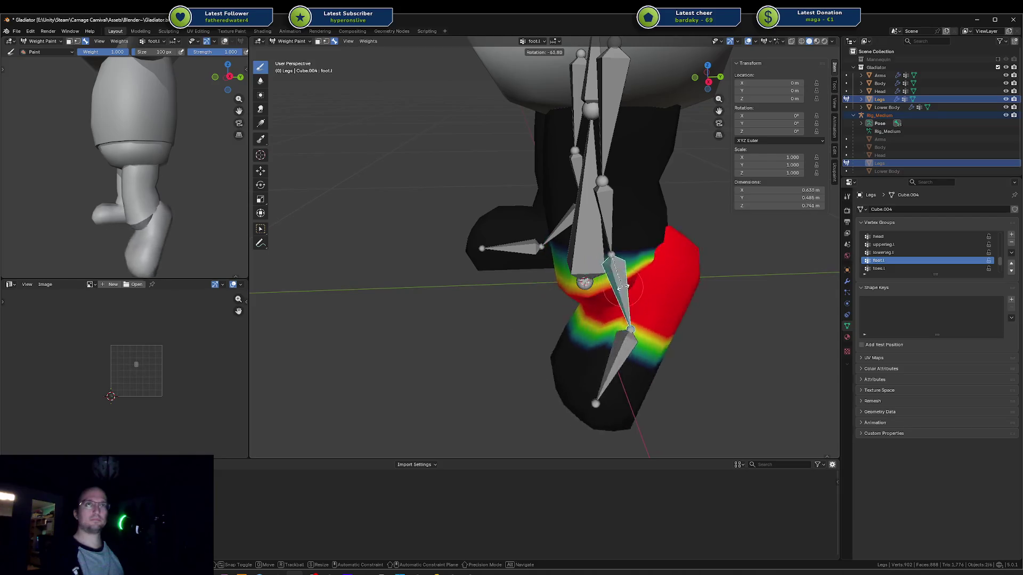
key(Escape)
middle_drag(586, 287, 627, 254)
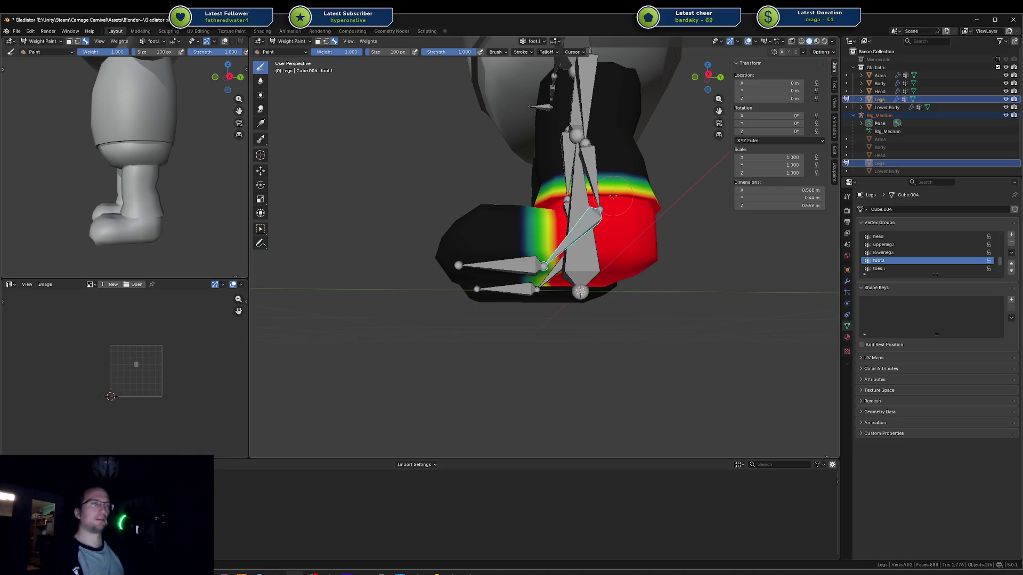
middle_drag(614, 196, 601, 215)
key(alt+z)
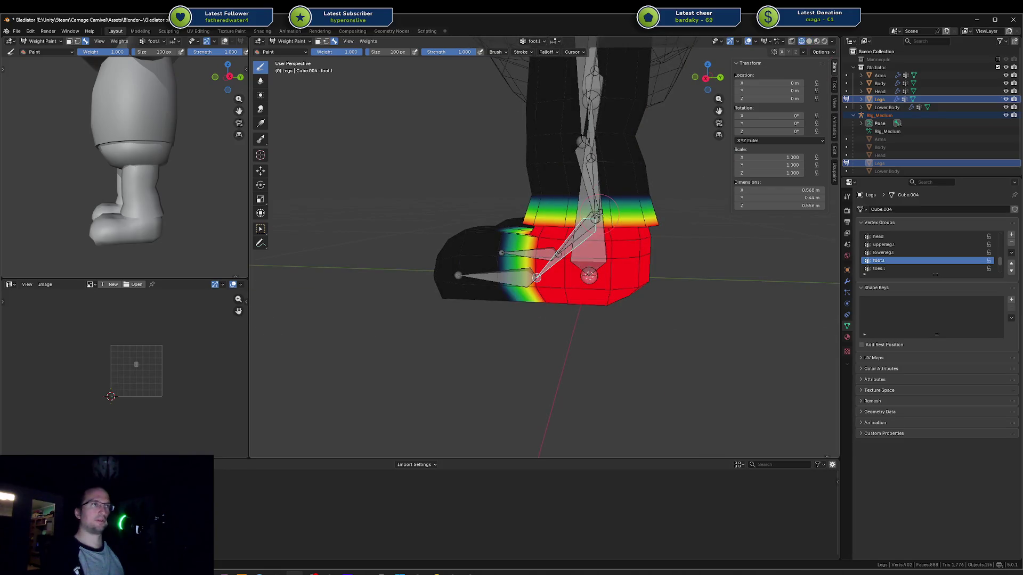
key(ctrl+Tab)
click(533, 215)
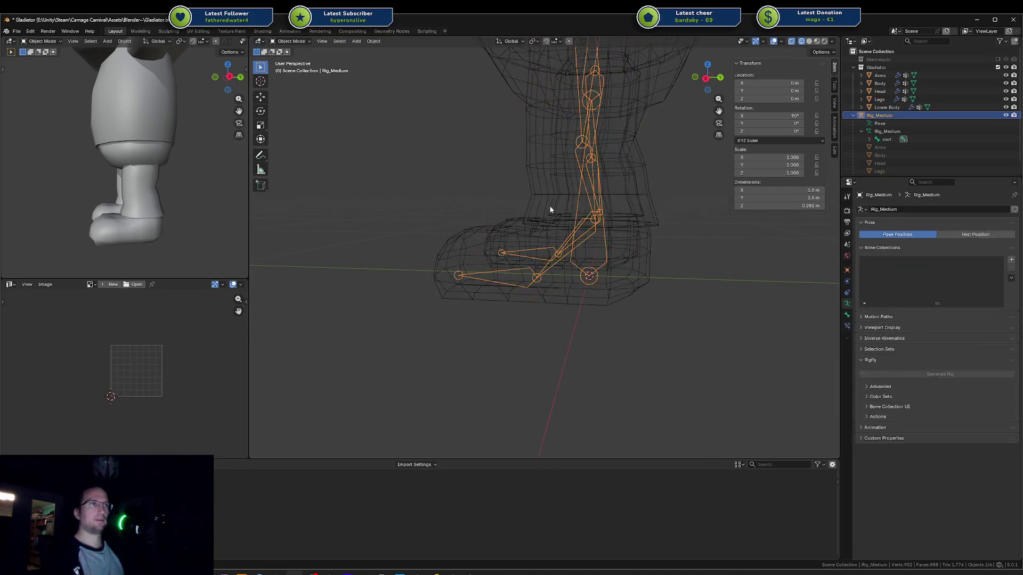
Step: Enter Edit Mode on the leg mesh and select the edge loop around the ankle
key(ctrl+Tab)
click(500, 199)
key(Tab)
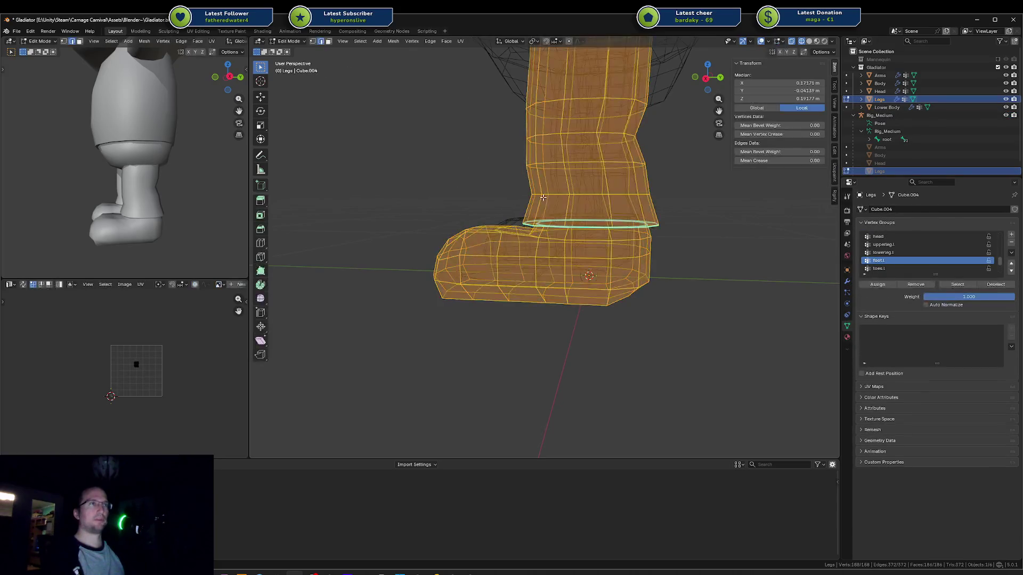
alt+click(586, 224)
key(a)
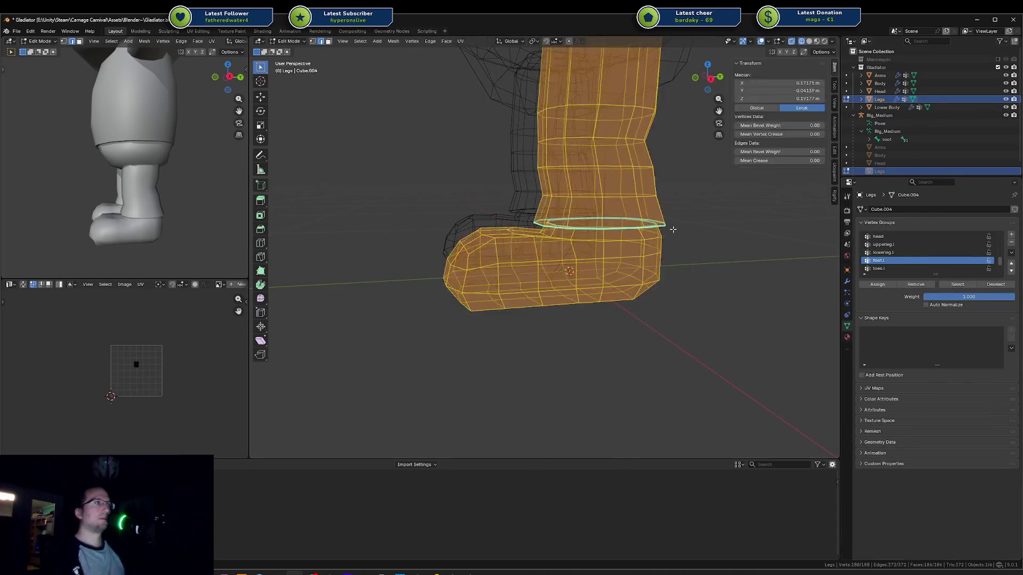
alt+click(634, 225)
key(shift+z)
key(a)
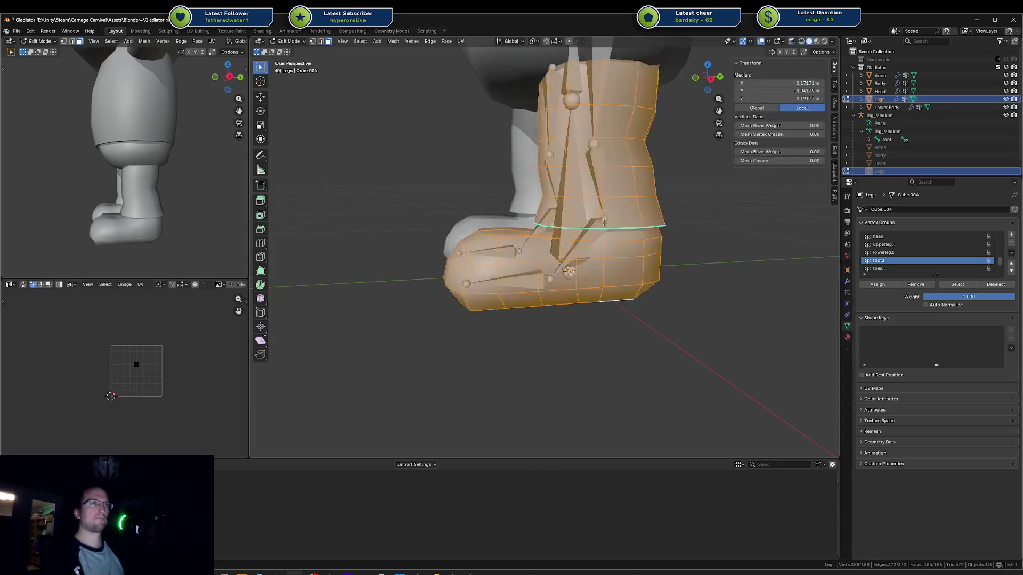
key(ctrl+z)
Step: Grow the ankle face band one ring and remove it from foot.l, then select Rig_Medium in Object Mode
alt+shift+click(600, 200)
middle_drag(599, 200, 577, 203)
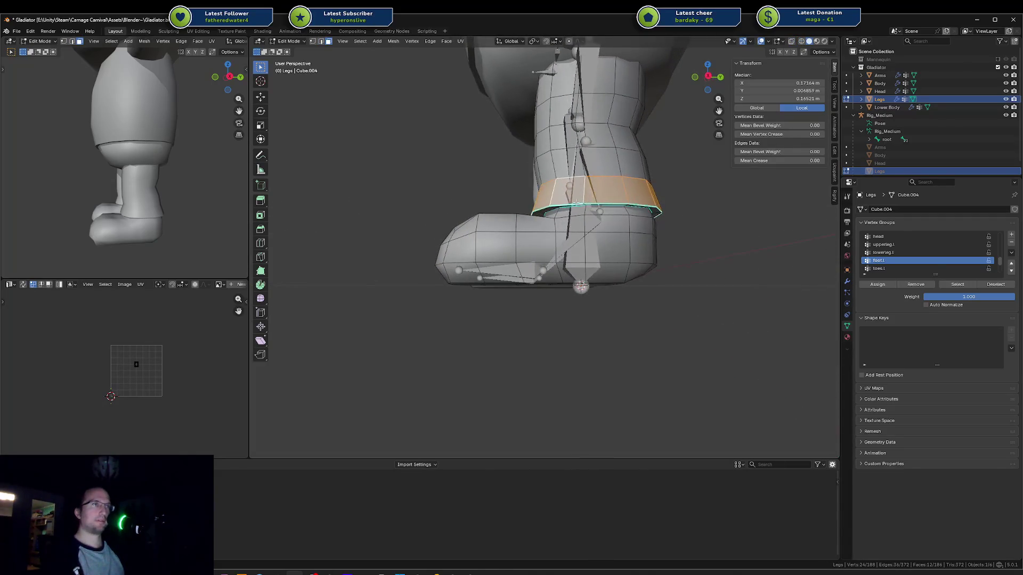
key(ctrl+KP_Add)
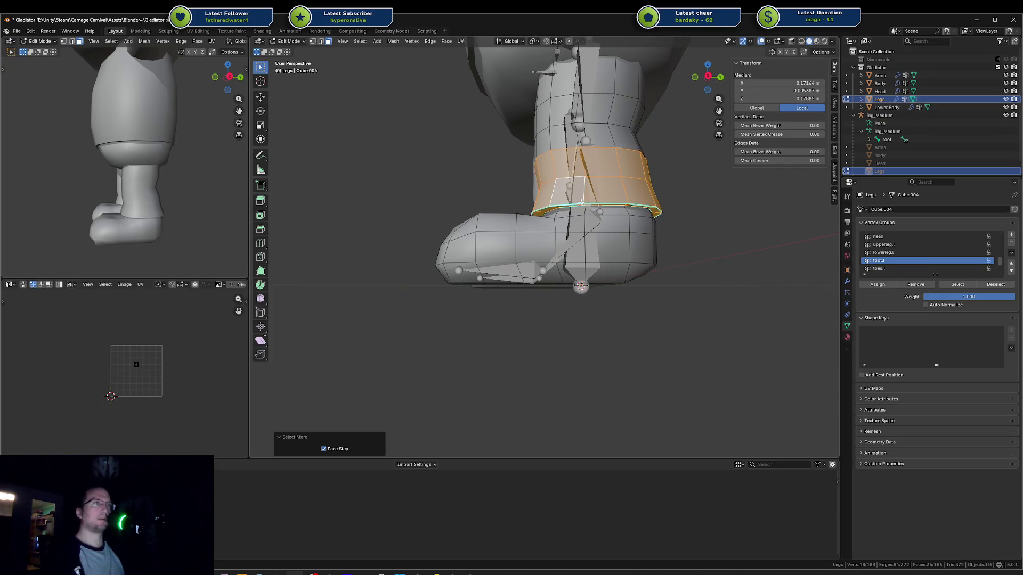
click(915, 286)
middle_drag(625, 252, 613, 257)
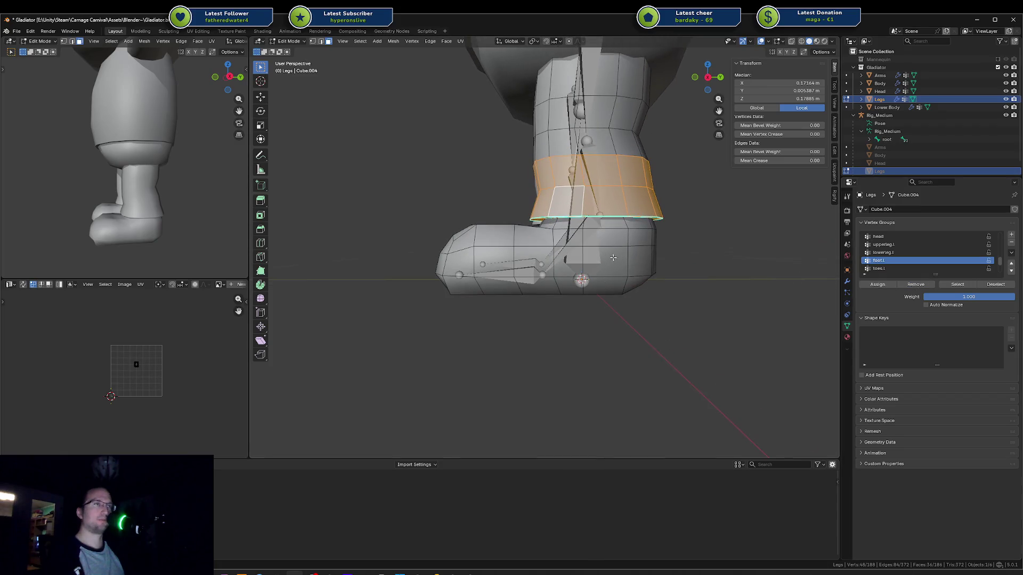
key(Tab)
click(574, 252)
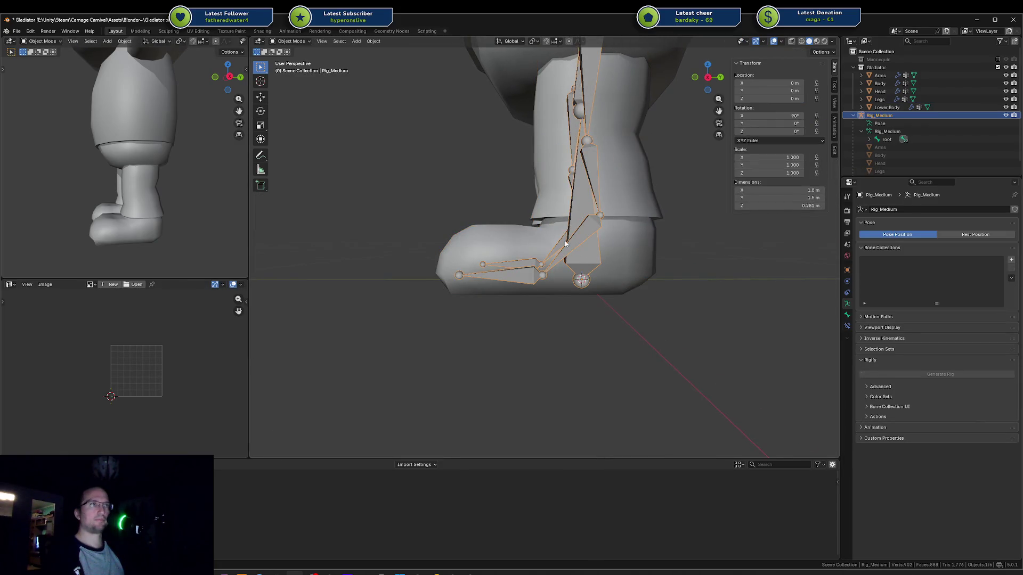
Step: In Pose Mode, test-rotate the root and foot.l bones, cancelling each rotation
key(ctrl+Tab)
click(566, 243)
key(r)
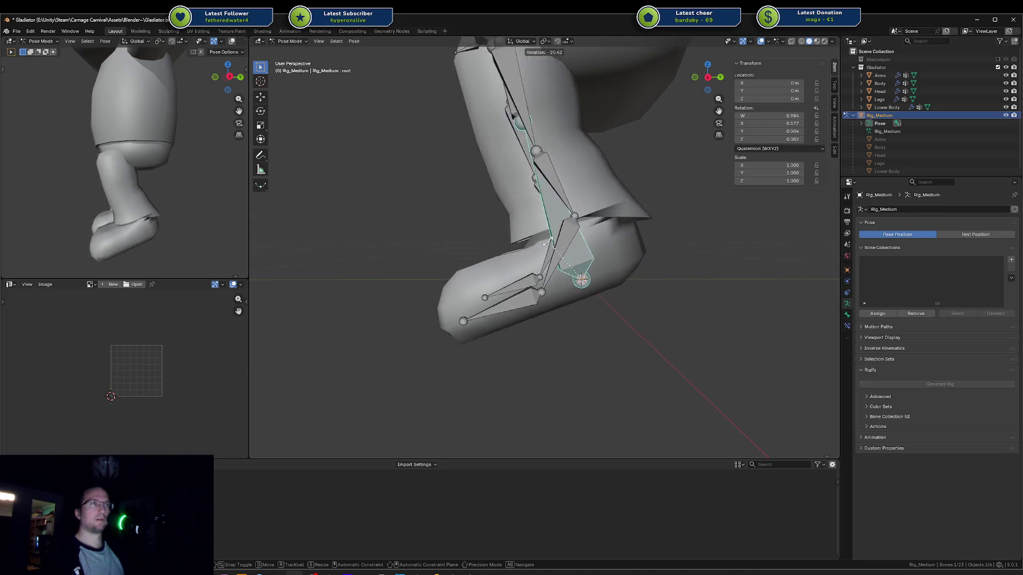
key(Escape)
click(562, 251)
key(r)
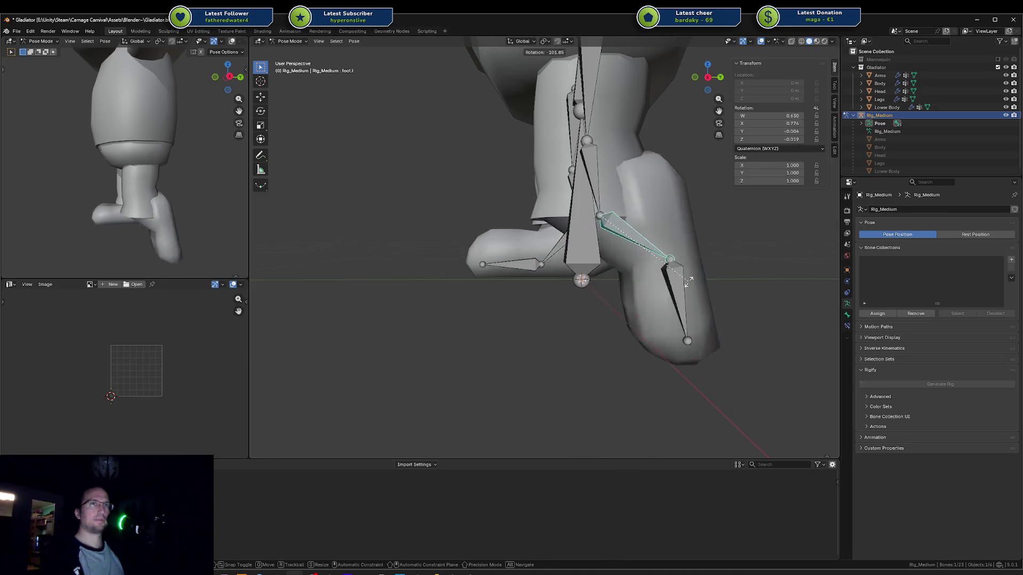
key(Escape)
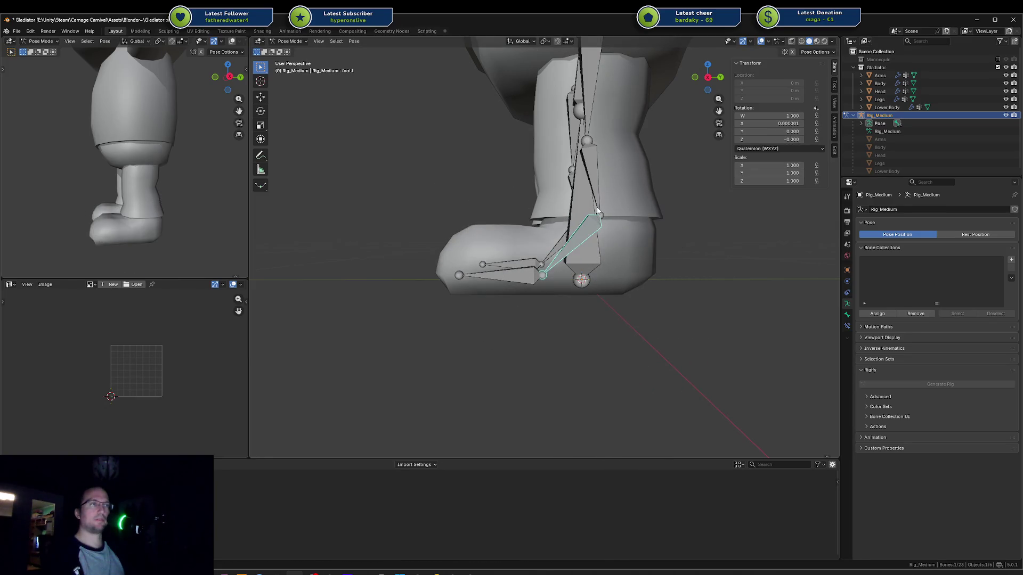
key(r)
key(Escape)
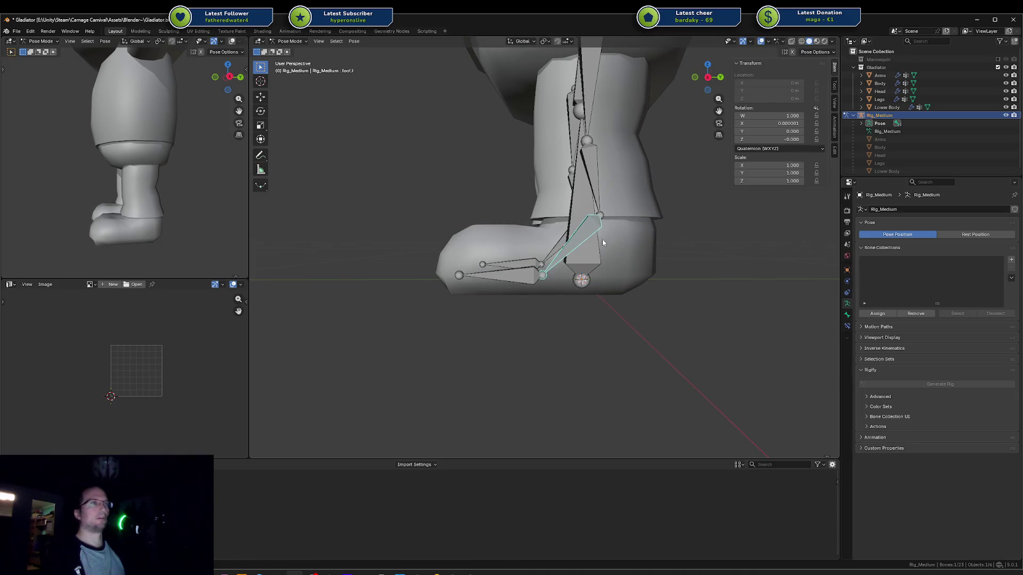
Step: Return to Object Mode with Legs and Rig_Medium selected together
key(ctrl+Tab)
click(580, 200)
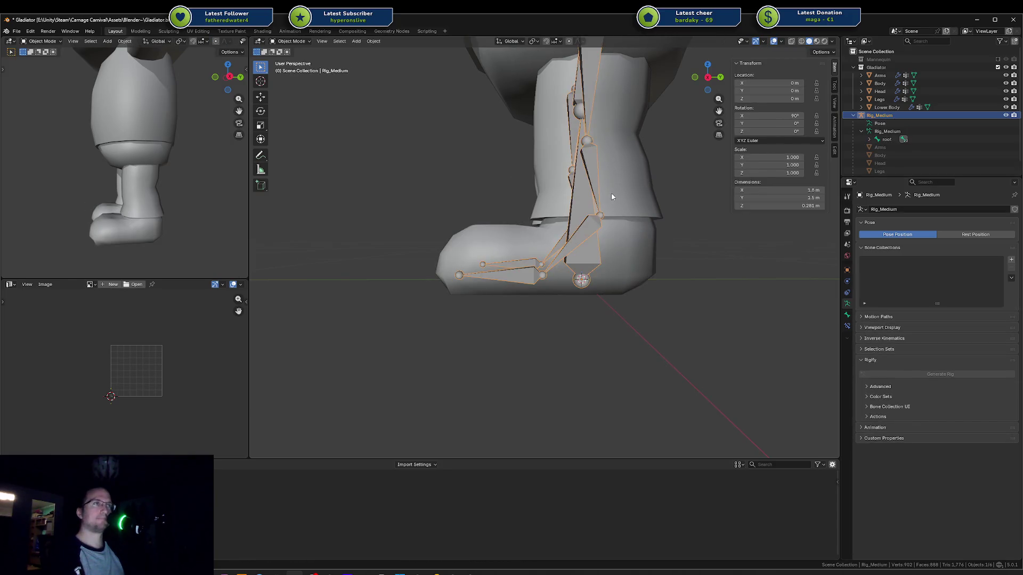
shift+click(580, 200)
key(ctrl+Tab)
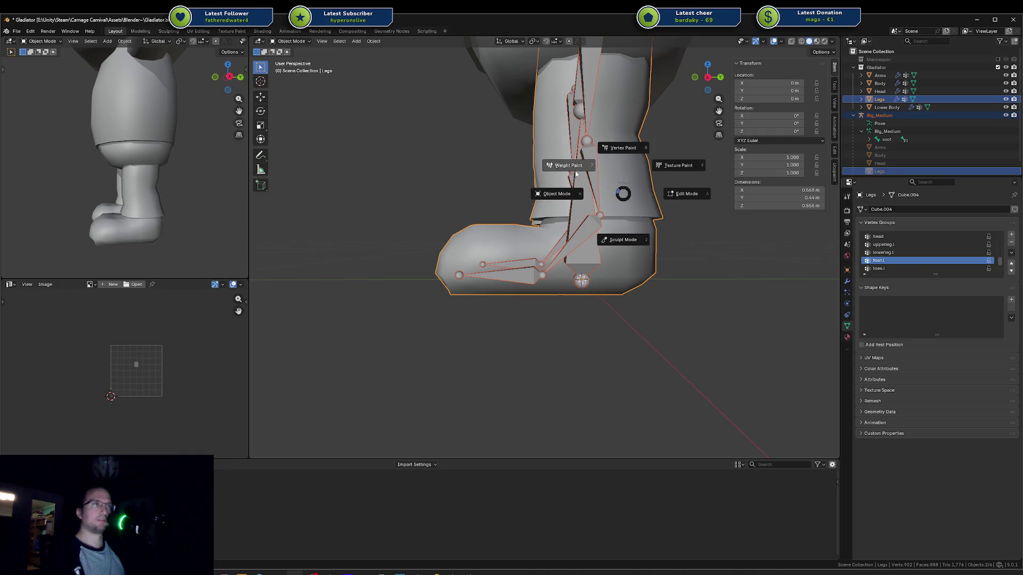
Step: Switch the leg to Weight Paint and bend the foot bone on X to test deformation
click(575, 172)
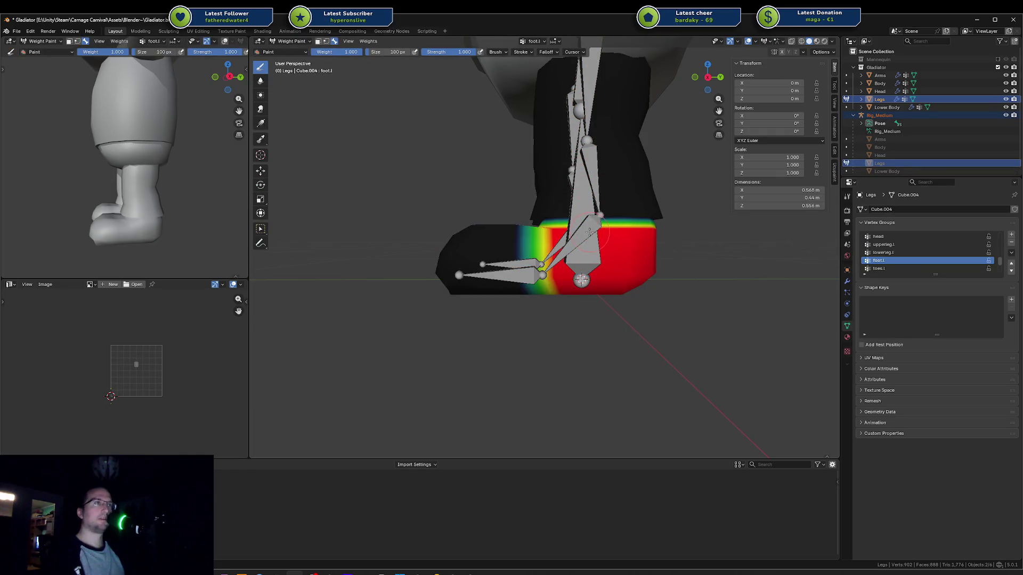
mouse_move(590, 230)
middle_down()
mouse_move(564, 215)
mouse_move(572, 233)
middle_up()
scroll(565, 216, up, 4)
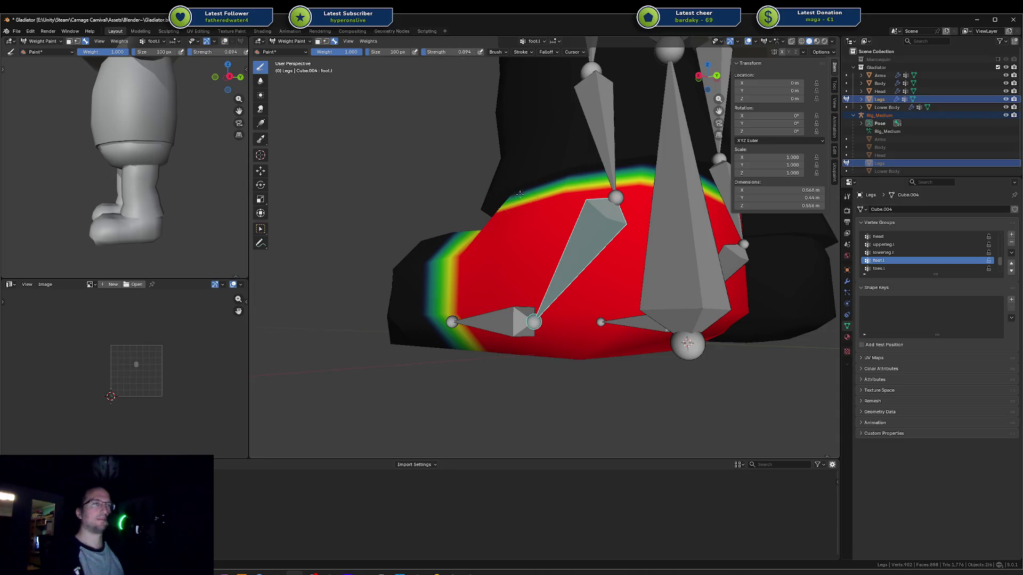
key(r)
key(x)
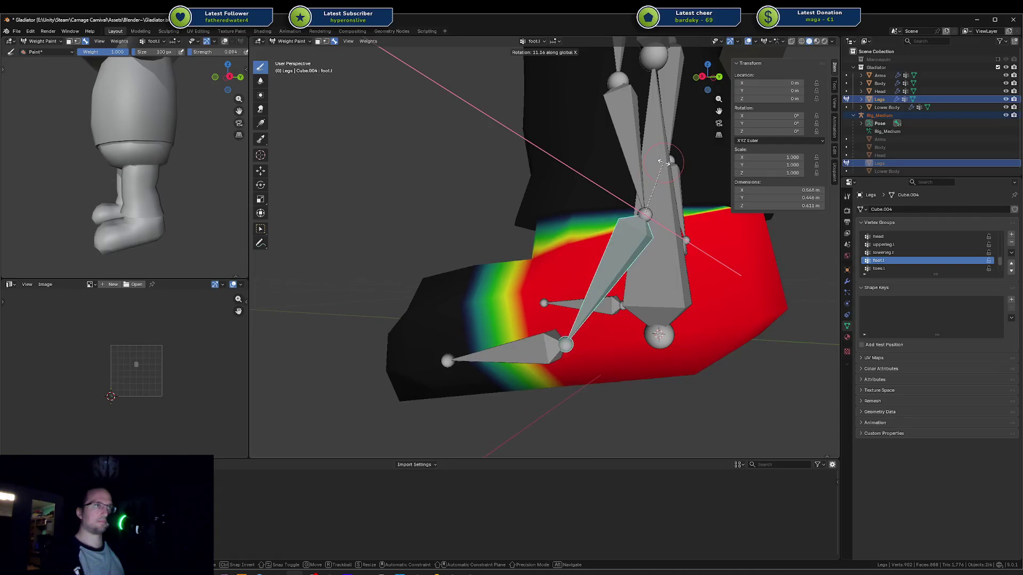
click(519, 214)
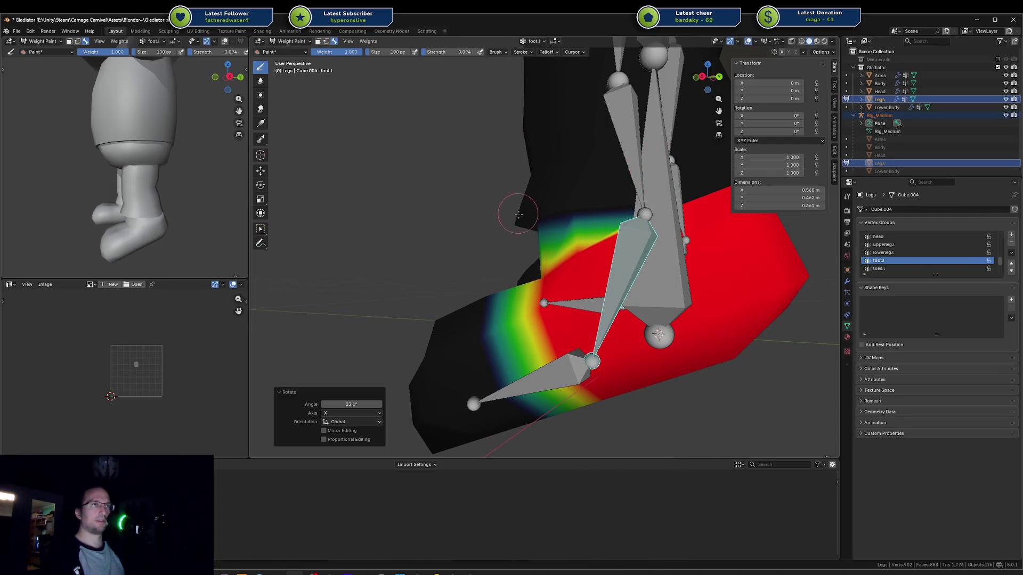
middle_drag(518, 214, 549, 223)
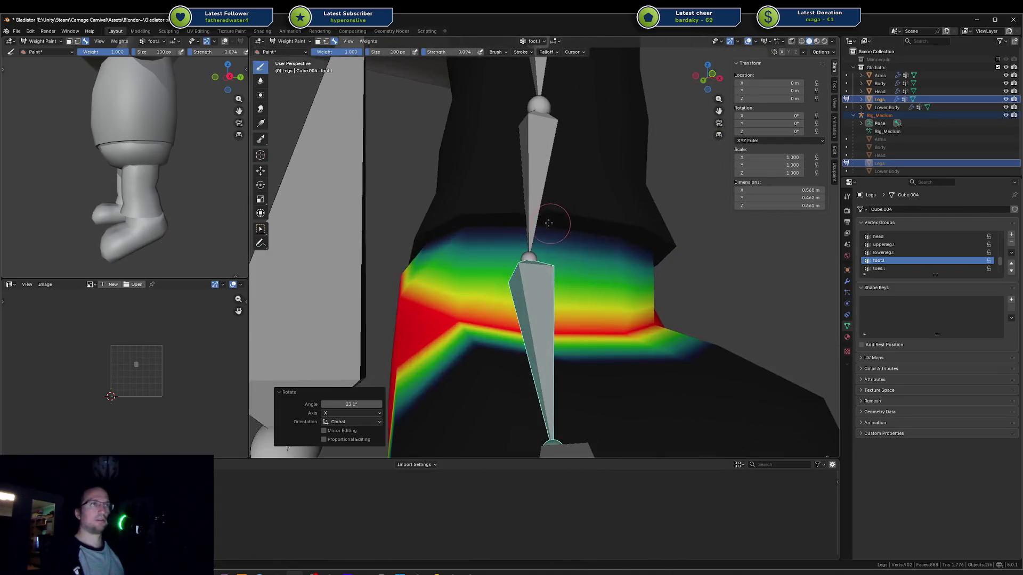
Step: Remove foot weight around the ankle and touch up weights across the top of the foot
mouse_move(522, 222)
ctrl+mouse_down()
mouse_move(622, 245)
mouse_move(613, 192)
mouse_move(506, 206)
ctrl+mouse_up()
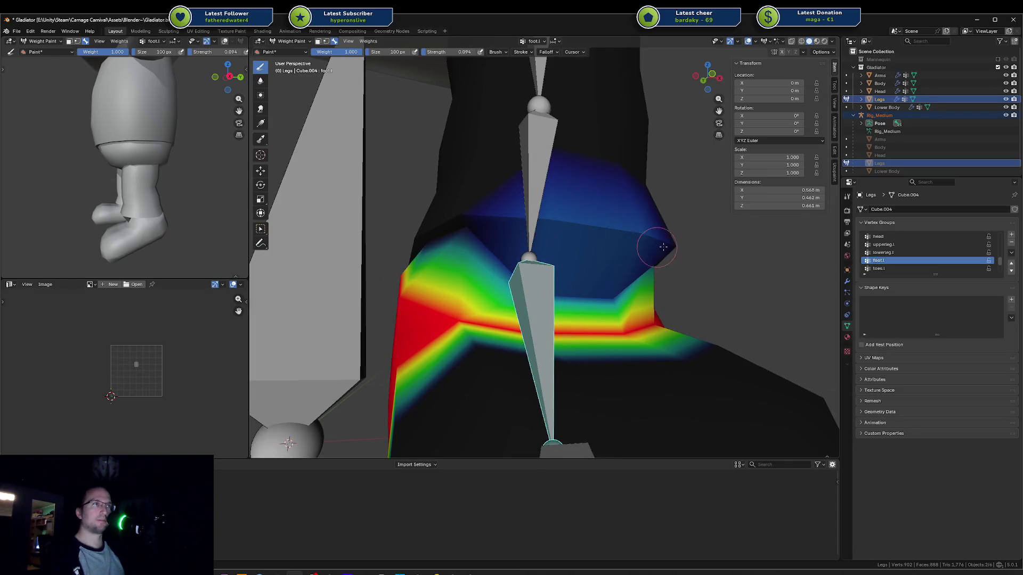
mouse_move(650, 260)
middle_down()
mouse_move(633, 206)
mouse_move(613, 202)
mouse_move(666, 211)
middle_up()
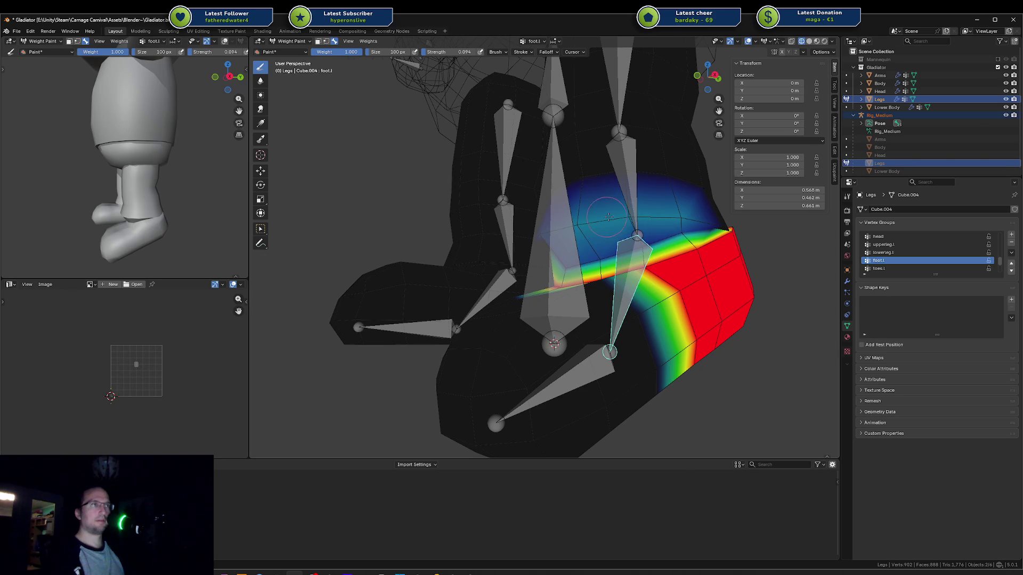
middle_drag(608, 216, 564, 228)
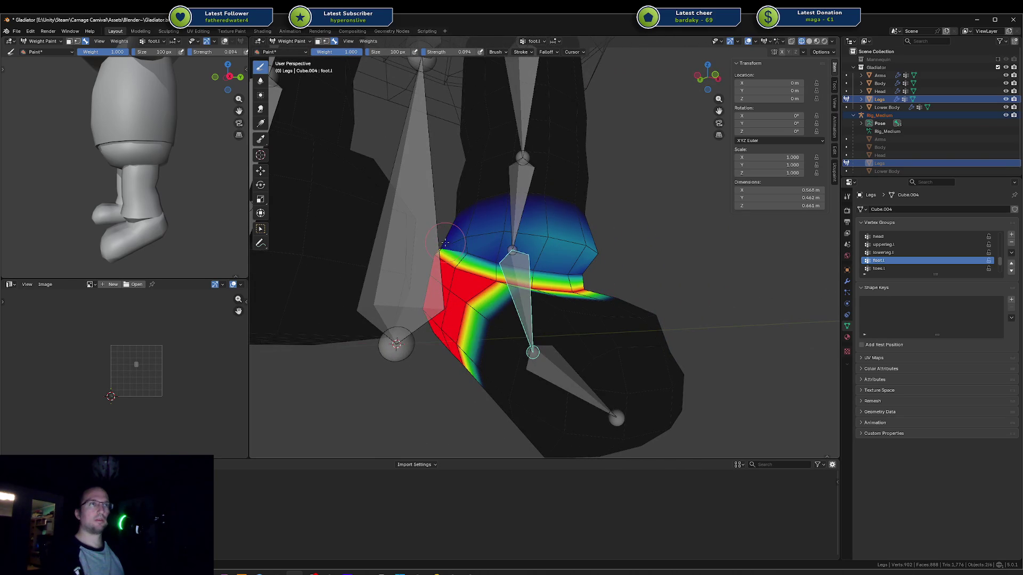
drag(436, 243, 460, 254)
middle_drag(469, 246, 568, 262)
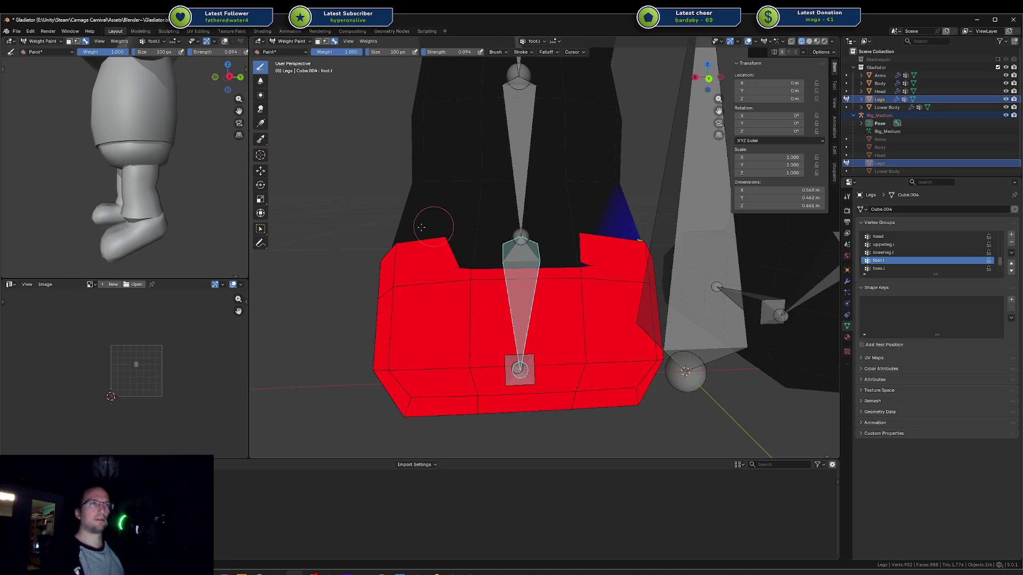
middle_drag(421, 227, 692, 271)
Step: Re-bend the foot, paint zero weight along the foot top, and soften the blue dome above it
key(r)
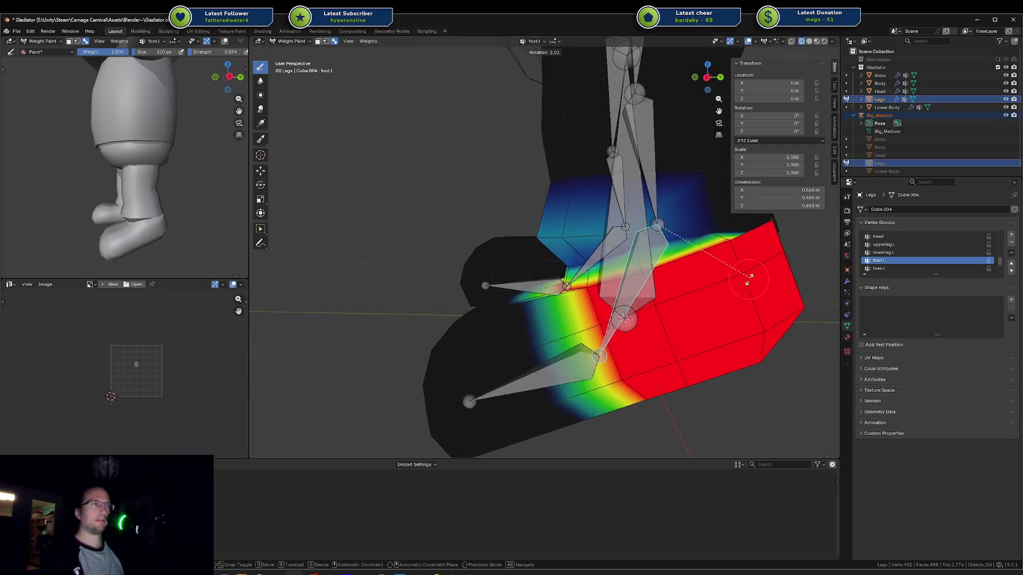
click(669, 304)
middle_drag(669, 304, 606, 200)
mouse_move(511, 167)
ctrl+mouse_down()
mouse_move(524, 152)
mouse_move(634, 143)
ctrl+mouse_up()
mouse_move(634, 143)
middle_down()
mouse_move(645, 157)
mouse_move(574, 164)
middle_up()
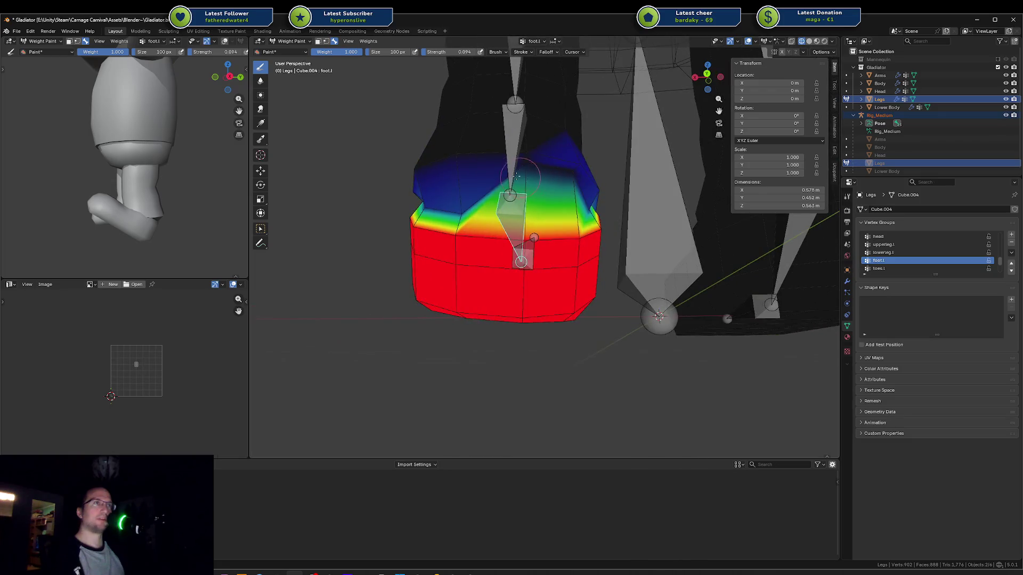
mouse_move(575, 164)
ctrl+mouse_down()
mouse_move(527, 176)
mouse_move(576, 180)
mouse_move(474, 155)
mouse_move(401, 160)
ctrl+mouse_up()
middle_drag(402, 160, 490, 167)
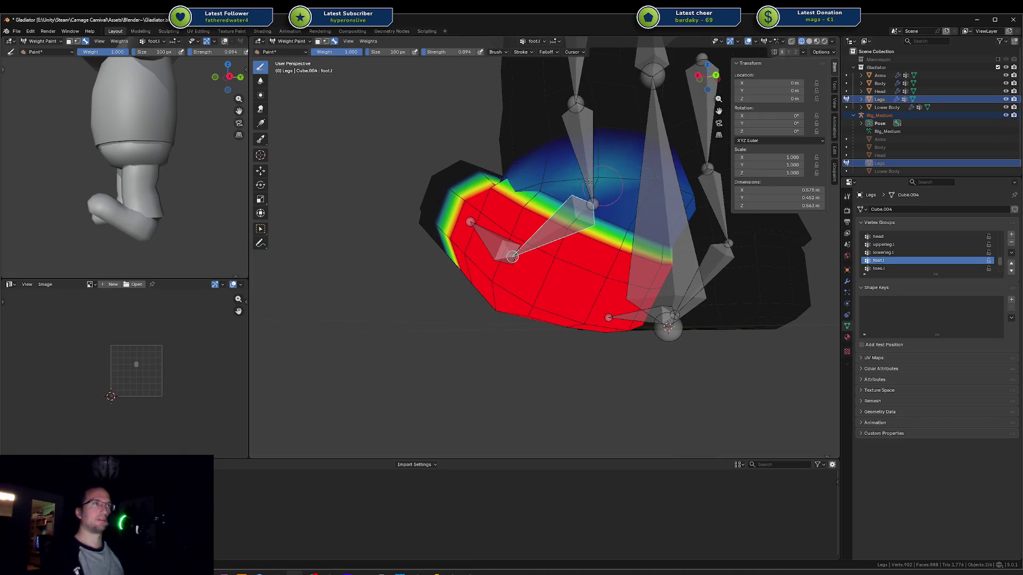
middle_drag(655, 185, 492, 180)
mouse_move(492, 180)
mouse_down()
mouse_move(597, 184)
mouse_move(594, 198)
mouse_up()
Step: Paint lowerleg.l weight across the lower-leg band and its left edge
ctrl+click(511, 151)
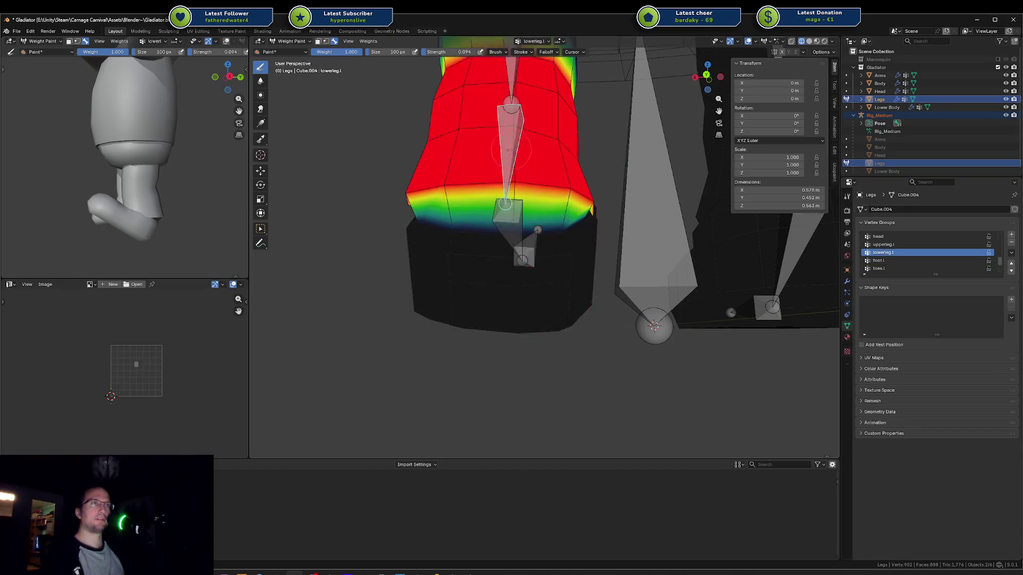
drag(443, 186, 521, 185)
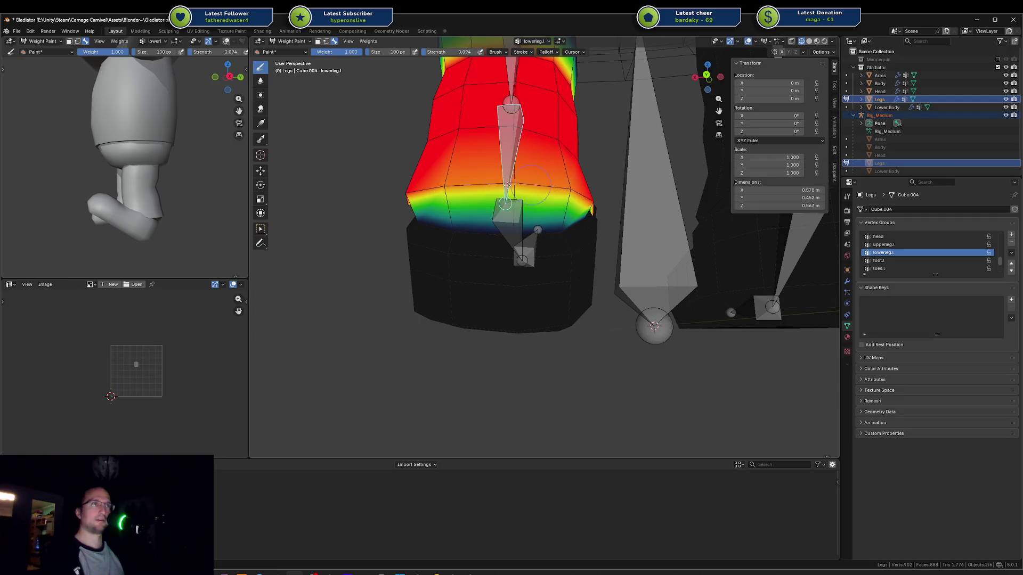
drag(425, 186, 428, 194)
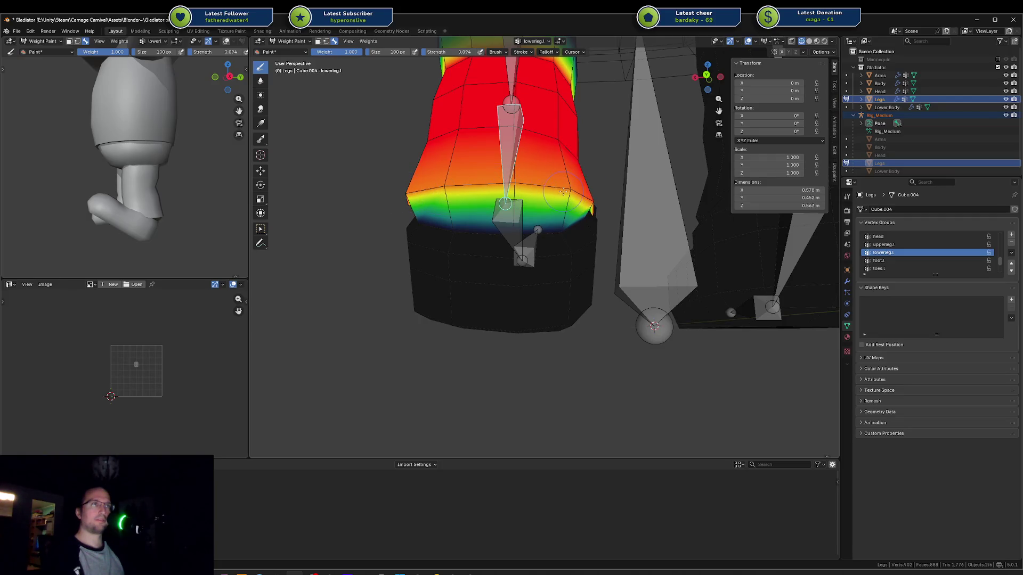
middle_drag(563, 191, 480, 194)
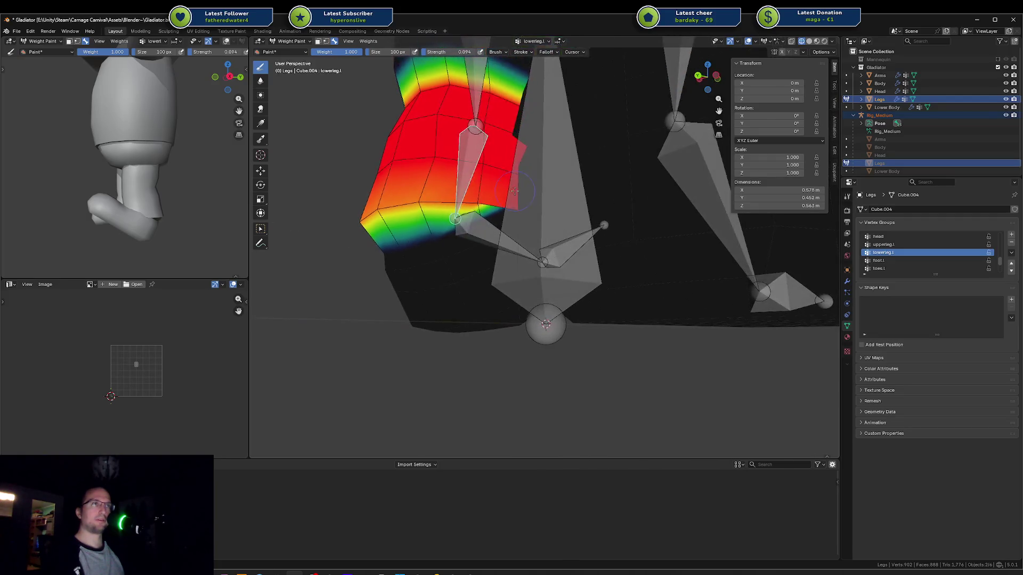
Step: Test the foot.l bone with an X-axis bend of about 33°
ctrl+click(478, 226)
key(r)
key(x)
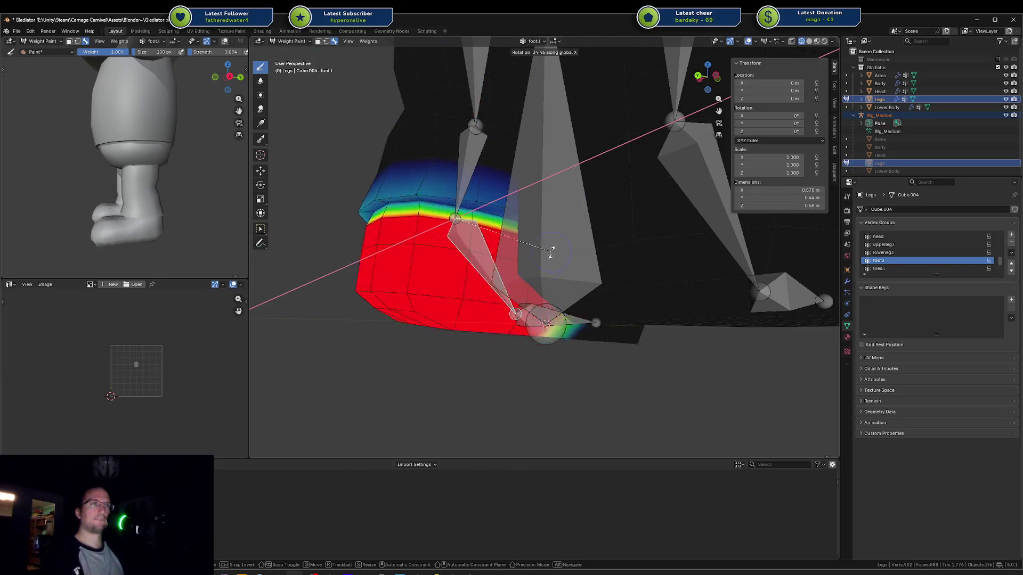
click(550, 245)
mouse_move(550, 245)
middle_down()
mouse_move(536, 200)
mouse_move(552, 212)
mouse_move(609, 196)
mouse_move(659, 213)
middle_up()
Step: Paint more lowerleg.l weight along the lower edge of the lower-leg region
ctrl+click(536, 199)
click(594, 217)
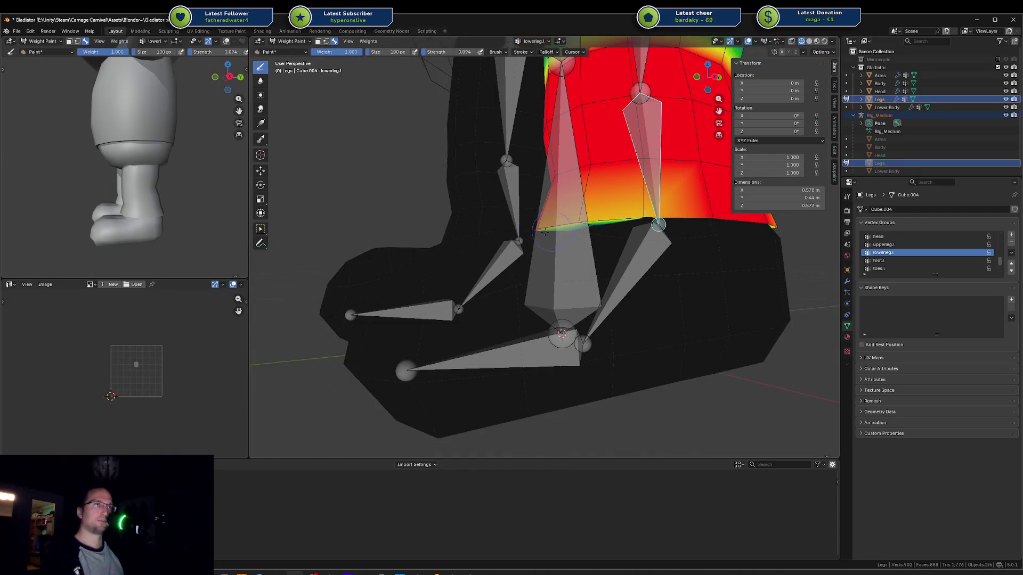
drag(651, 220, 773, 224)
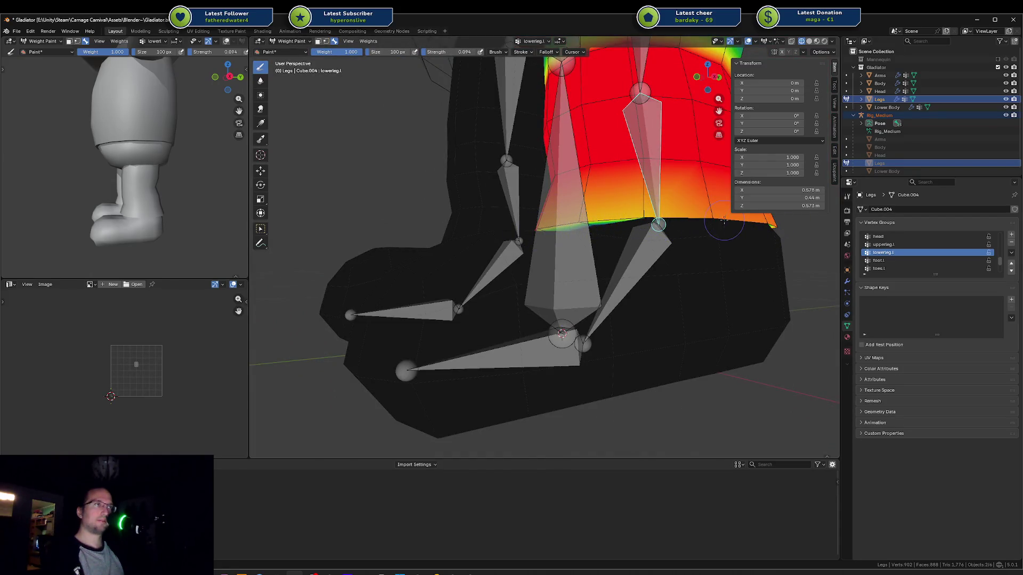
middle_drag(725, 220, 549, 229)
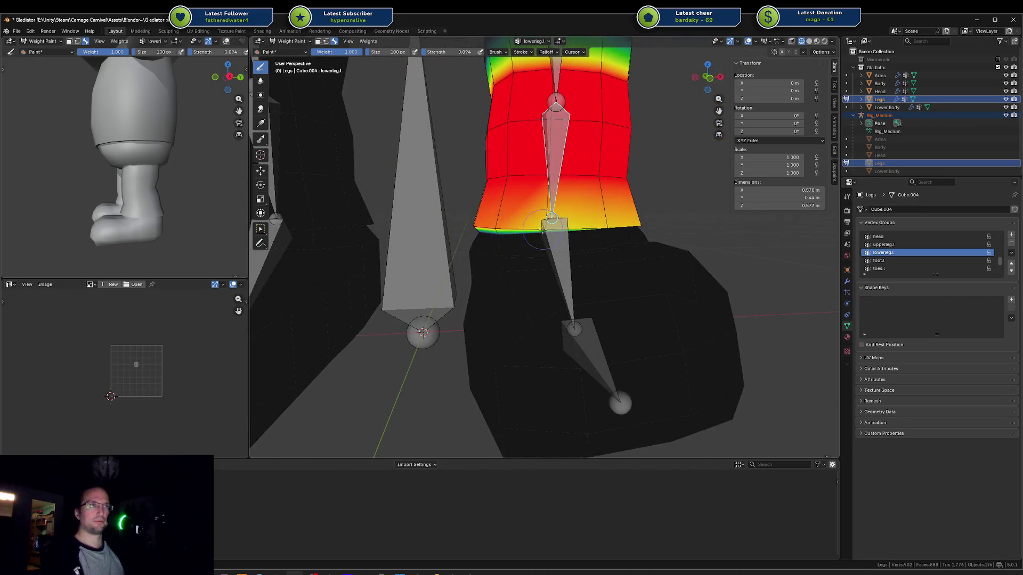
mouse_move(487, 223)
middle_down()
mouse_move(596, 219)
mouse_move(511, 213)
middle_up()
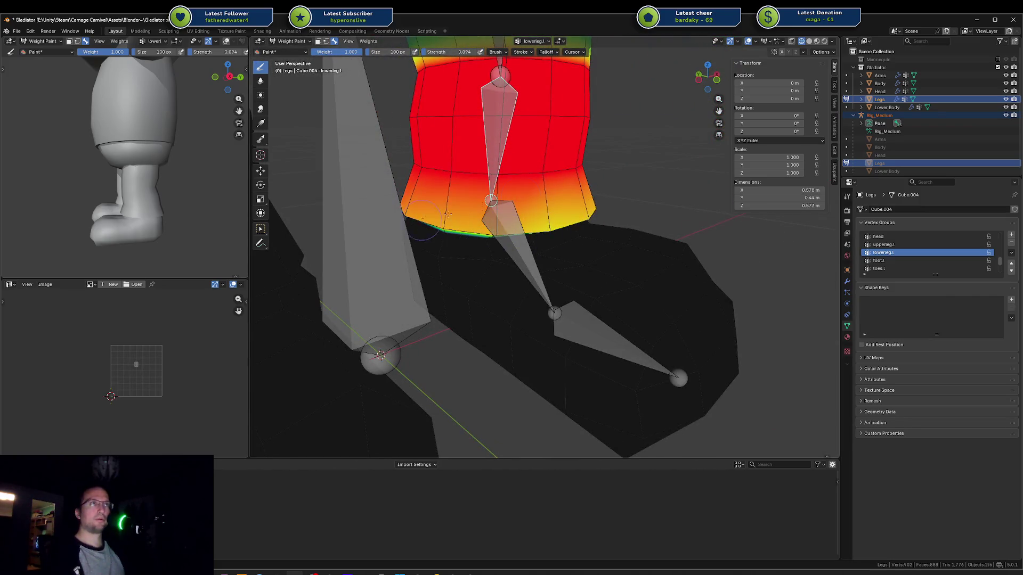
Step: Adjust the brush strength and paint weight along the mesh's lower edge
click(466, 54)
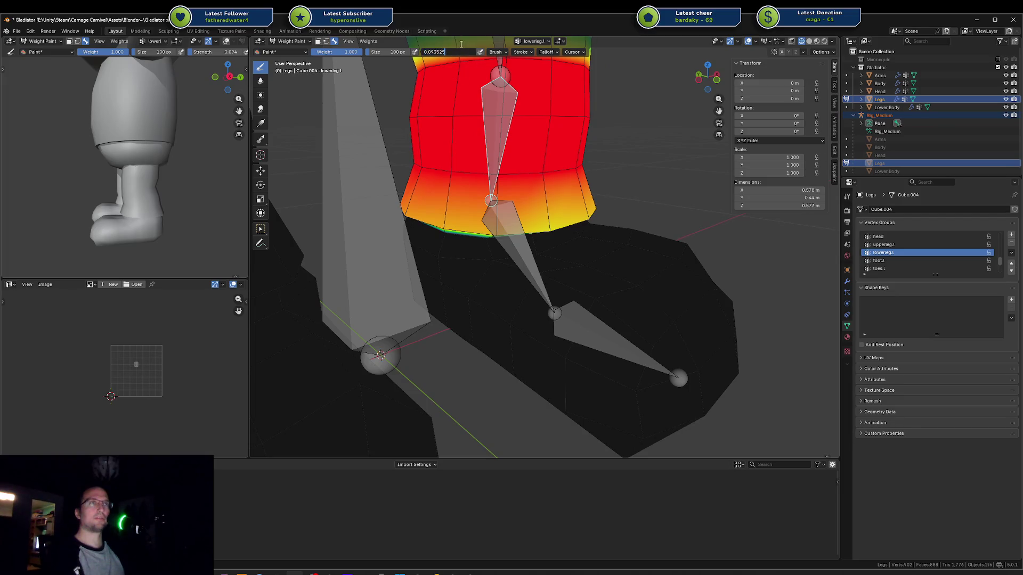
key(Return)
drag(461, 52, 465, 52)
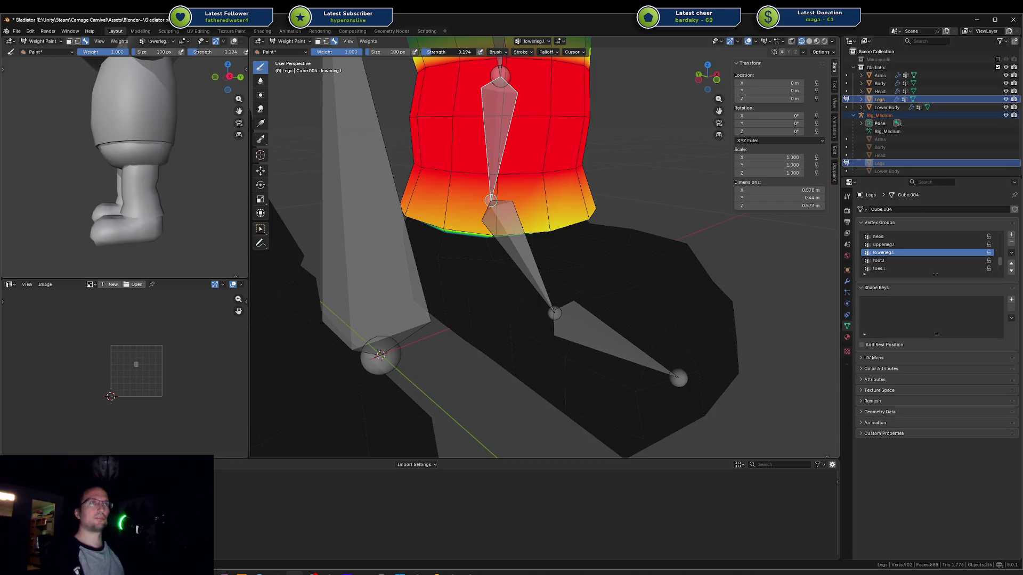
mouse_move(478, 211)
mouse_down()
mouse_move(450, 218)
mouse_move(586, 221)
mouse_up()
mouse_move(586, 221)
middle_down()
mouse_move(510, 192)
mouse_move(613, 192)
middle_up()
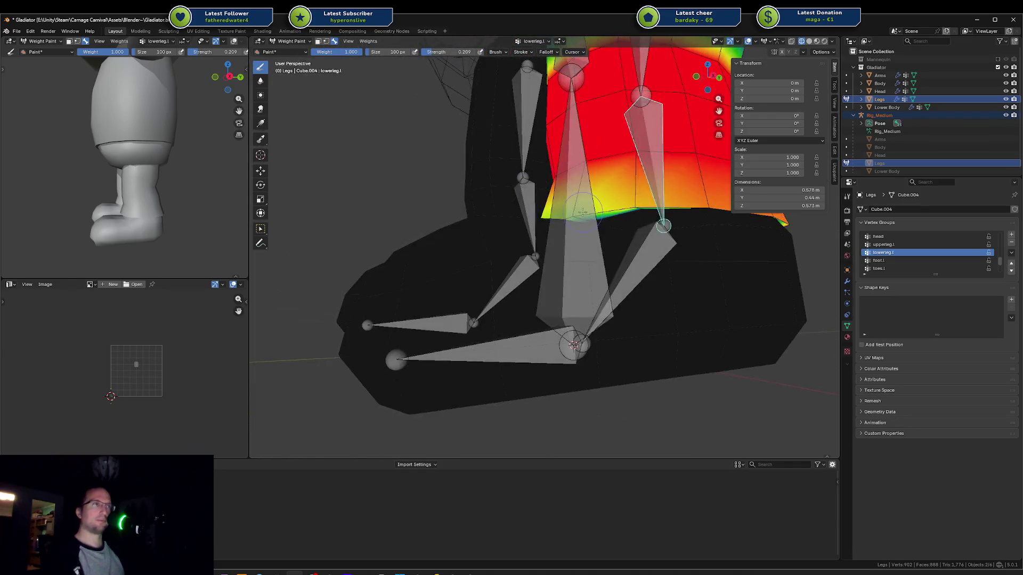
drag(612, 192, 714, 202)
middle_drag(714, 203, 549, 213)
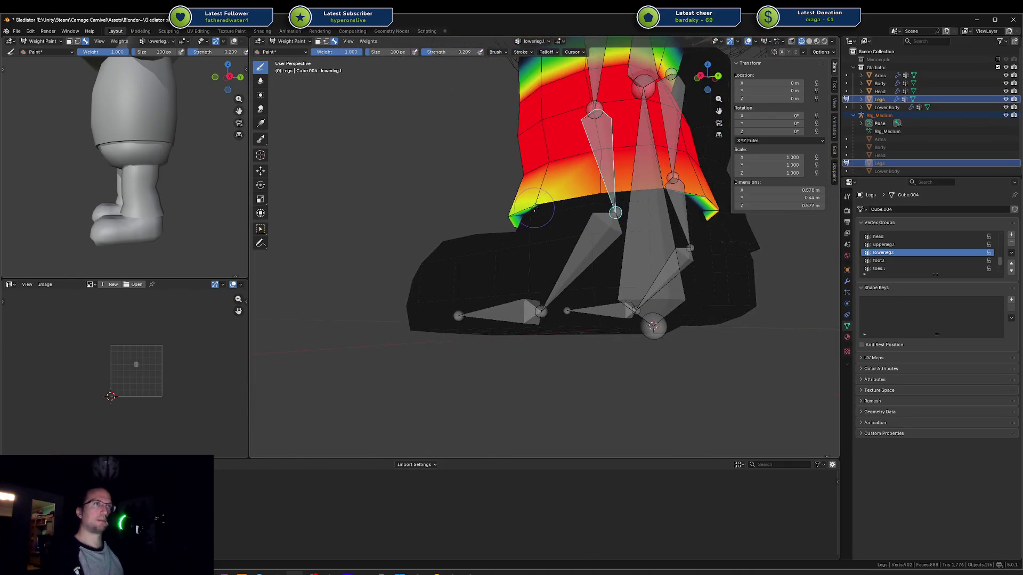
middle_drag(698, 191, 557, 193)
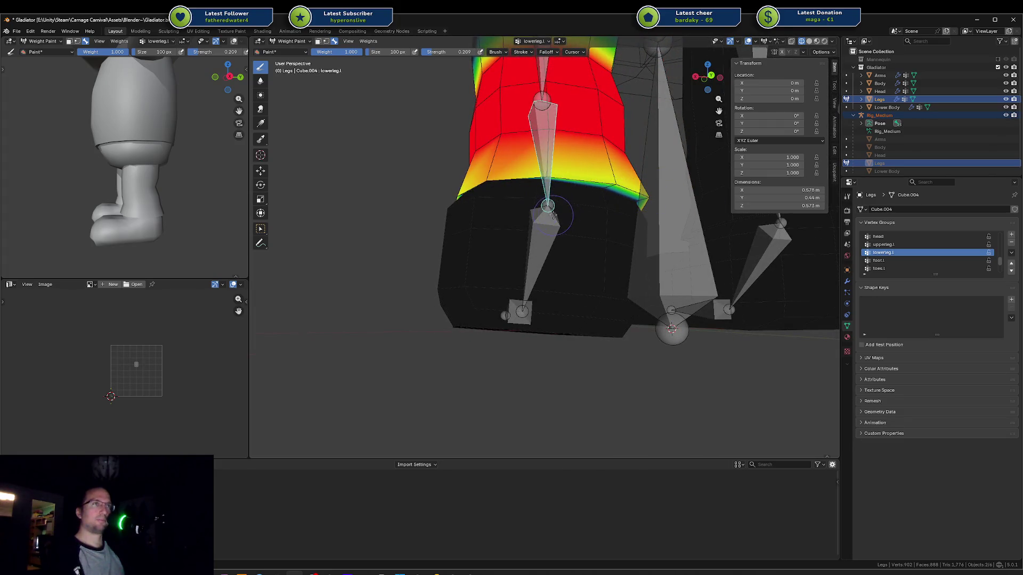
Step: Bend foot.l by -17.5° on X and blend the foot weights from blue toward cyan
ctrl+click(557, 215)
key(r)
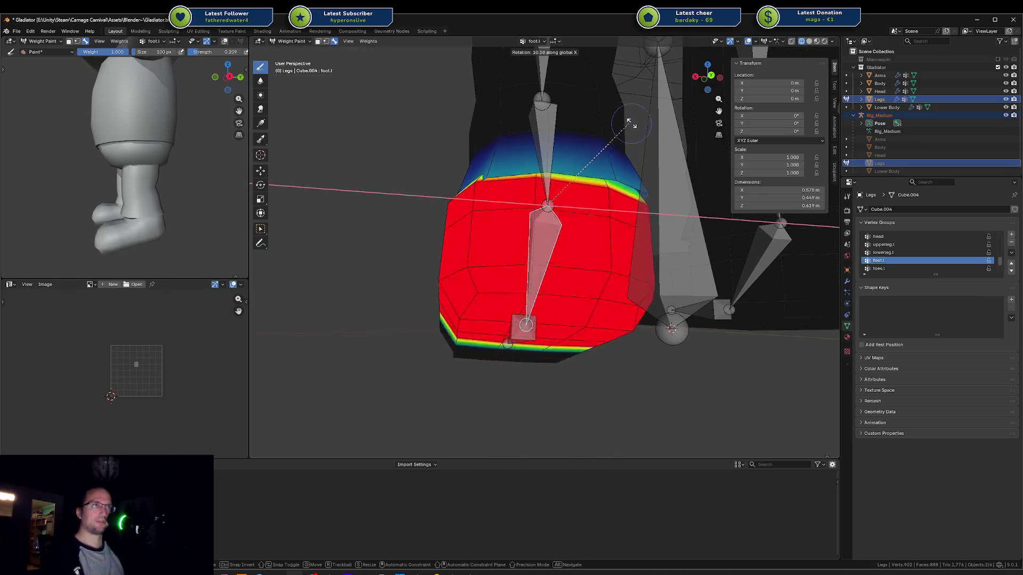
right_click(635, 181)
key(r)
key(x)
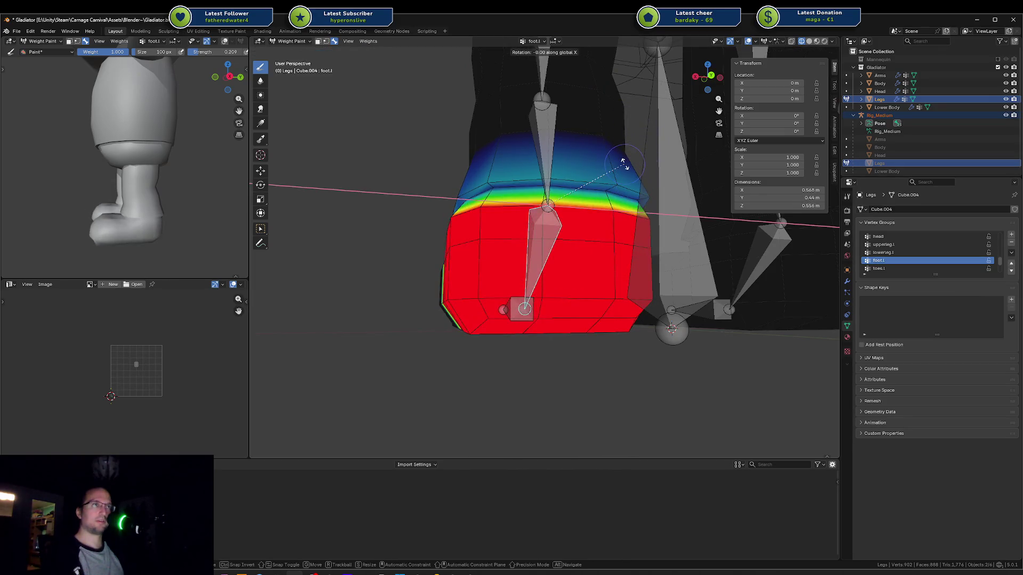
click(633, 190)
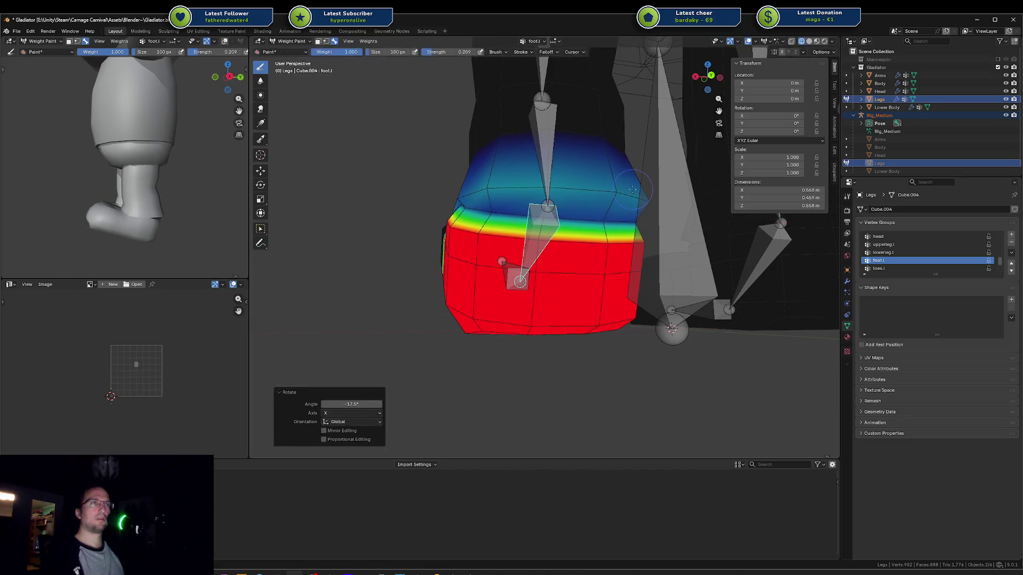
drag(491, 214, 565, 214)
drag(479, 197, 566, 195)
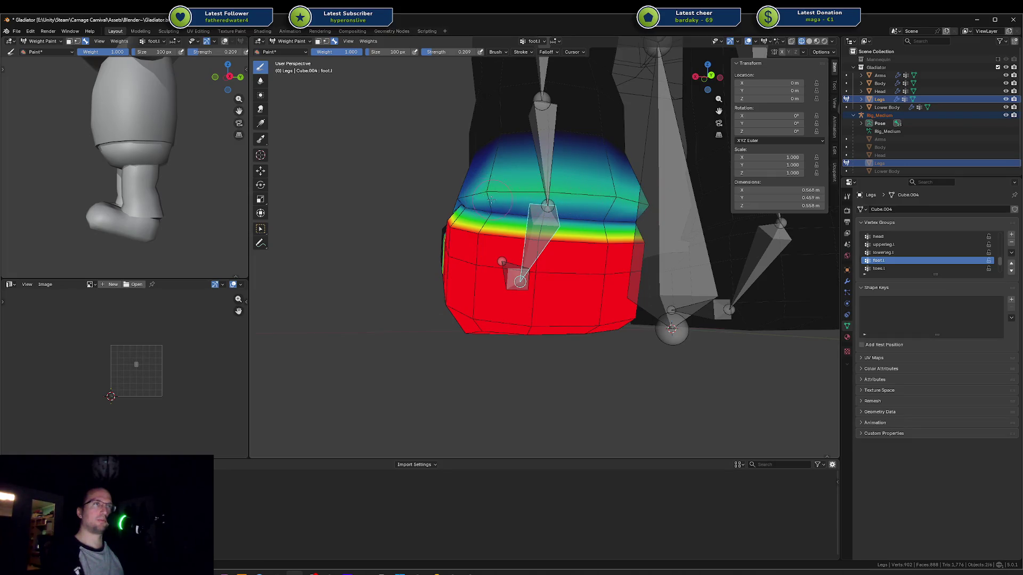
Step: Test the foot weights with an 18.4° X-axis foot bend, then undo it
middle_drag(491, 199, 615, 221)
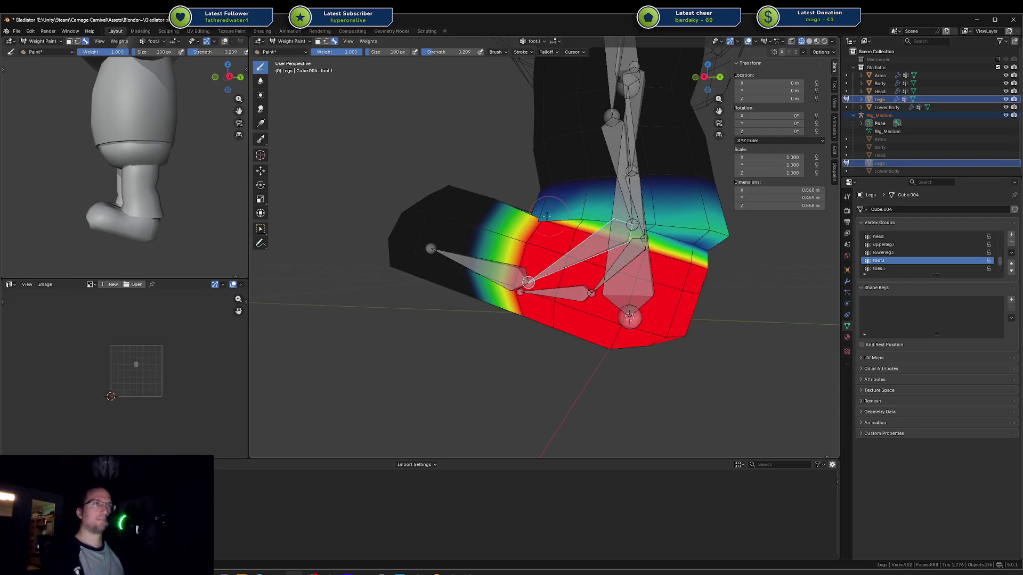
middle_drag(558, 206, 578, 216)
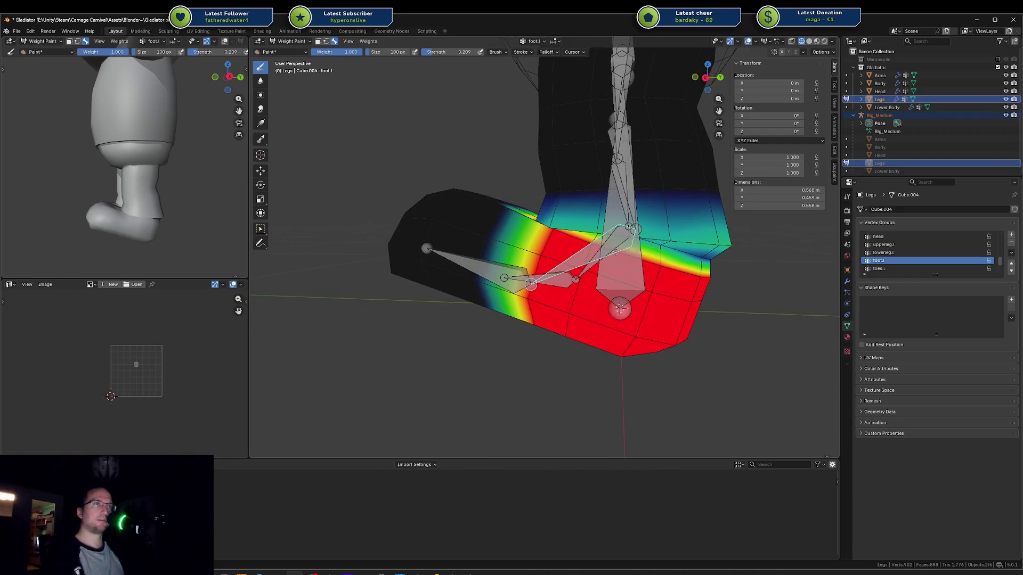
key(r)
key(x)
click(614, 257)
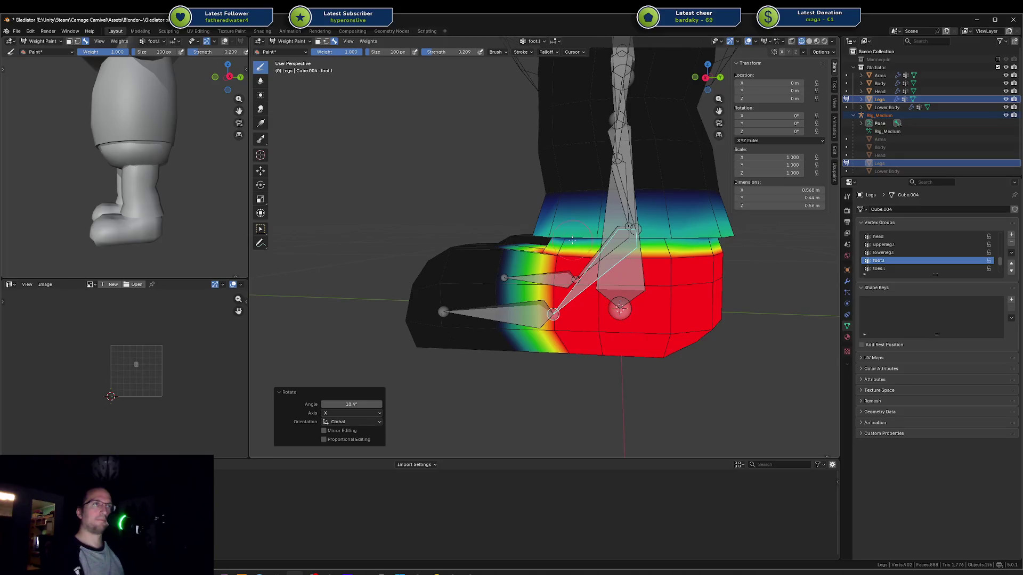
key(ctrl+z)
middle_drag(572, 240, 569, 231)
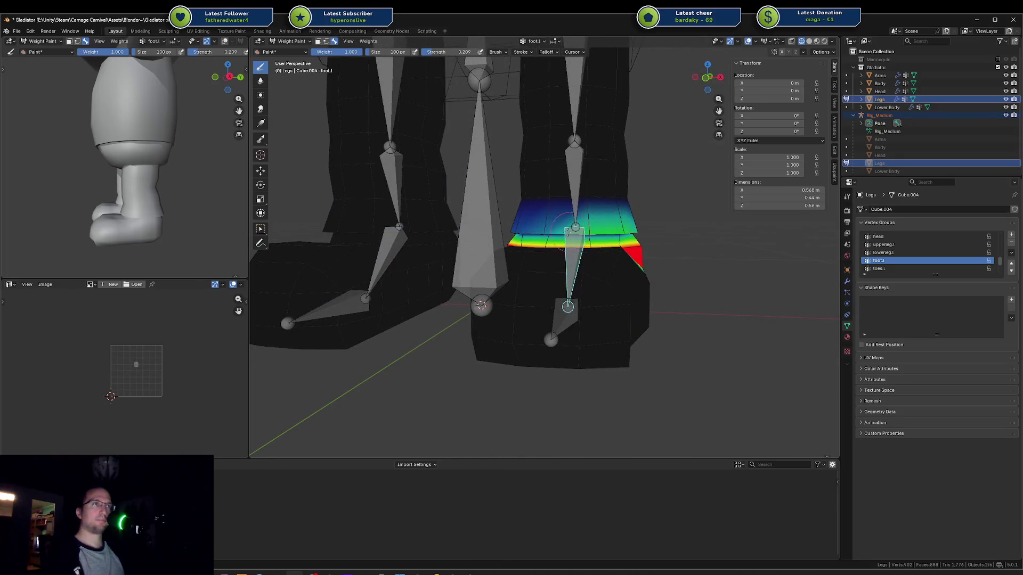
Step: Paint more foot.l weight along the ankle band, checking it under a 30.4° foot bend
drag(568, 230, 537, 232)
key(r)
key(x)
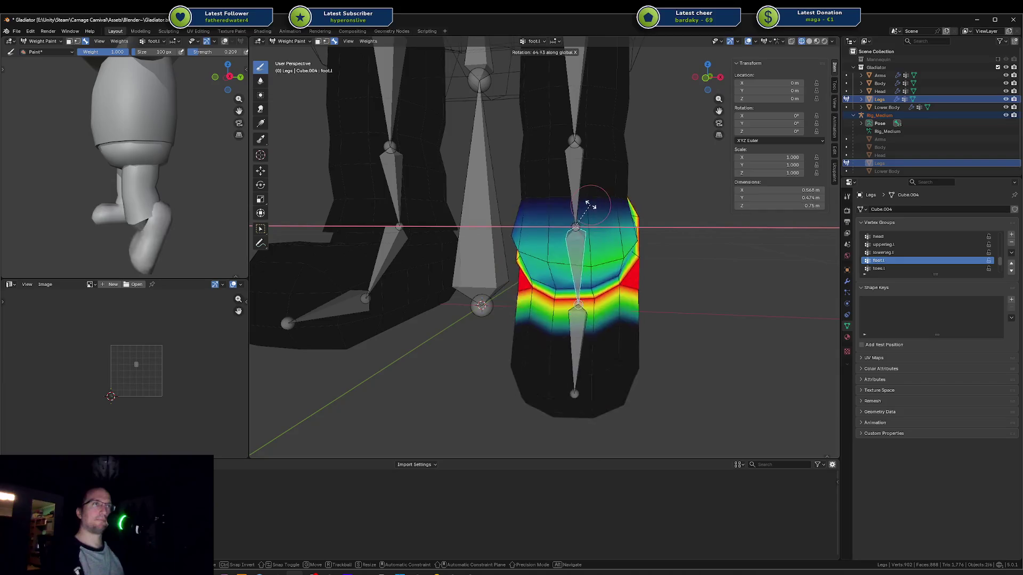
click(573, 226)
middle_drag(574, 226, 623, 210)
scroll(486, 303, up, 5)
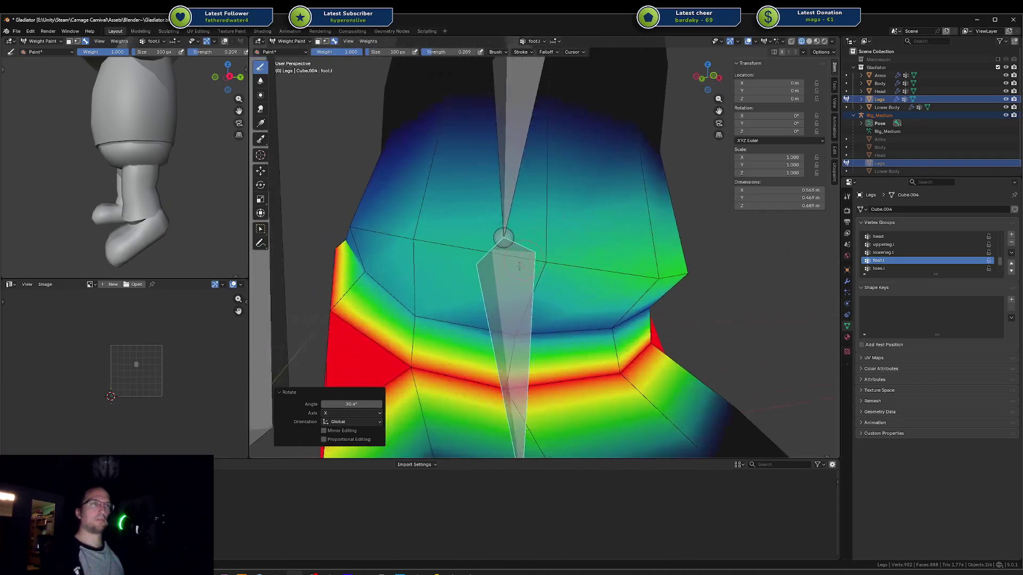
drag(430, 305, 586, 314)
middle_drag(586, 314, 561, 286)
scroll(560, 286, down, 3)
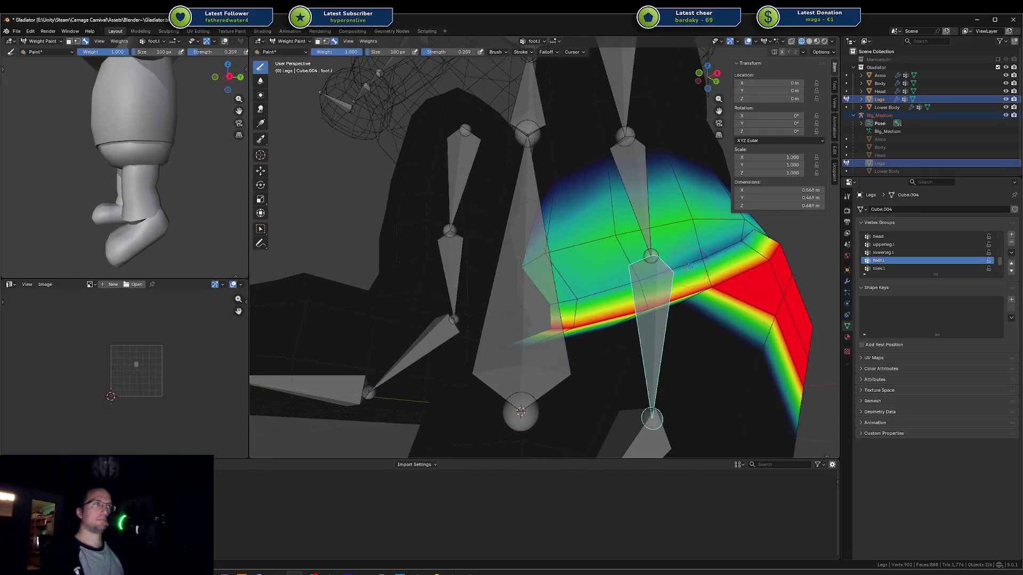
middle_drag(758, 285, 758, 228)
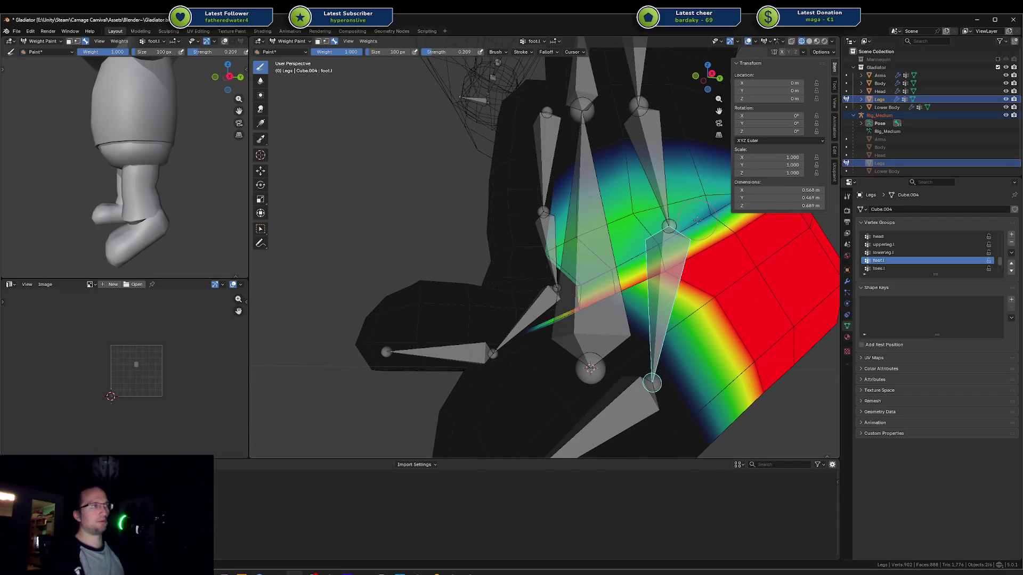
key(Tab)
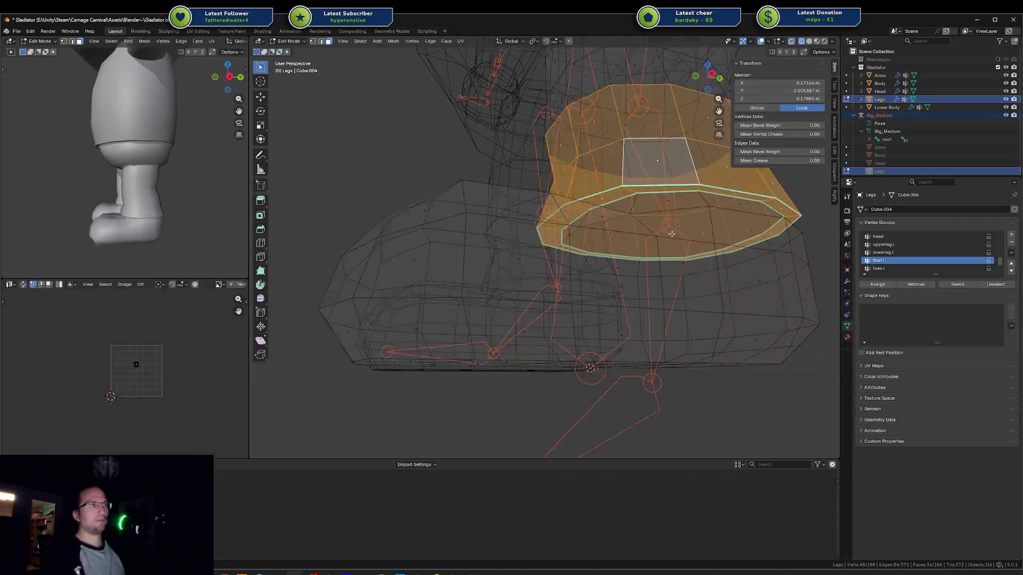
Step: Loop-cut a new edge loop just above the foot and assign it to foot.l at 1.000
key(Tab)
key(Tab)
key(alt+a)
key(ctrl+r)
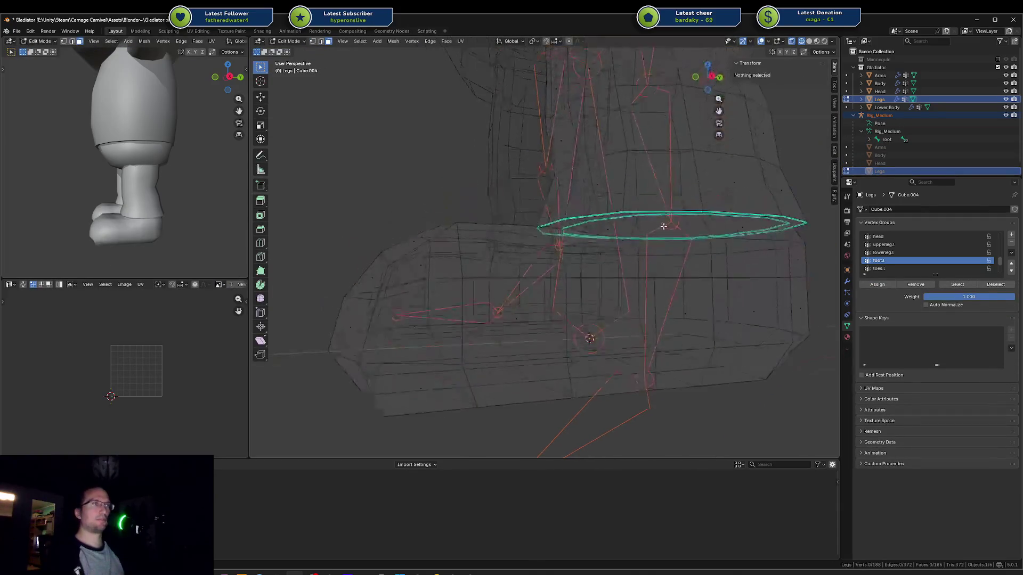
click(612, 219)
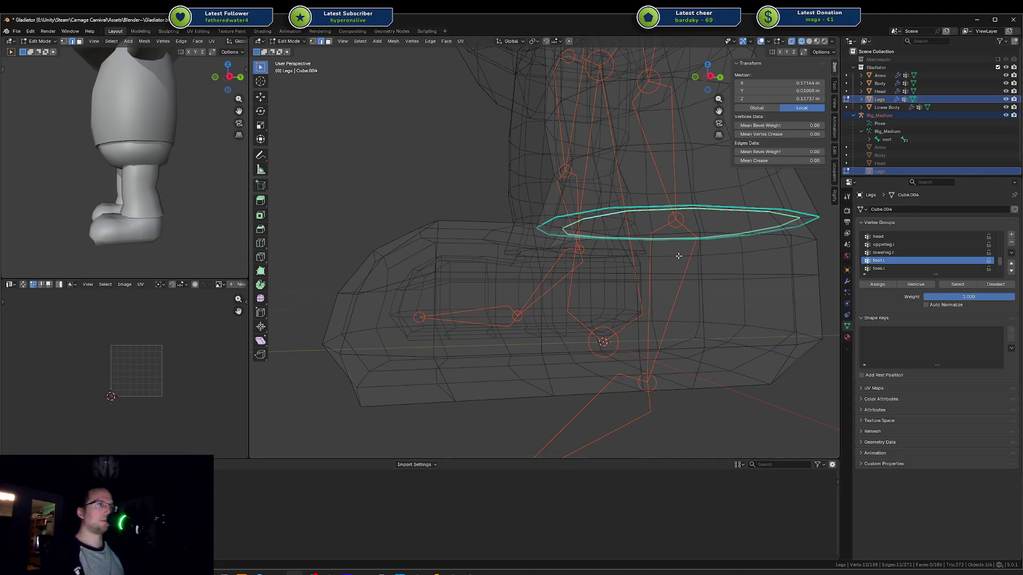
click(879, 286)
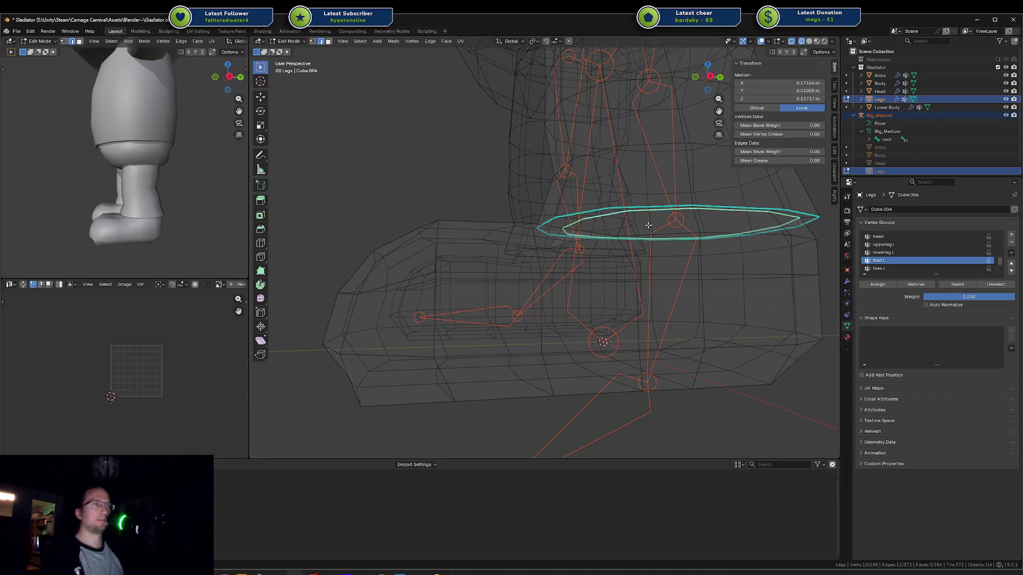
key(Tab)
scroll(655, 245, up, 6)
Step: Bend the foot.l bone around X to test how the ankle deforms
scroll(660, 260, down, 2)
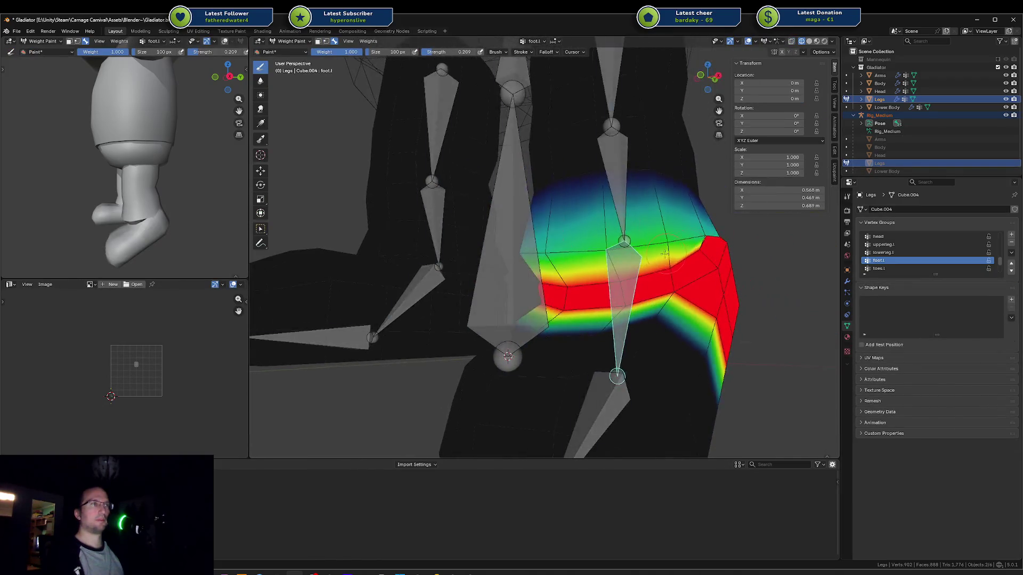
mouse_move(660, 259)
middle_down()
mouse_move(605, 259)
mouse_move(634, 256)
middle_up()
ctrl+click(639, 213)
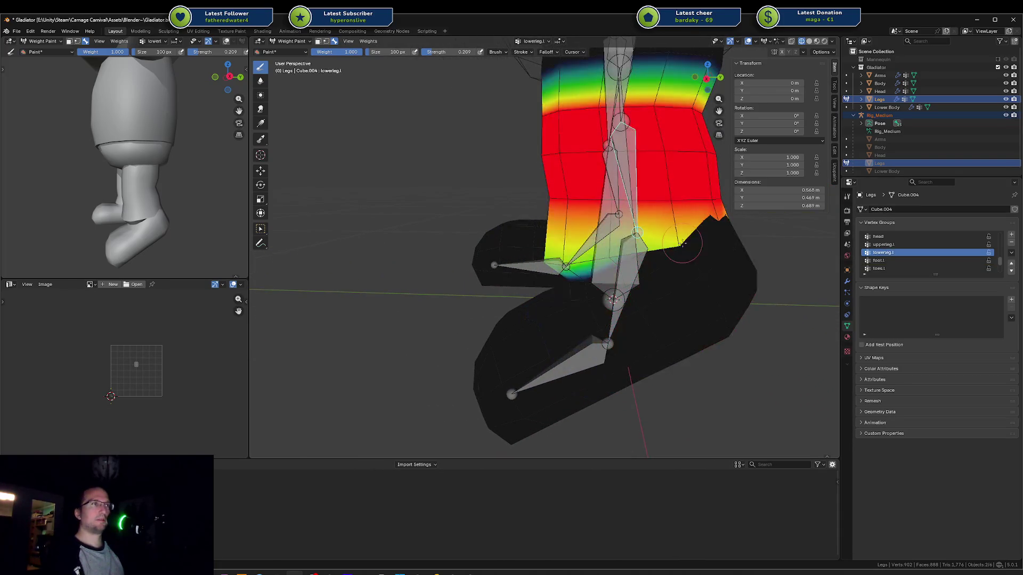
ctrl+click(633, 278)
ctrl+click(612, 301)
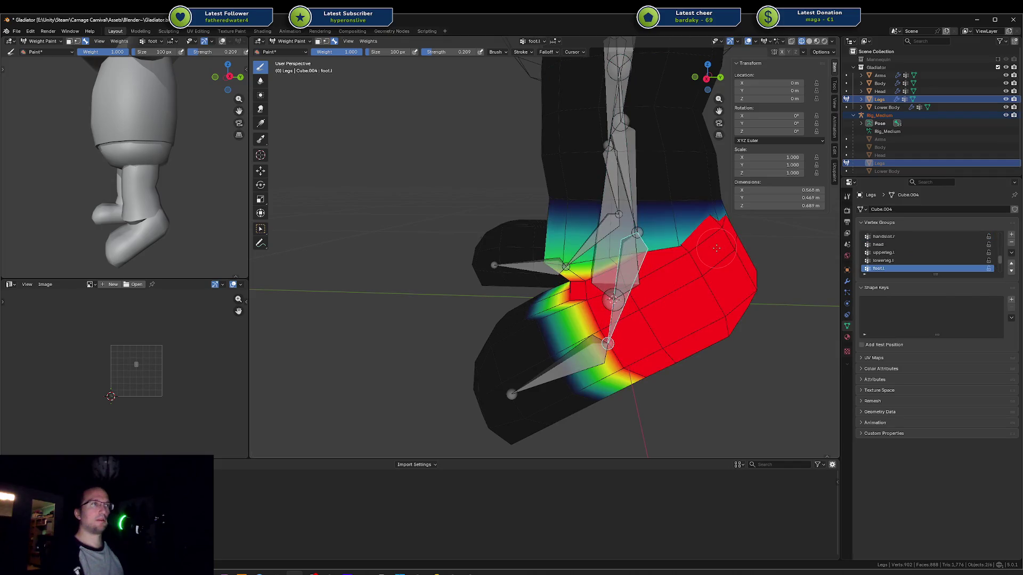
key(r)
key(x)
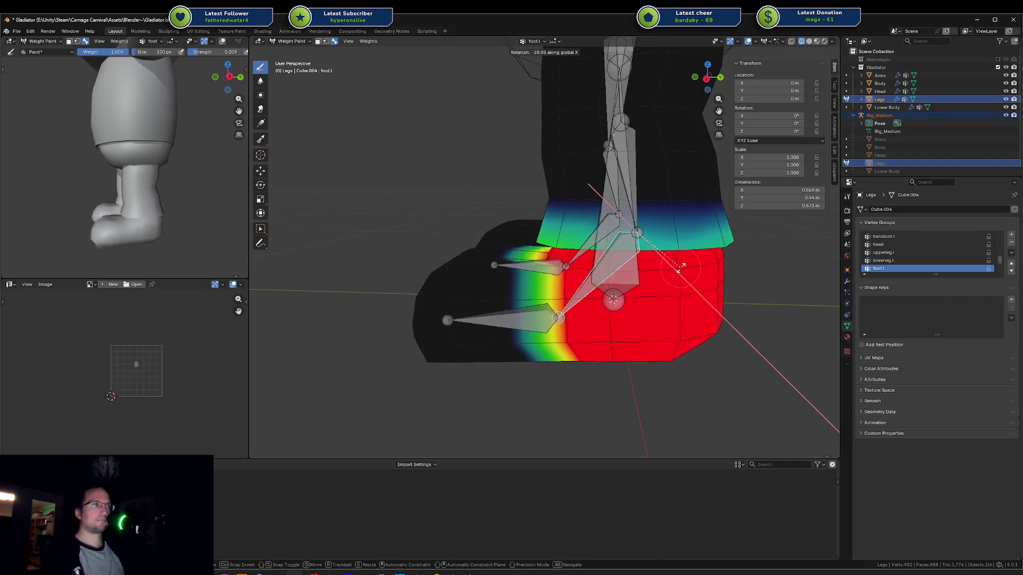
click(676, 258)
mouse_move(677, 258)
middle_down()
mouse_move(630, 235)
mouse_move(469, 229)
middle_up()
Step: Paint lowerleg.l weight onto the ankle band, strengthening it near the ankle edge
ctrl+click(576, 196)
mouse_move(469, 229)
mouse_down()
mouse_move(613, 213)
mouse_move(656, 227)
mouse_move(463, 227)
mouse_move(421, 205)
mouse_up()
middle_drag(421, 205, 319, 224)
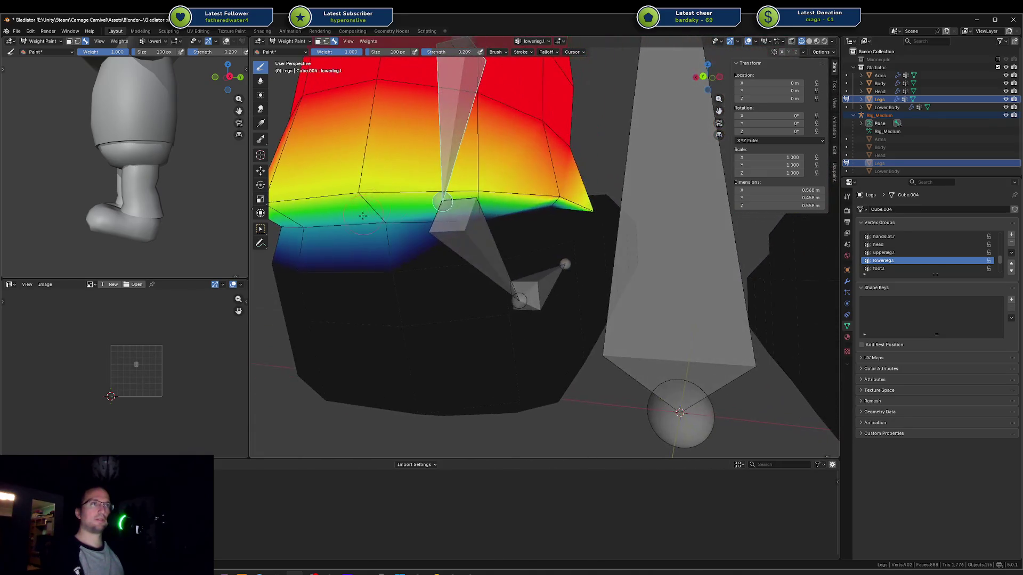
drag(319, 224, 568, 216)
mouse_move(568, 215)
middle_down()
mouse_move(524, 232)
mouse_move(538, 239)
mouse_move(528, 224)
middle_up()
Step: Re-test the ankle by bending the foot.l bone 37.9° around X
ctrl+click(524, 233)
key(r)
key(x)
click(559, 255)
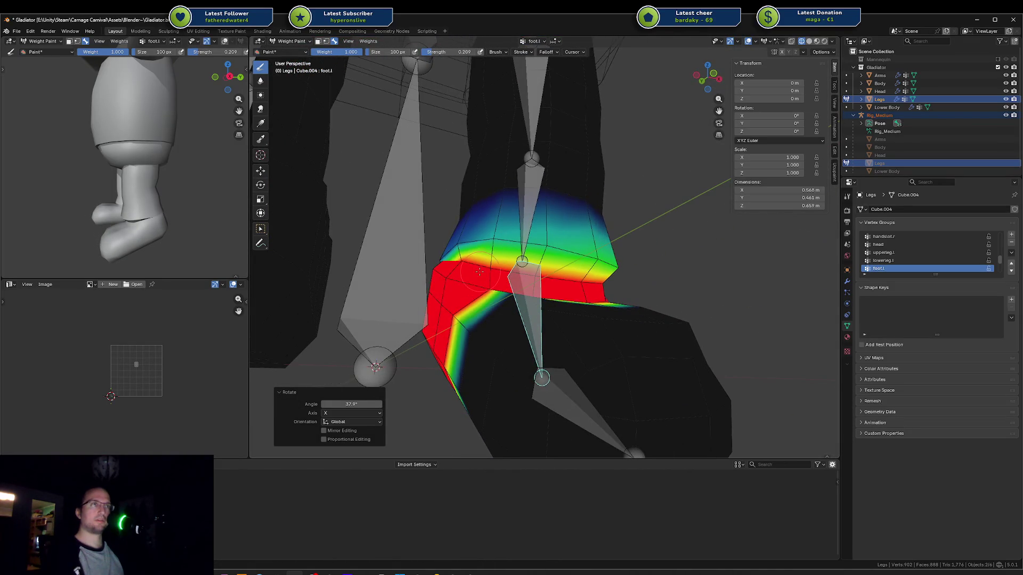
Step: Paint lowerleg.l weight along the leg's lower edge
ctrl+click(526, 222)
drag(462, 265, 614, 279)
middle_drag(613, 279, 627, 244)
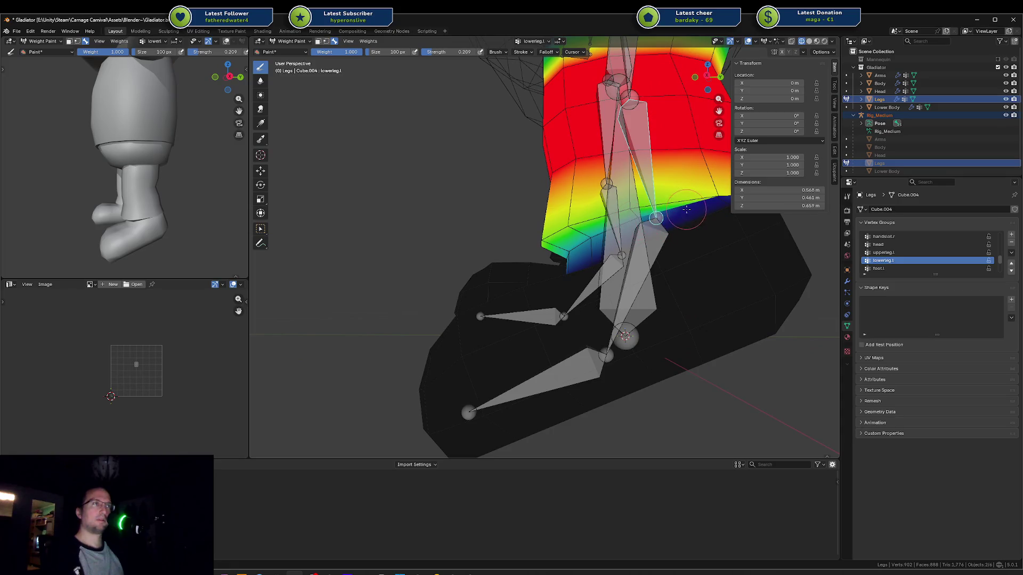
Step: Test the foot.l bone at -64.6° and -87.5° bends, checking the deformation
ctrl+click(659, 230)
key(r)
key(x)
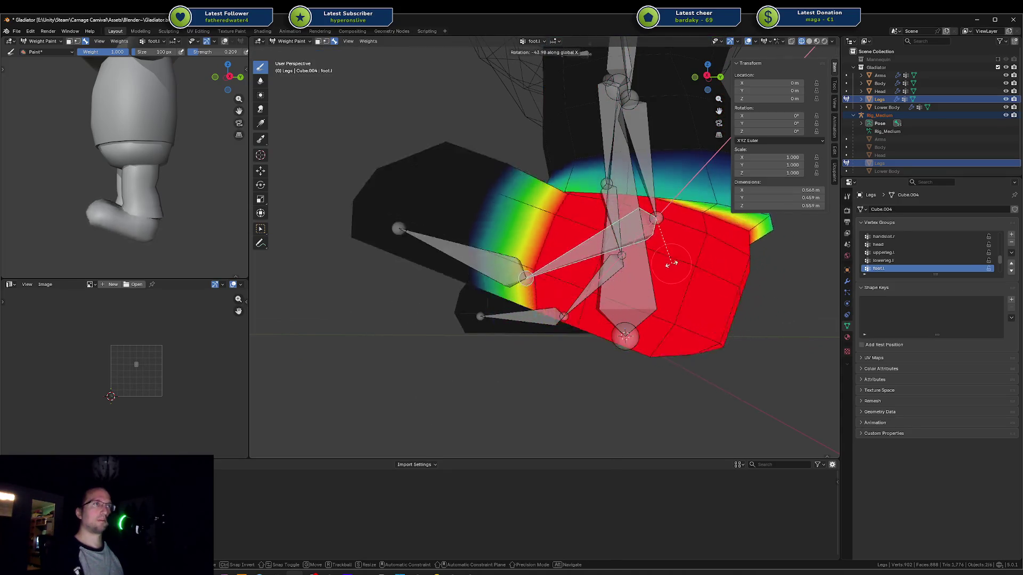
click(673, 187)
ctrl+click(647, 162)
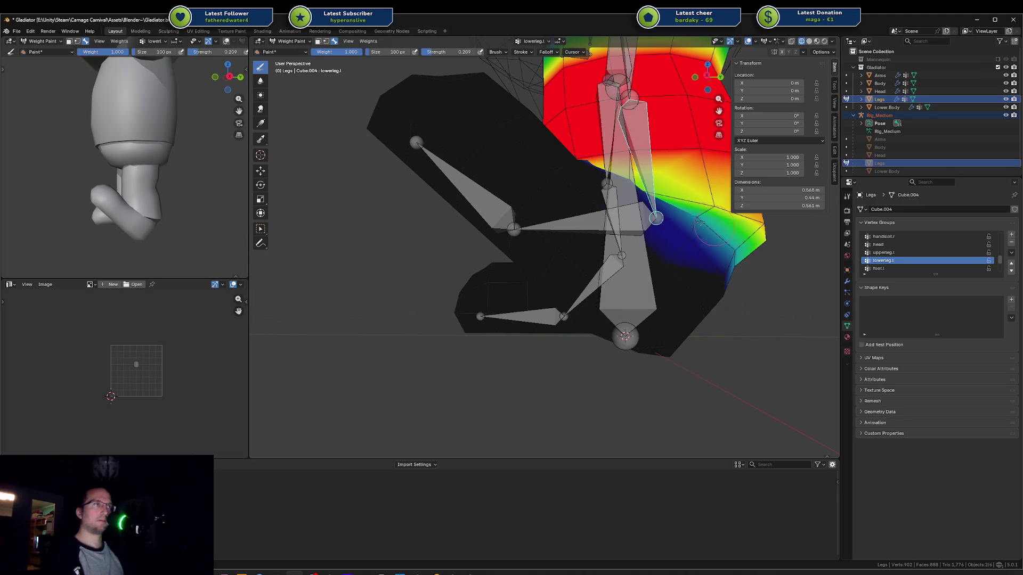
ctrl+click(644, 196)
middle_drag(643, 195, 627, 240)
key(r)
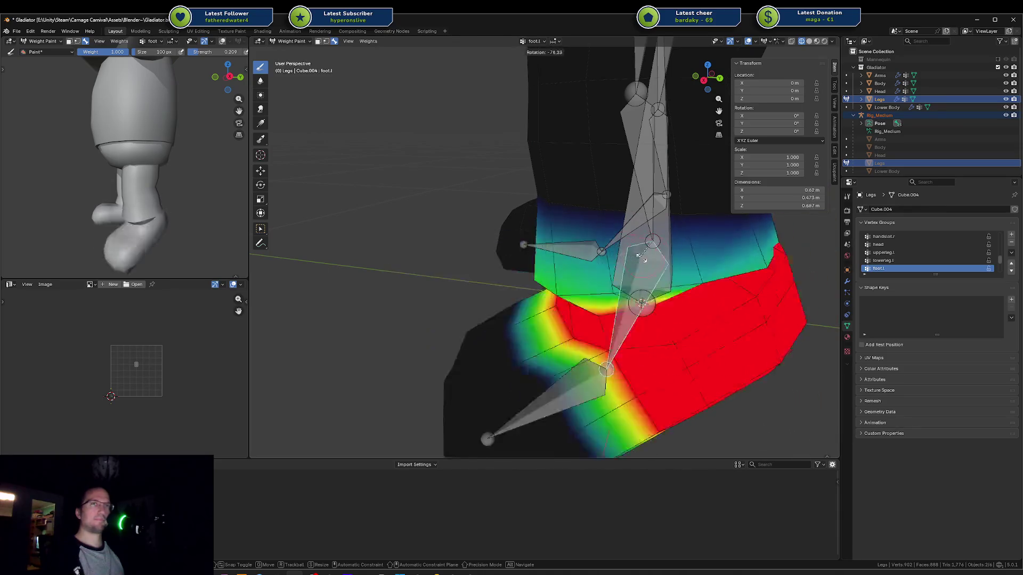
click(643, 257)
middle_drag(643, 257, 610, 235)
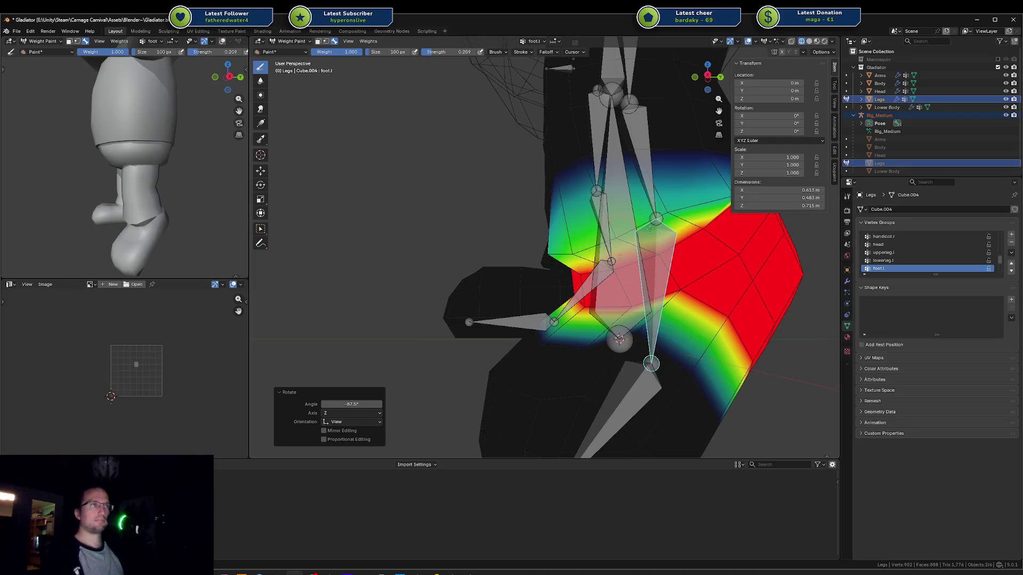
Step: Paint foot.l weight over the ankle and across the foot
click(649, 230)
middle_drag(538, 261, 613, 256)
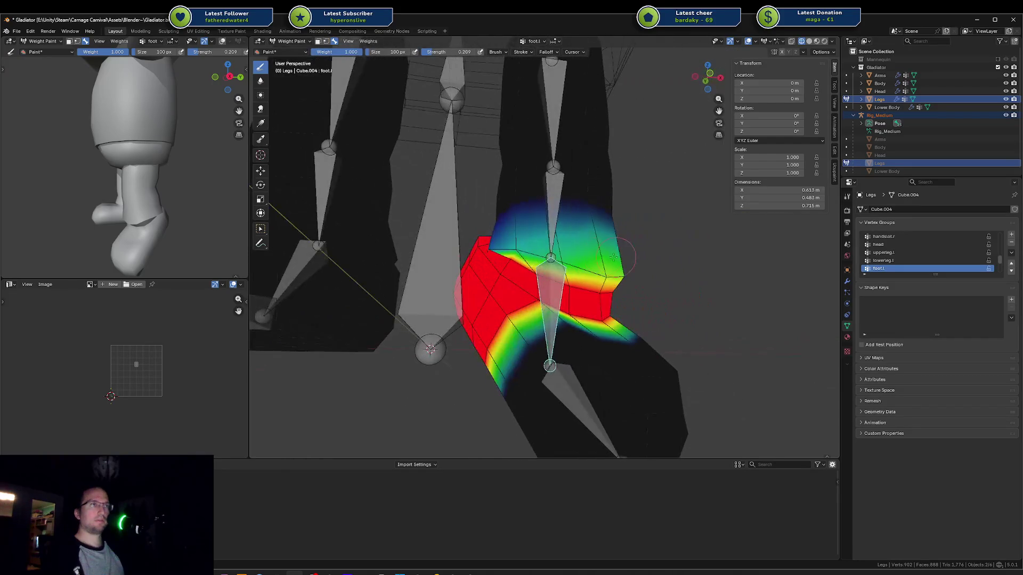
drag(614, 258, 519, 250)
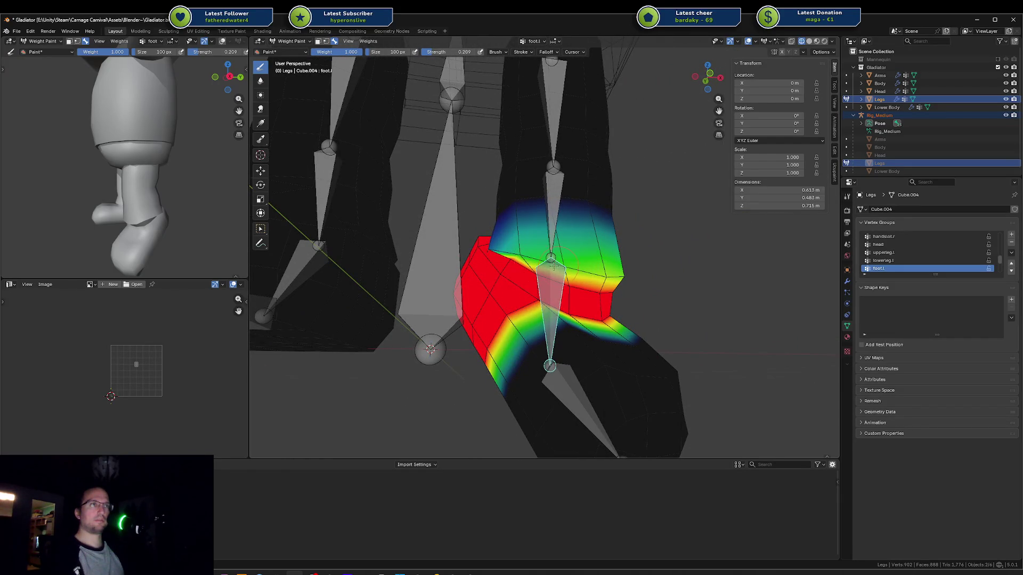
middle_drag(553, 266, 513, 255)
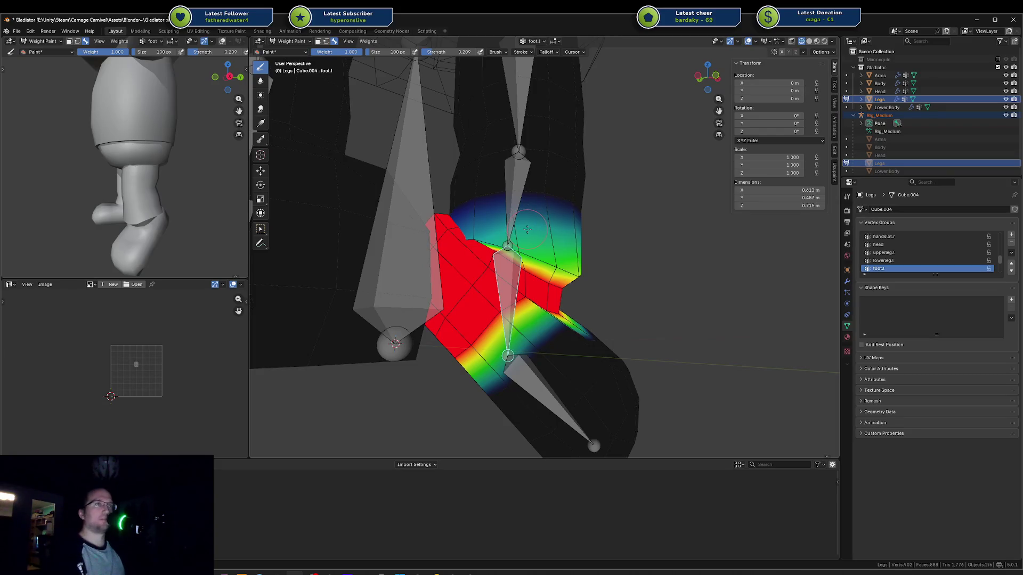
key(ctrl+Tab)
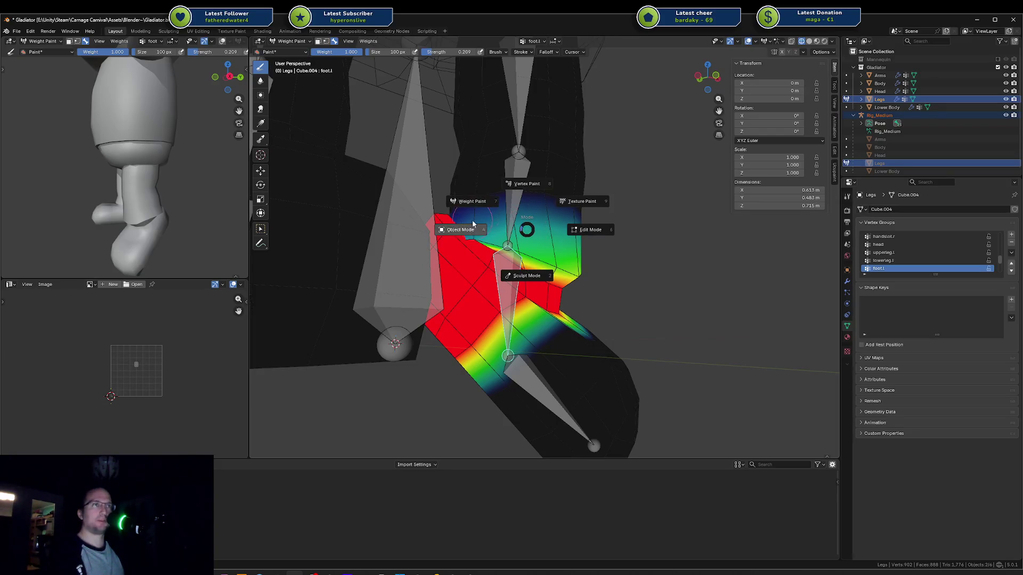
Step: Switch the Legs mesh to Edit Mode and loop-select the faces around the ankle
click(597, 239)
mouse_move(597, 240)
middle_down()
mouse_move(698, 224)
mouse_move(664, 207)
middle_up()
alt+click(557, 203)
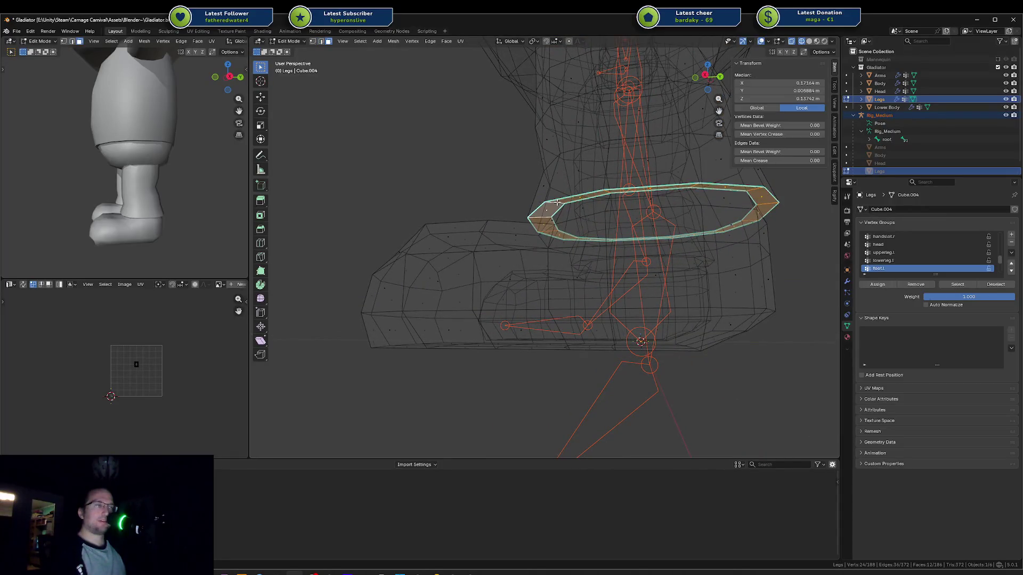
middle_drag(650, 187, 653, 208)
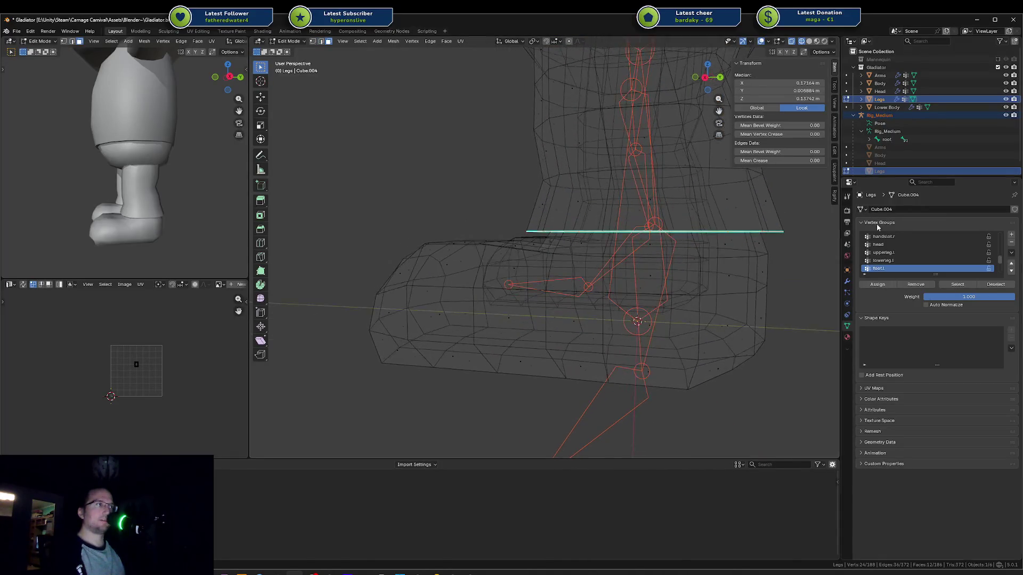
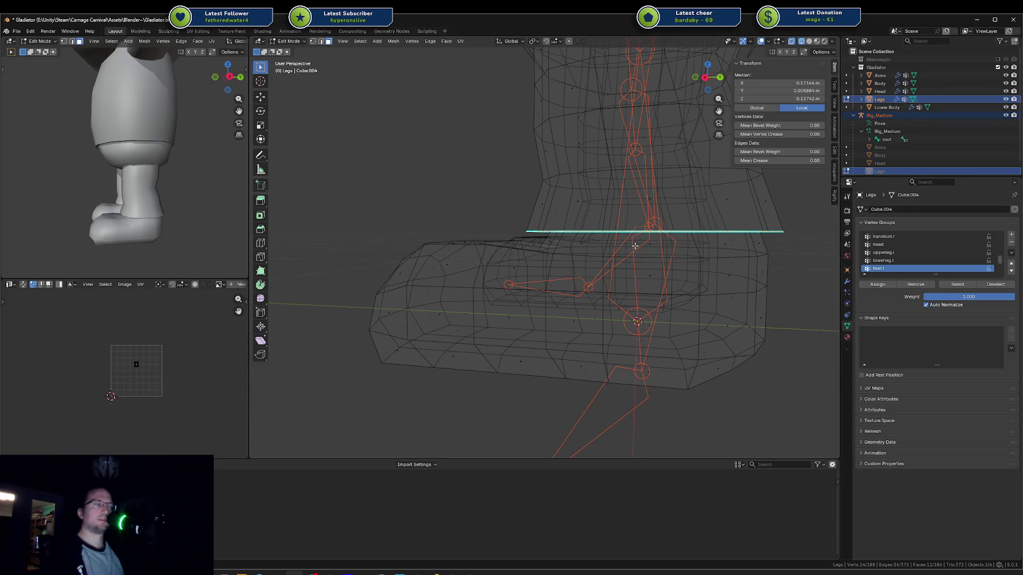
Step: Put the leg mesh in Weight Paint and display the lowerleg.l bone's weights
key(ctrl+Tab)
click(595, 221)
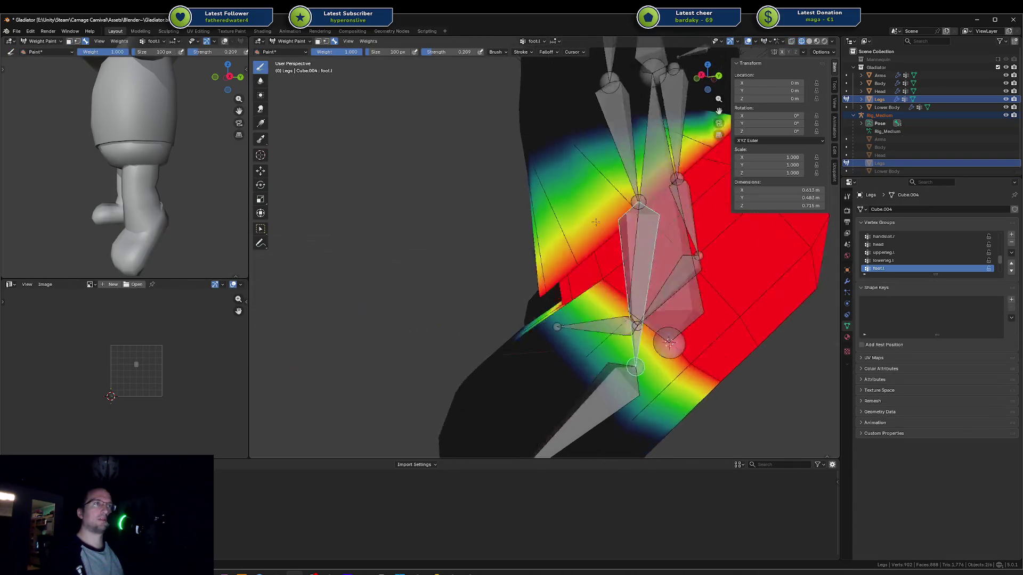
middle_drag(596, 222, 548, 233)
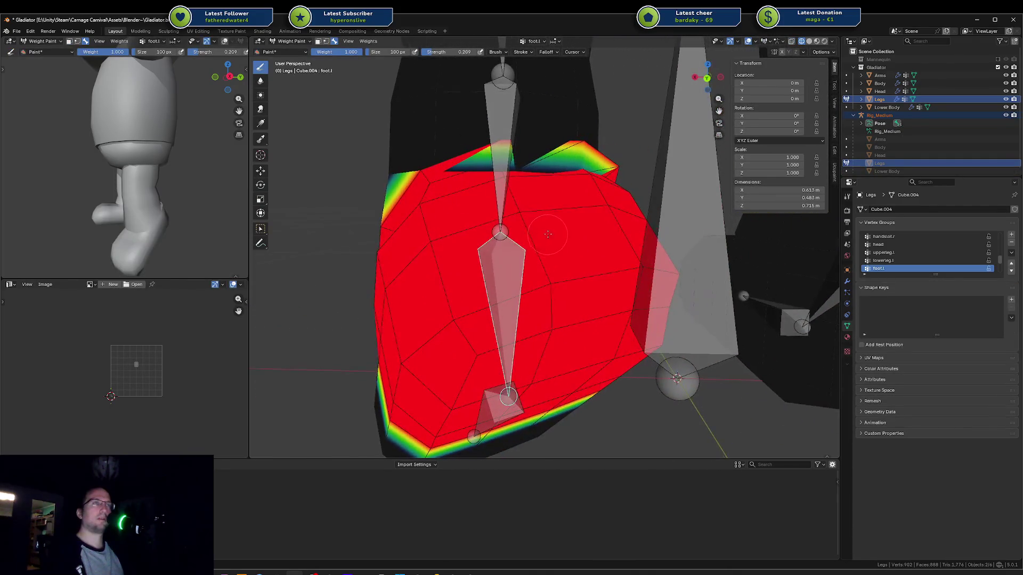
mouse_move(535, 153)
middle_down()
mouse_move(584, 175)
mouse_move(569, 197)
mouse_move(292, 208)
middle_up()
ctrl+click(526, 167)
Step: Remove the edge loop above the ankle from lowerleg.l and return to Weight Paint
key(Tab)
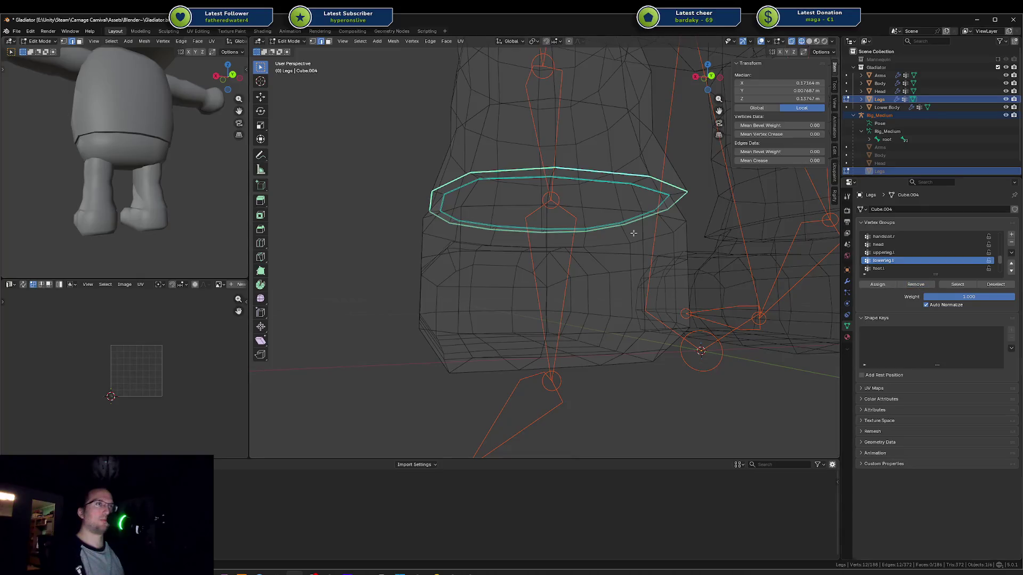
key(g)
click(767, 226)
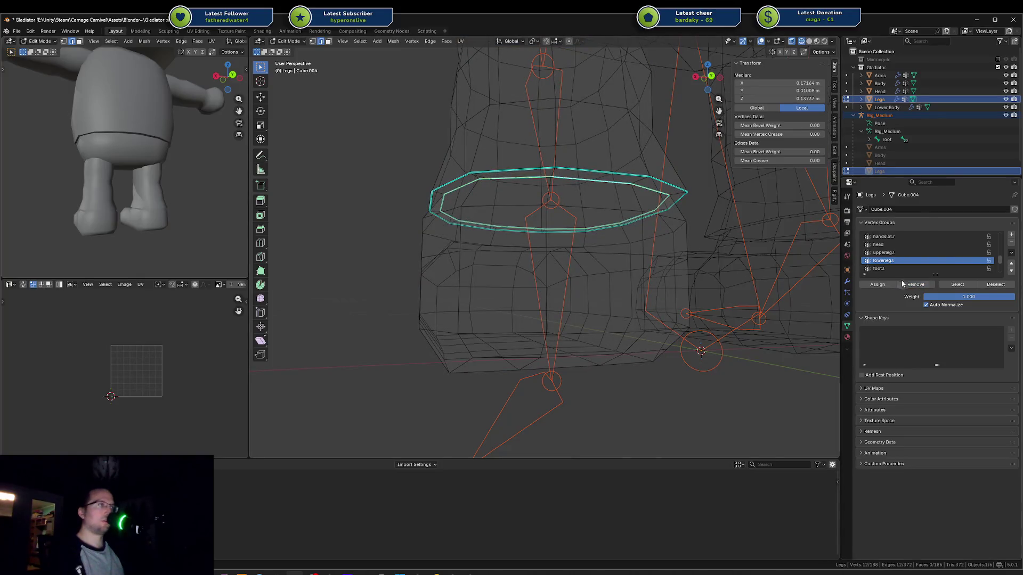
click(916, 288)
key(Tab)
mouse_move(573, 245)
middle_down()
mouse_move(549, 256)
mouse_move(517, 294)
middle_up()
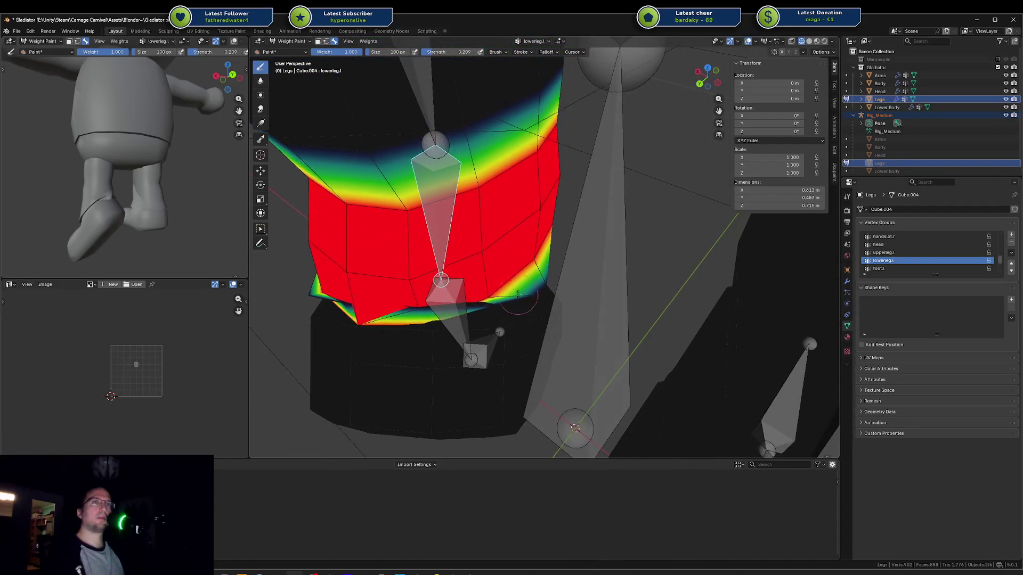
Step: In Edit Mode, inspect individual ankle vertices' group weights in the N-panel
key(Tab)
mouse_move(386, 298)
middle_down()
mouse_move(524, 258)
mouse_move(602, 278)
mouse_move(661, 160)
middle_up()
click(661, 140)
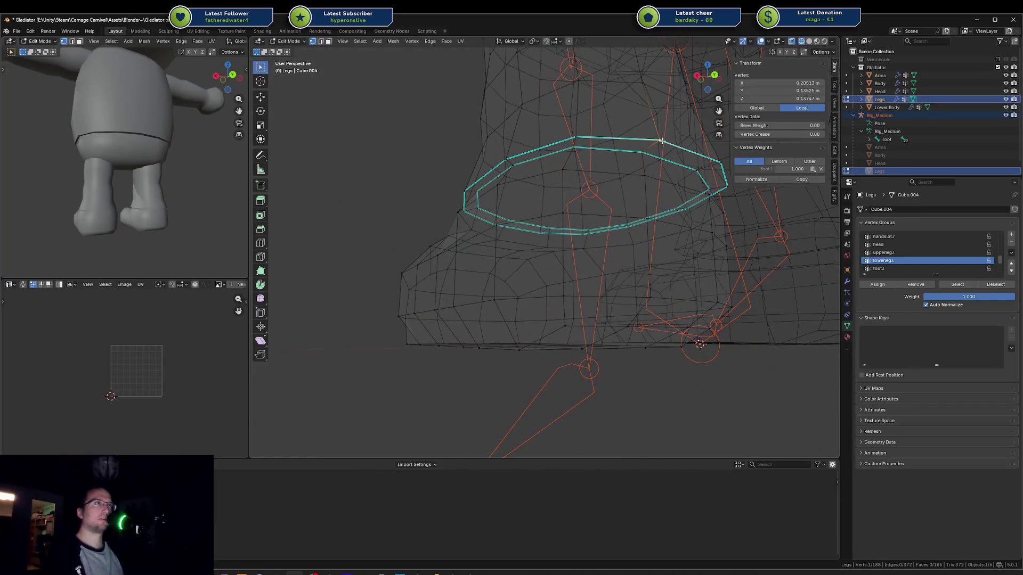
click(595, 153)
middle_drag(575, 154, 444, 183)
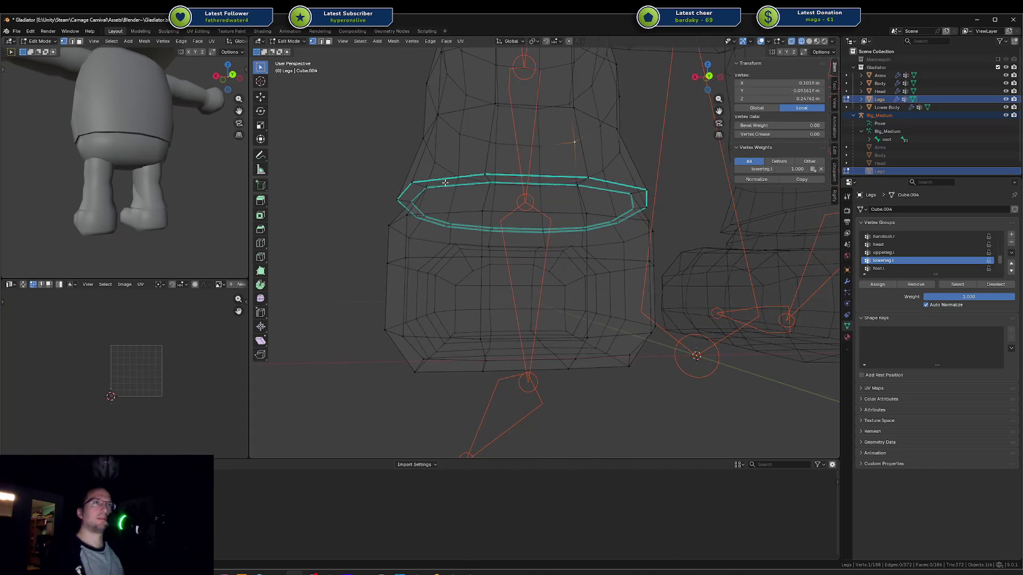
click(426, 191)
key(shift+z)
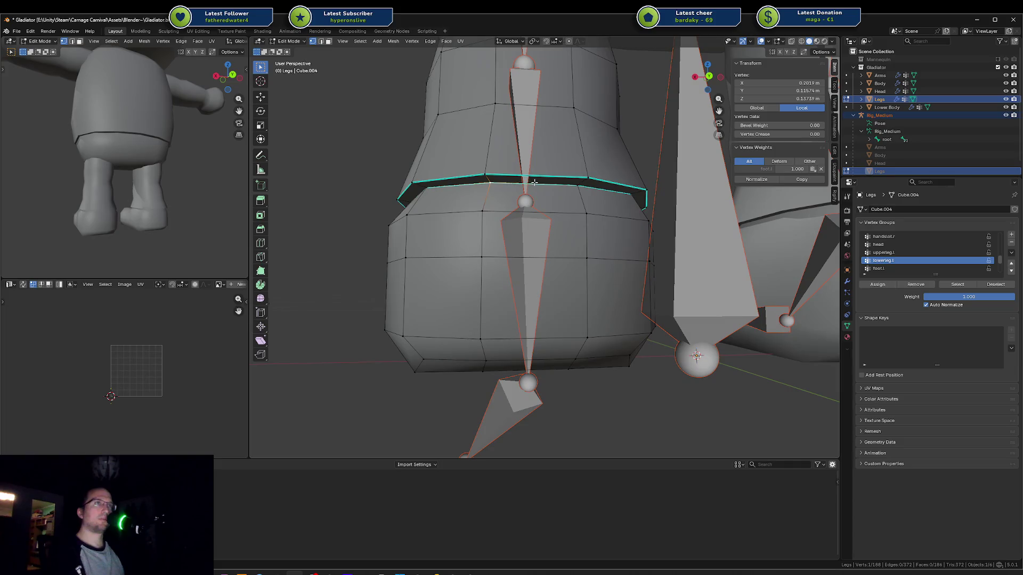
click(561, 183)
click(496, 175)
click(486, 210)
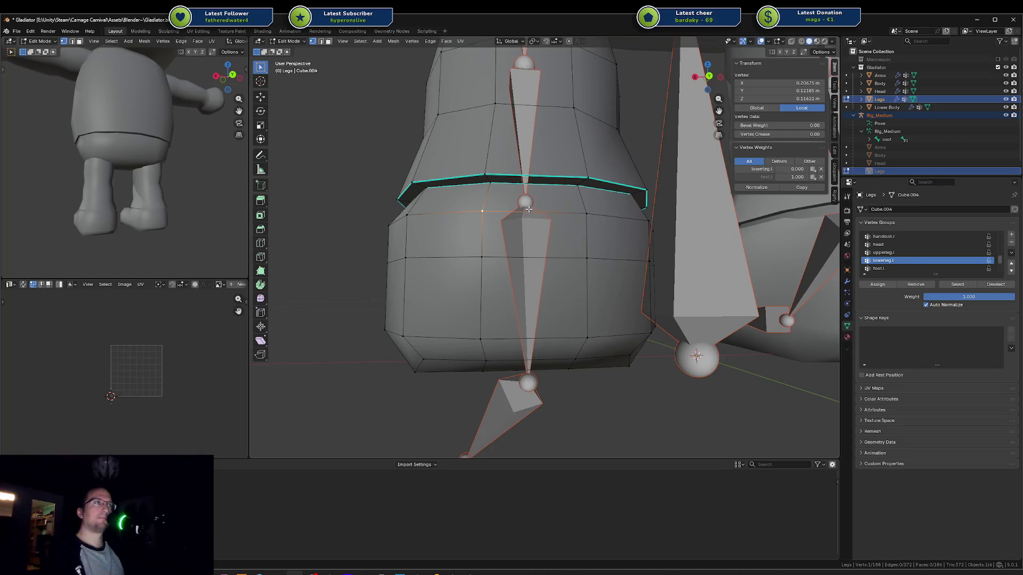
click(585, 212)
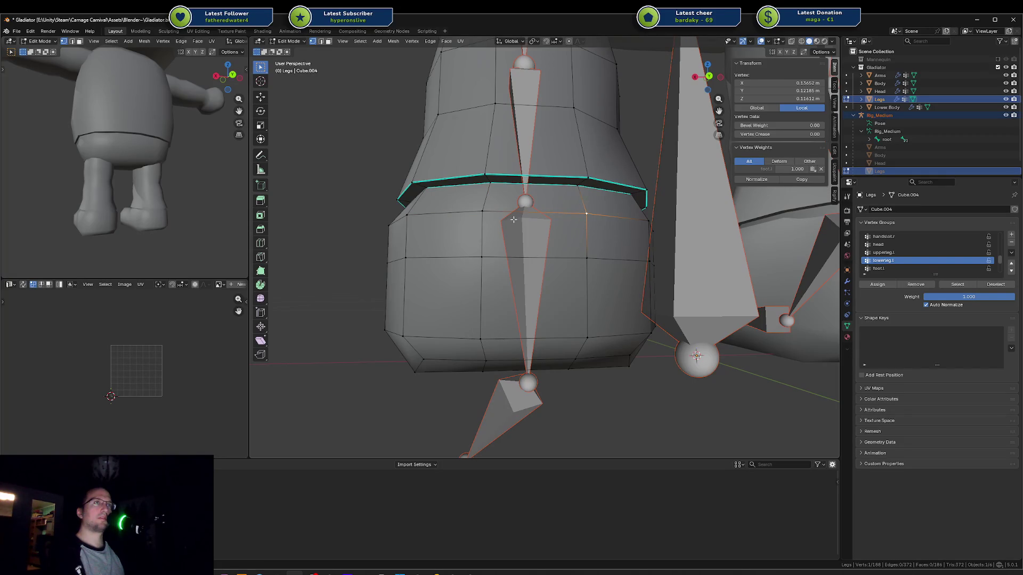
Step: Remove the ankle edge loop from lowerleg.l and return to Weight Paint
key(alt+a)
alt+click(475, 211)
mouse_move(475, 211)
middle_down()
mouse_move(637, 309)
mouse_move(535, 217)
middle_up()
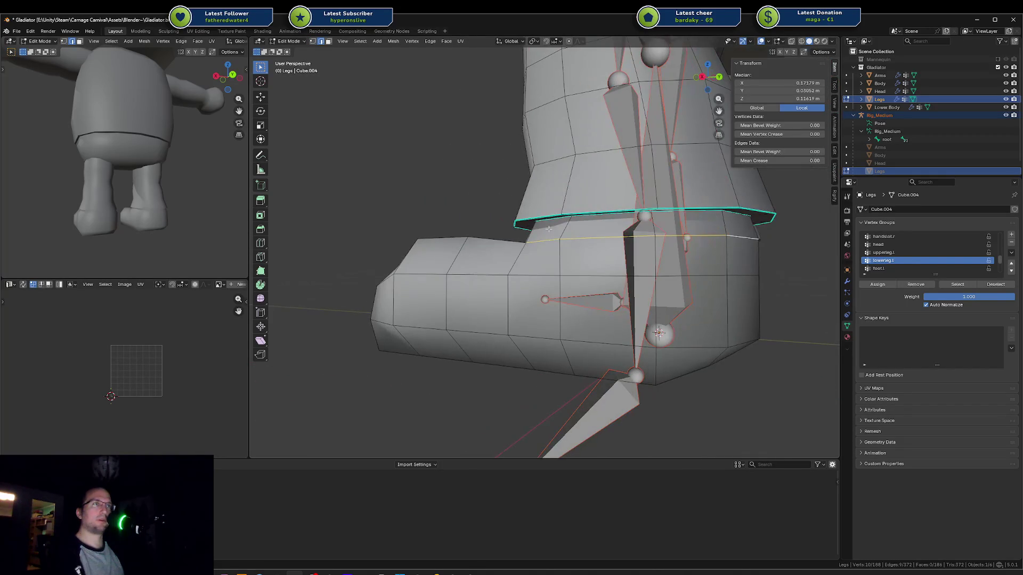
click(915, 286)
middle_drag(634, 251, 652, 255)
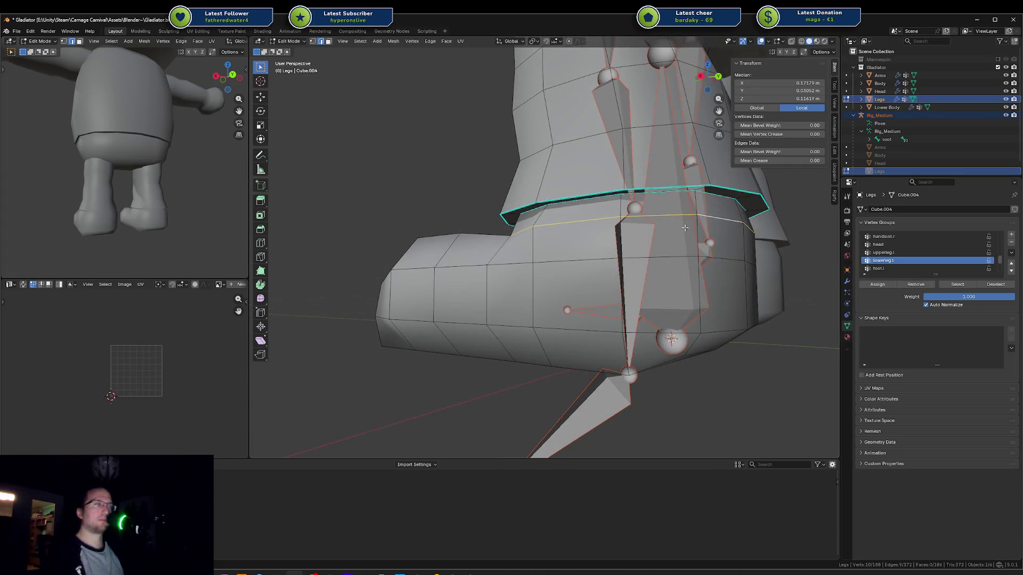
key(shift+z)
key(ctrl+Tab)
scroll(634, 252, up, 5)
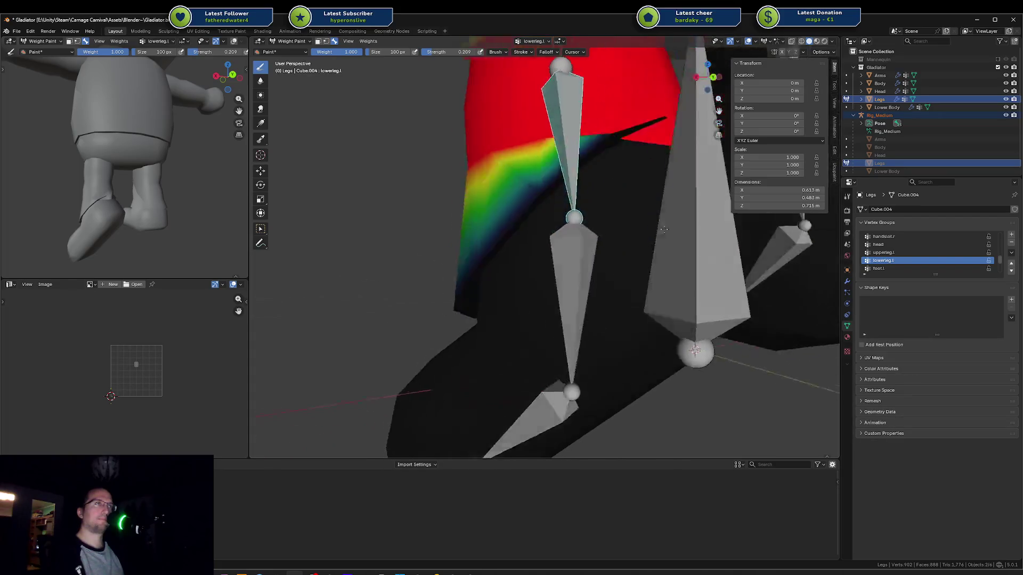
Step: Select foot.l and rotate it about the X axis by -27.6°
middle_drag(634, 253, 665, 246)
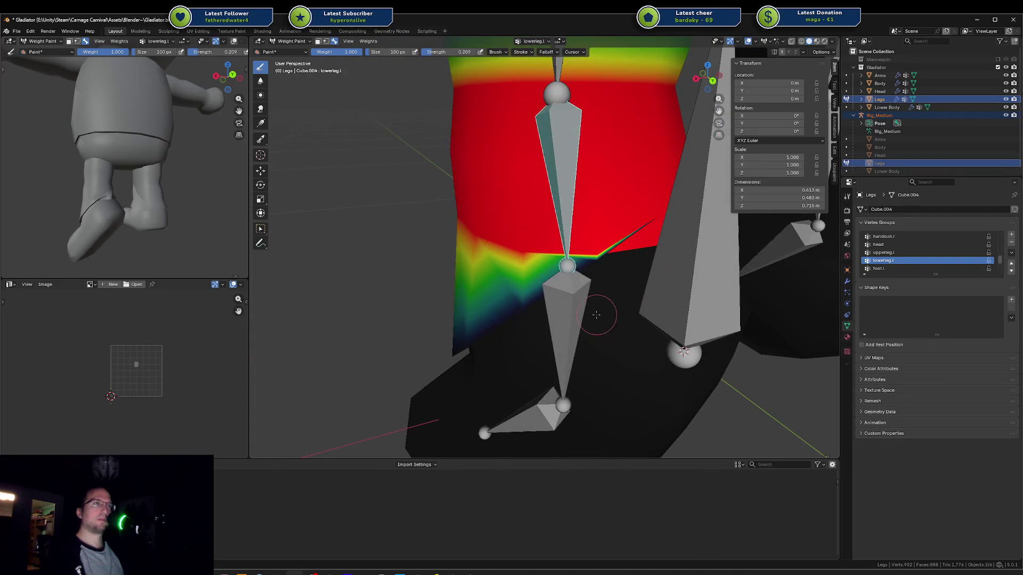
ctrl+click(596, 315)
key(r)
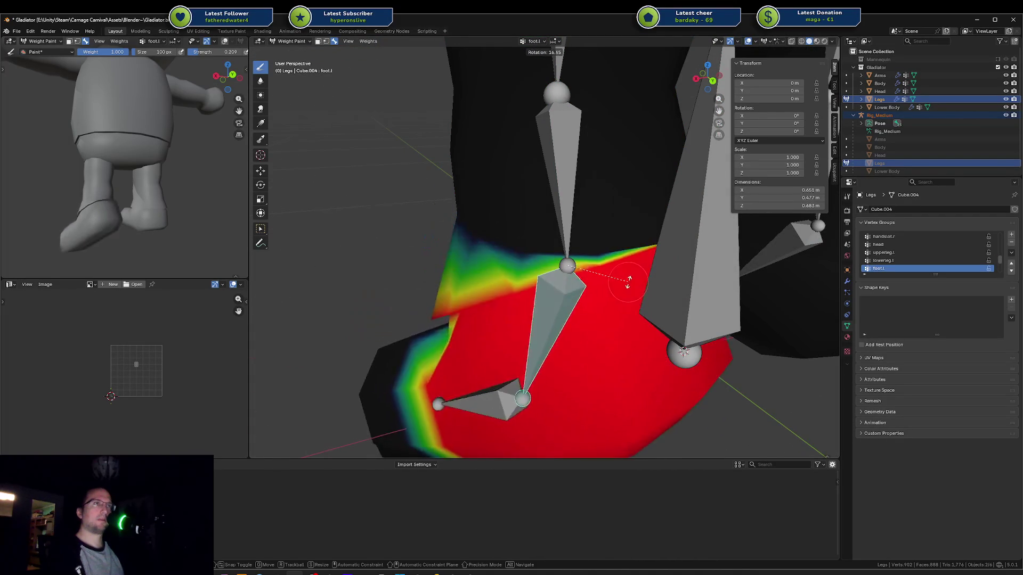
key(x)
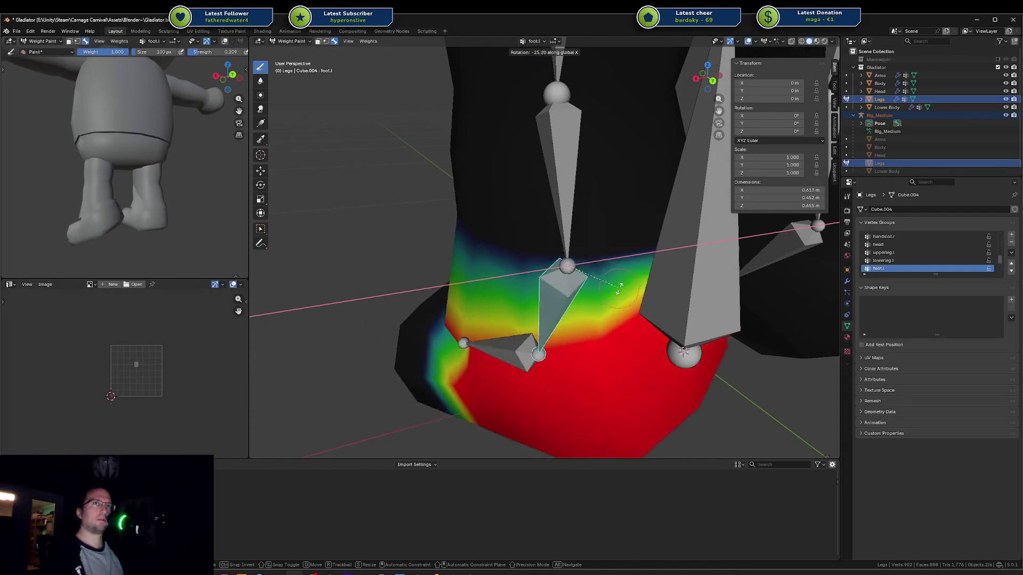
key(y)
click(604, 299)
mouse_move(604, 300)
middle_down()
mouse_move(570, 270)
mouse_move(626, 226)
middle_up()
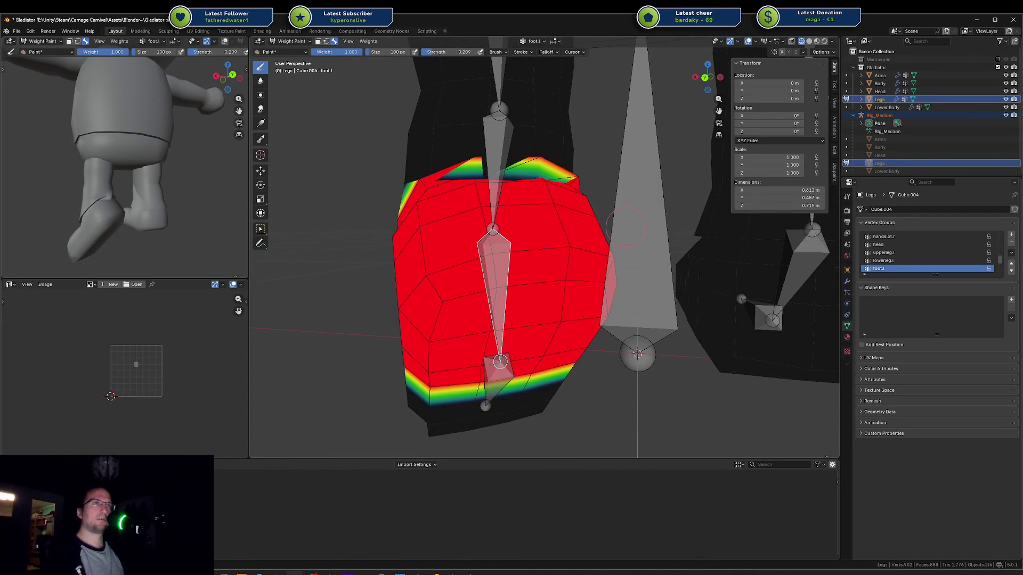
key(r)
key(x)
click(636, 152)
Step: Rotate foot.l about the global Y axis by -30.2°
key(r)
key(x)
key(Escape)
key(r)
key(x)
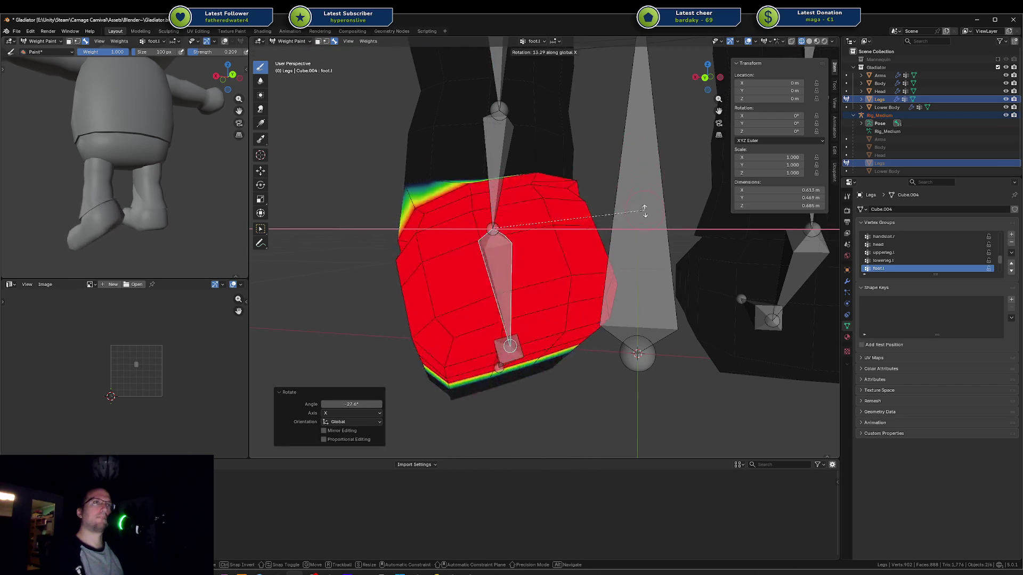
key(y)
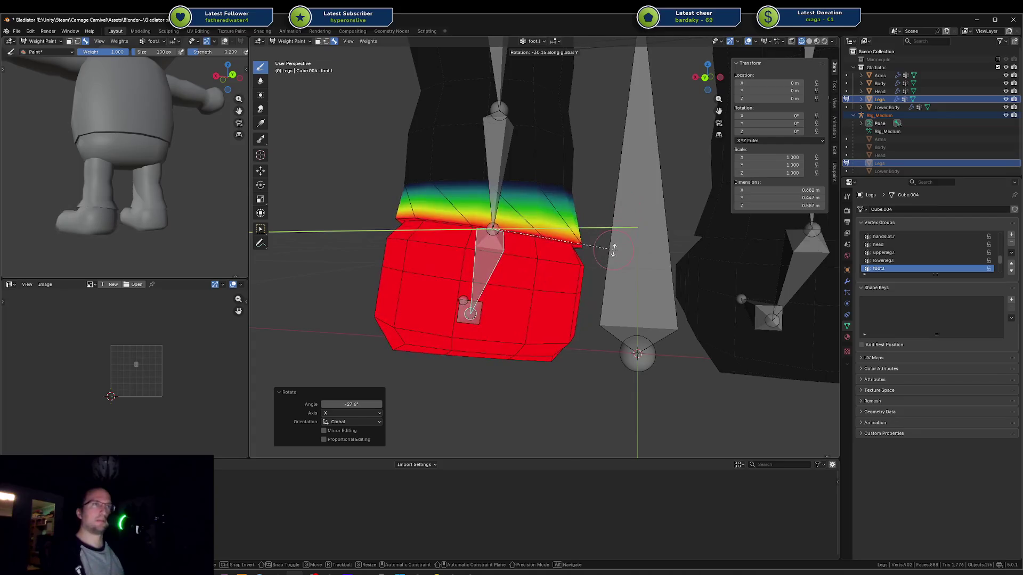
click(613, 249)
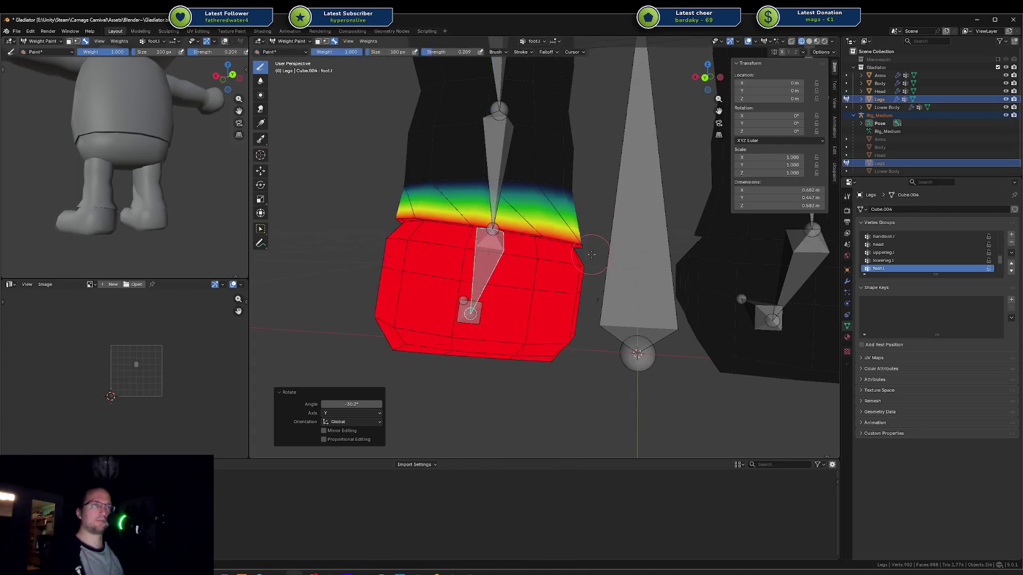
middle_drag(591, 254, 652, 220)
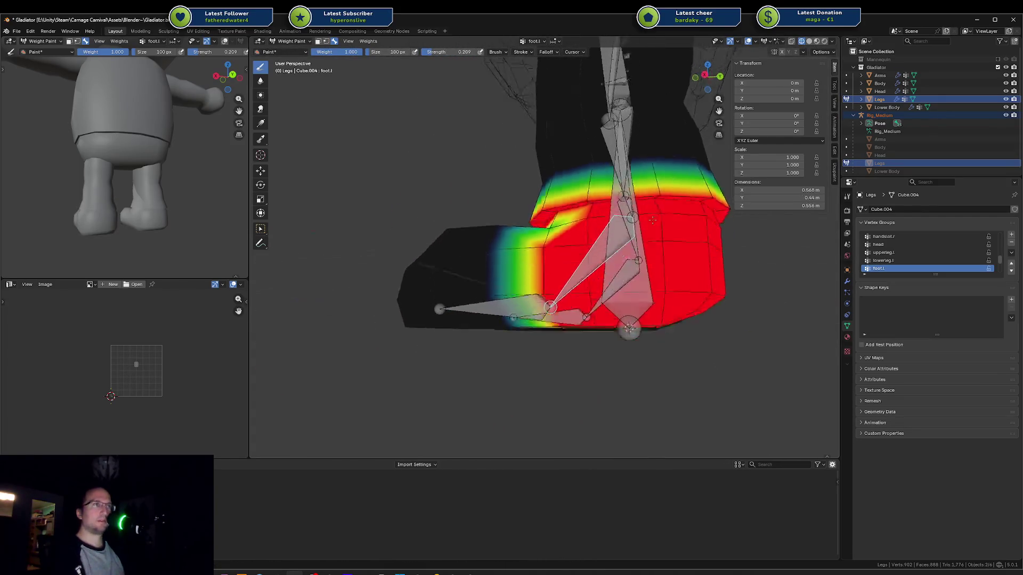
ctrl+click(602, 258)
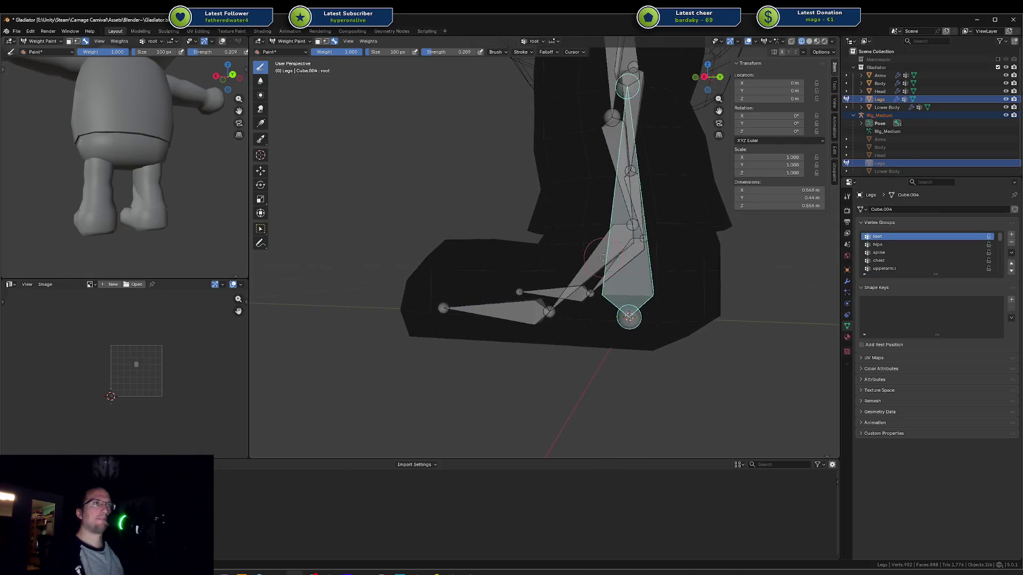
Step: Test-rotate the foot.l bone from several angles to check the foot deformation
ctrl+click(605, 260)
key(r)
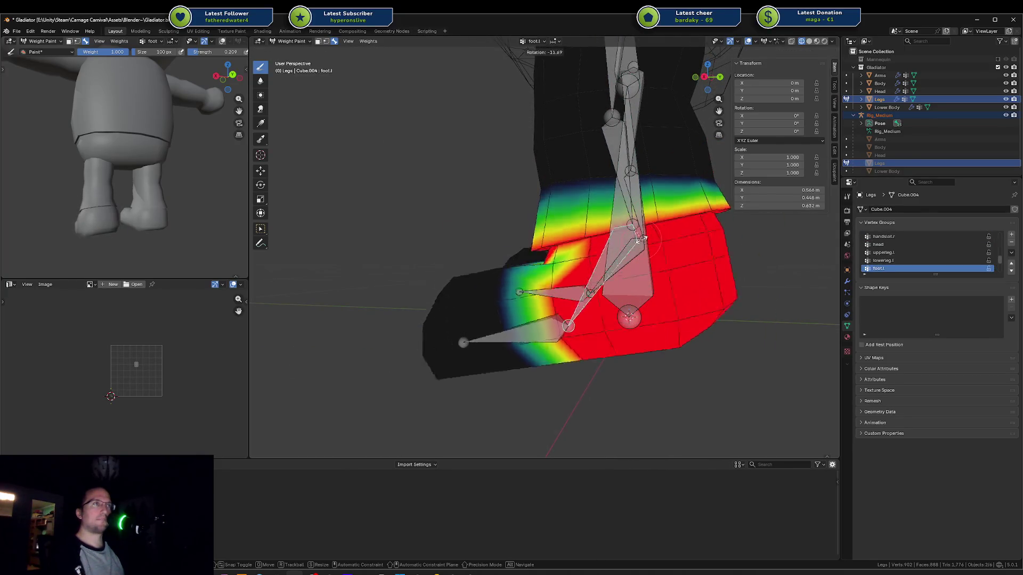
click(643, 239)
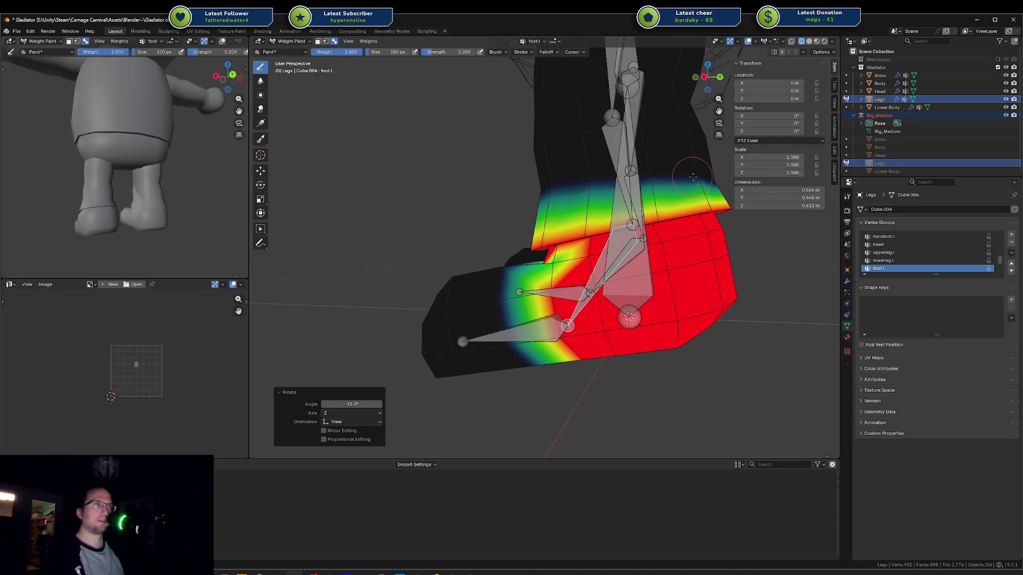
middle_drag(651, 180, 581, 197)
mouse_move(700, 196)
middle_down()
mouse_move(472, 208)
mouse_move(605, 214)
mouse_move(569, 198)
middle_up()
mouse_move(460, 195)
middle_down()
mouse_move(623, 194)
mouse_move(479, 205)
middle_up()
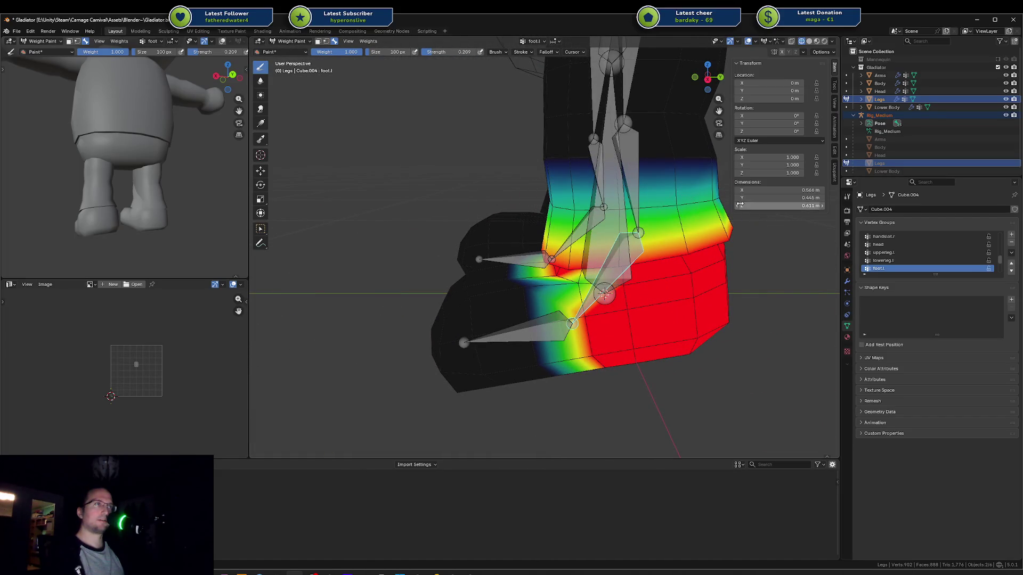
key(r)
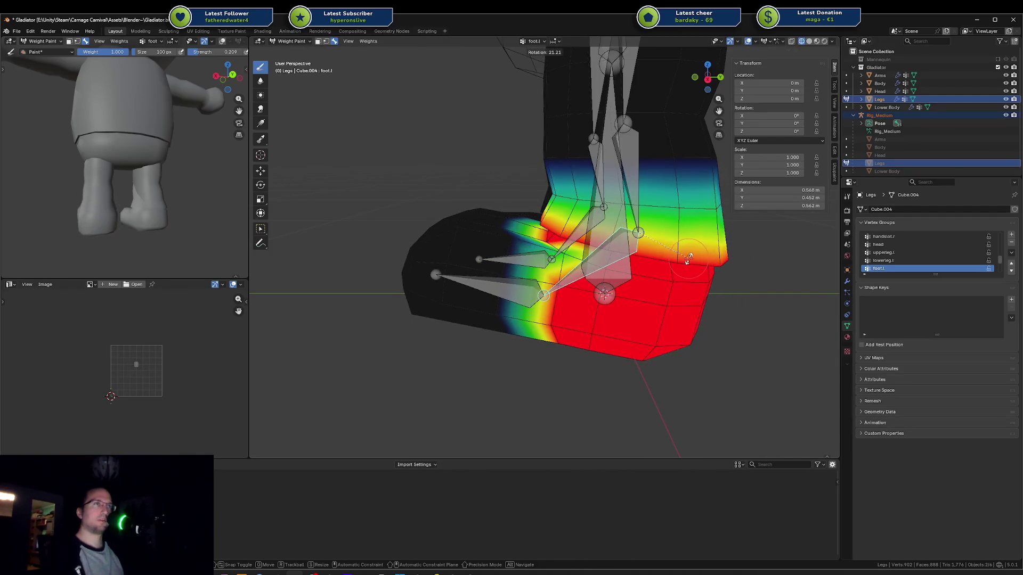
click(692, 253)
middle_drag(692, 253, 618, 160)
ctrl+click(618, 160)
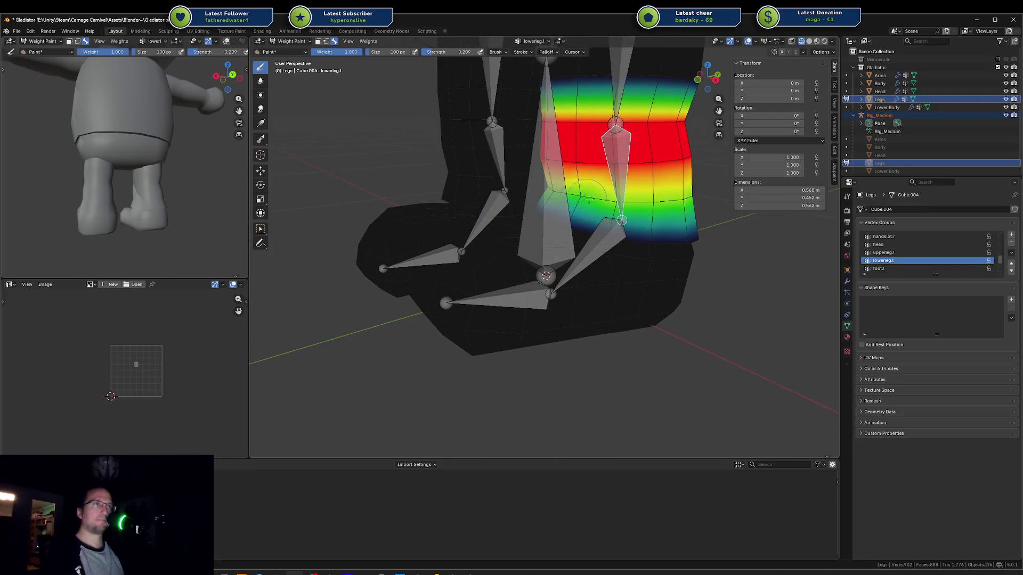
Step: Rotate foot.l slightly again and paint extra foot.l weight near the ankle top
middle_drag(679, 195, 486, 213)
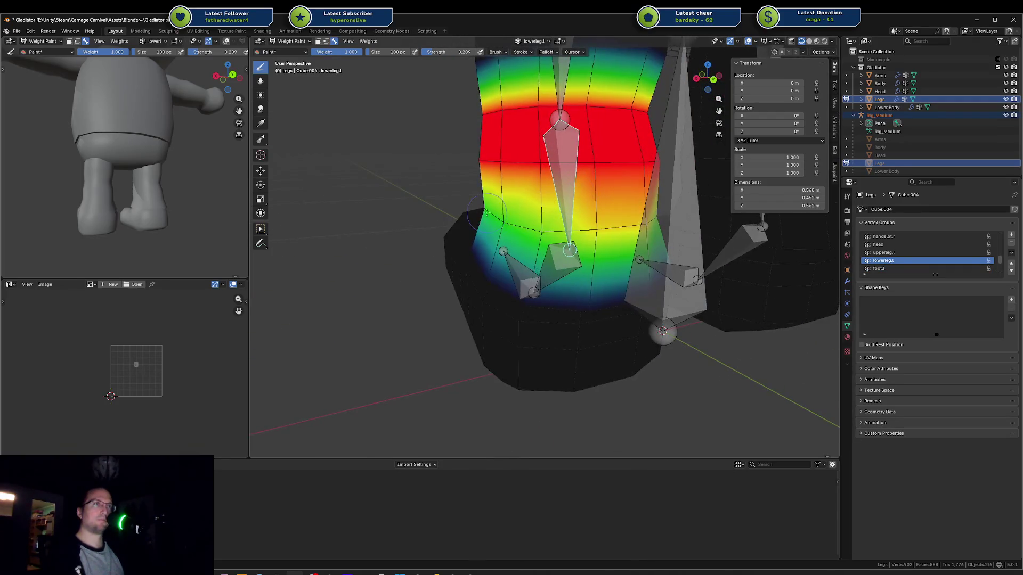
mouse_move(632, 233)
middle_down()
mouse_move(511, 262)
mouse_move(592, 260)
middle_up()
ctrl+click(592, 260)
key(r)
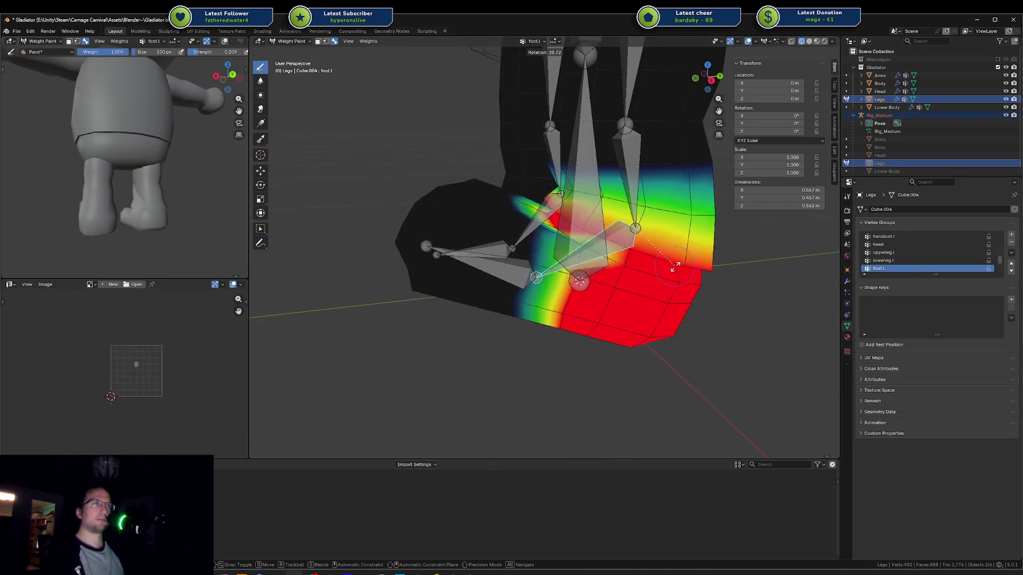
click(672, 255)
middle_drag(673, 255, 680, 227)
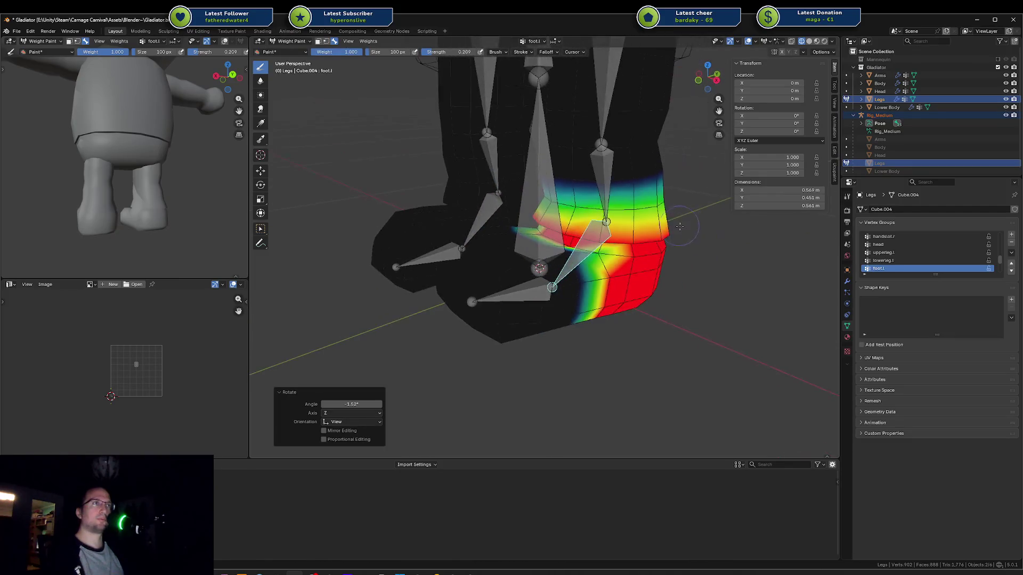
drag(598, 181, 599, 177)
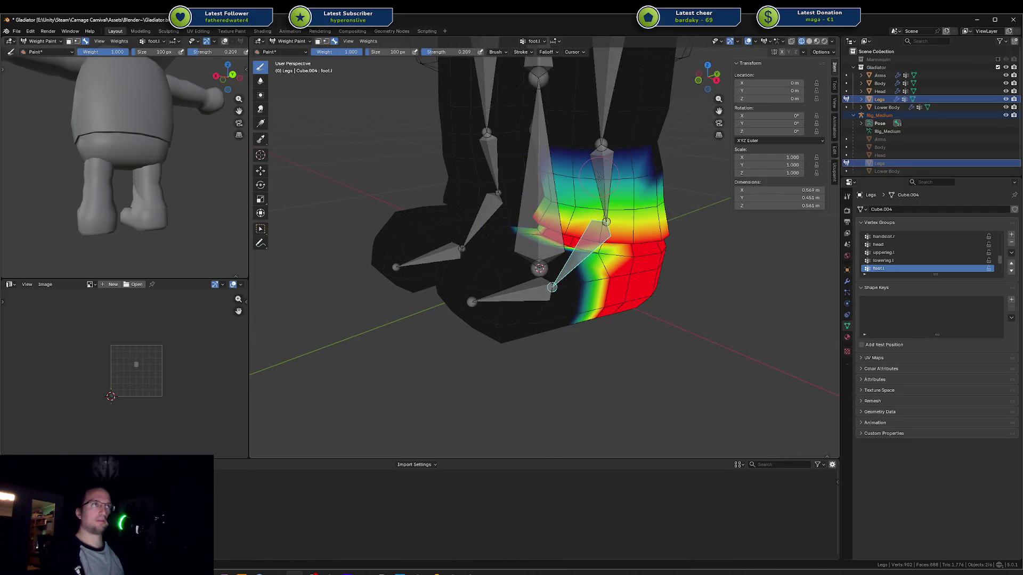
middle_drag(671, 170, 546, 214)
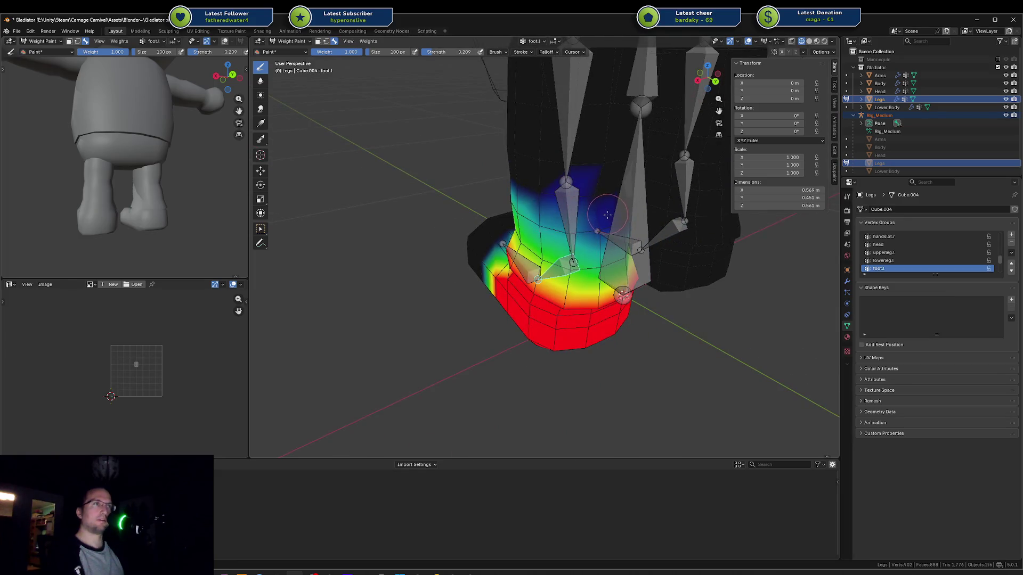
mouse_move(643, 228)
middle_down()
mouse_move(483, 206)
mouse_move(516, 195)
mouse_move(496, 183)
middle_up()
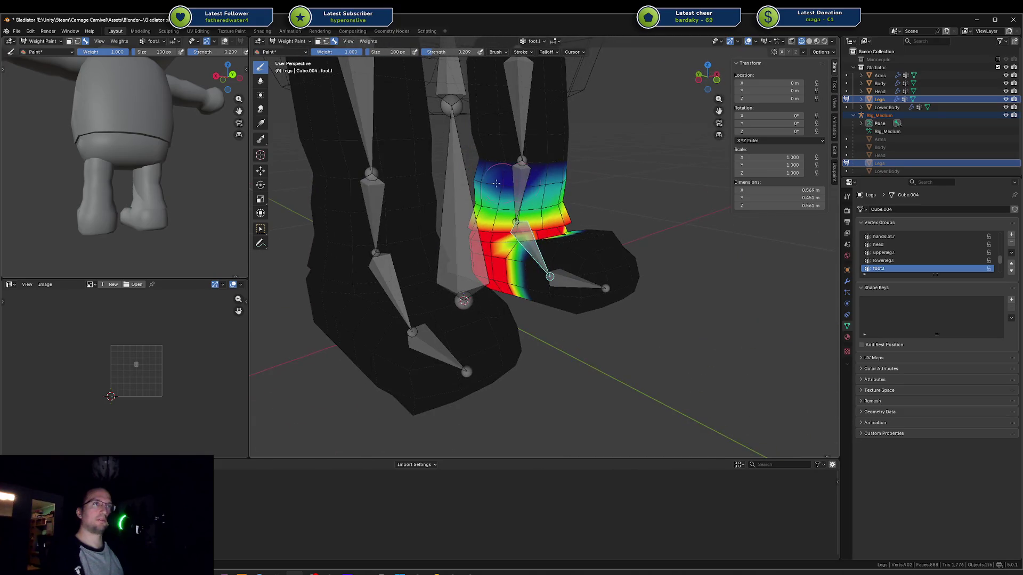
Step: Rotate foot.l about the global X axis, trying X and Z constraints
key(r)
key(x)
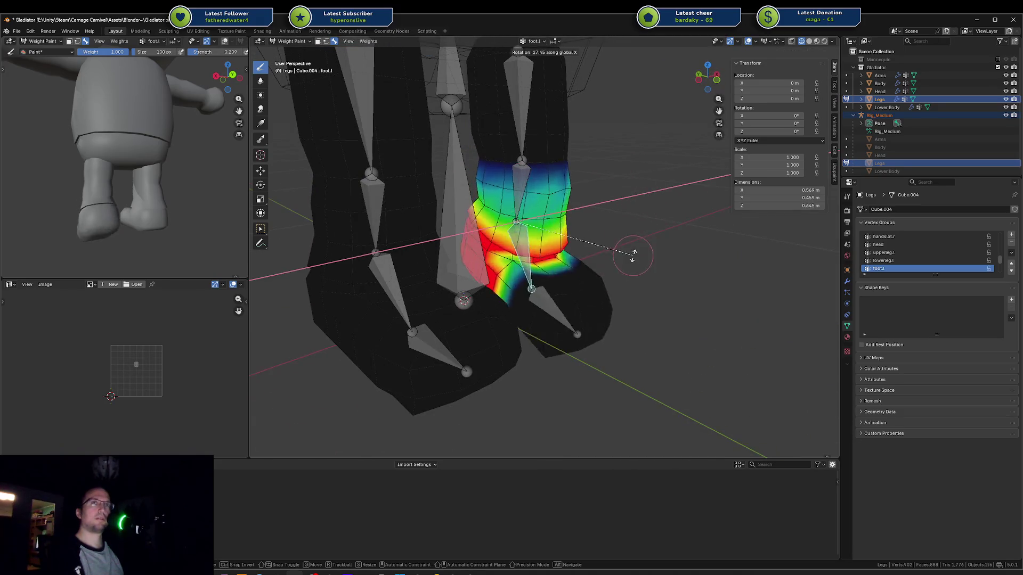
click(634, 219)
middle_drag(133, 213, 9, 213)
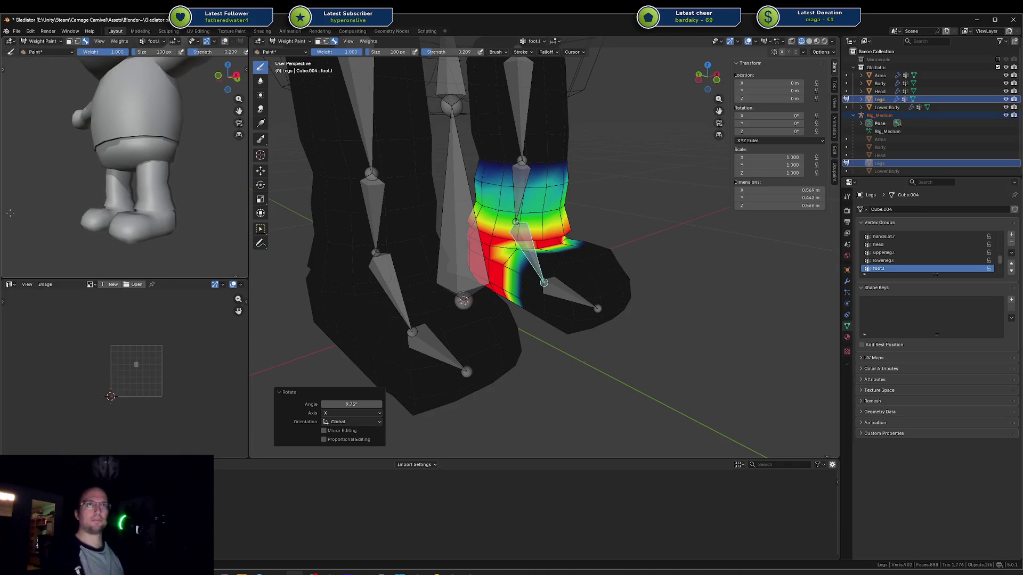
key(r)
key(x)
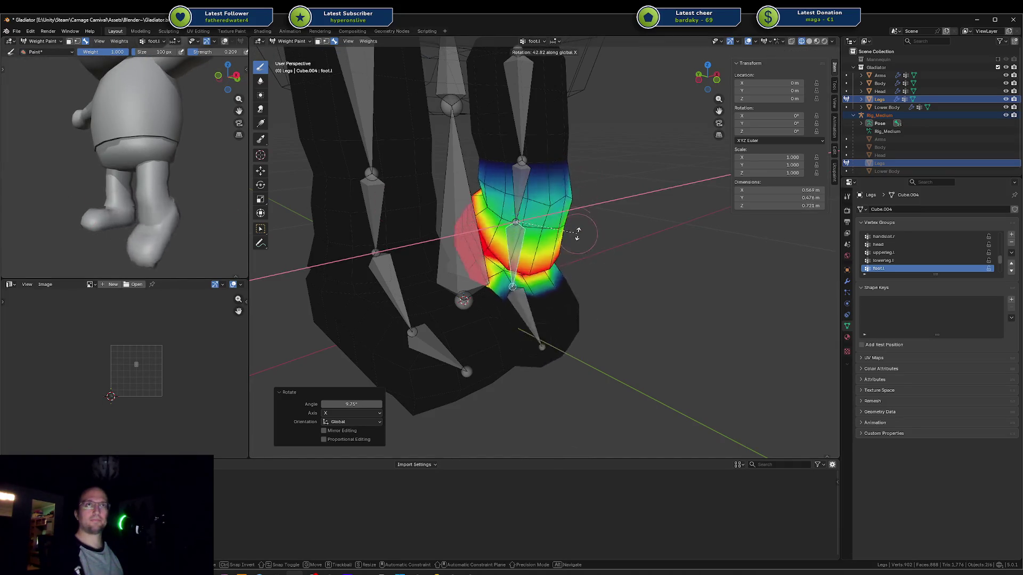
key(x)
key(x)
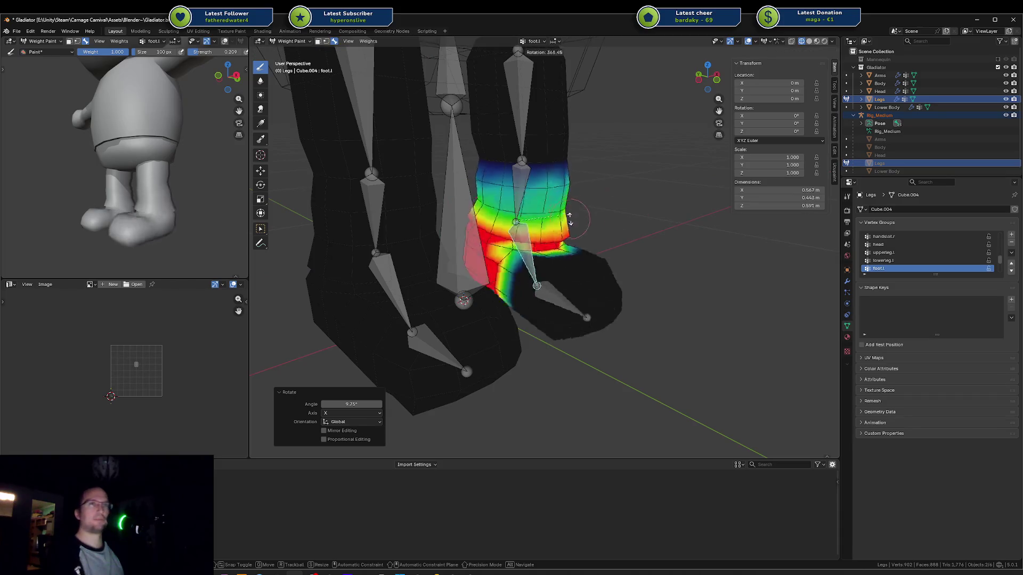
key(z)
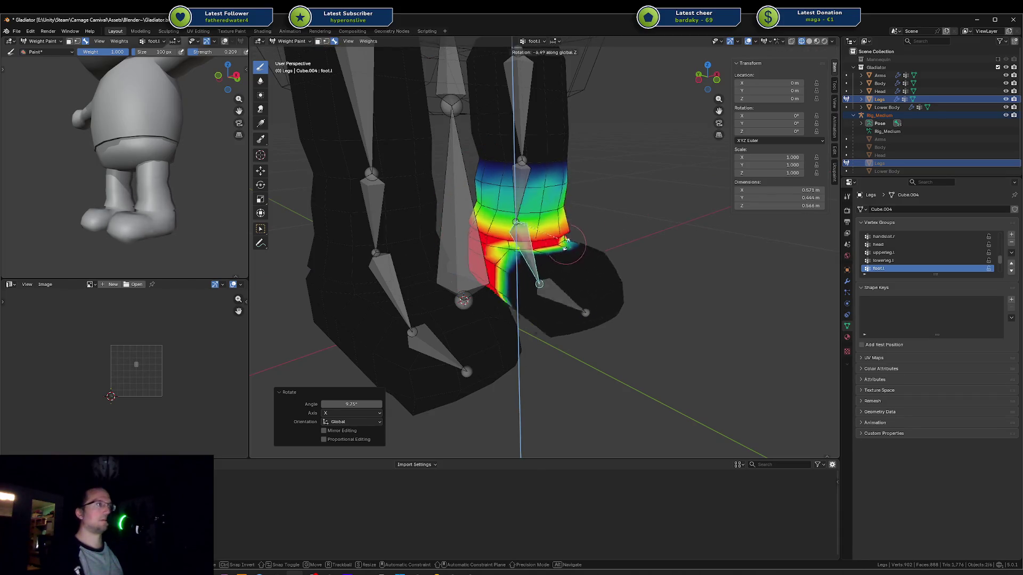
key(x)
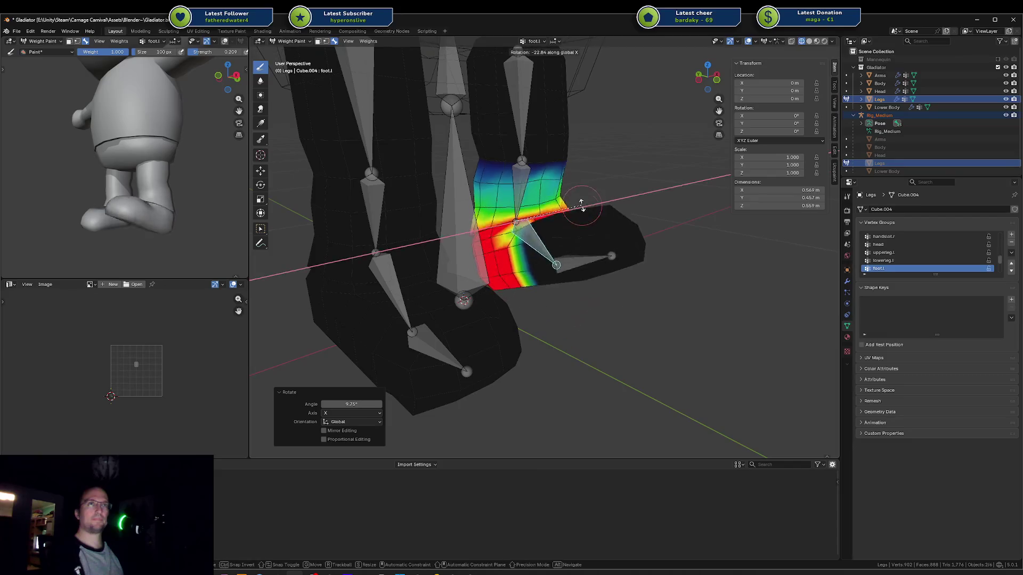
click(577, 238)
Step: Check the weight-paint Options and Mirror settings, including Auto Normalize
click(825, 52)
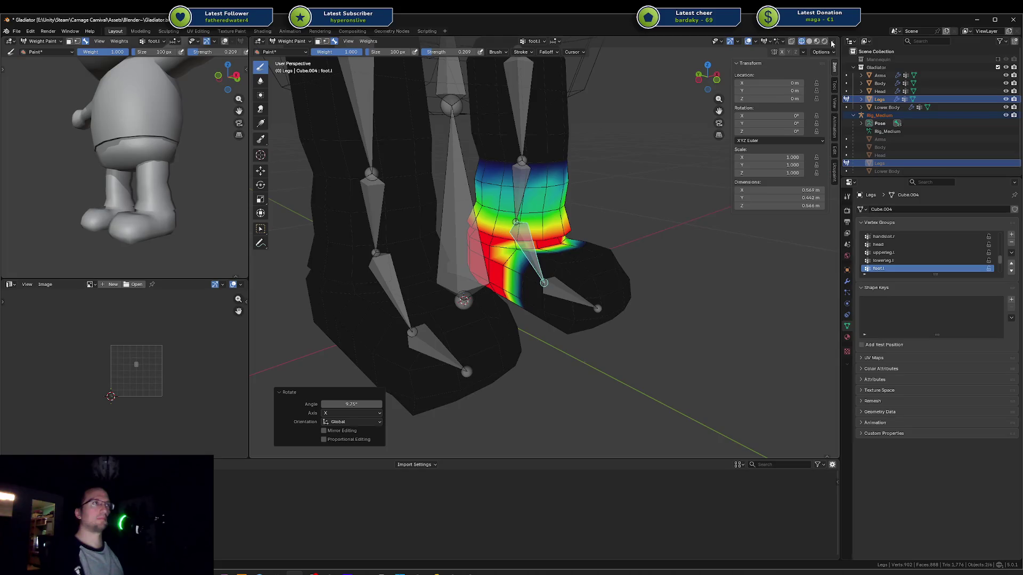
click(803, 52)
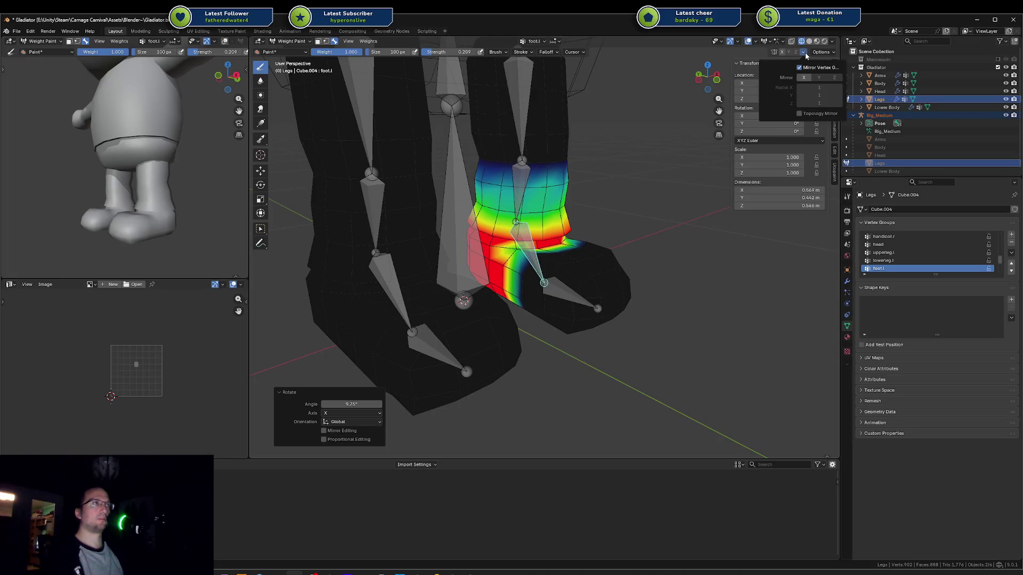
click(815, 53)
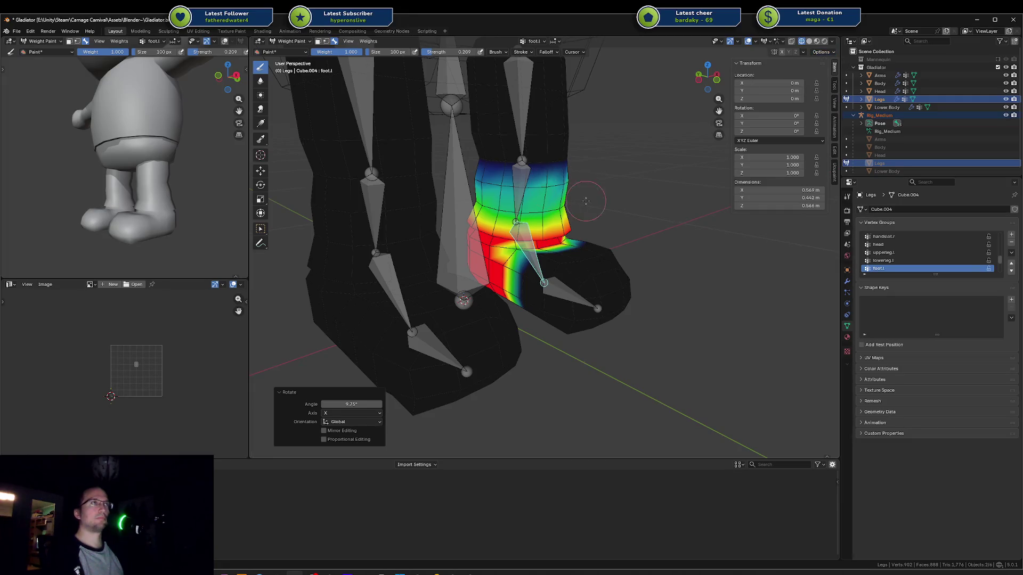
middle_drag(586, 201, 554, 208)
Step: Test-rotate foot.l, lowerleg.l and upperleg.l, cancelling each rotation
key(r)
key(z)
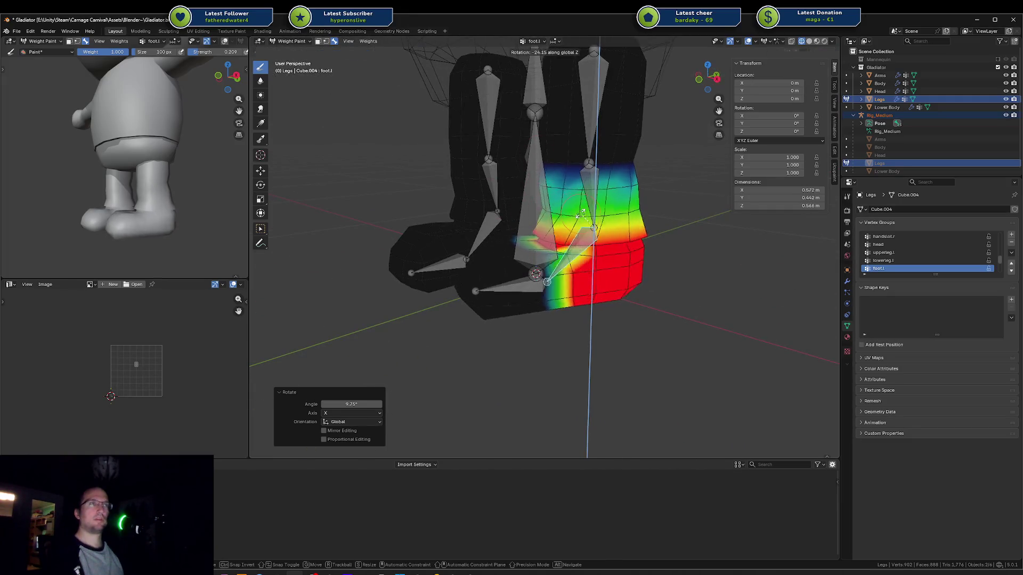
key(Escape)
ctrl+click(588, 200)
key(r)
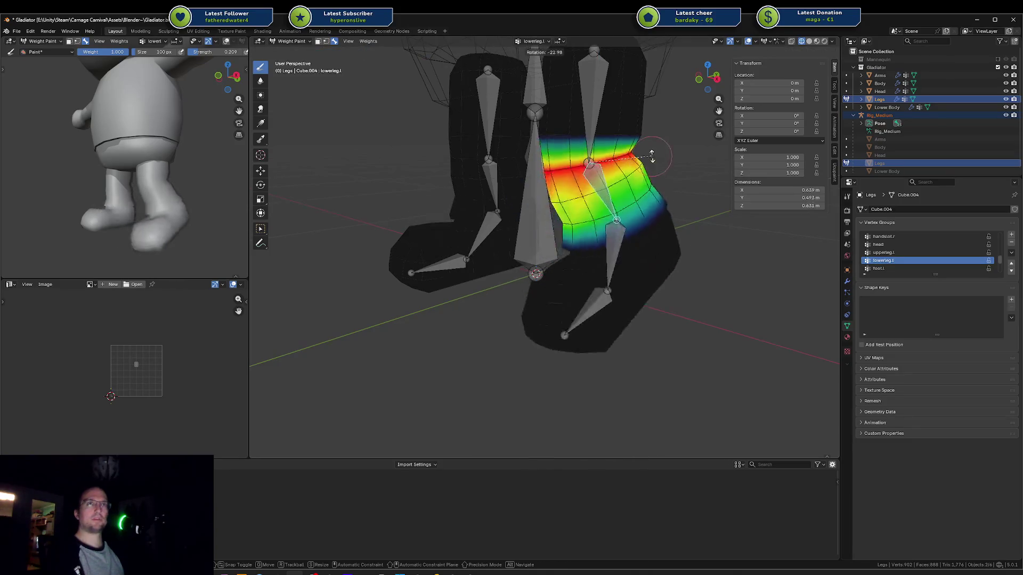
key(Escape)
ctrl+click(588, 115)
key(r)
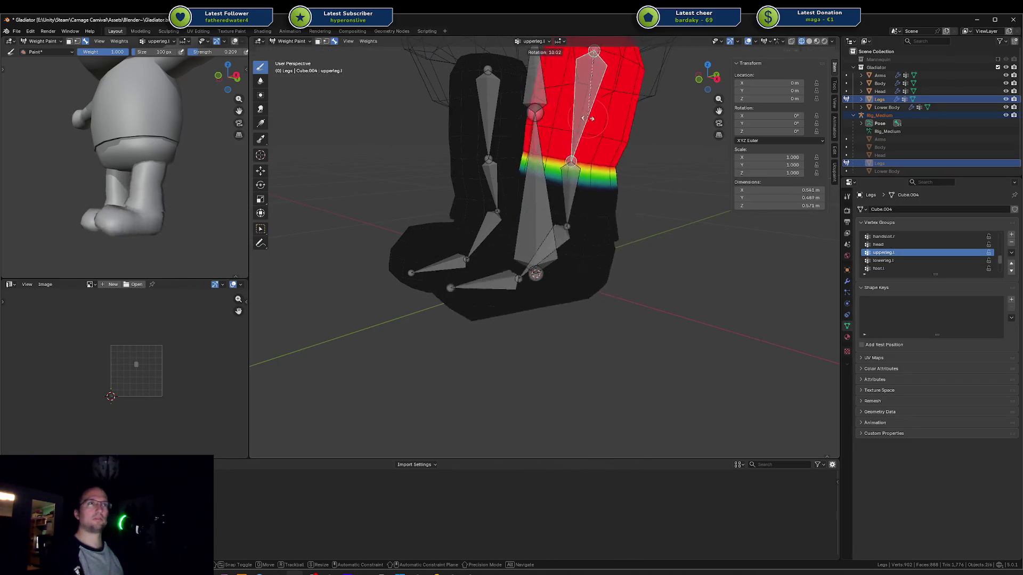
key(Escape)
Step: Test-rotate the toes.l bone about X and cancel
ctrl+click(575, 258)
ctrl+click(542, 288)
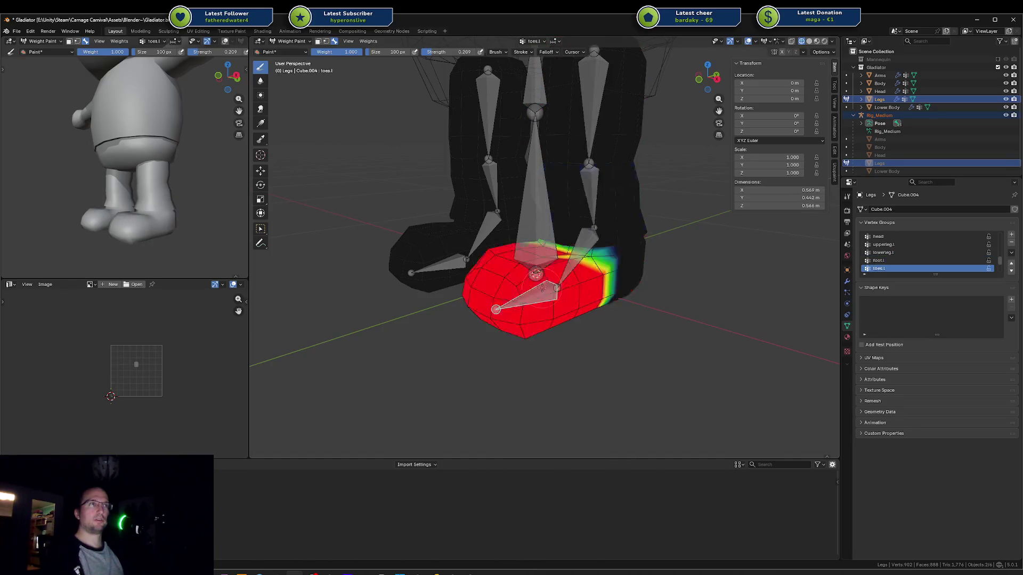
key(r)
key(x)
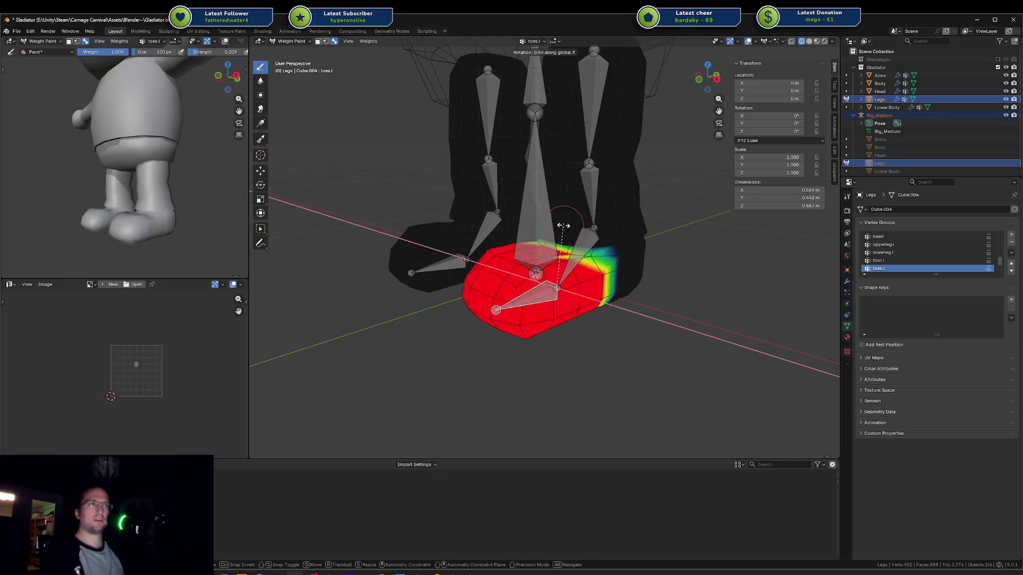
key(Escape)
middle_drag(612, 229, 589, 243)
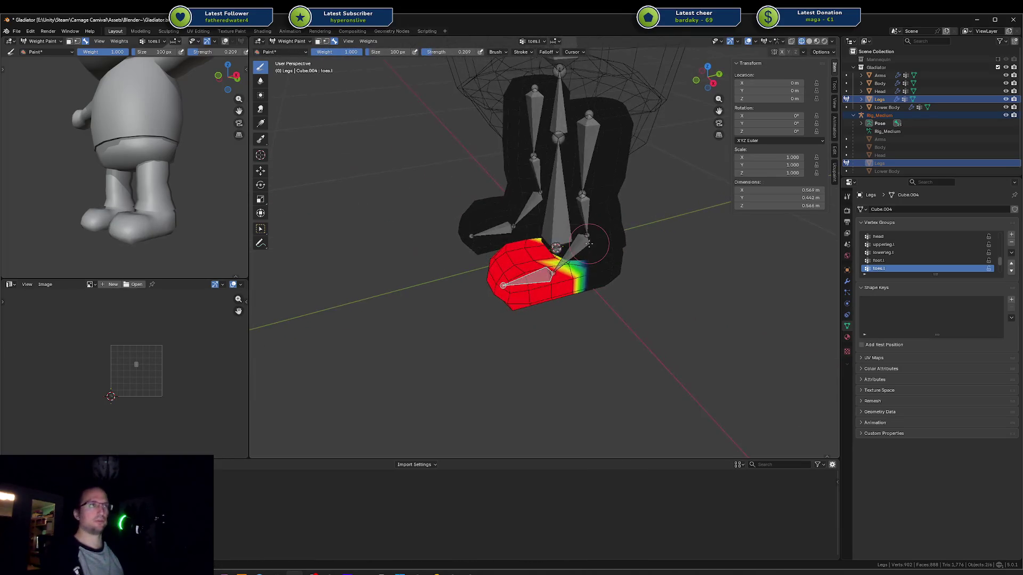
Step: Clear all bone rotations to the rest pose and switch back to Object Mode
key(a)
key(alt+r)
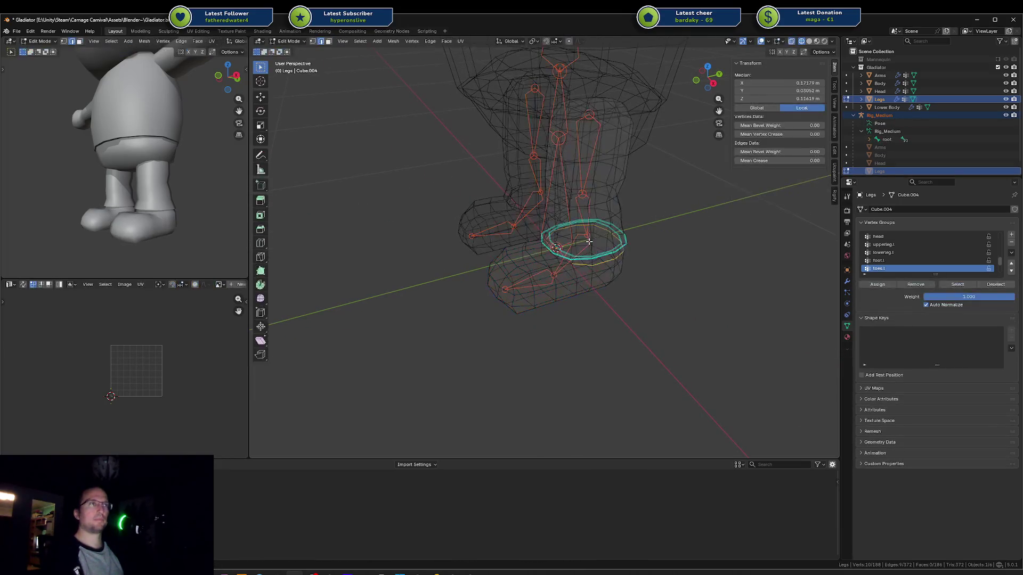
key(ctrl+Tab)
click(519, 243)
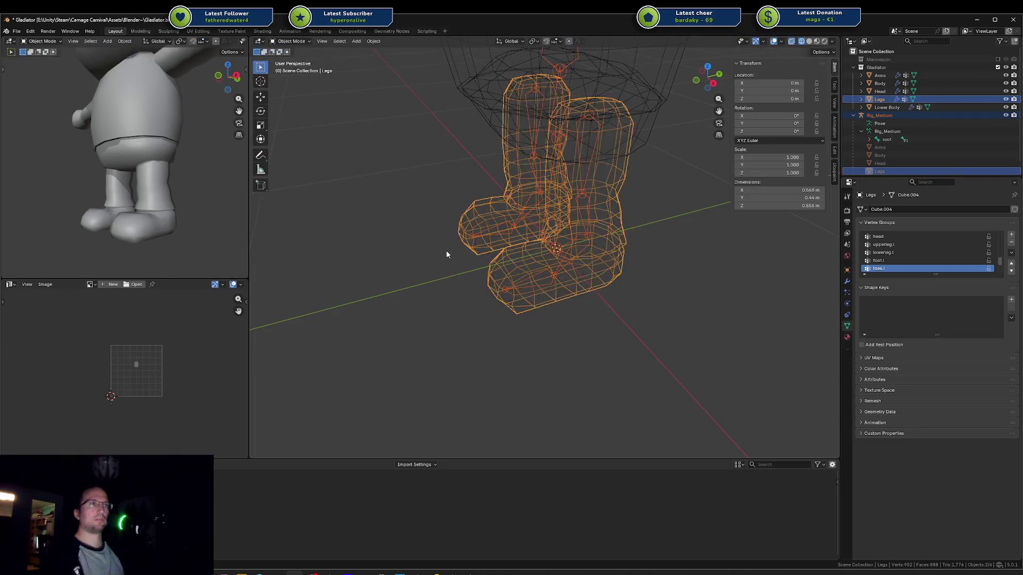
key(alt+a)
key(shift+z)
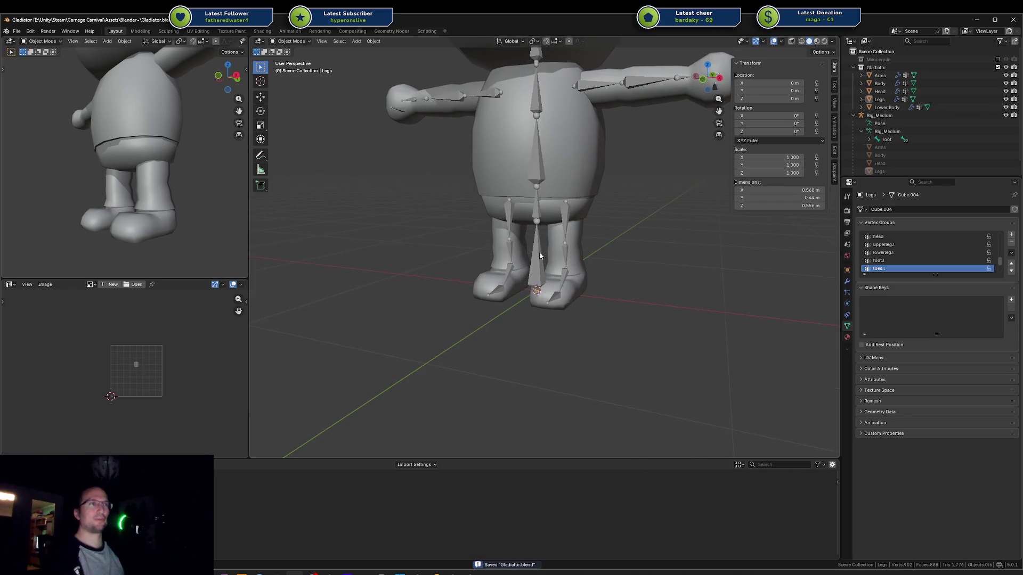
Step: Put Rig_Medium into Pose Mode and test-rotate foot.r and toes.r, cancelling each
click(539, 252)
key(ctrl+Tab)
key(g)
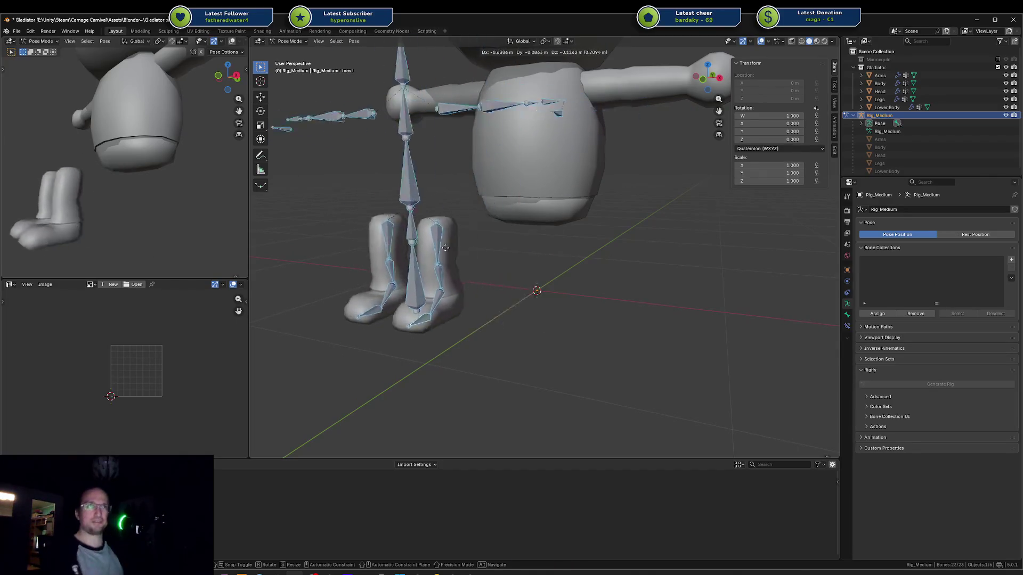
key(Escape)
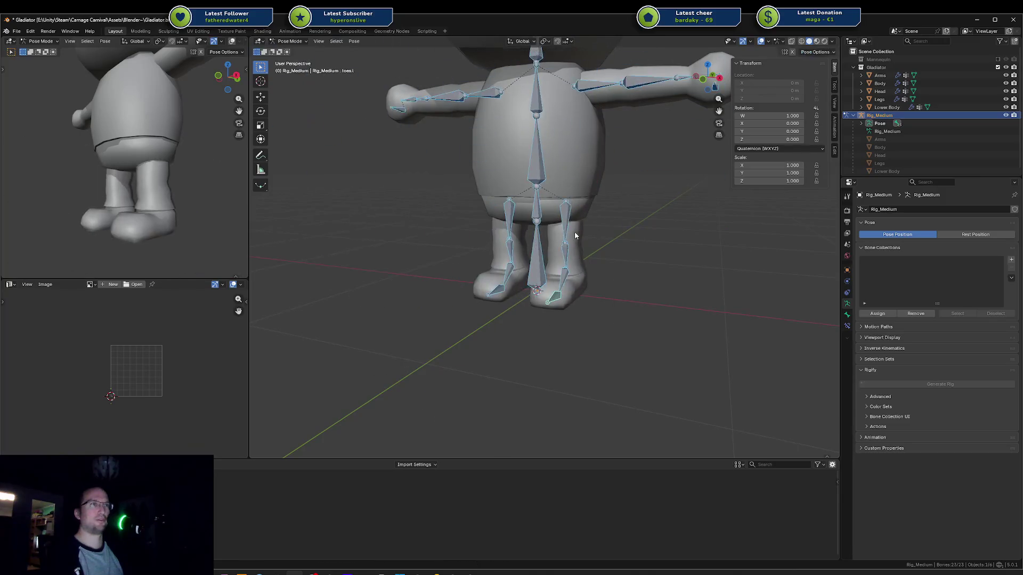
click(509, 271)
key(r)
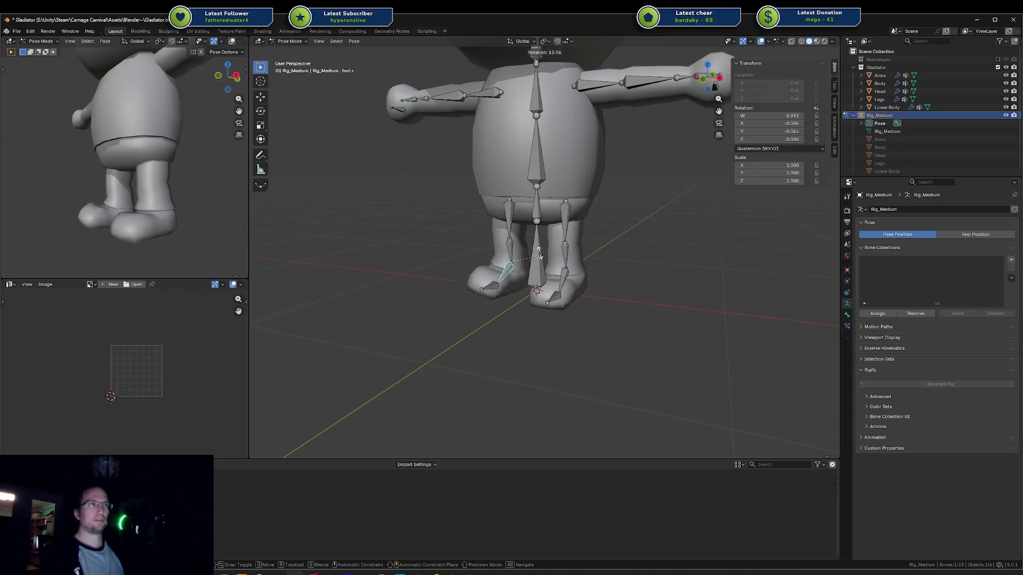
key(x)
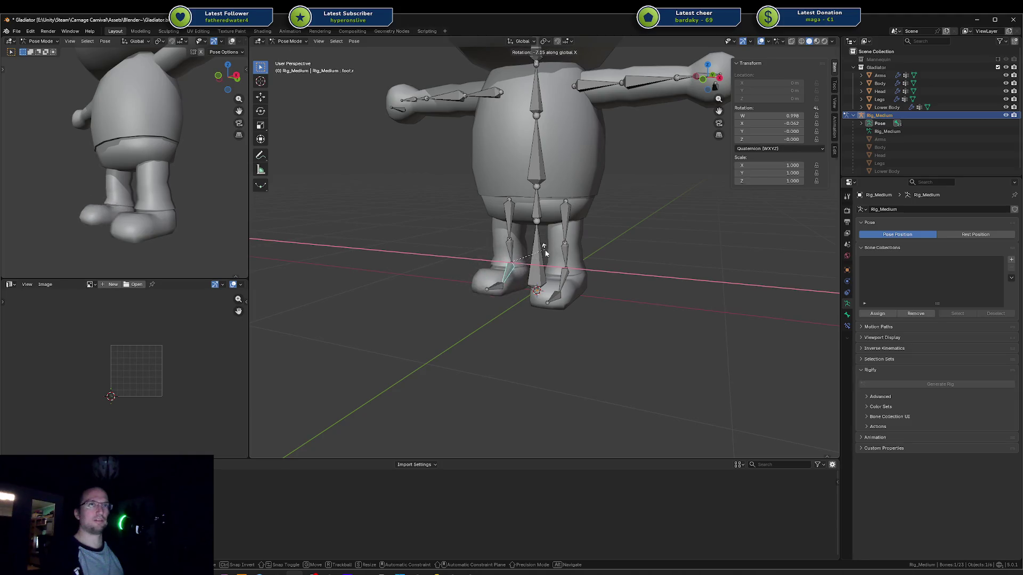
key(Escape)
click(501, 289)
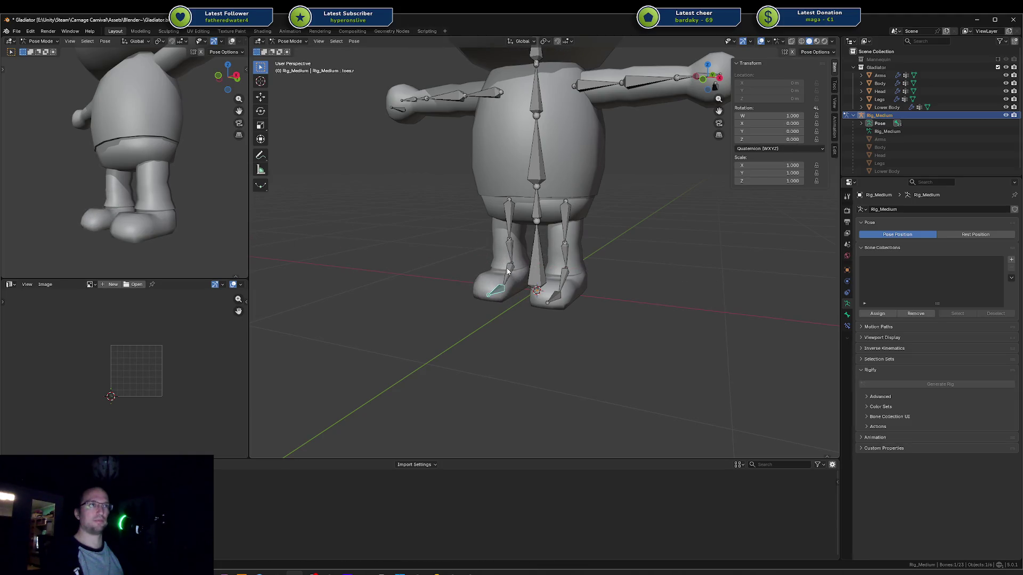
mouse_move(497, 254)
middle_down()
mouse_move(591, 239)
mouse_move(583, 263)
middle_up()
key(r)
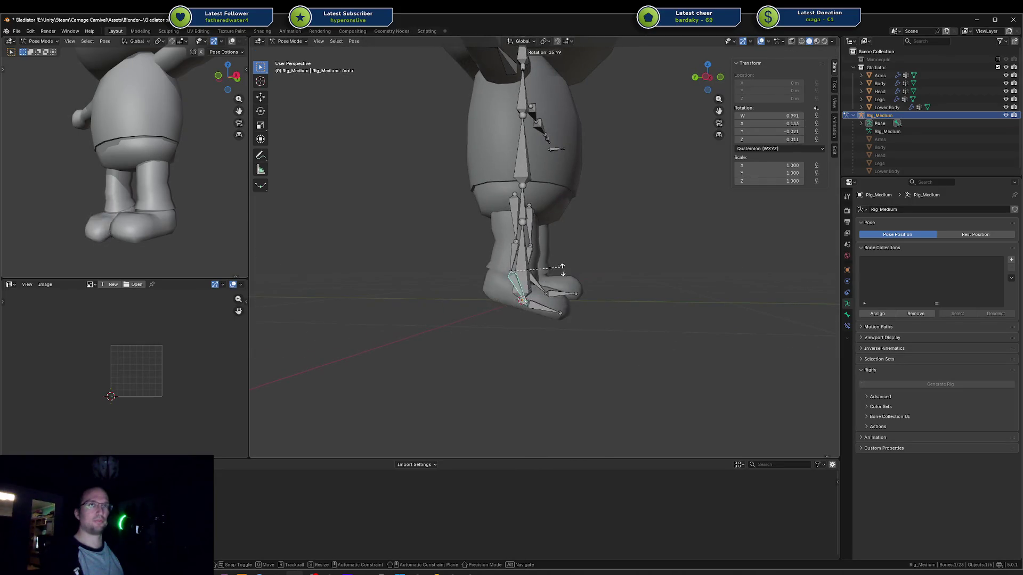
key(Escape)
Step: Select the spine, then the hips bone, and leave Pose Mode
middle_drag(644, 186, 564, 178)
click(523, 155)
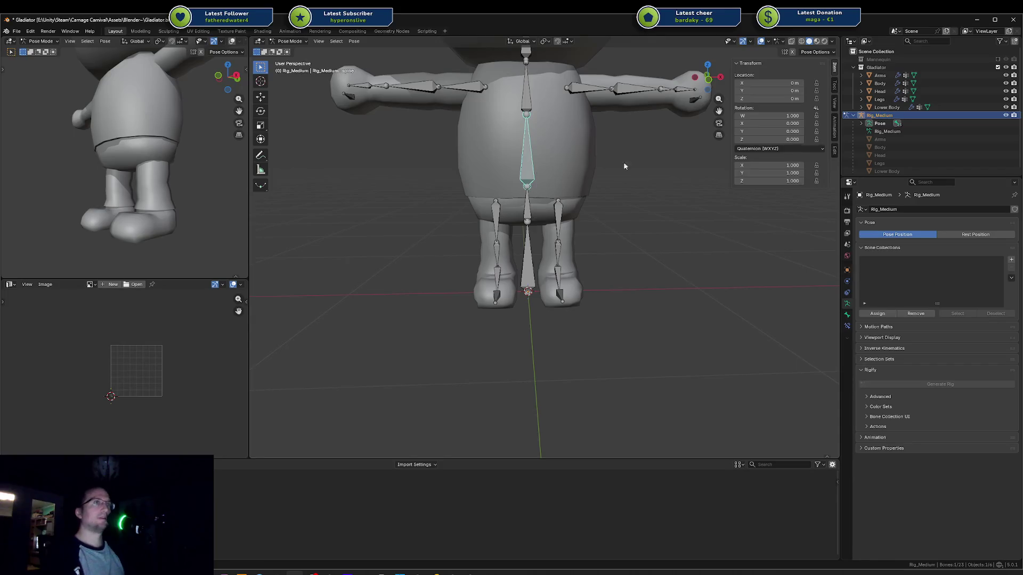
mouse_move(623, 161)
shift+middle_down()
mouse_move(531, 261)
mouse_move(548, 239)
shift+middle_up()
click(526, 242)
key(Tab)
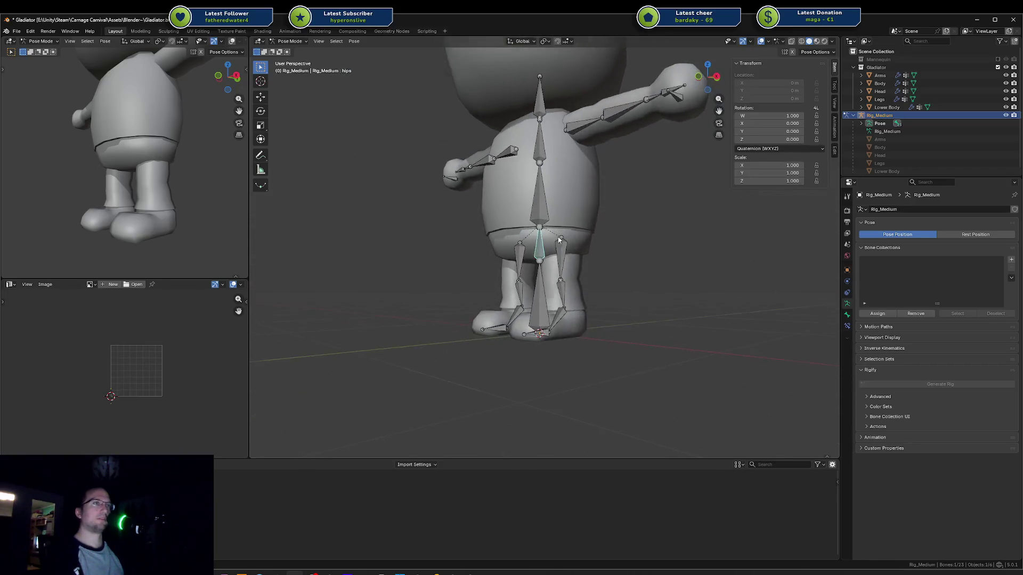
scroll(549, 240, up, 3)
key(Tab)
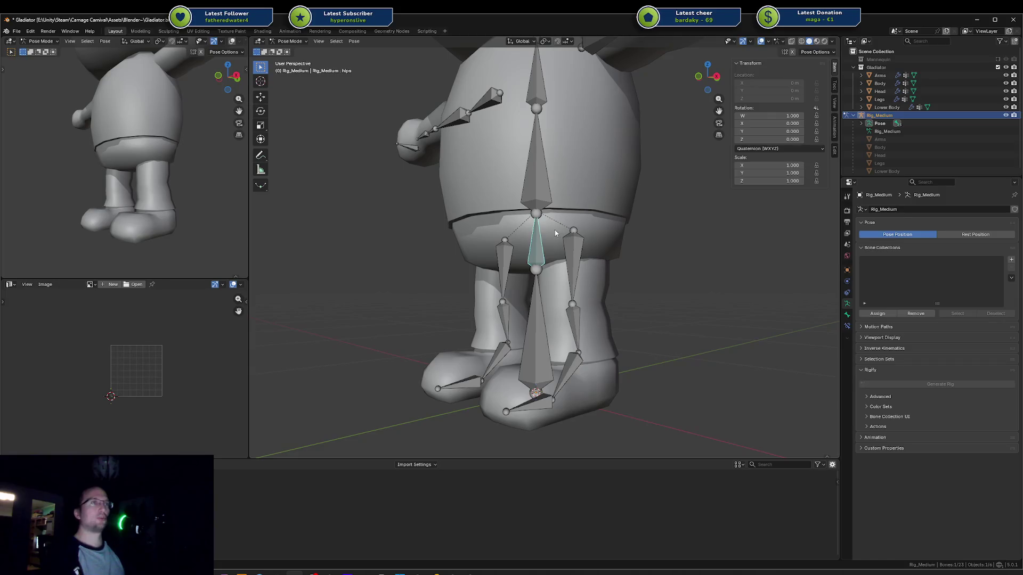
click(537, 241)
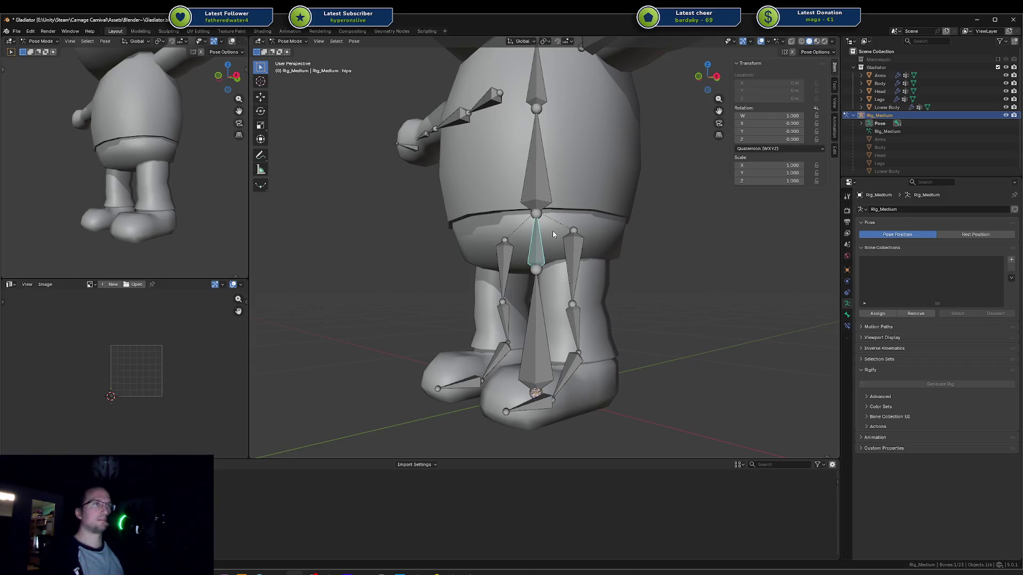
key(ctrl+Tab)
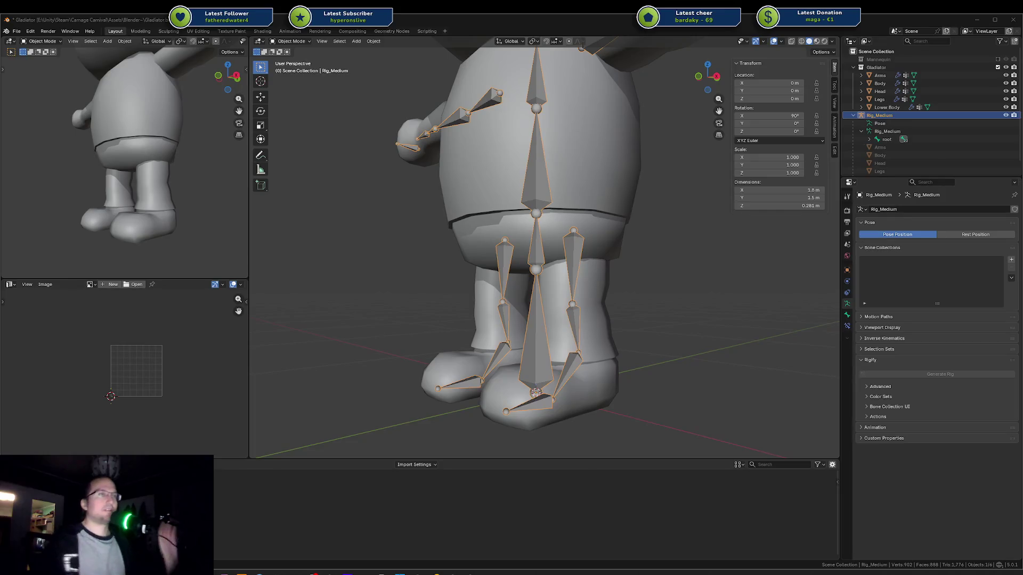
Step: Put the Lower Body mesh in Weight Paint with hips as the active vertex group
click(529, 240)
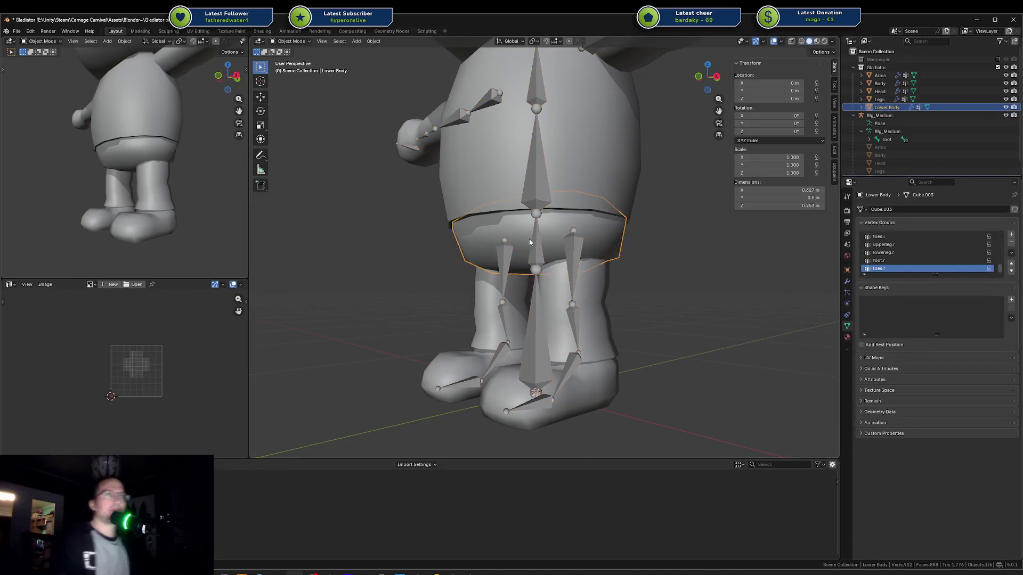
click(537, 243)
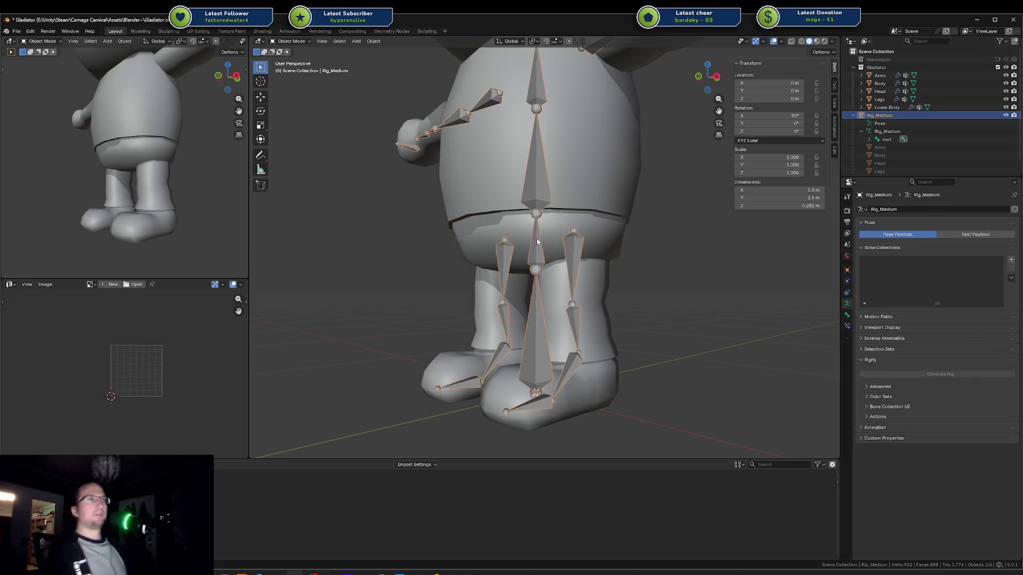
click(506, 232)
key(ctrl+Tab)
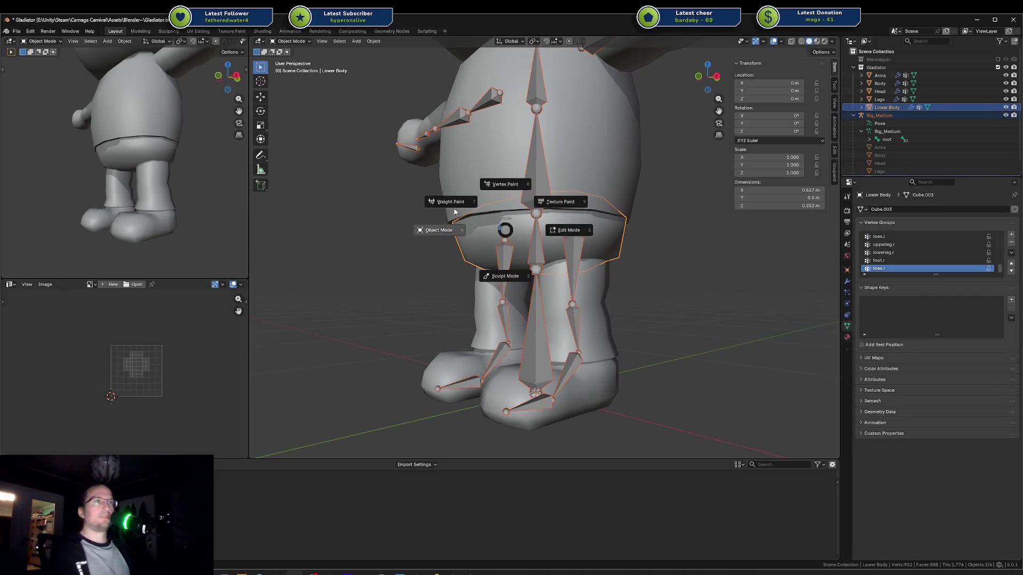
click(457, 203)
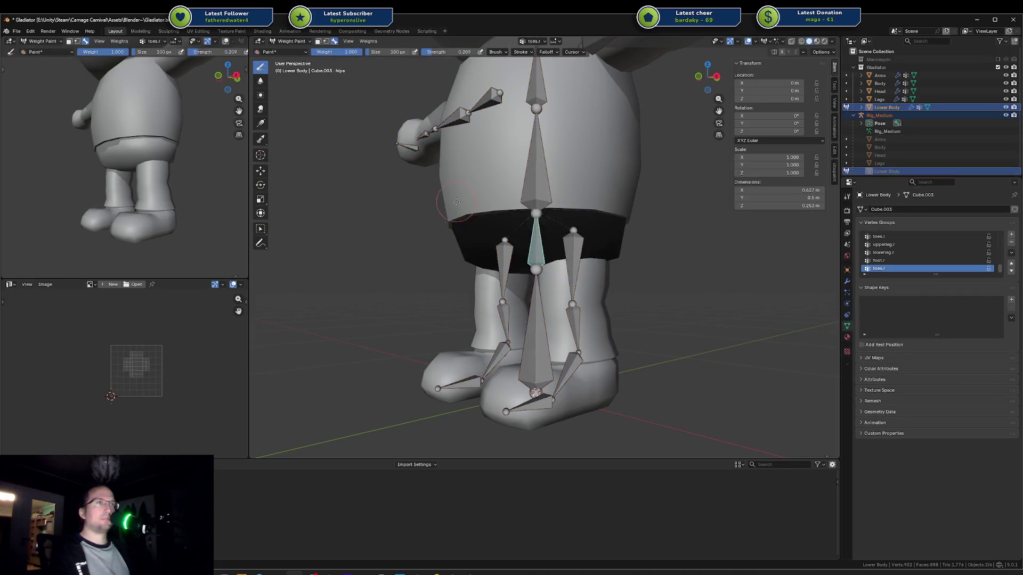
ctrl+click(533, 242)
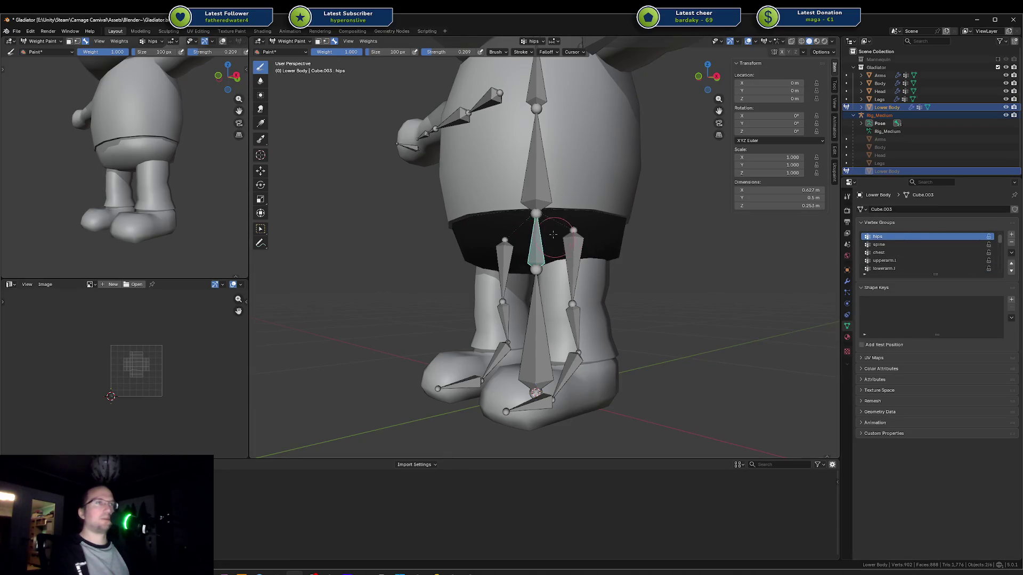
Step: Assign the skirt vertices to hips at weight 1.0, test-rotate hips, then return to Object Mode
key(Tab)
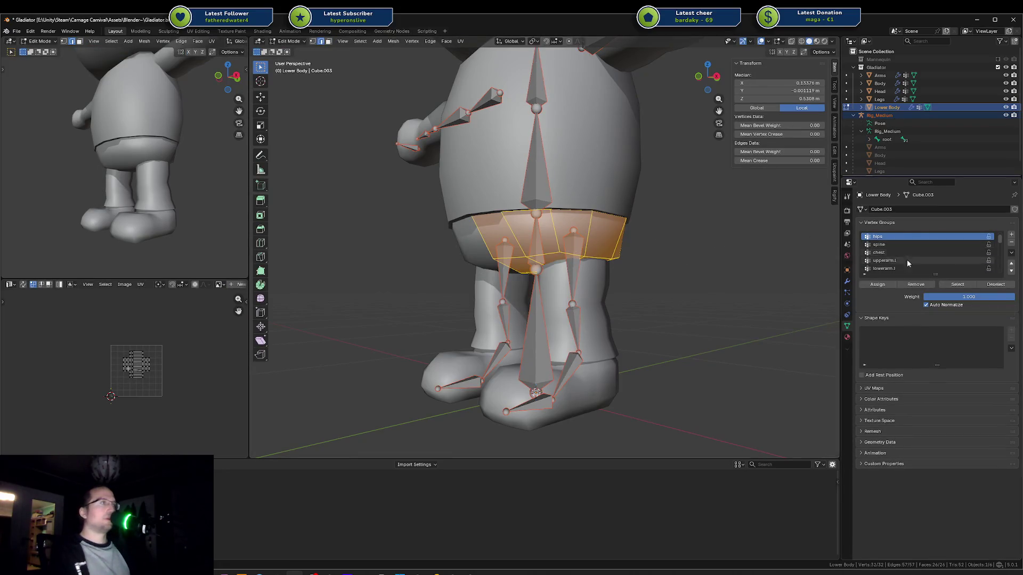
click(884, 286)
key(Tab)
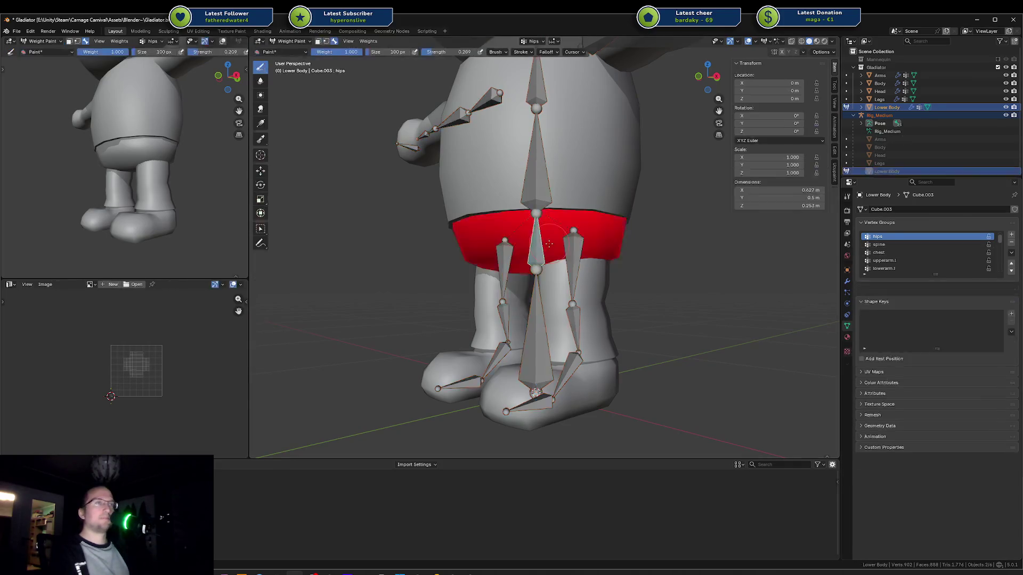
key(r)
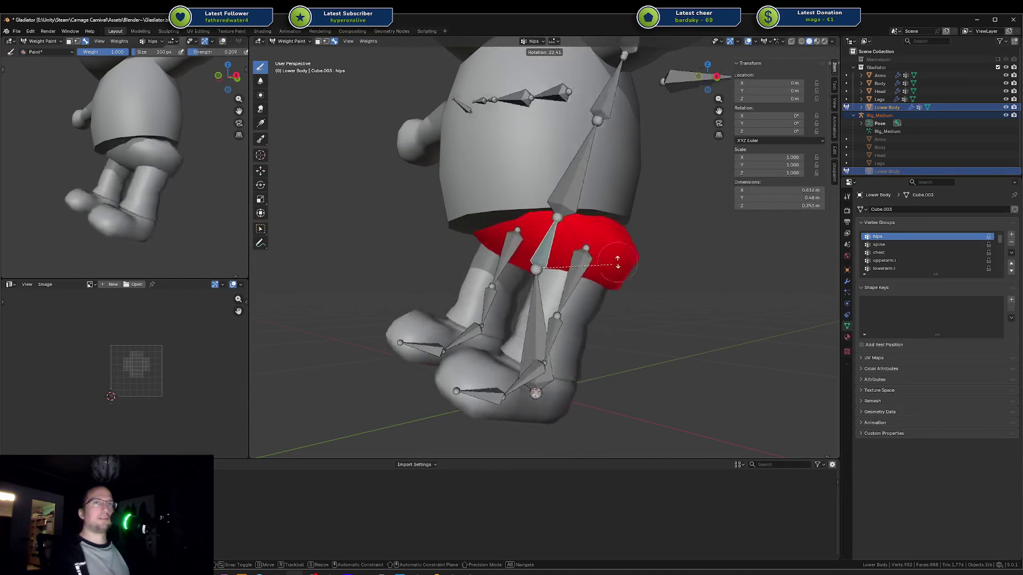
key(Escape)
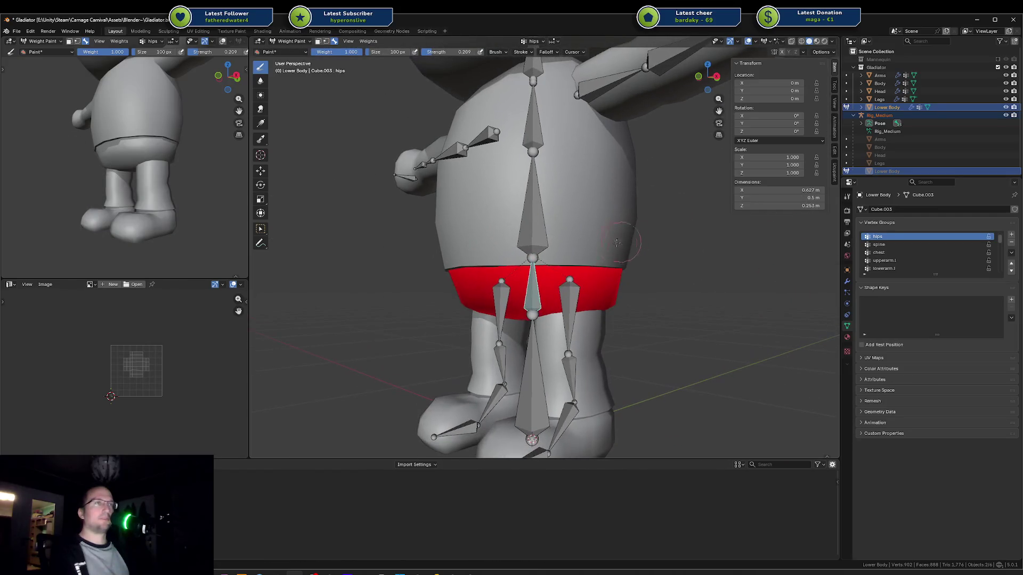
key(ctrl+Tab)
click(546, 223)
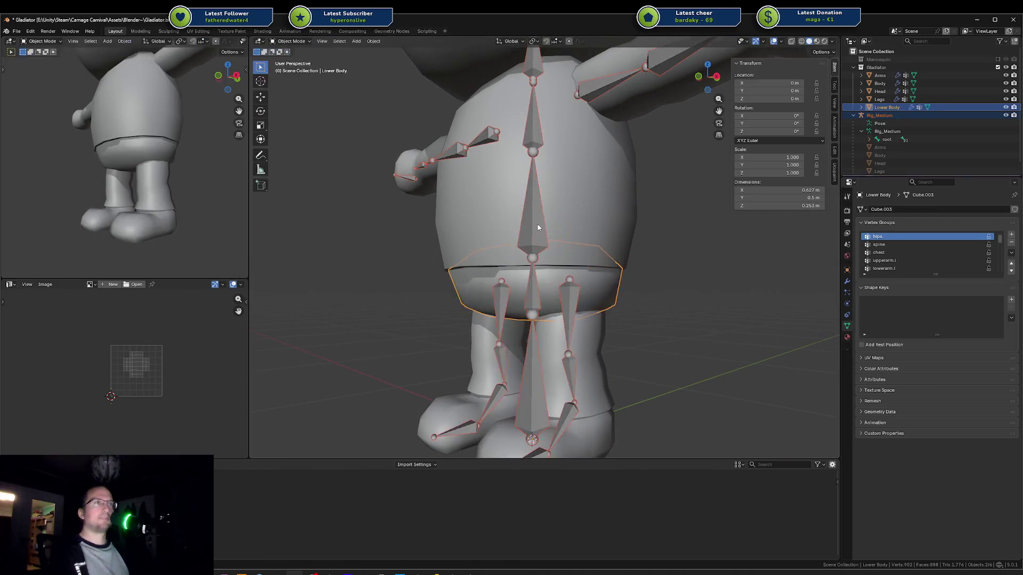
Step: Return to Object Mode and select the Body mesh from among the overlapping rig and body
shift+click(564, 231)
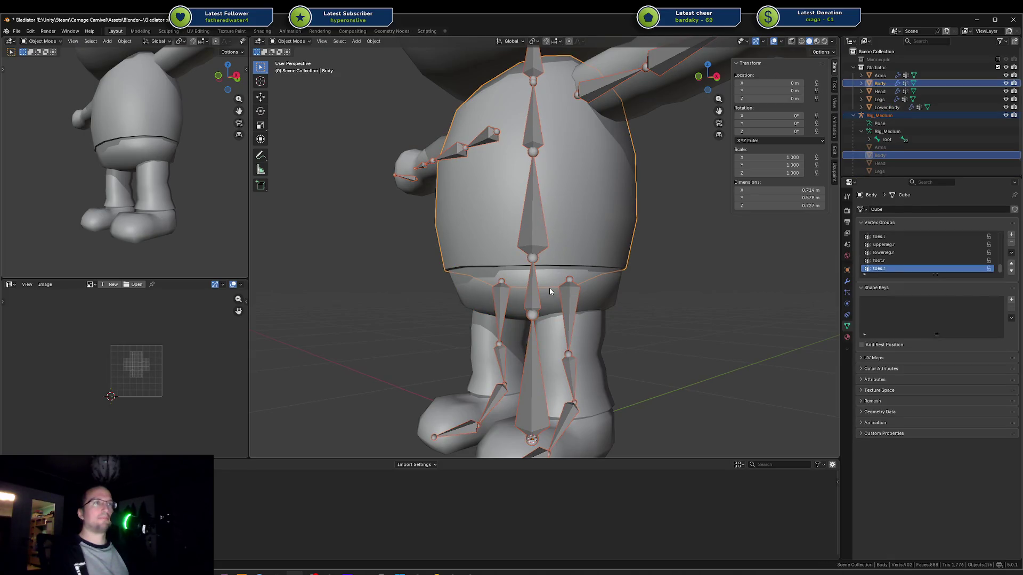
shift+click(548, 288)
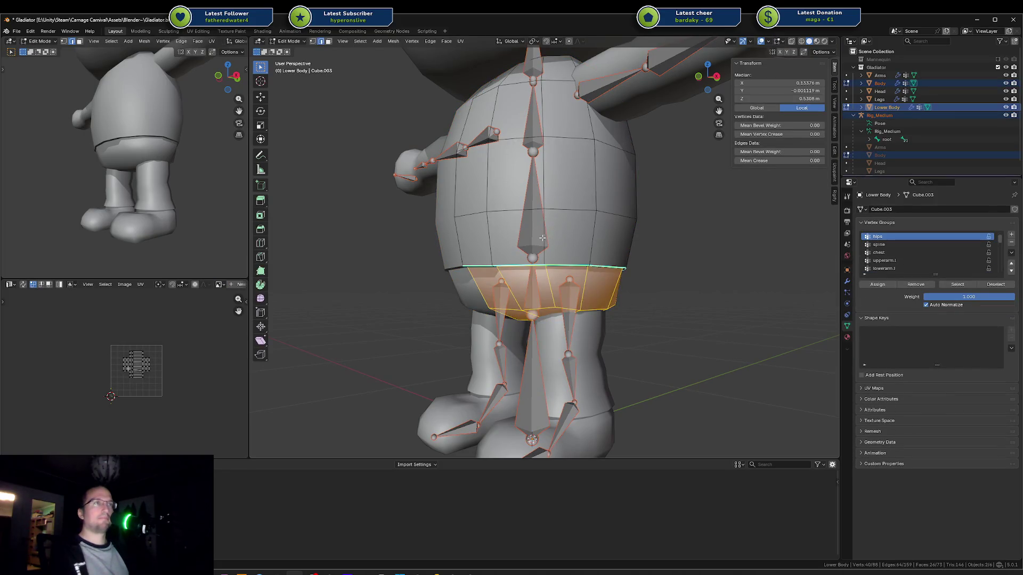
key(ctrl+Tab)
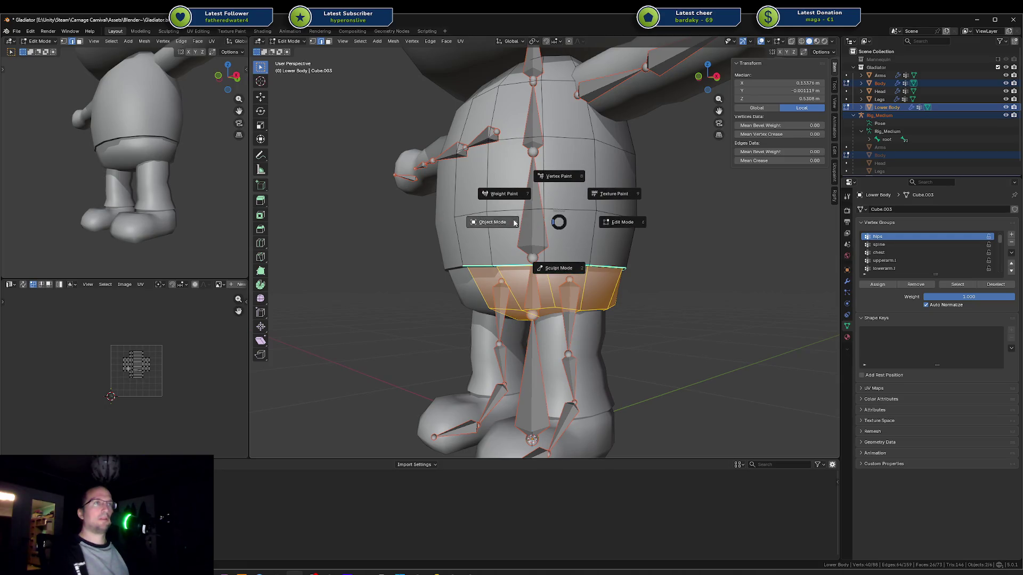
click(493, 218)
alt+click(531, 204)
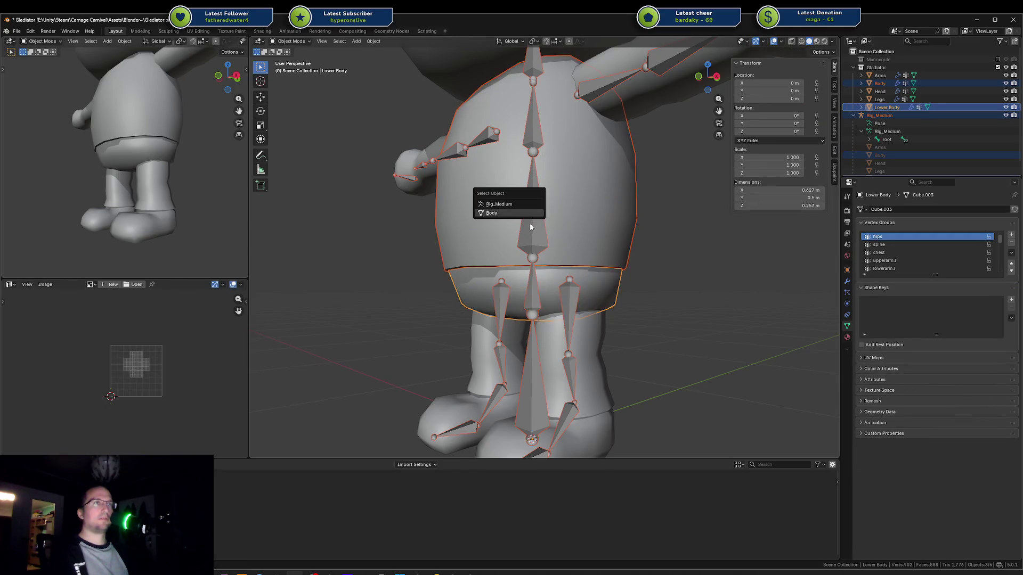
click(525, 213)
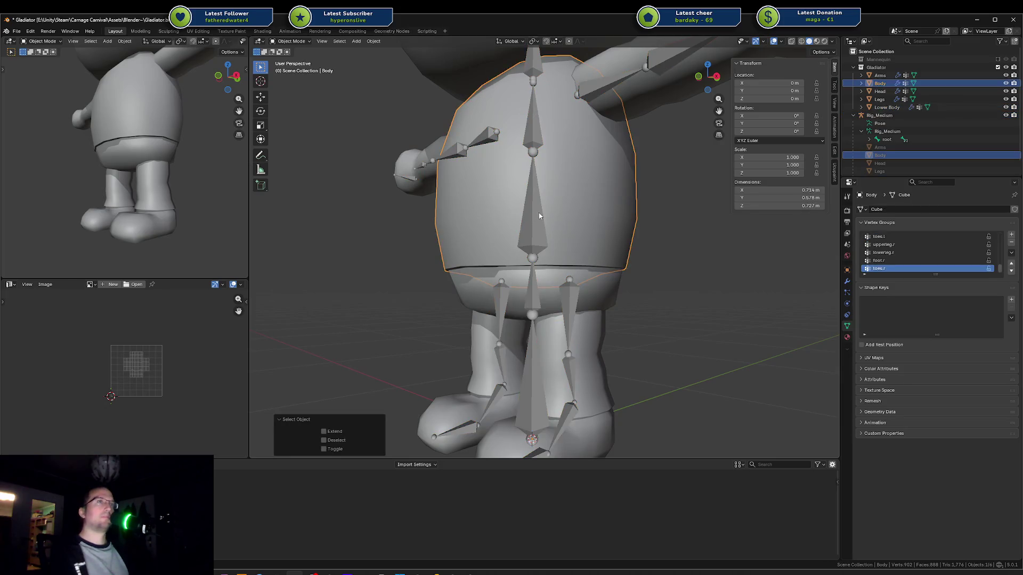
click(539, 213)
click(577, 223)
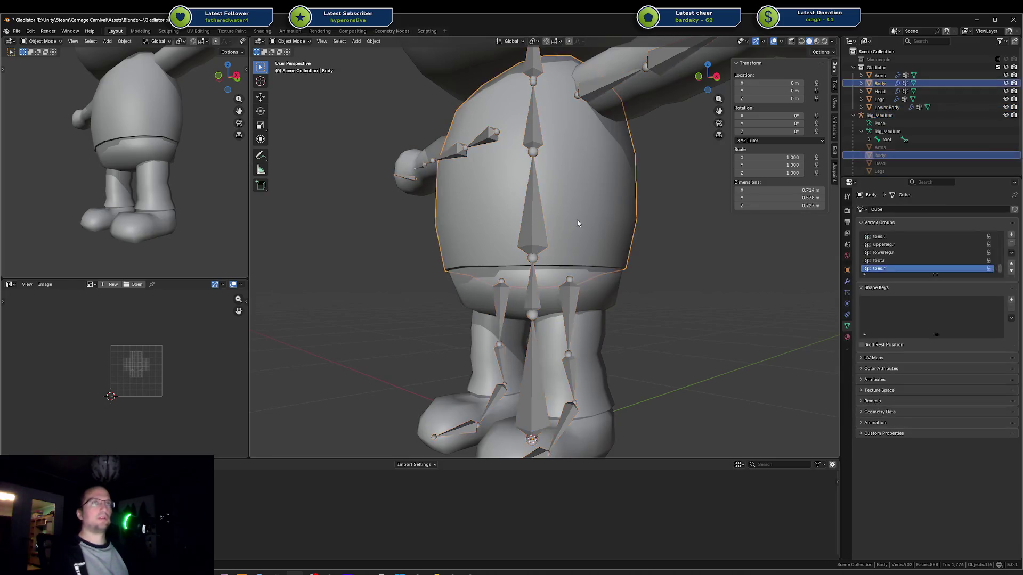
click(544, 222)
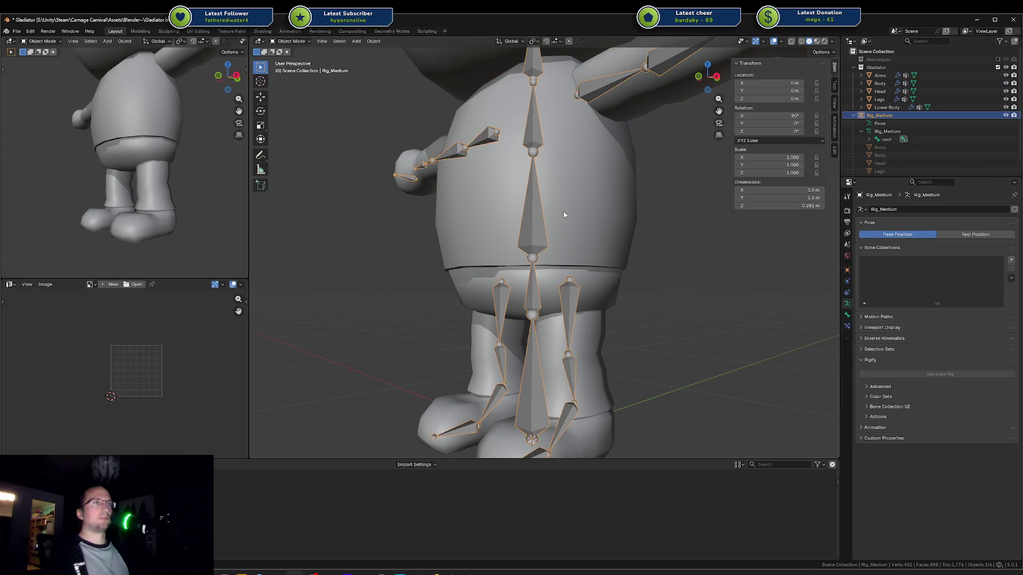
alt+click(592, 213)
click(532, 187)
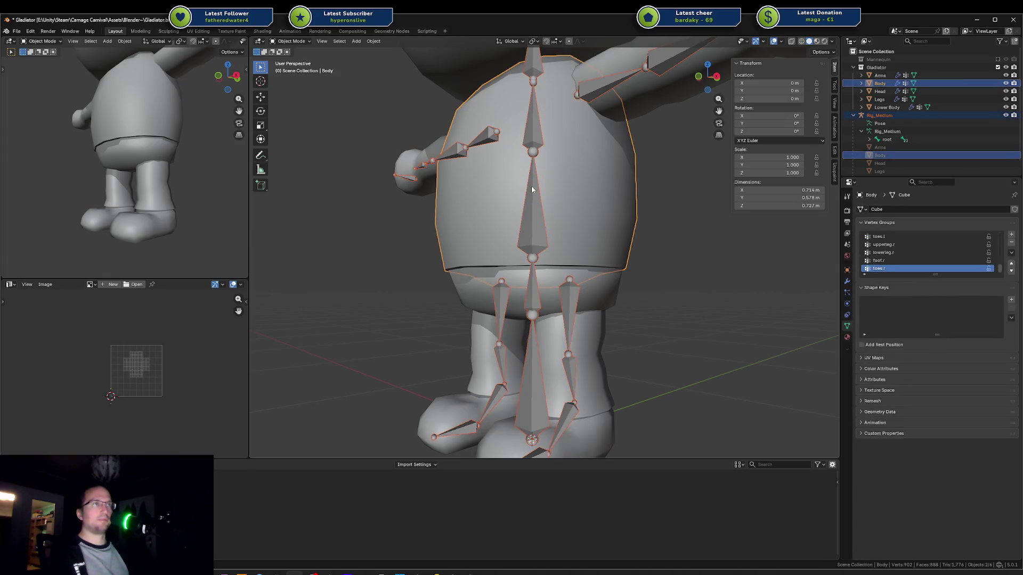
Step: Switch Body to Weight Paint and inspect the chest and spine bone weights
key(ctrl+Tab)
click(538, 218)
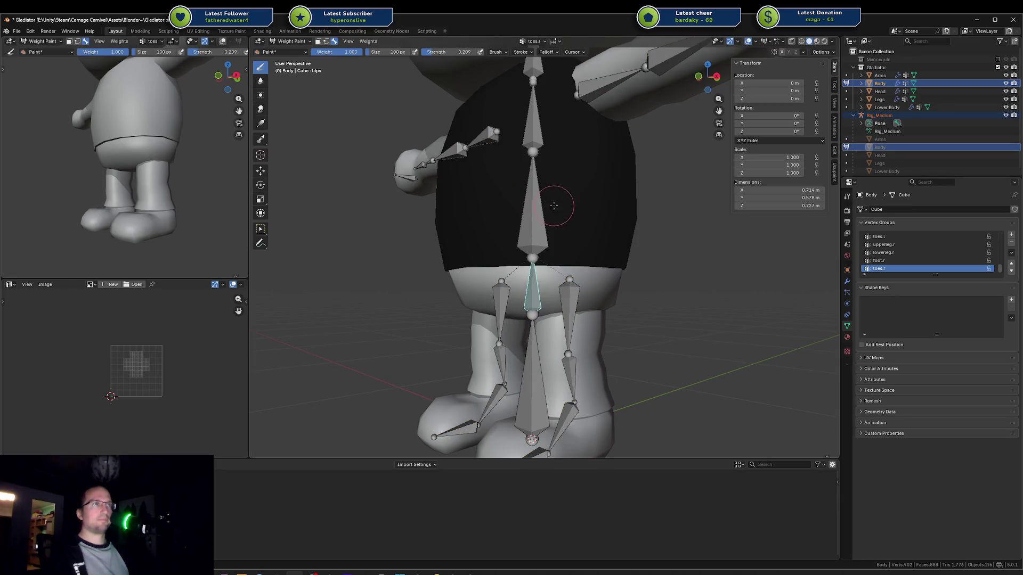
mouse_move(590, 219)
middle_down()
mouse_move(587, 230)
mouse_move(561, 224)
mouse_move(562, 244)
middle_up()
scroll(561, 244, up, 4)
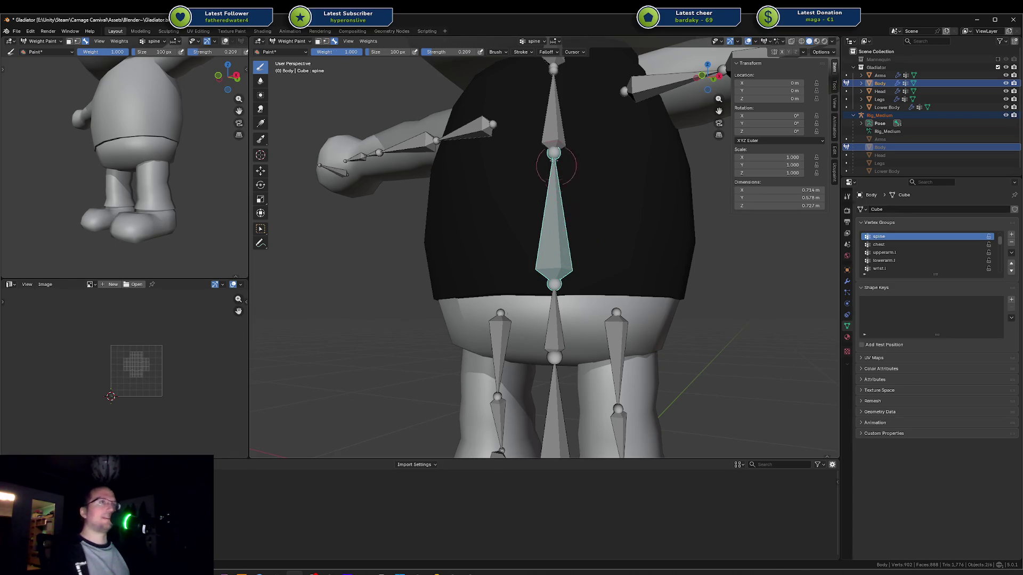
ctrl+click(554, 138)
ctrl+click(552, 197)
middle_drag(586, 196, 565, 235)
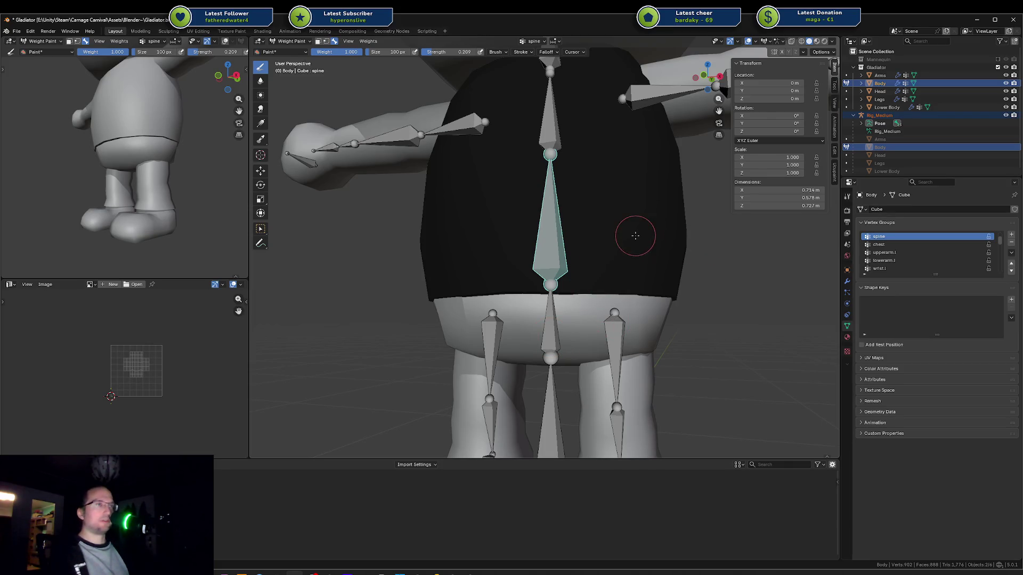
Step: In Edit Mode, select the waist edge loop and grow it to the adjacent faces
key(Tab)
key(alt+a)
middle_drag(606, 245, 573, 270)
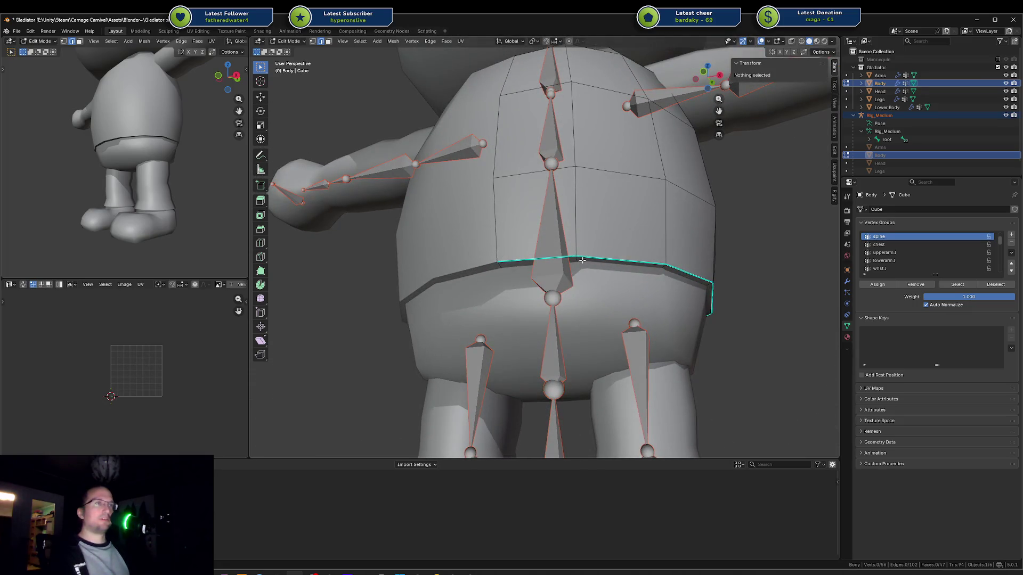
key(l)
key(alt+a)
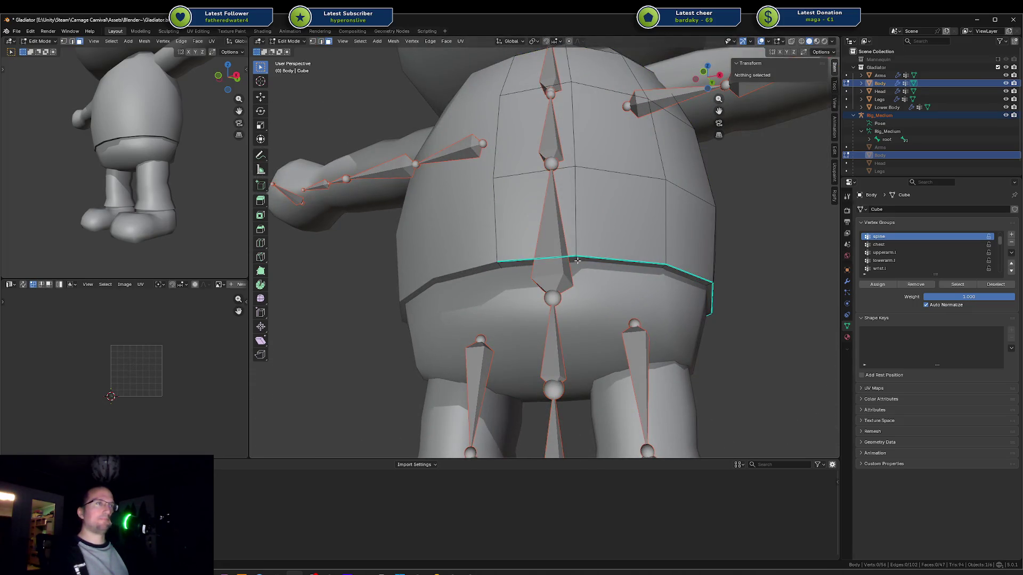
alt+click(577, 261)
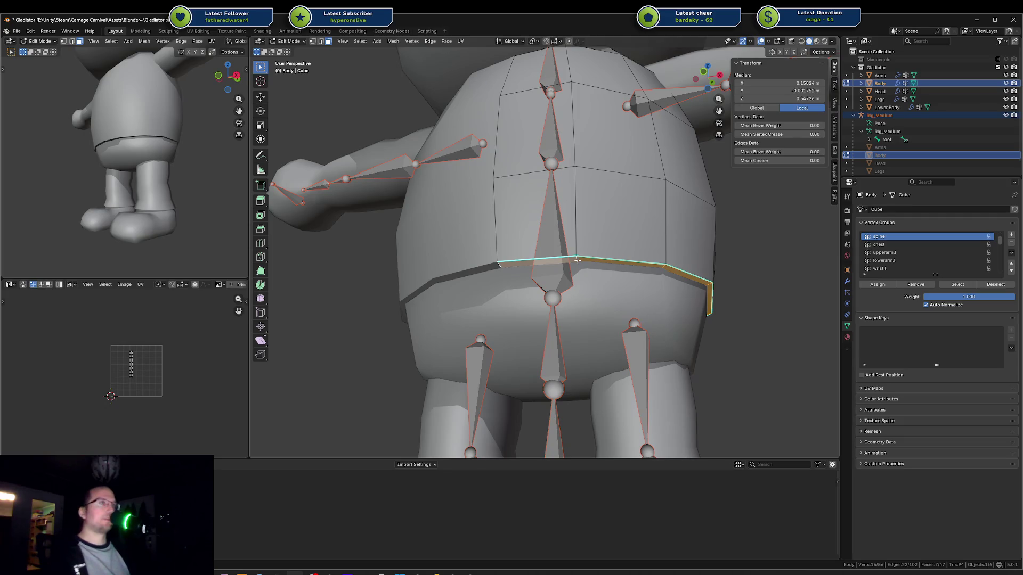
key(ctrl+KP_Add)
Step: In front orthographic view, grow the face selection a few rows up the torso
key(KP_1)
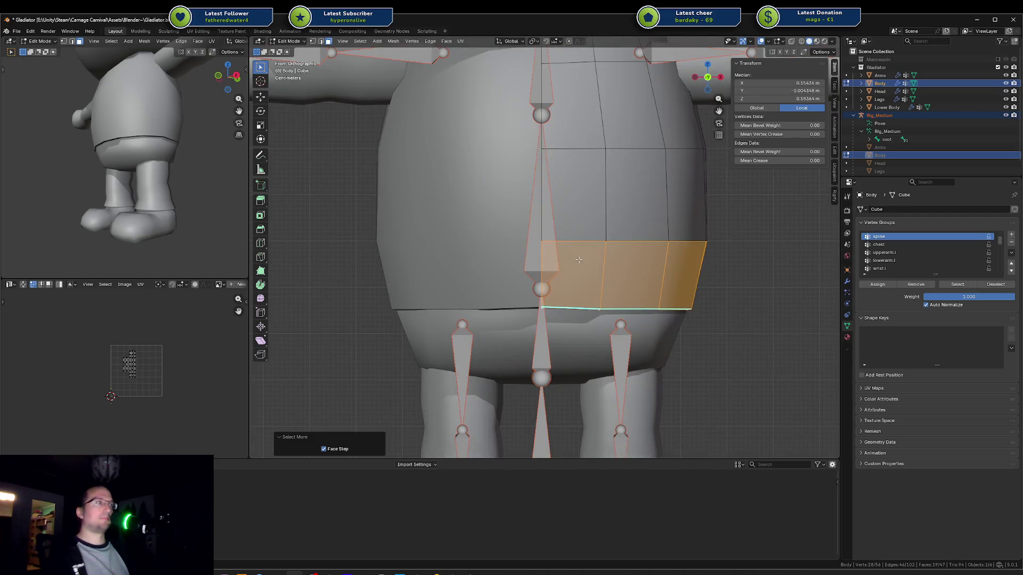
key(ctrl+KP_Add)
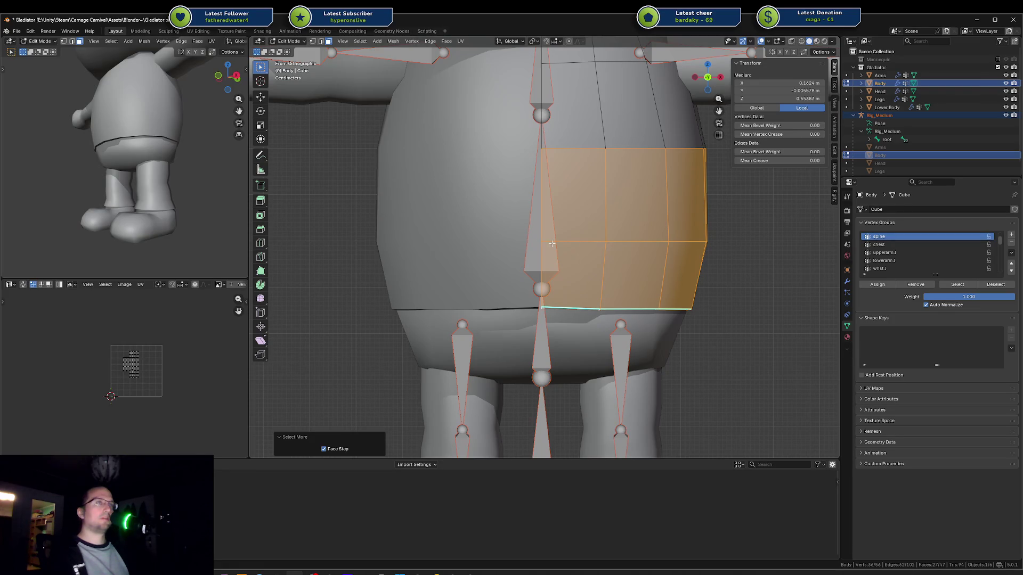
scroll(633, 219, down, 1)
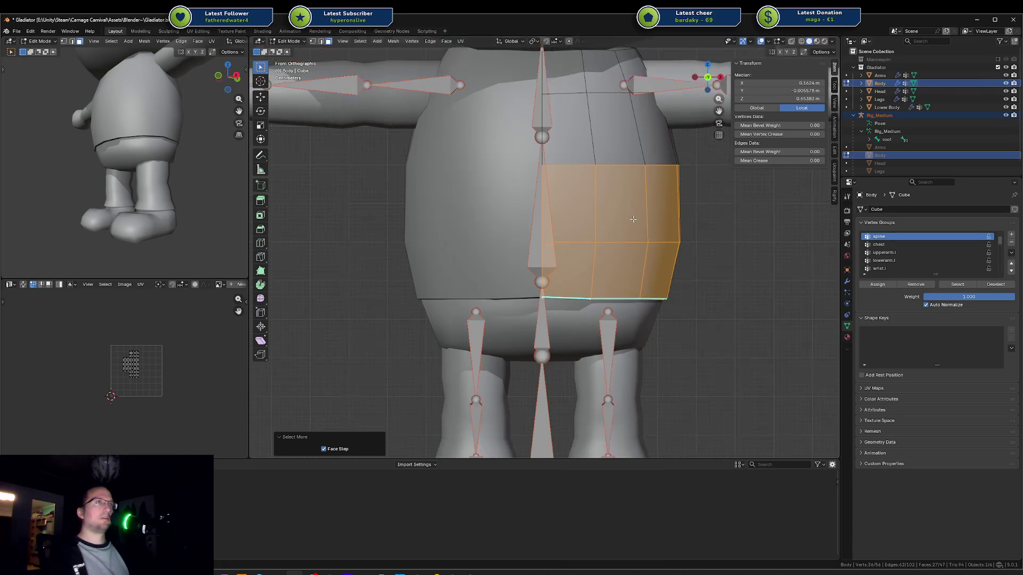
key(ctrl+KP_Add)
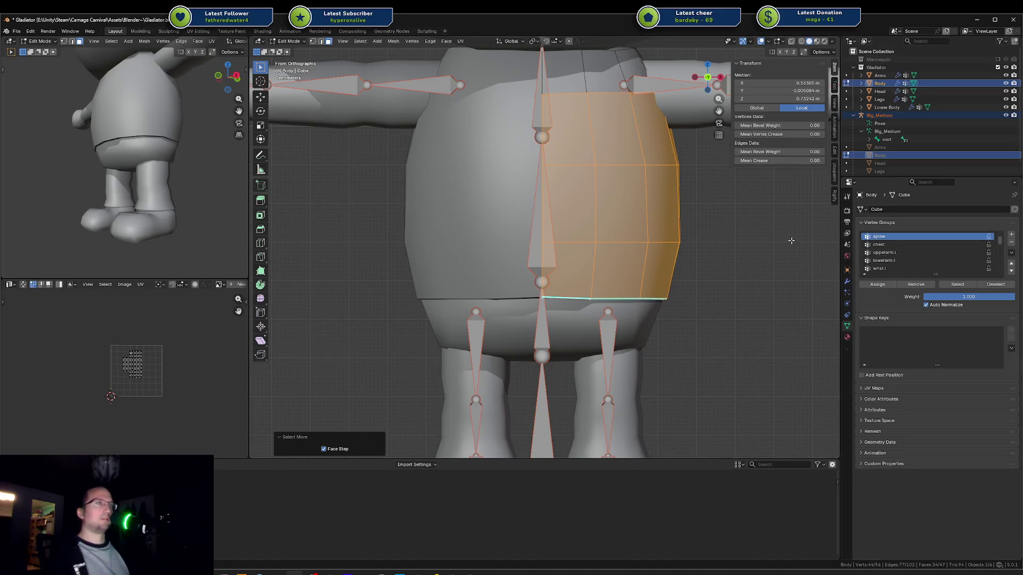
key(ctrl+KP_Subtract)
key(ctrl+KP_Add)
scroll(791, 241, down, 1)
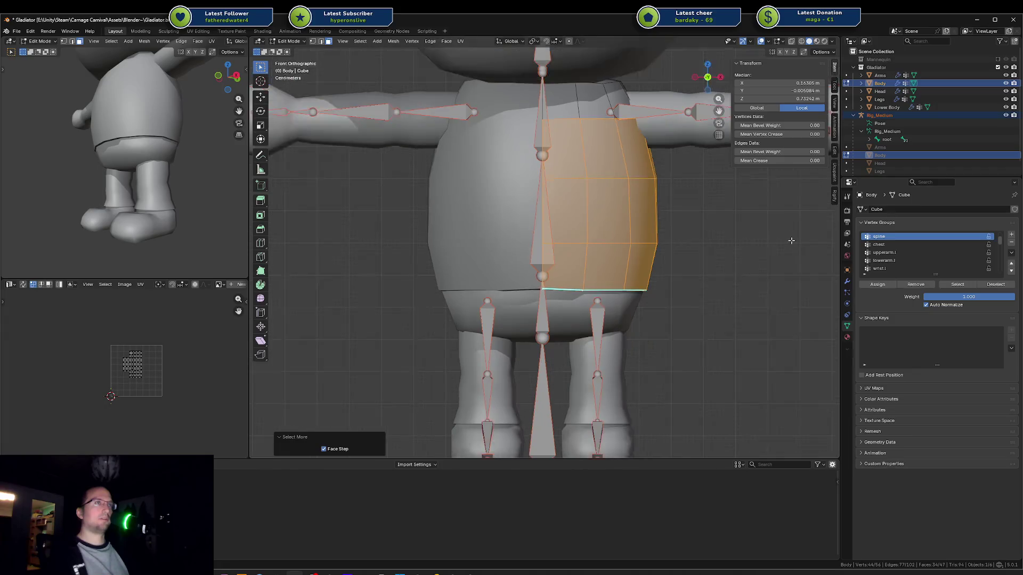
scroll(773, 227, down, 3)
scroll(547, 172, up, 2)
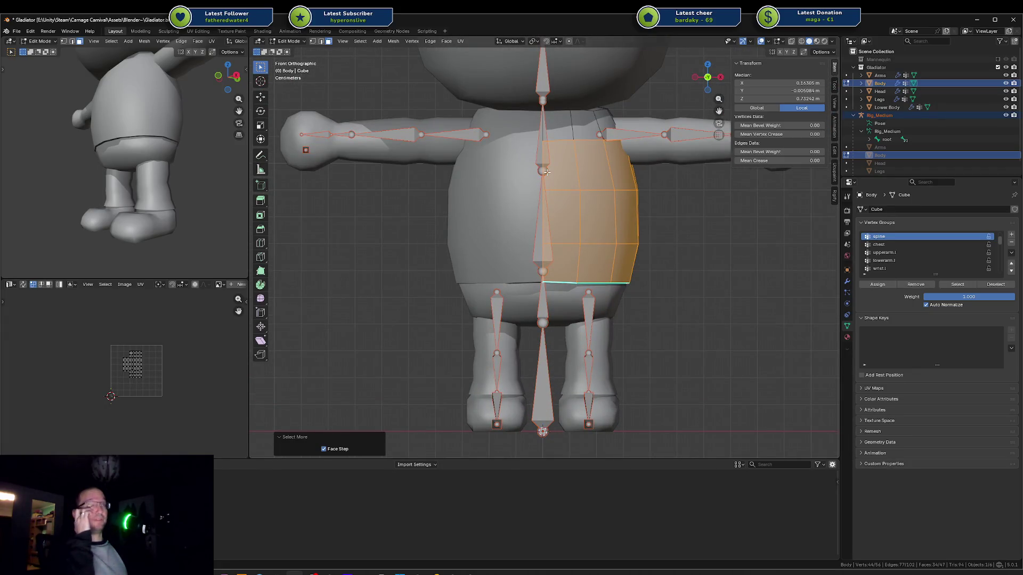
Step: In edge mode, bevel a horizontal torso edge loop with Ctrl+B
key(alt+a)
key(2)
alt+click(589, 189)
key(ctrl+b)
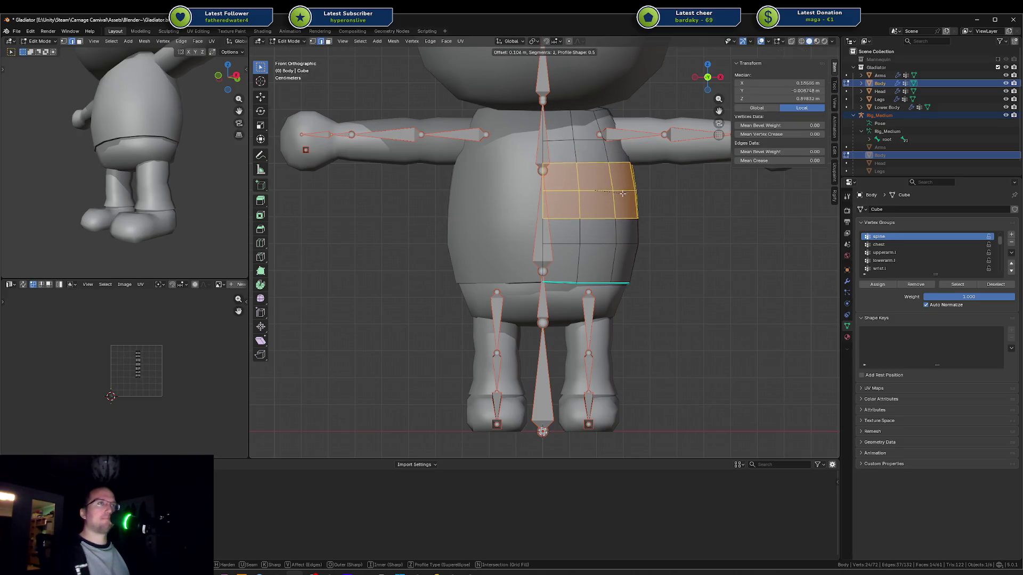
scroll(631, 190, up, 1)
scroll(631, 192, down, 2)
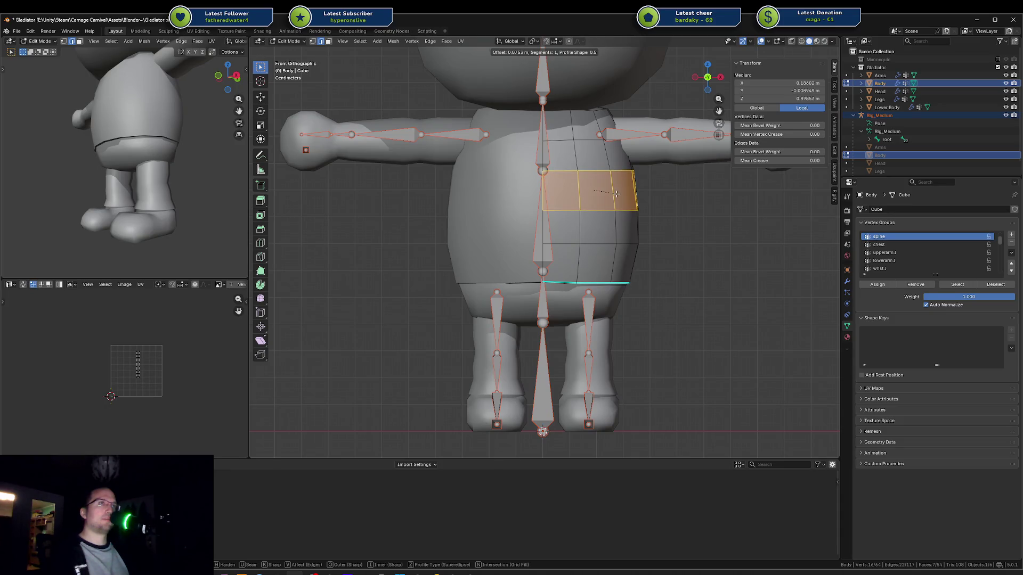
click(615, 194)
Step: Undo the bevel, deselect everything and save Gladiator.blend
key(ctrl+z)
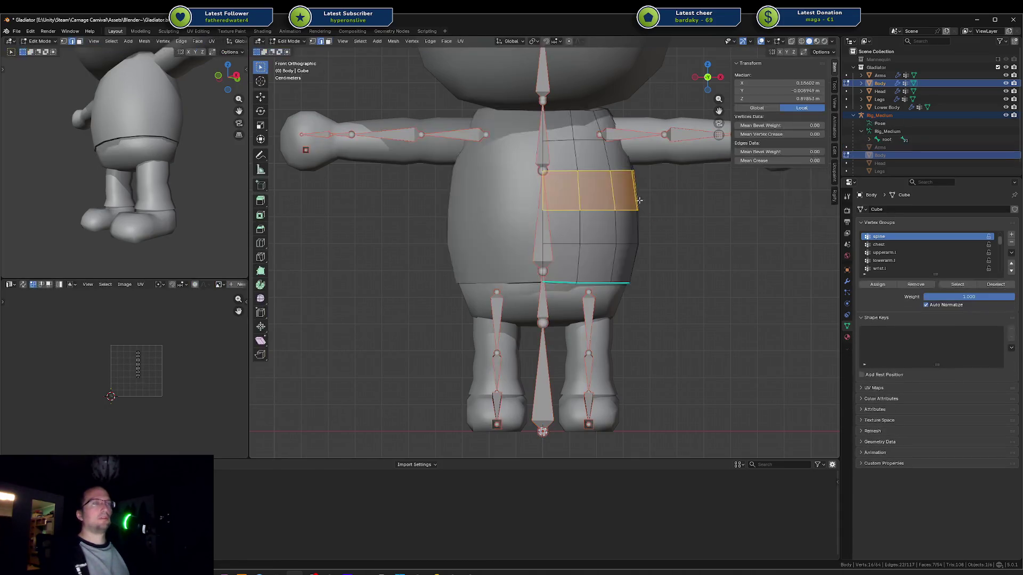
key(alt+a)
key(ctrl+s)
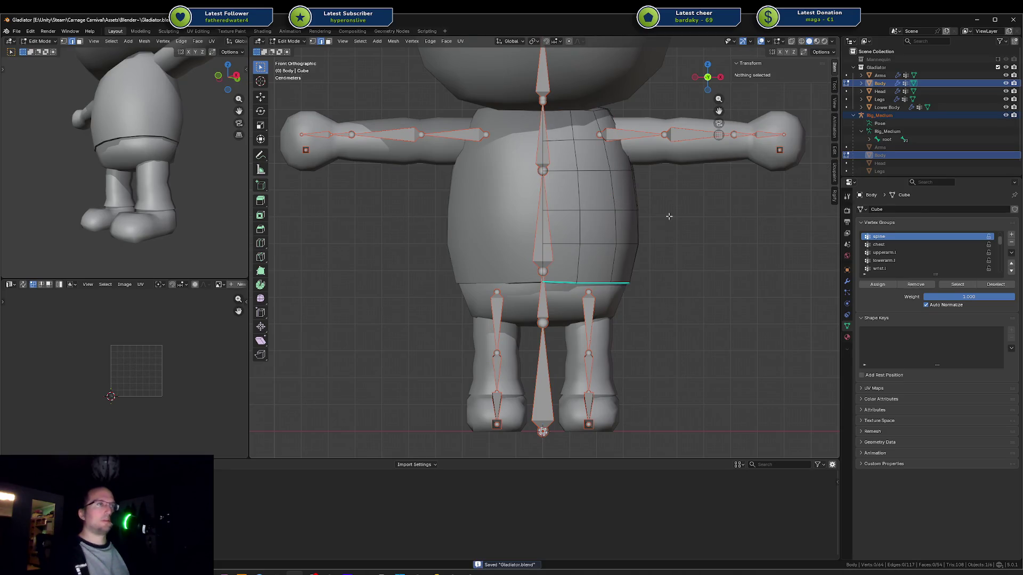
Step: With X-ray on, select a face just below the waist loop and grow it around the waist
mouse_move(577, 260)
middle_down()
mouse_move(583, 248)
mouse_move(601, 266)
mouse_move(604, 221)
mouse_move(605, 230)
middle_up()
alt+click(584, 246)
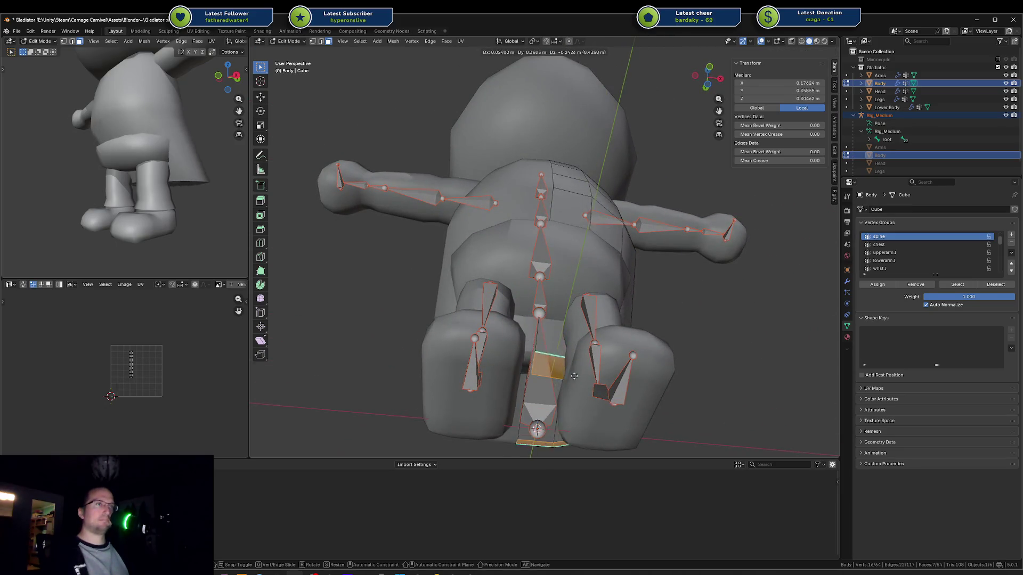
key(alt+z)
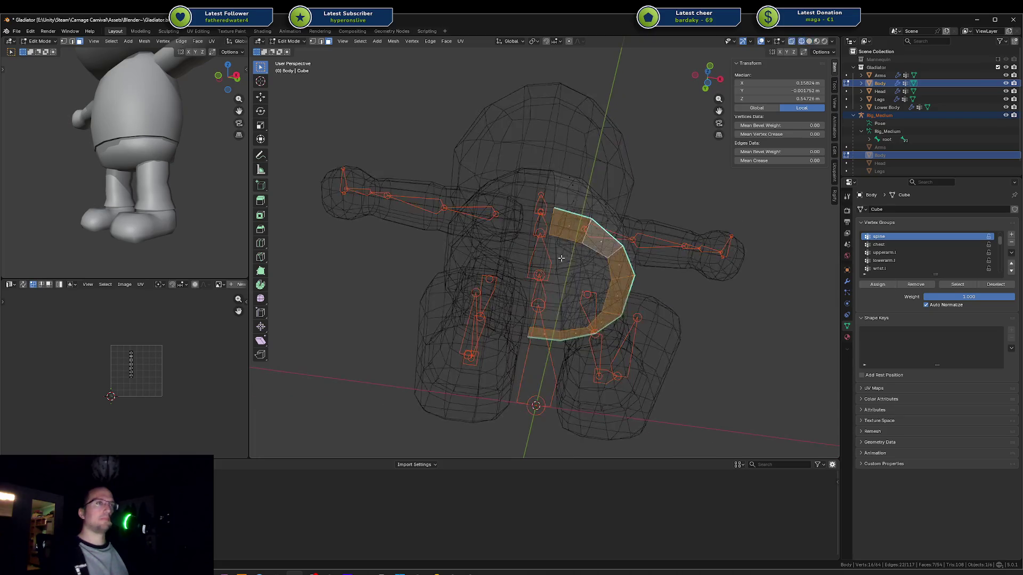
scroll(562, 259, up, 4)
click(573, 257)
mouse_move(573, 257)
middle_down()
mouse_move(487, 235)
mouse_move(389, 290)
mouse_move(361, 286)
mouse_move(518, 315)
middle_up()
click(522, 319)
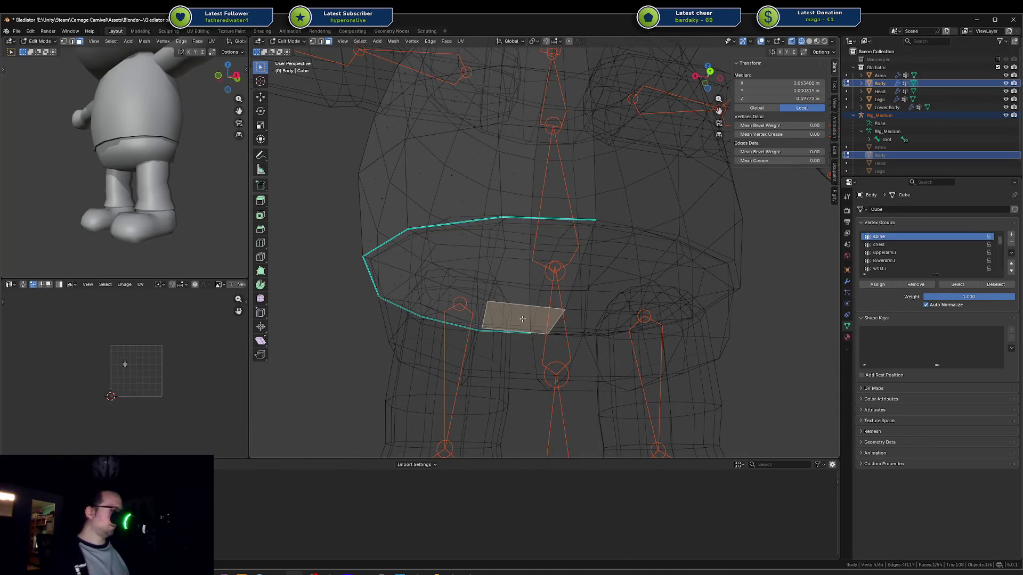
key(ctrl+KP_Add)
key(shift+z)
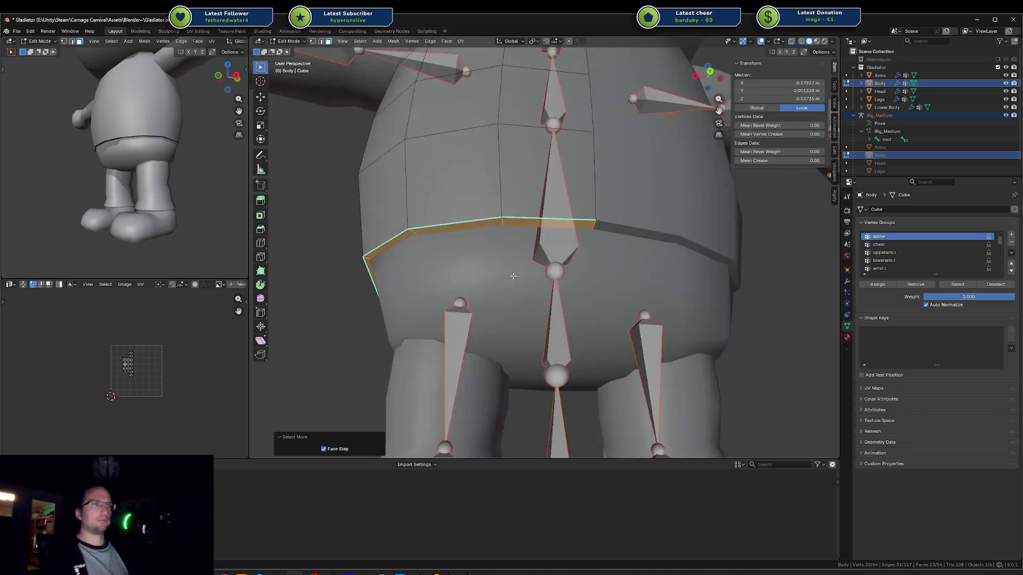
Step: In front view, grow the selection three rows upward and assign it to the spine group
middle_drag(523, 318, 685, 303)
scroll(679, 302, up, 2)
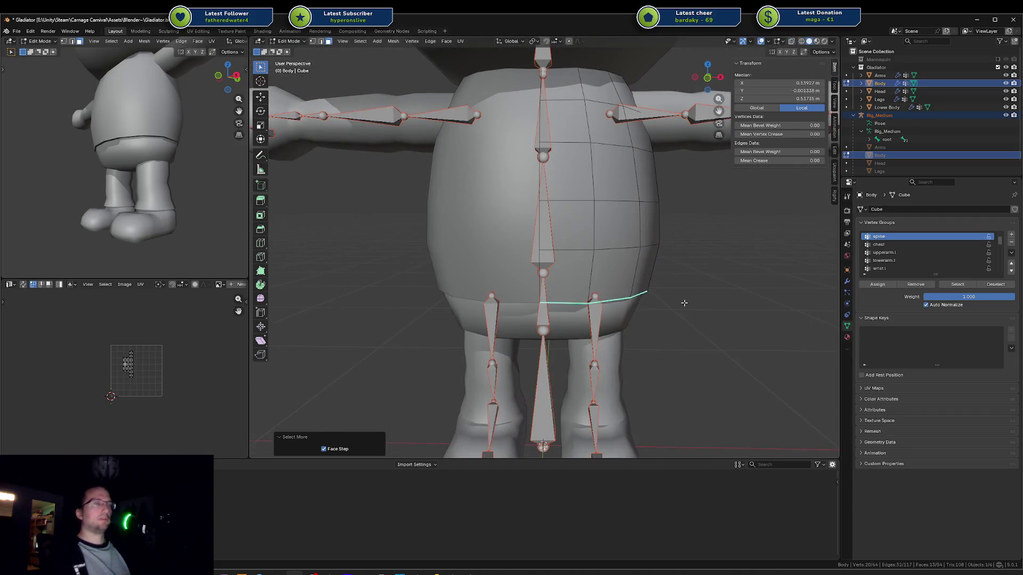
key(KP_1)
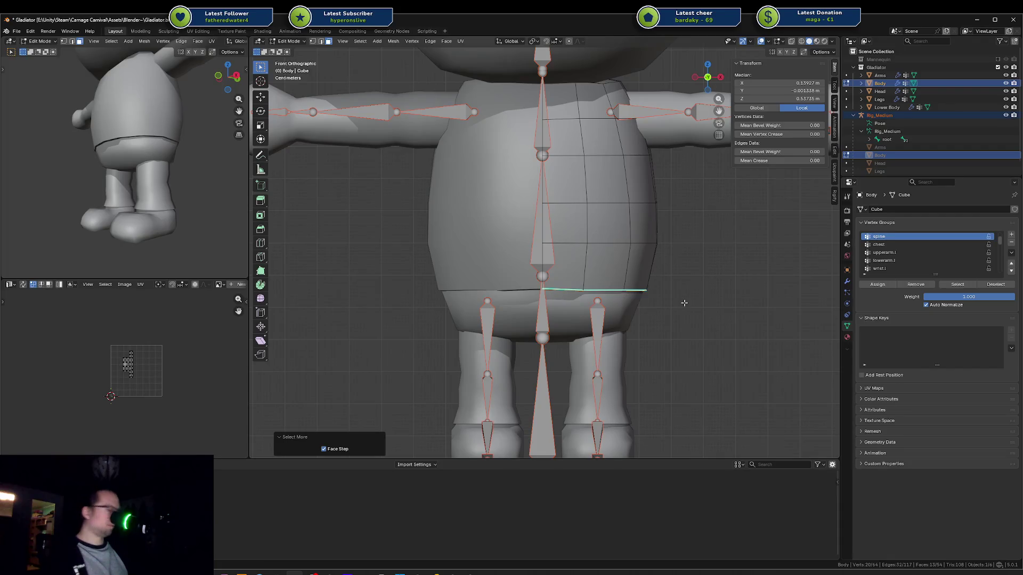
key(ctrl+KP_Add)
key(ctrl+KP_Add)
key(ctrl+KP_Add)
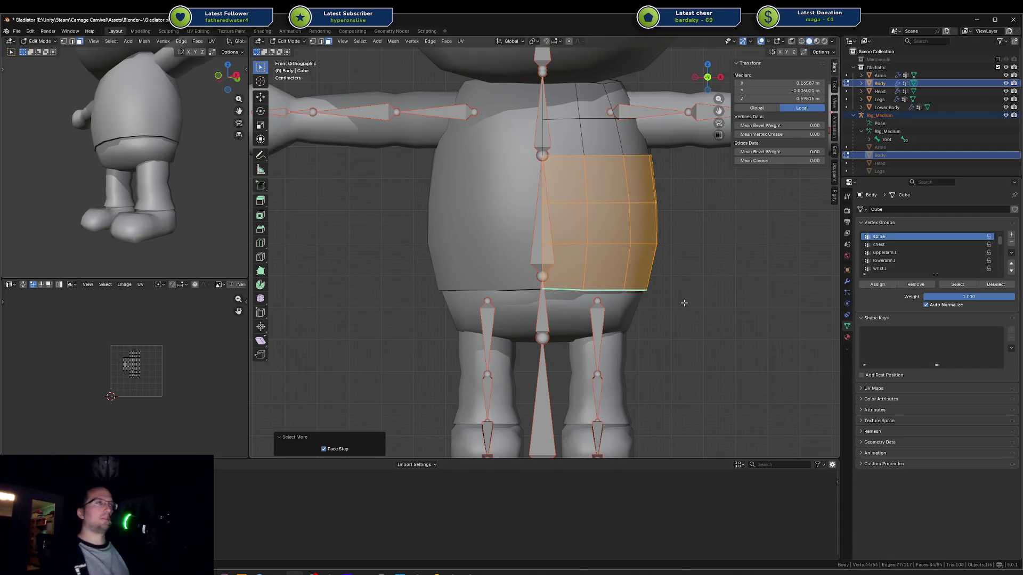
click(885, 288)
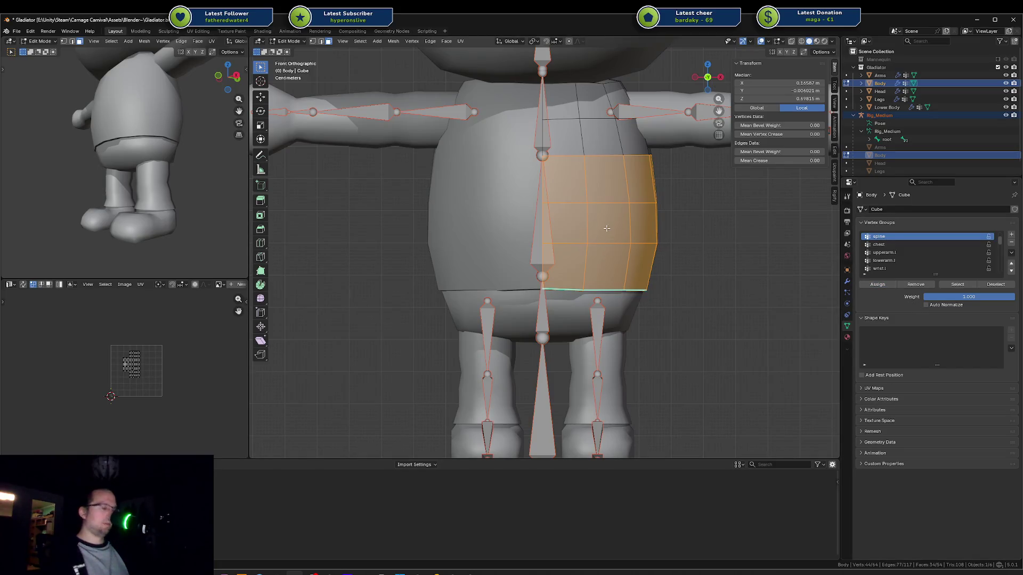
Step: Hide the selected mid-torso faces, then step back through undo and redo
key(h)
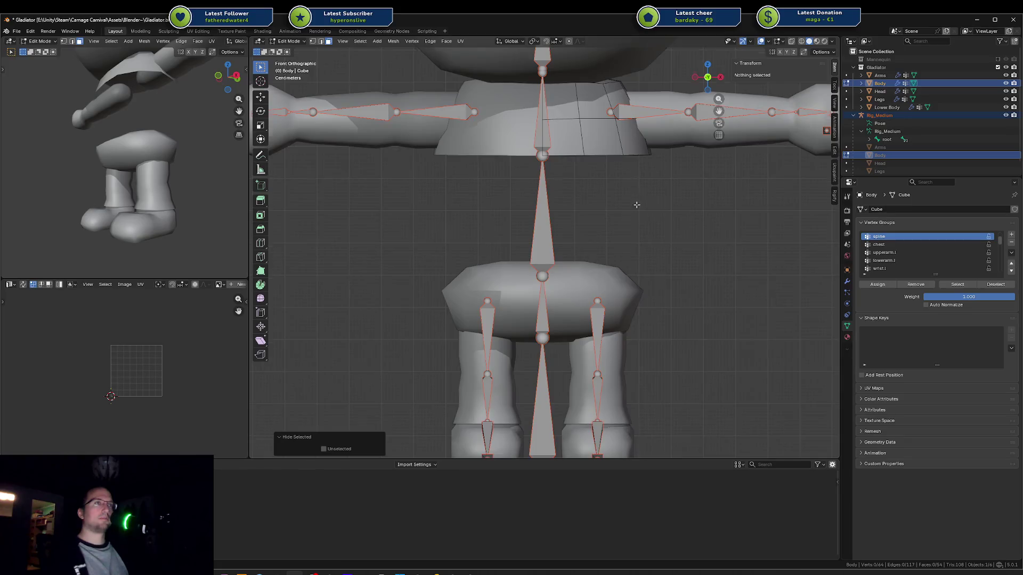
shift+middle_drag(637, 205, 627, 278)
key(ctrl+z)
key(ctrl+shift+z)
key(ctrl+z)
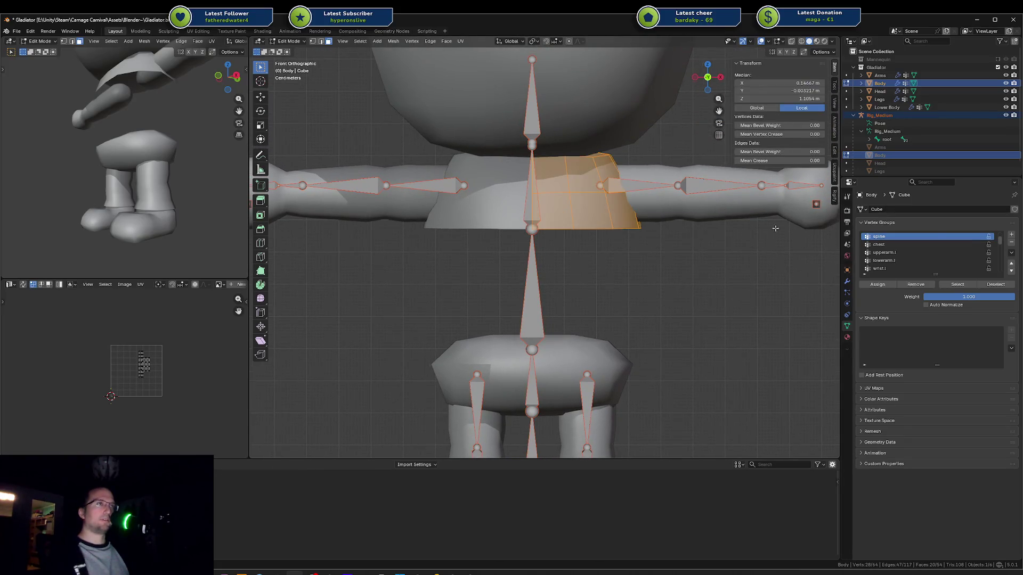
Step: Make the chest group active, reveal all hidden faces and return to Weight Paint
key(ctrl+Tab)
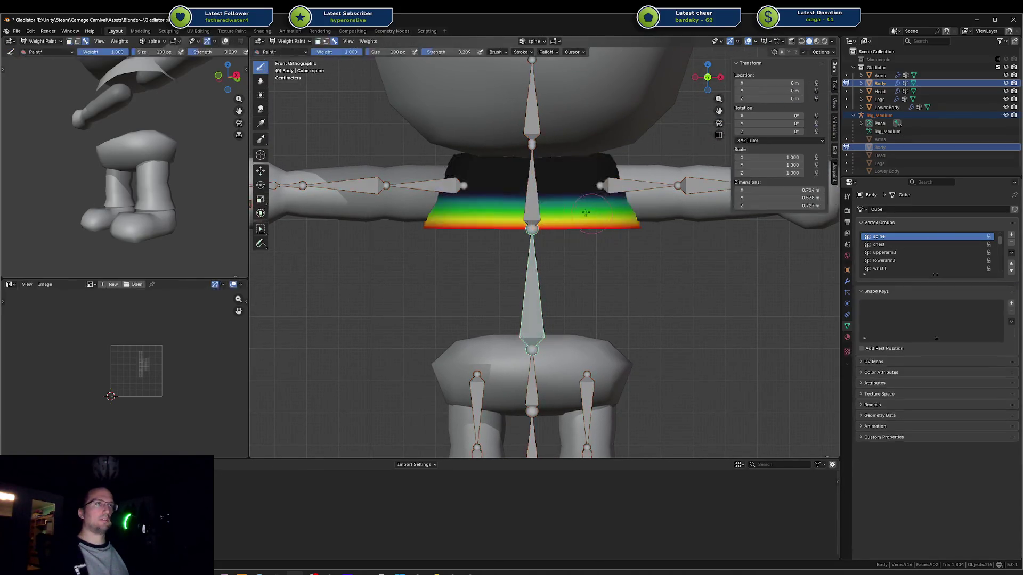
ctrl+click(536, 189)
key(Tab)
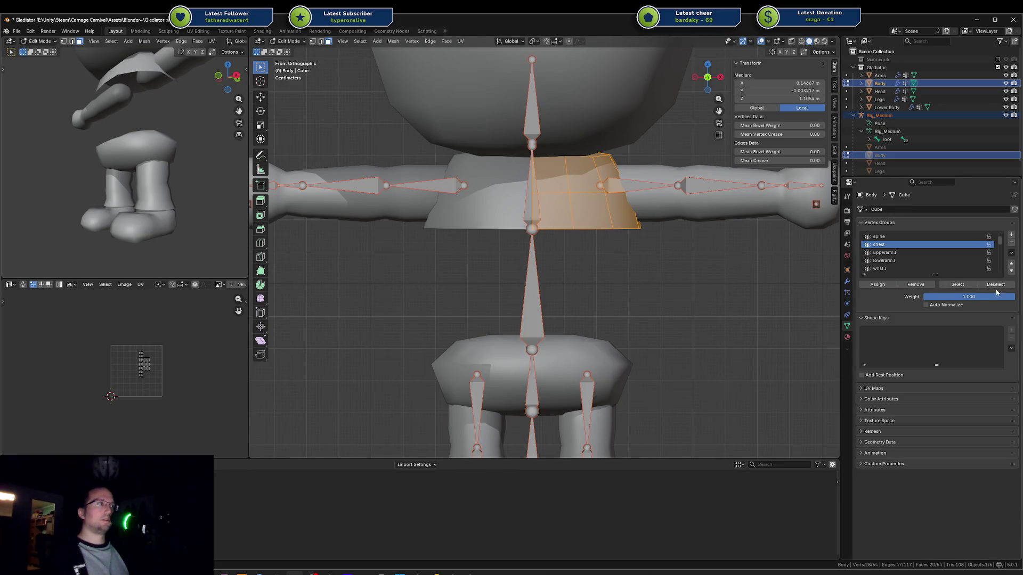
key(alt+h)
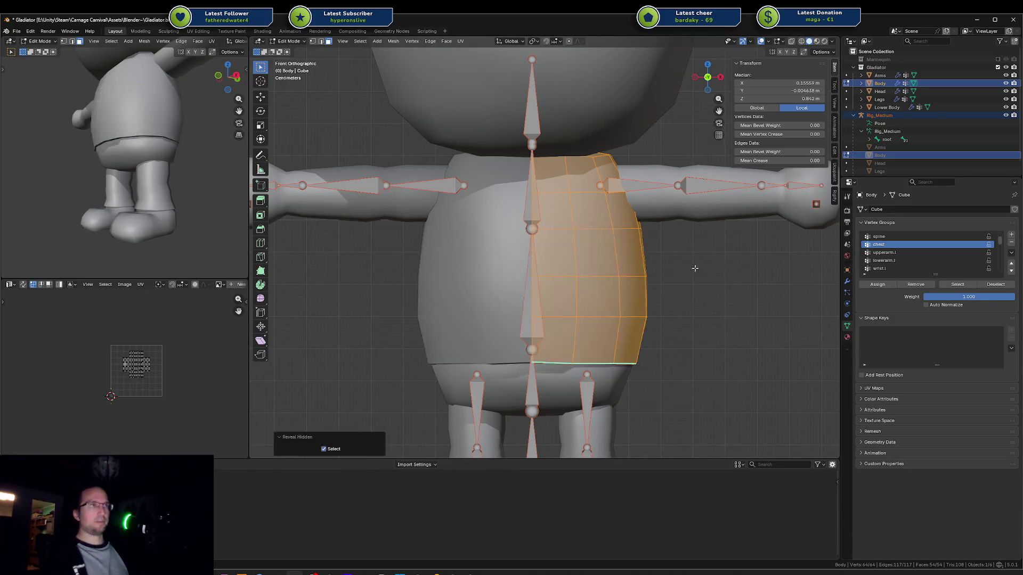
key(ctrl+Tab)
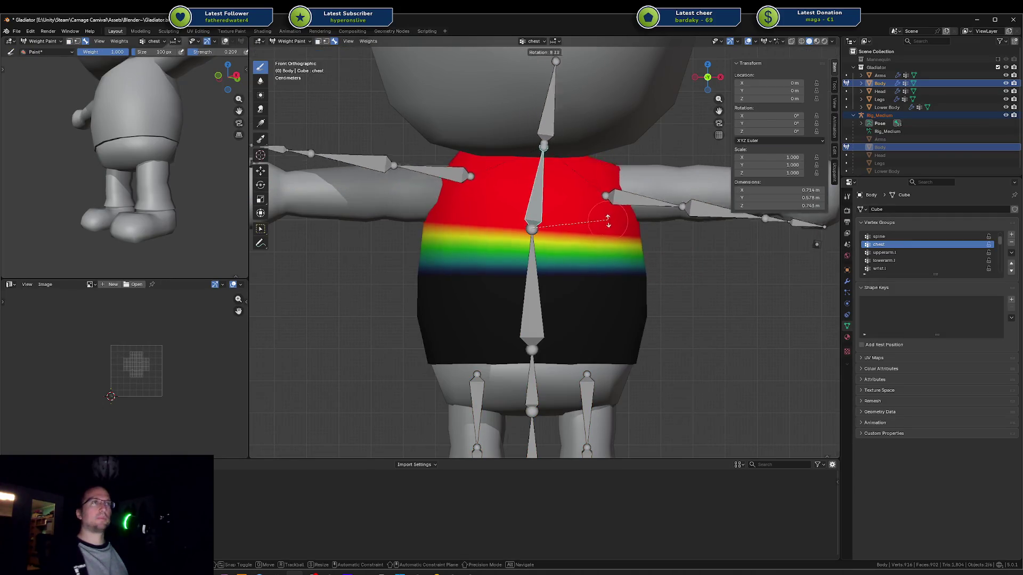
scroll(620, 210, down, 2)
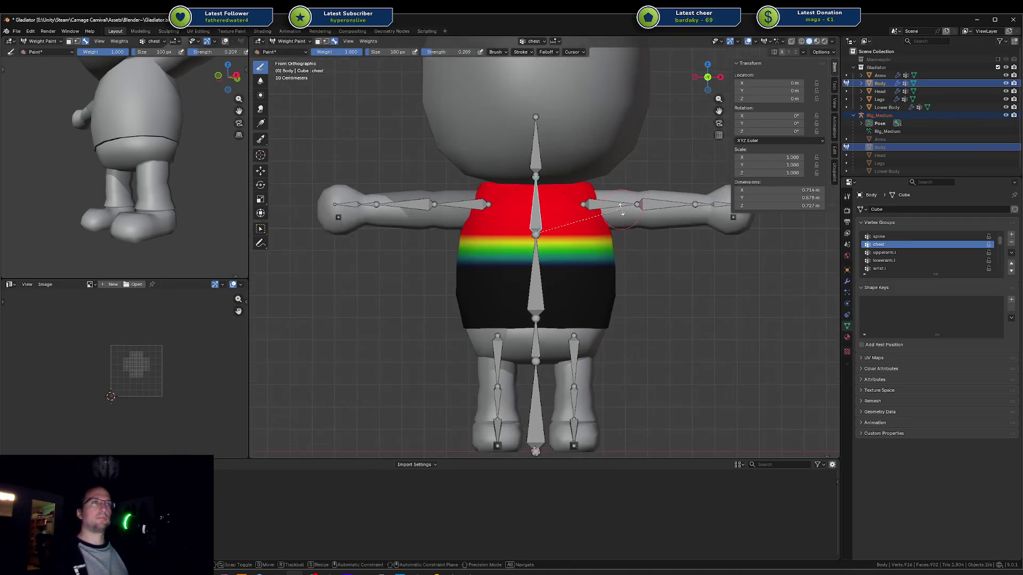
Step: Test-rotate the spine bone on X and the chest bone on Y then X, cancelling each
key(r)
key(x)
key(Escape)
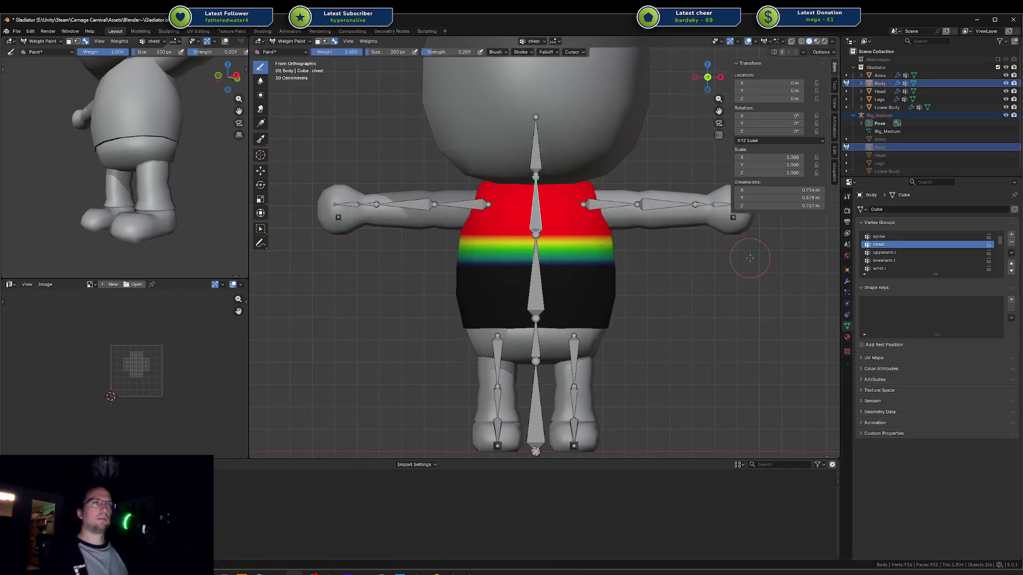
middle_drag(187, 164, 150, 160)
key(r)
key(y)
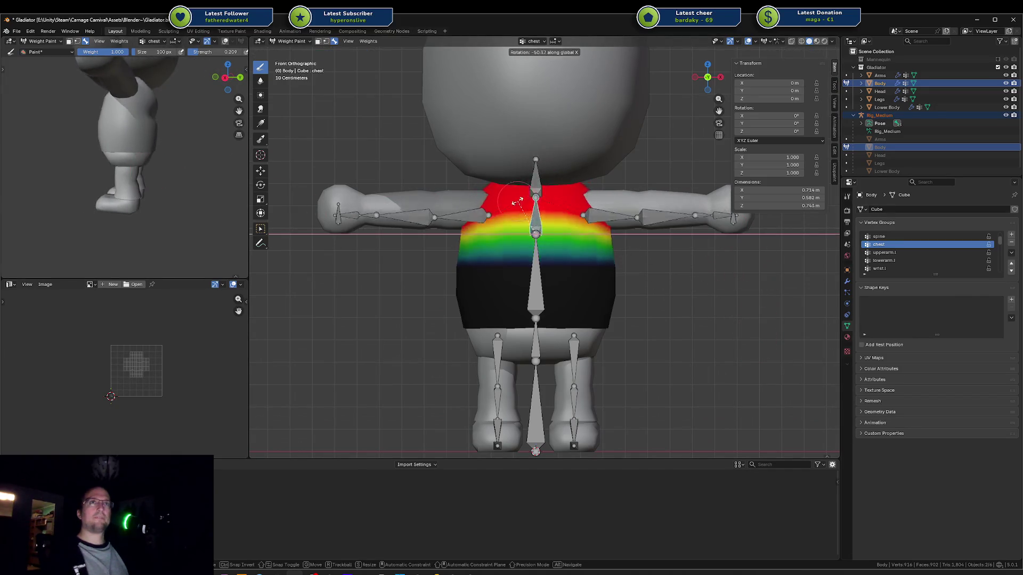
alt+middle_drag(554, 203, 513, 224)
key(x)
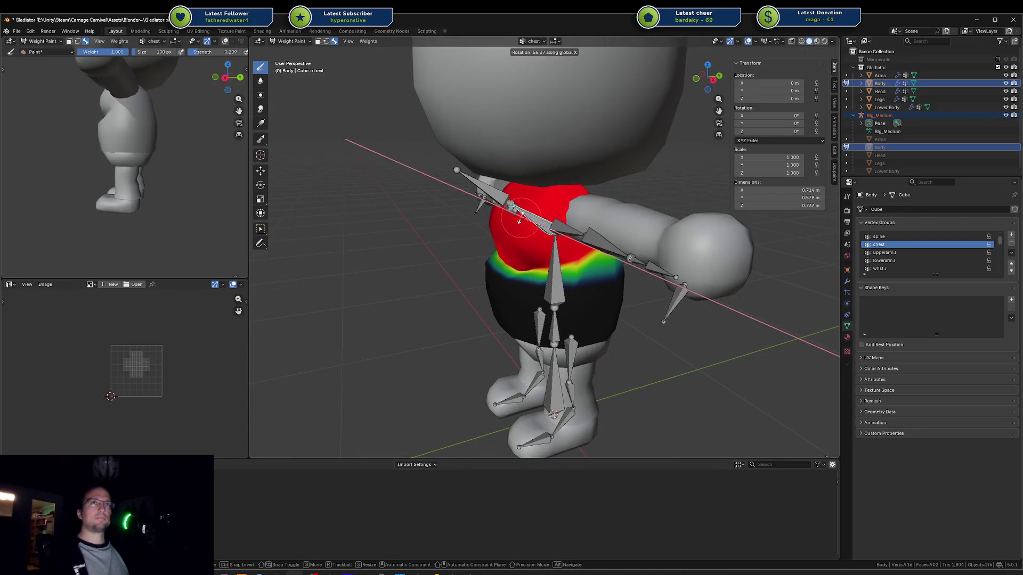
key(Escape)
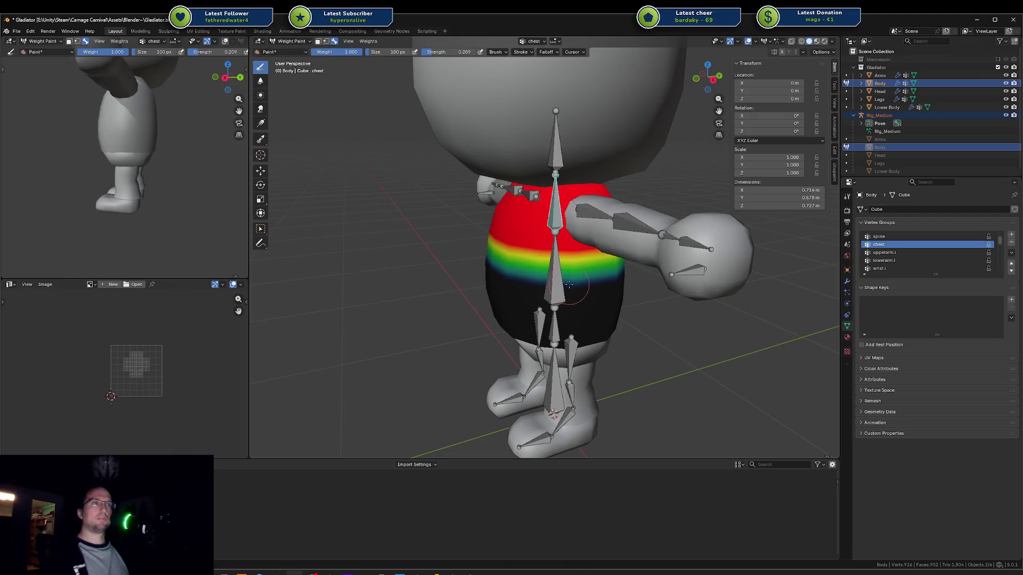
Step: Test-bend the hips bone (cancelled) and the spine bone on the X axis
ctrl+click(553, 334)
key(r)
alt+middle_drag(553, 334, 593, 251)
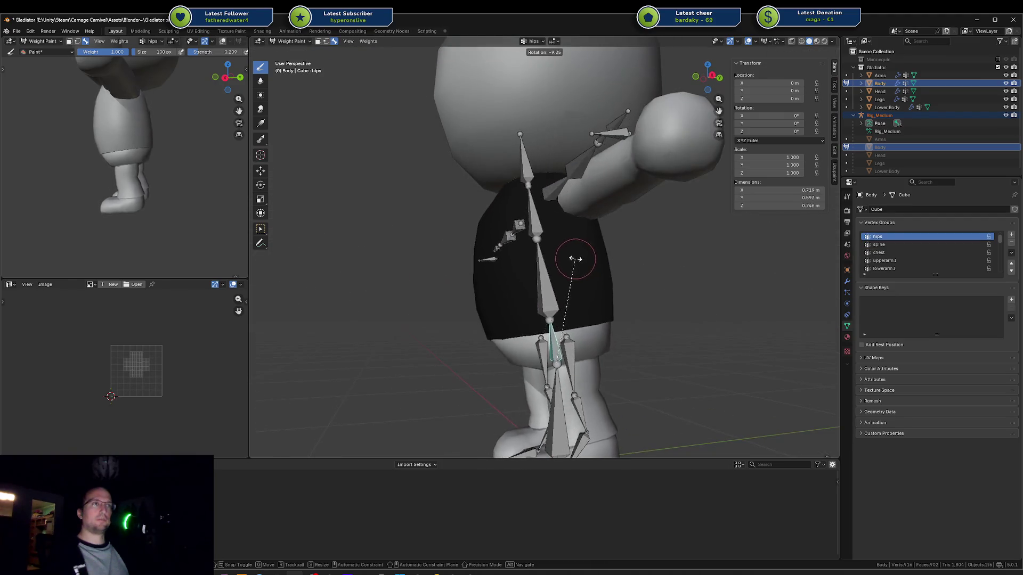
key(Escape)
ctrl+click(540, 279)
key(r)
key(x)
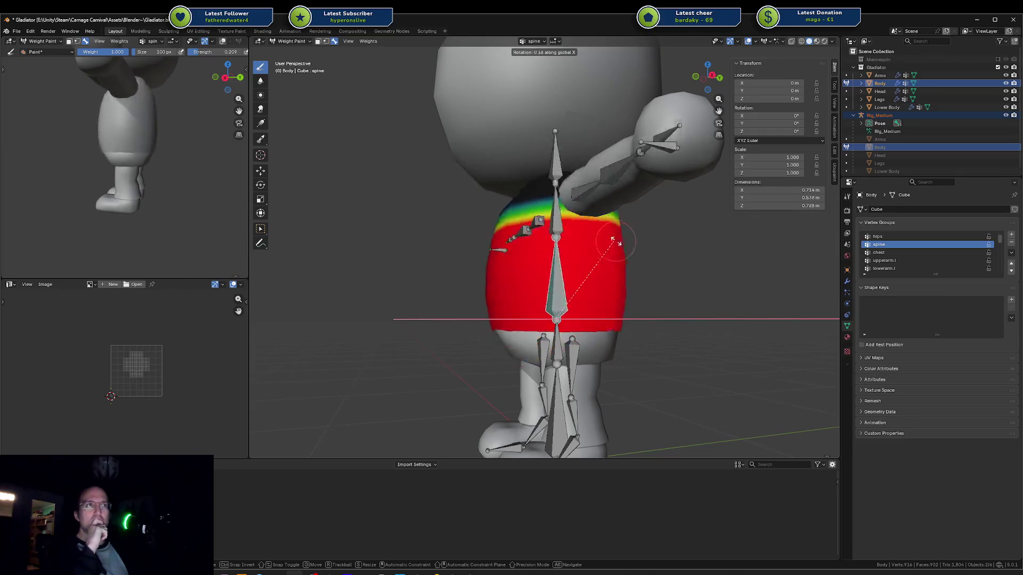
click(569, 293)
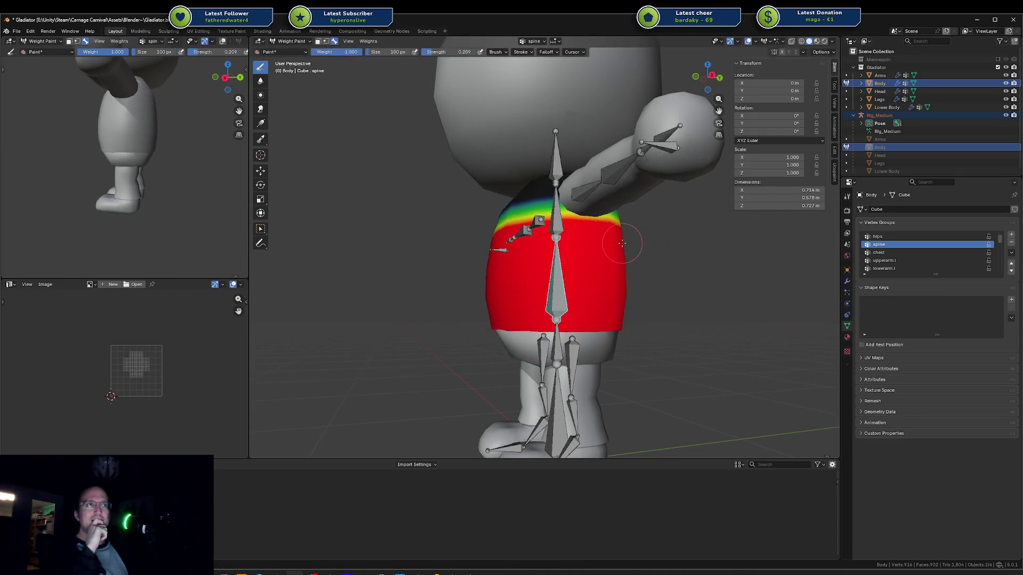
Step: Select the hips bone, then put Body in Edit Mode with nothing selected and X-ray on
mouse_move(568, 292)
middle_down()
mouse_move(612, 266)
mouse_move(693, 271)
mouse_move(620, 288)
mouse_move(602, 354)
middle_up()
ctrl+click(618, 314)
key(Tab)
key(alt+a)
key(alt+z)
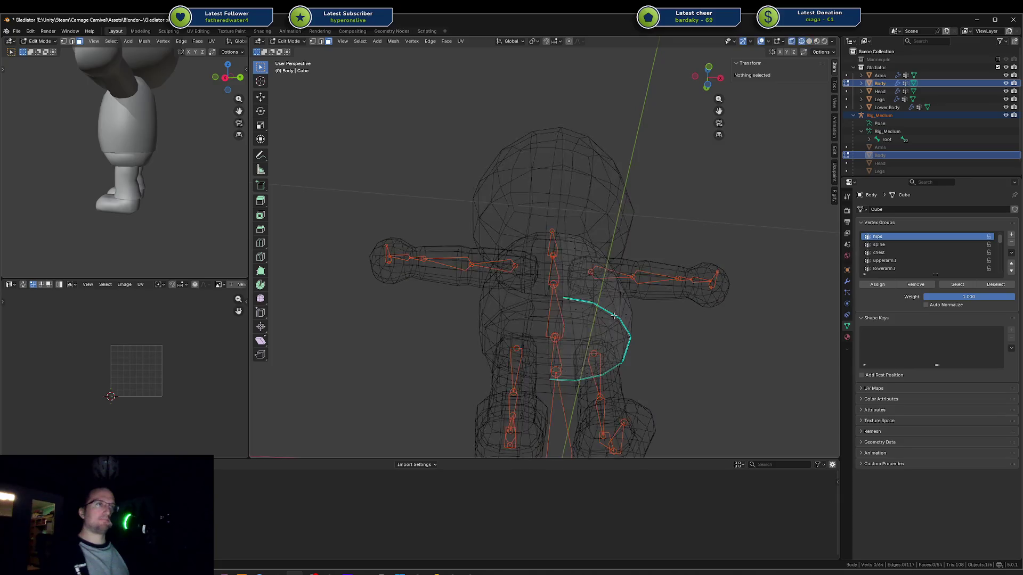
Step: Circle-select the hip faces around the waist, then turn X-ray off
scroll(601, 358, down, 2)
key(c)
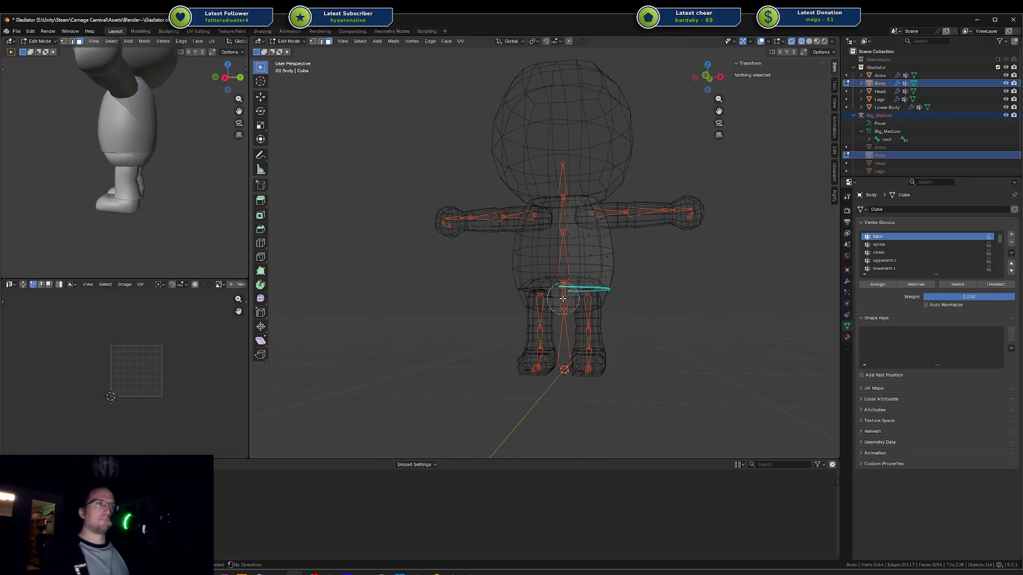
drag(538, 293, 667, 297)
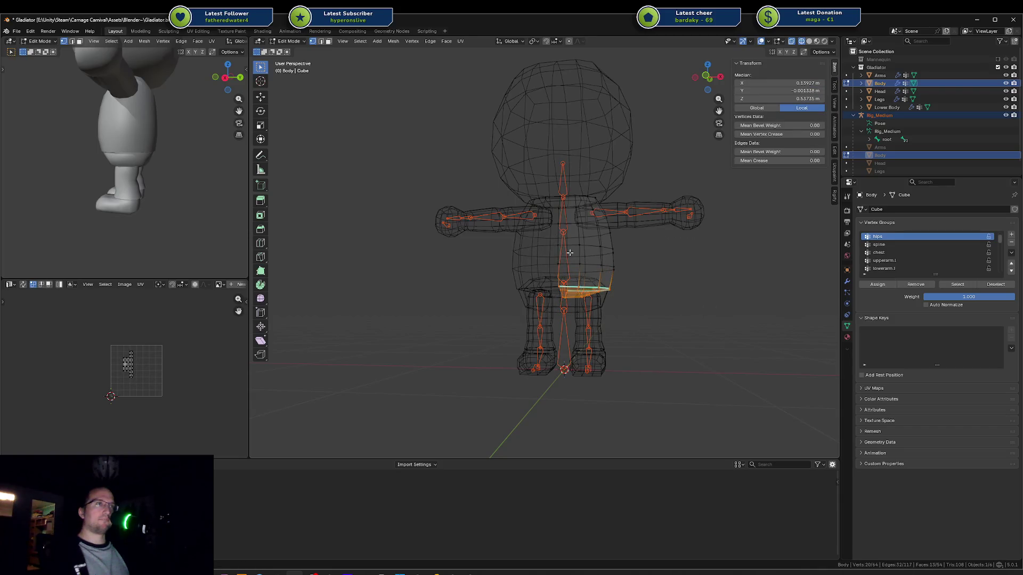
key(alt+z)
Step: In wireframe, select a torso face above the waist and switch Body to Weight Paint
middle_drag(634, 258, 901, 246)
scroll(676, 255, up, 4)
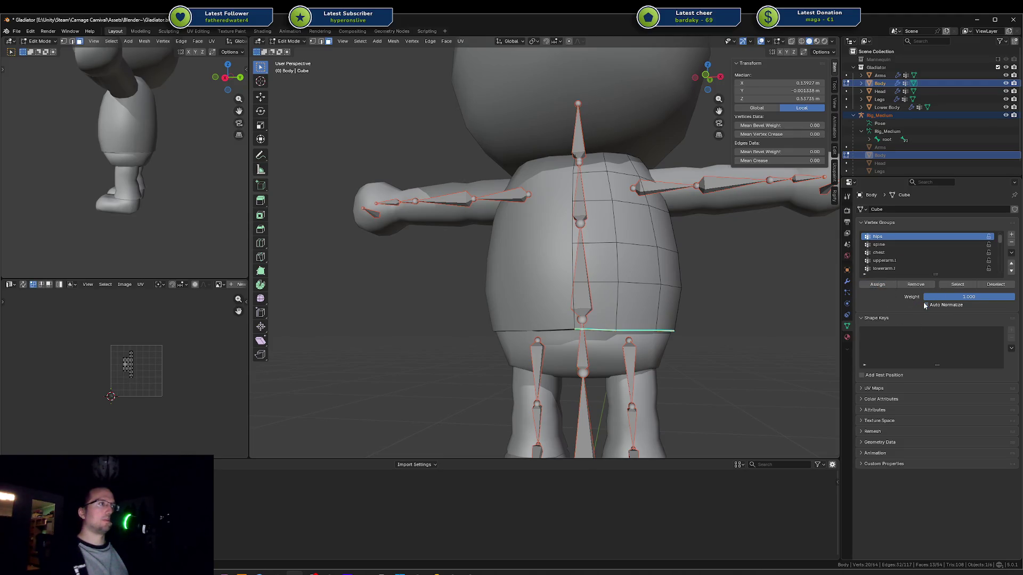
key(shift+z)
click(598, 293)
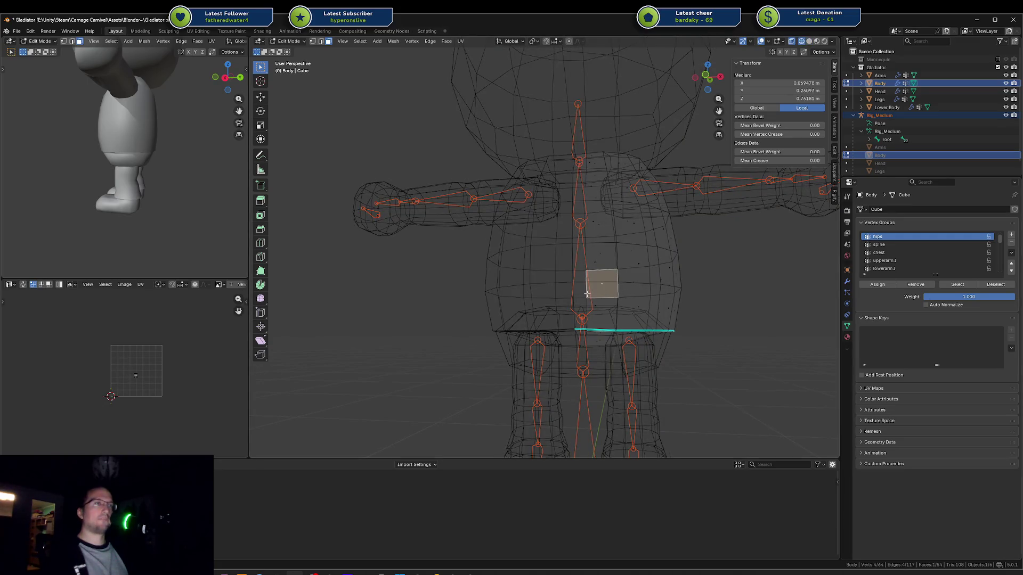
key(ctrl+Tab)
key(ctrl+Tab)
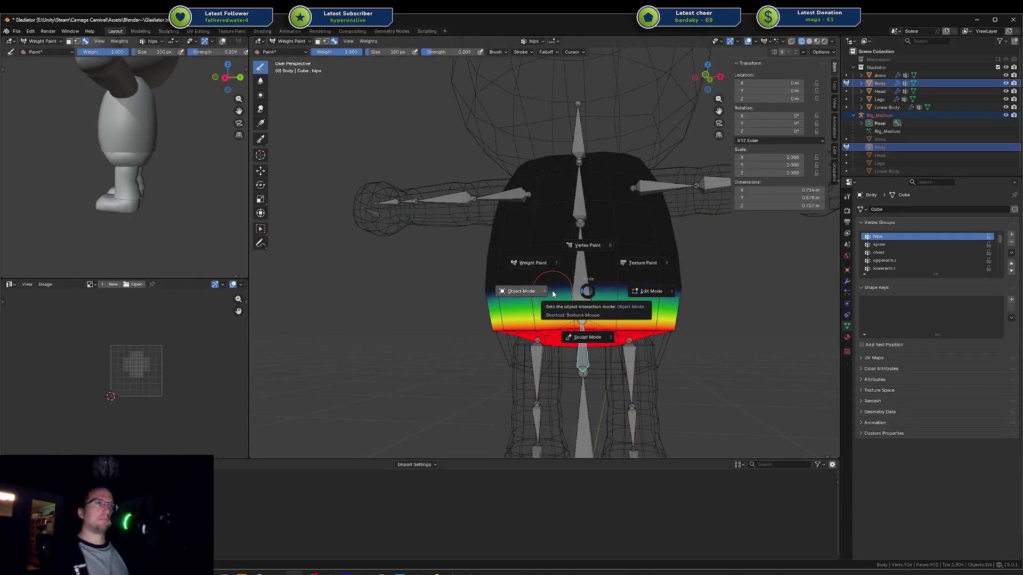
Step: Return the Body to solid shading and briefly test-rotate the hips bone
key(6)
key(ctrl+Tab)
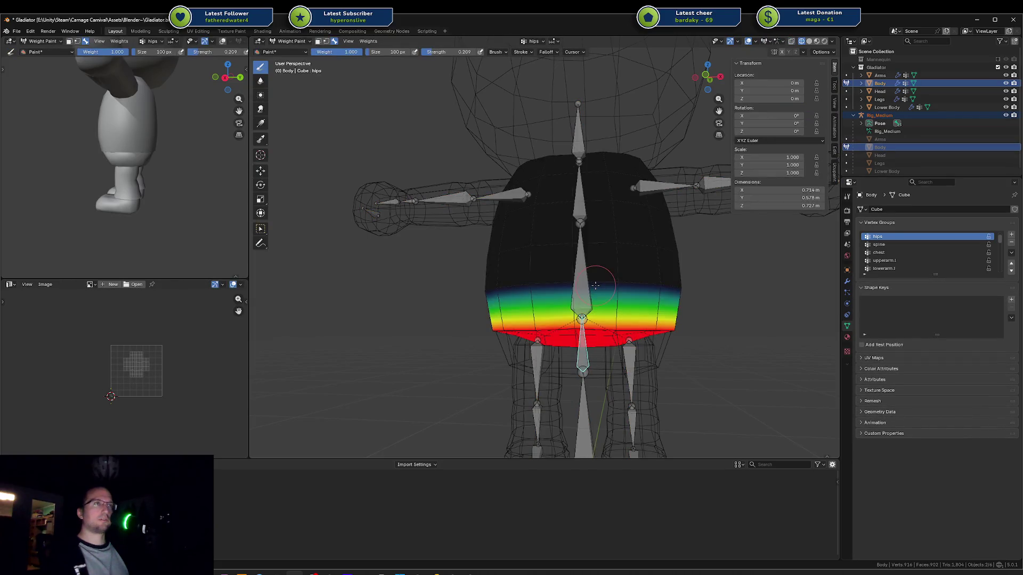
key(shift+z)
mouse_move(592, 269)
middle_down()
mouse_move(634, 263)
mouse_move(598, 269)
middle_up()
key(r)
key(Escape)
Step: Test-rotate the spine bone on the X axis twice, cancelling each time
ctrl+click(607, 251)
key(r)
key(x)
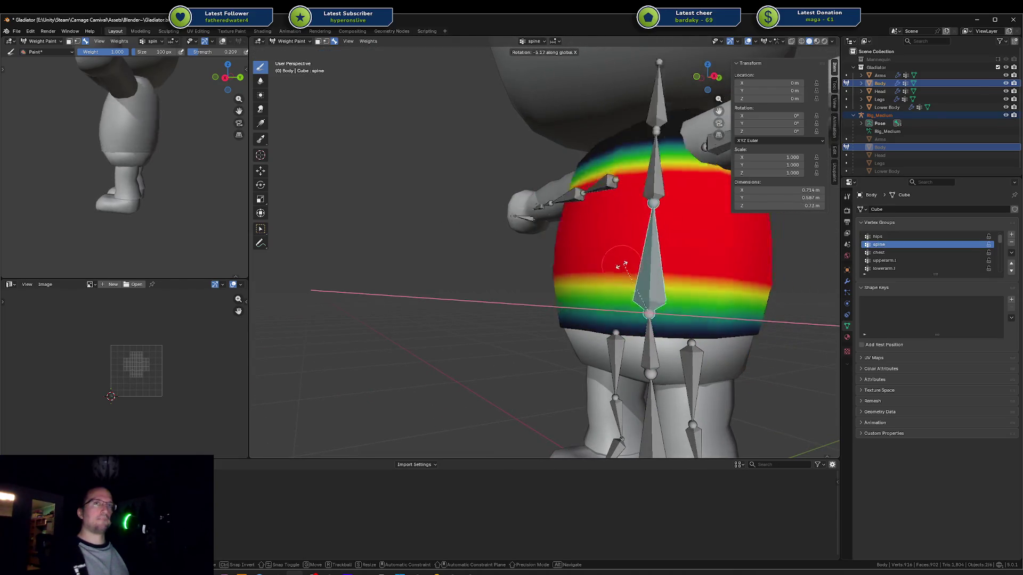
key(Escape)
middle_drag(654, 273, 627, 256)
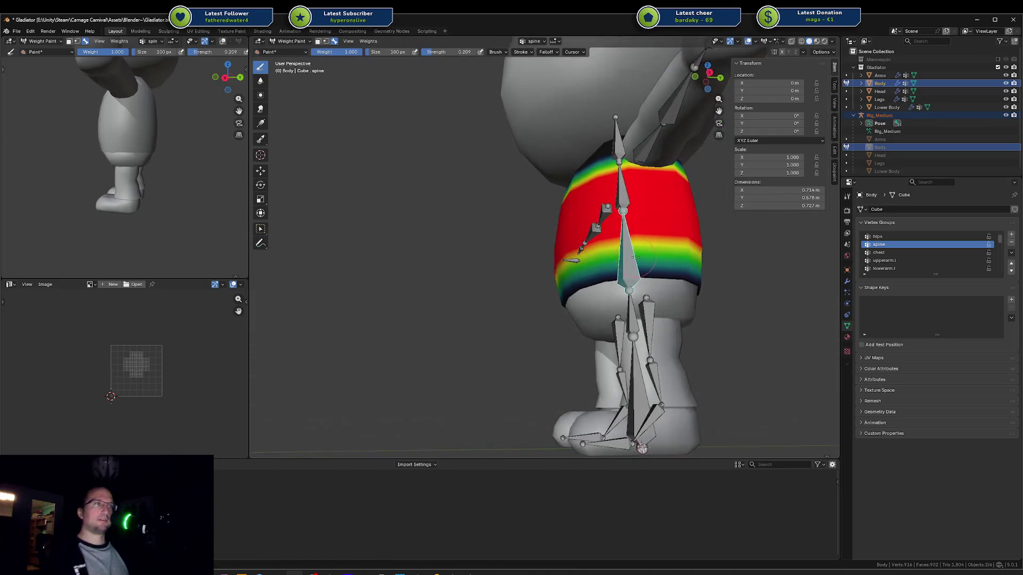
key(r)
key(x)
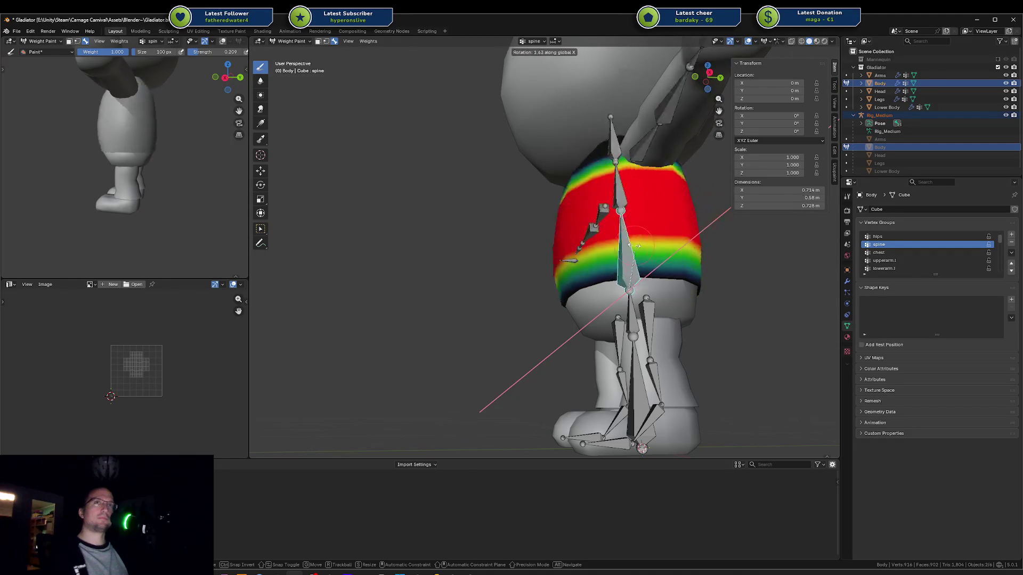
key(Escape)
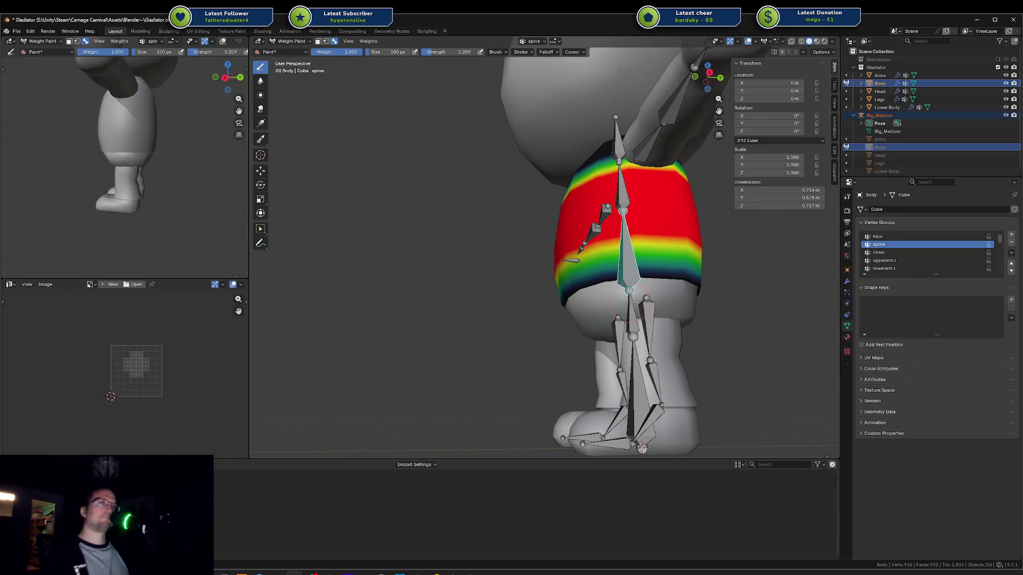
Step: Check the hips weights, then test-rotate the spine bone on X from the front
ctrl+click(629, 303)
scroll(687, 313, up, 5)
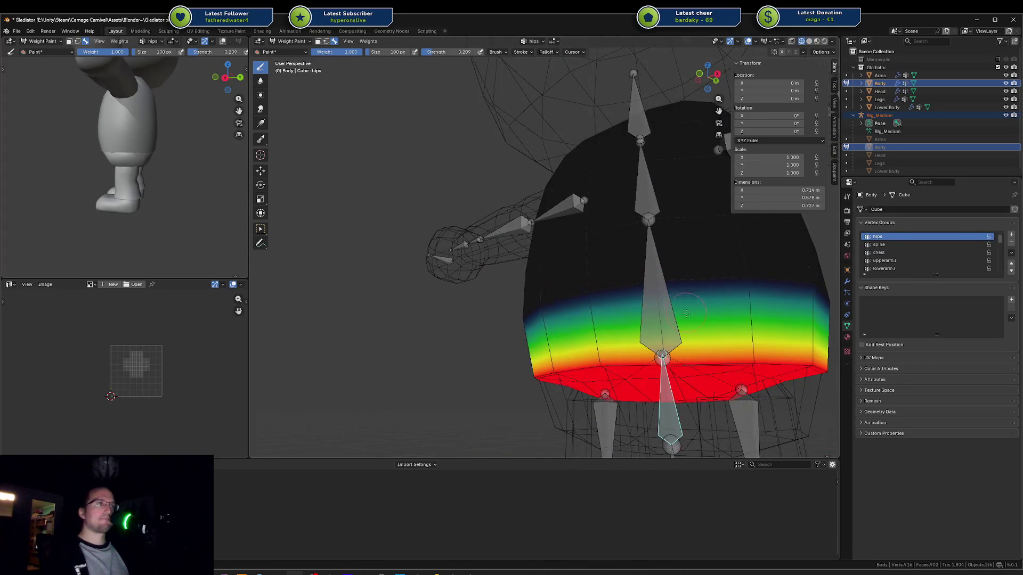
mouse_move(688, 313)
middle_down()
mouse_move(605, 286)
mouse_move(663, 312)
mouse_move(577, 300)
middle_up()
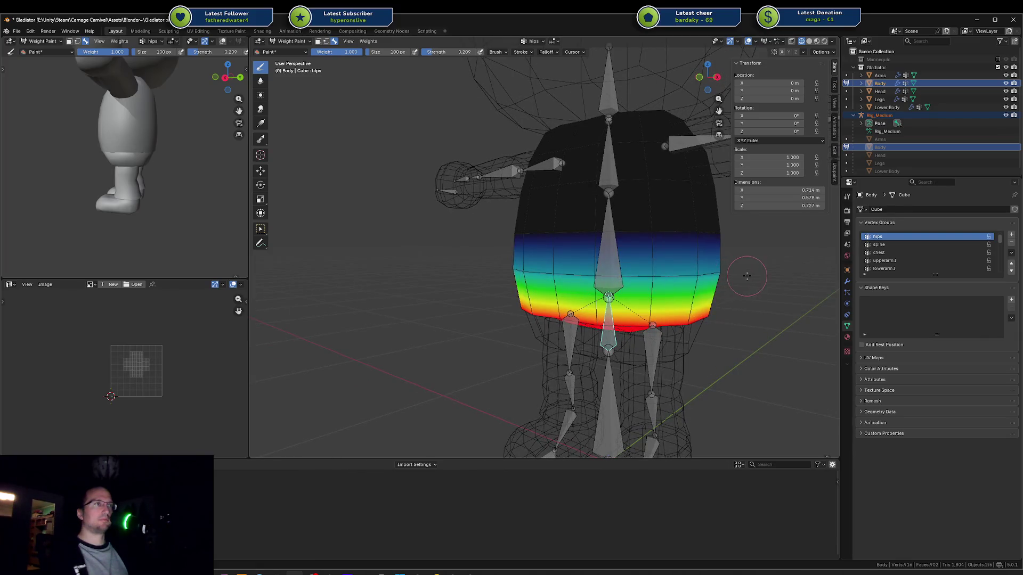
mouse_move(747, 275)
middle_down()
mouse_move(518, 283)
mouse_move(565, 277)
middle_up()
ctrl+click(610, 245)
key(r)
key(x)
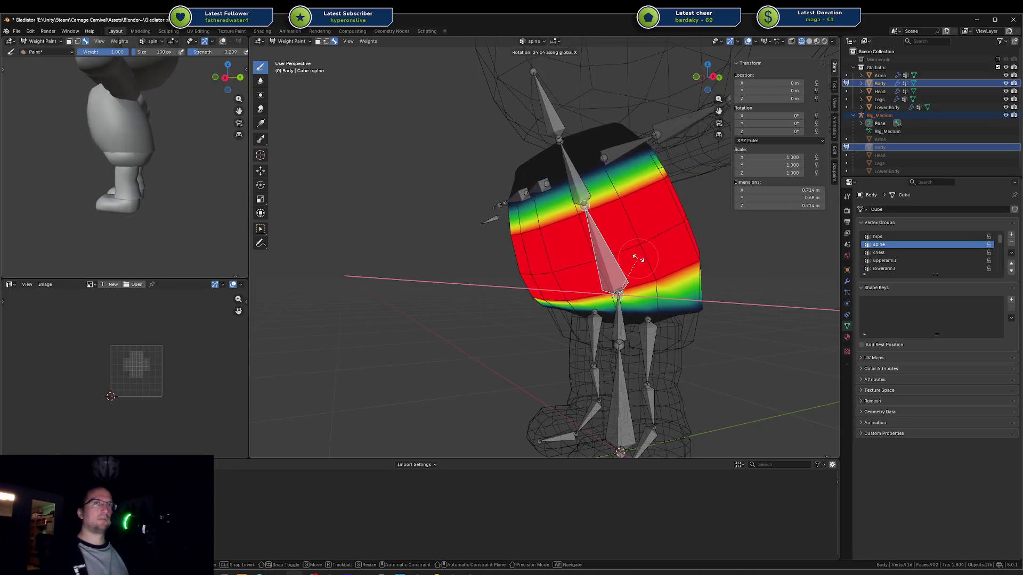
key(Escape)
Step: Test-rotate the chest bone on X, then try extra lower-chest weight and undo it
ctrl+click(629, 171)
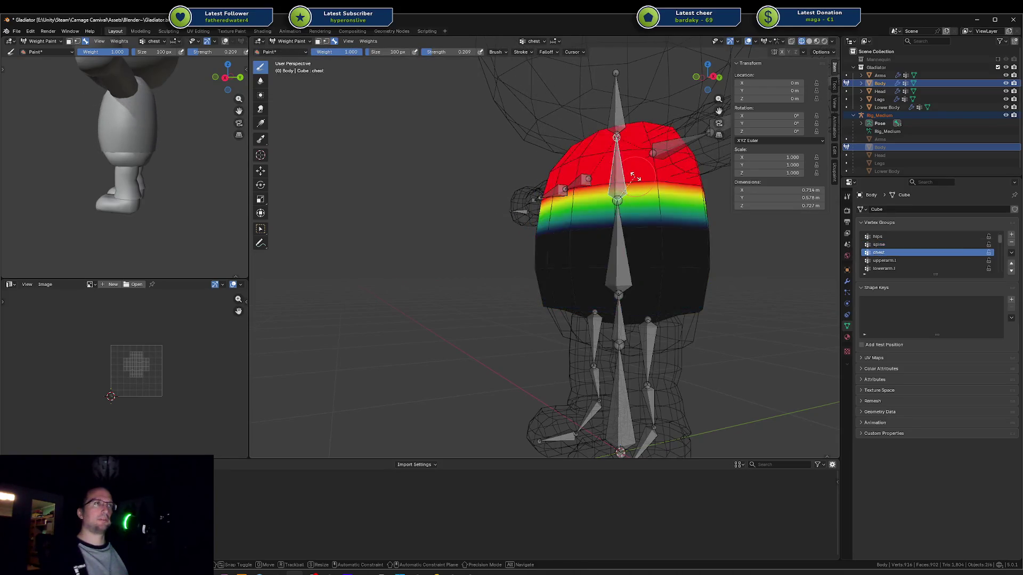
key(r)
key(x)
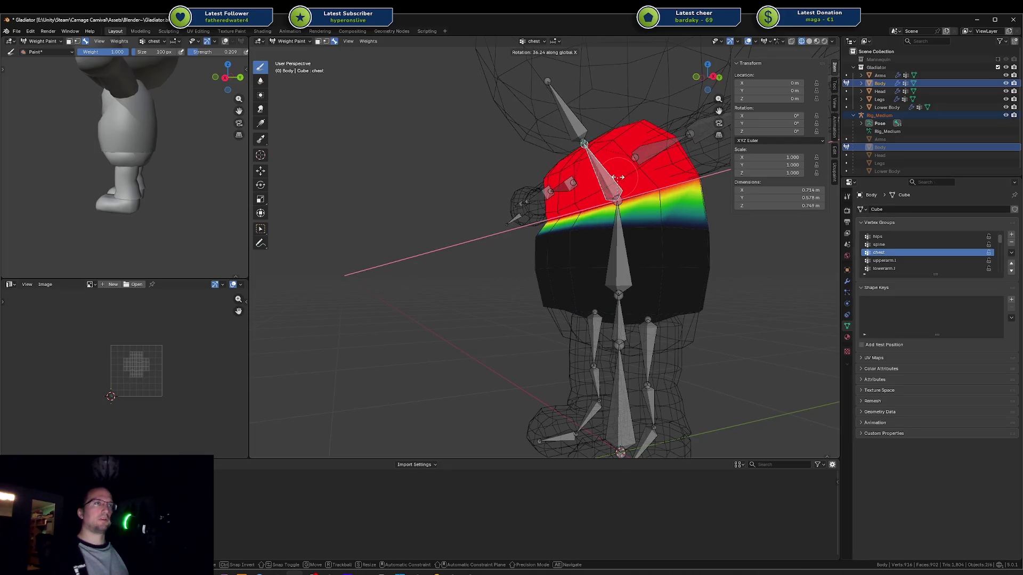
click(614, 179)
middle_drag(614, 179, 531, 225)
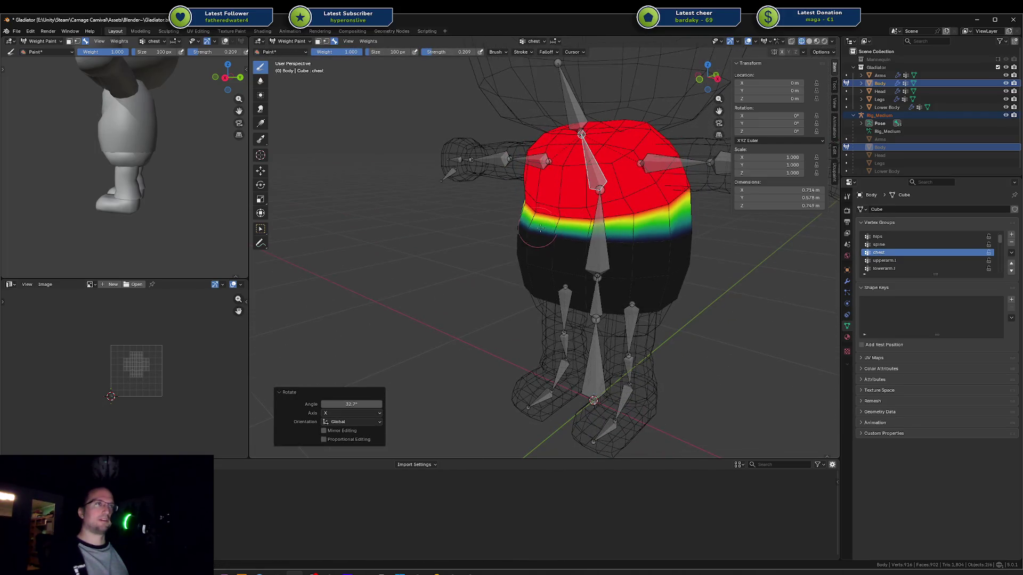
middle_drag(627, 244, 685, 273)
drag(521, 279, 584, 288)
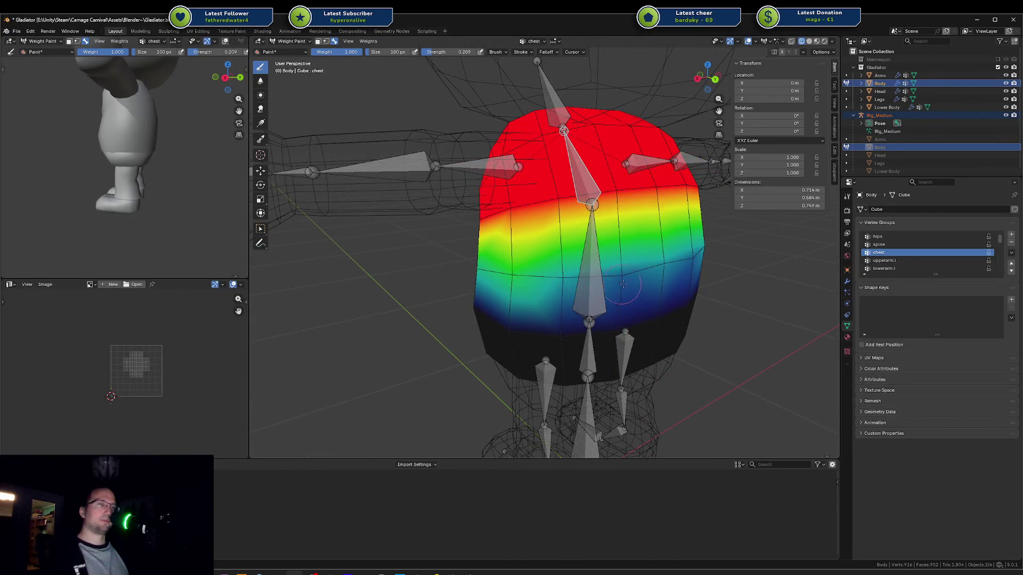
key(ctrl+z)
key(ctrl+z)
key(ctrl+shift+z)
key(ctrl+shift+z)
key(ctrl+shift+z)
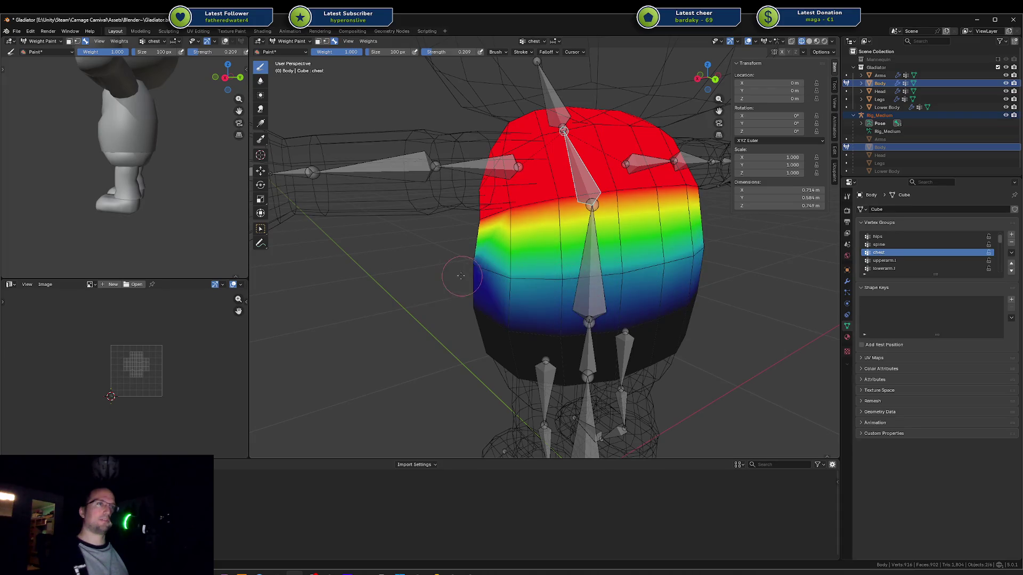
key(ctrl+z)
Step: Paint spine weight across the top of the torso
middle_drag(462, 276, 630, 261)
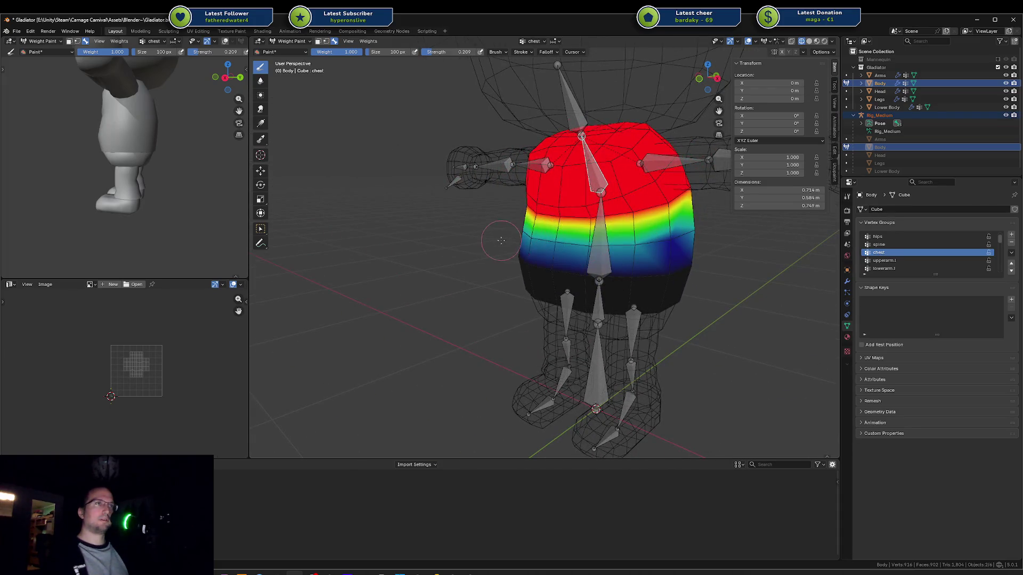
ctrl+click(602, 227)
middle_drag(602, 226, 563, 187)
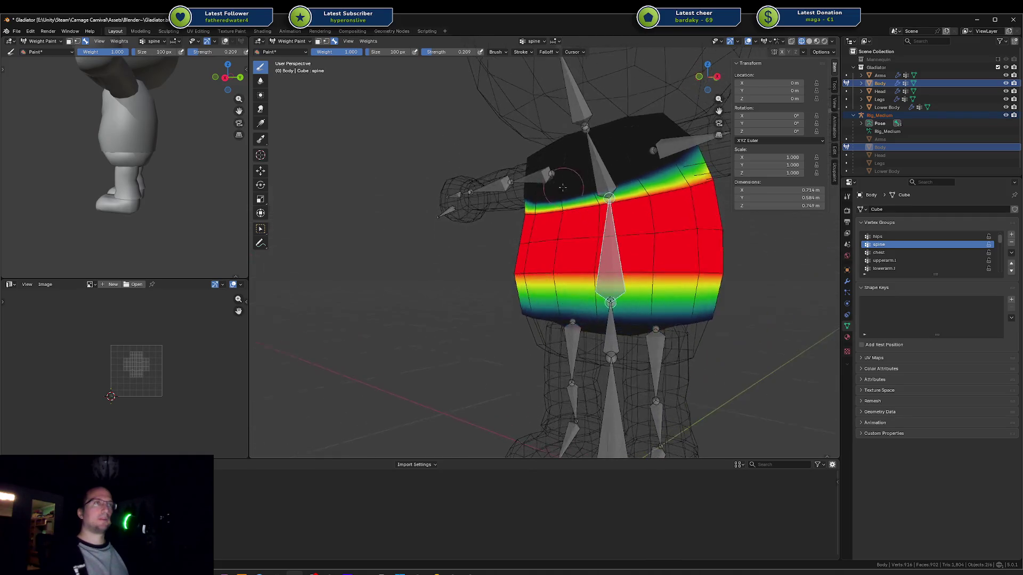
ctrl+click(601, 181)
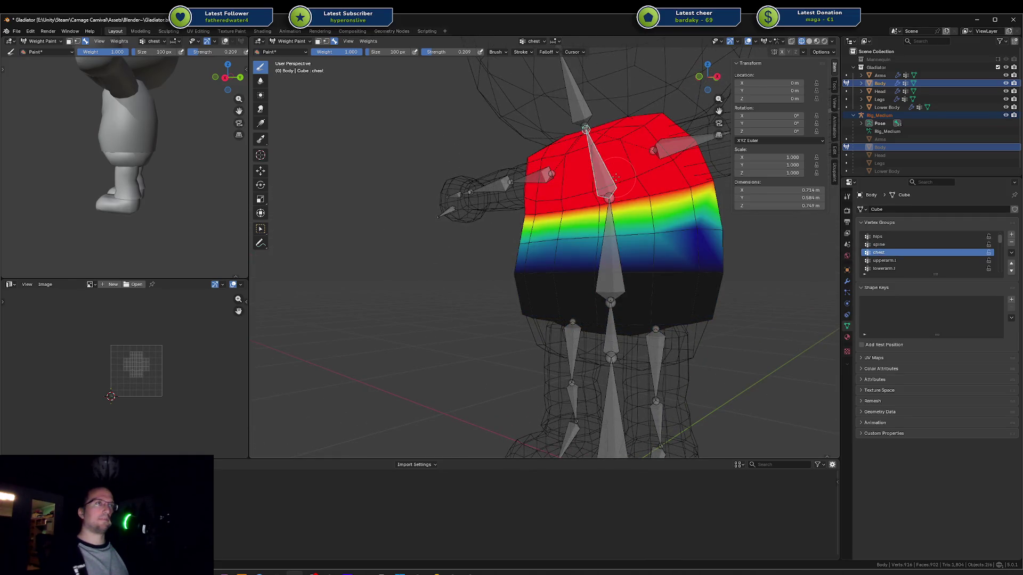
ctrl+click(610, 230)
mouse_move(610, 229)
middle_down()
mouse_move(554, 171)
mouse_move(517, 184)
middle_up()
drag(517, 184, 672, 211)
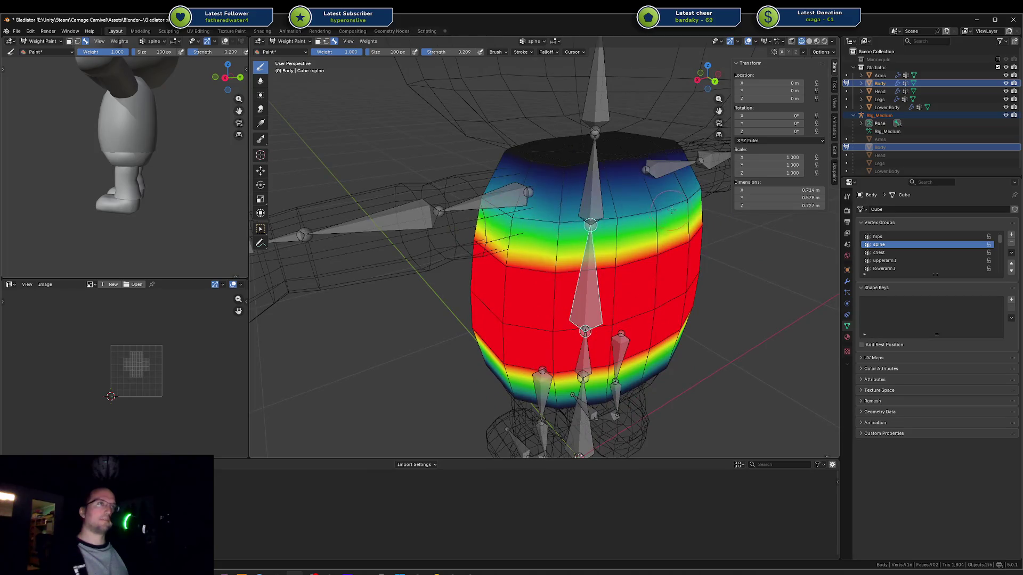
scroll(478, 236, down, 3)
Step: Test-rotate the chest bone on the X axis and confirm the pose
middle_drag(479, 235, 649, 162)
ctrl+click(649, 163)
key(r)
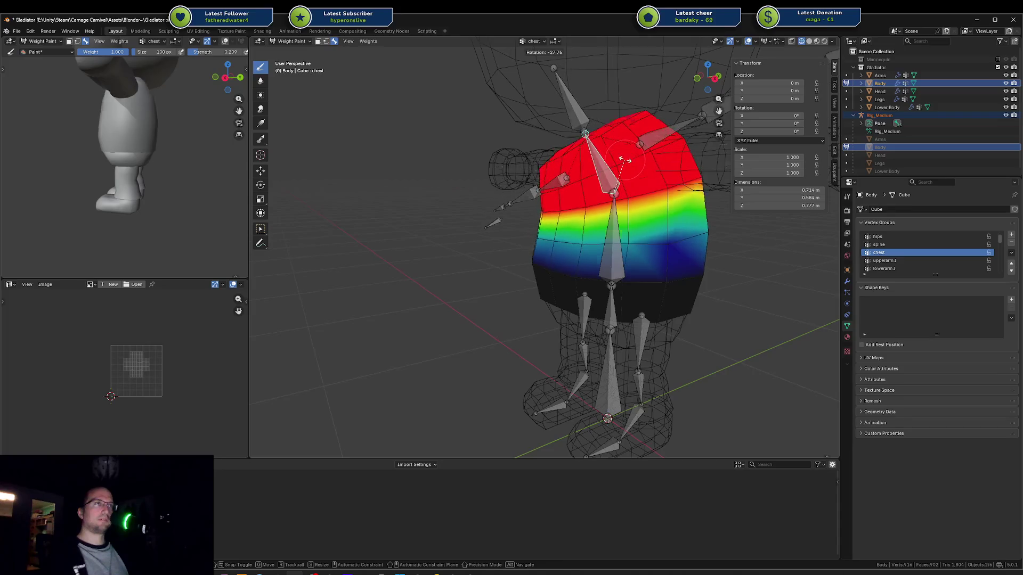
key(x)
click(612, 158)
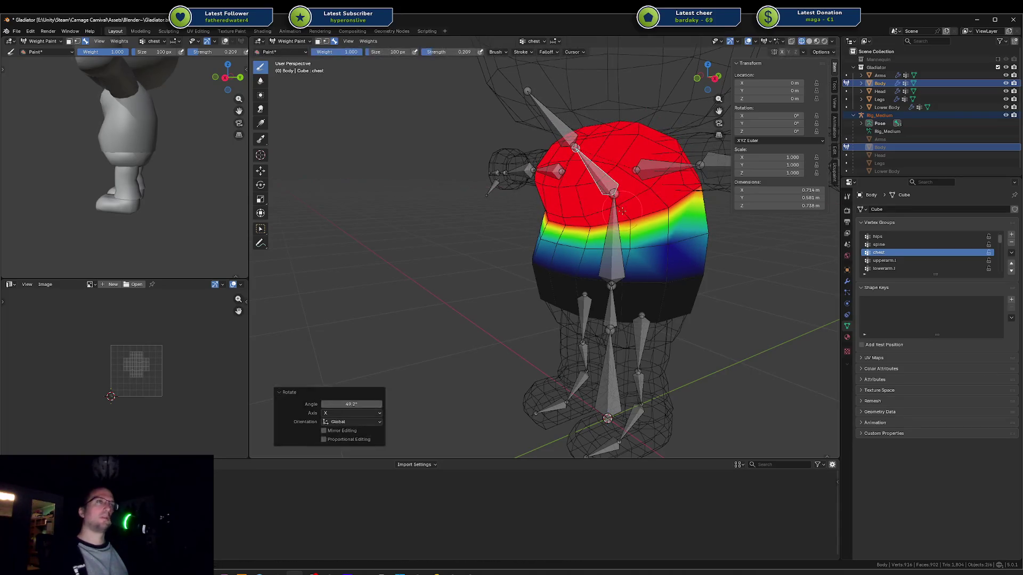
Step: Paint stronger chest weight across the upper chest
mouse_move(613, 157)
middle_down()
mouse_move(602, 187)
mouse_move(625, 213)
middle_up()
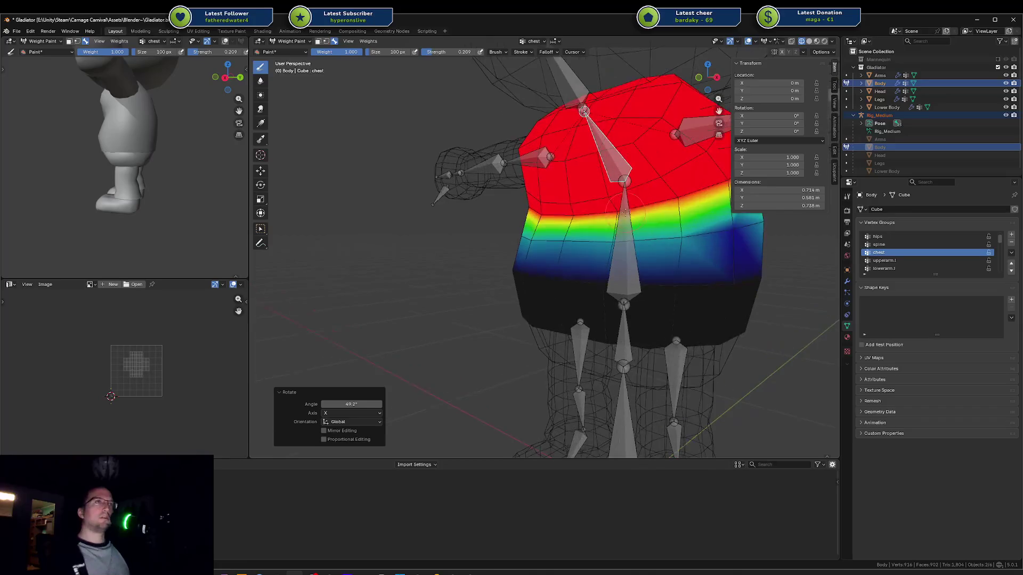
middle_drag(699, 200, 782, 214)
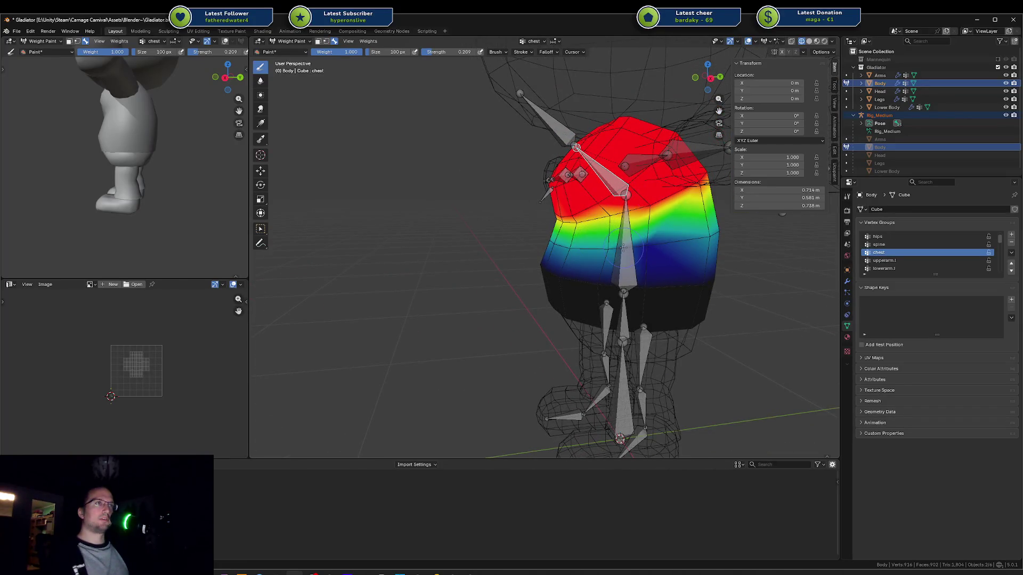
middle_drag(580, 214, 555, 210)
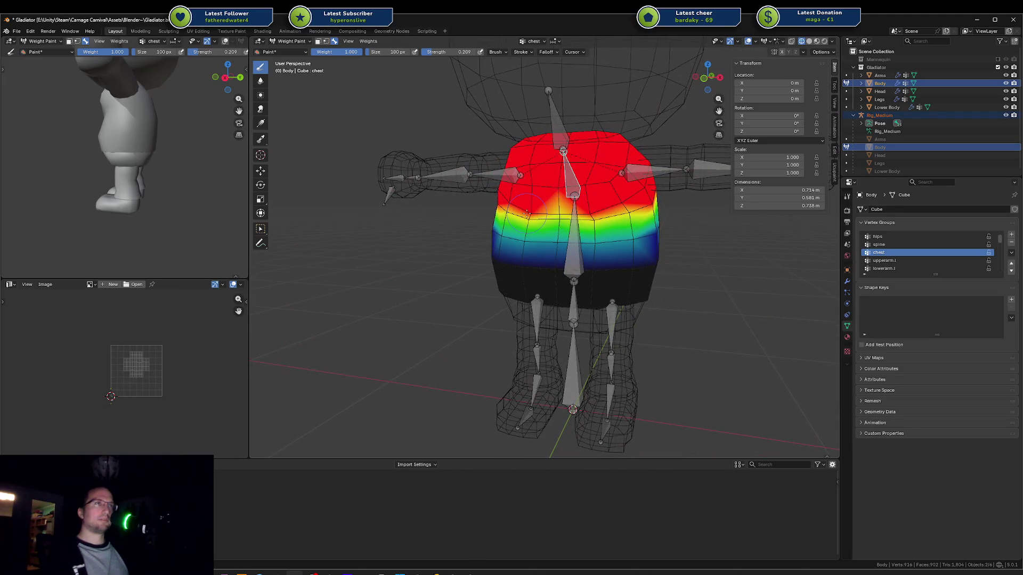
scroll(526, 212, up, 4)
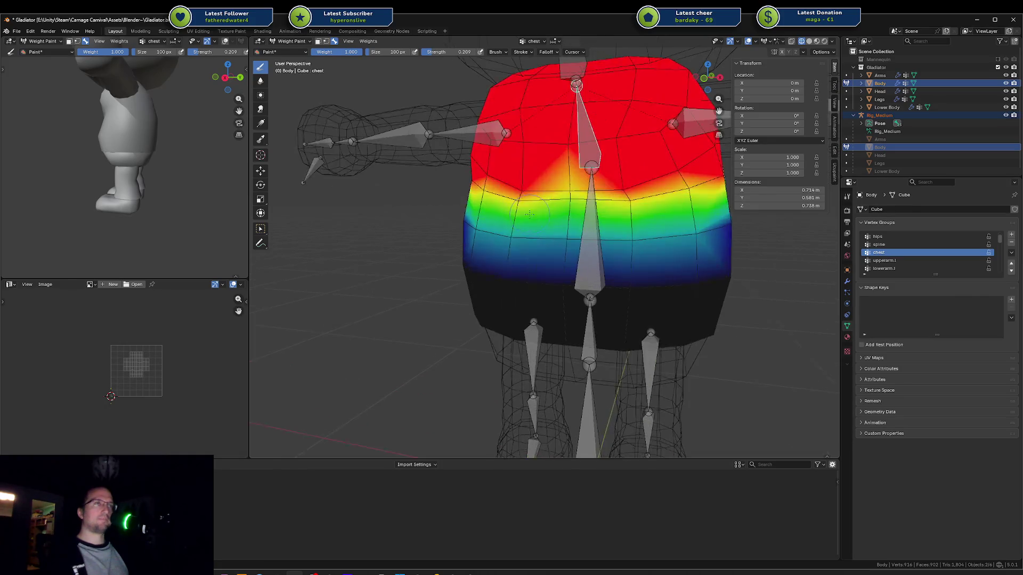
drag(518, 188, 623, 185)
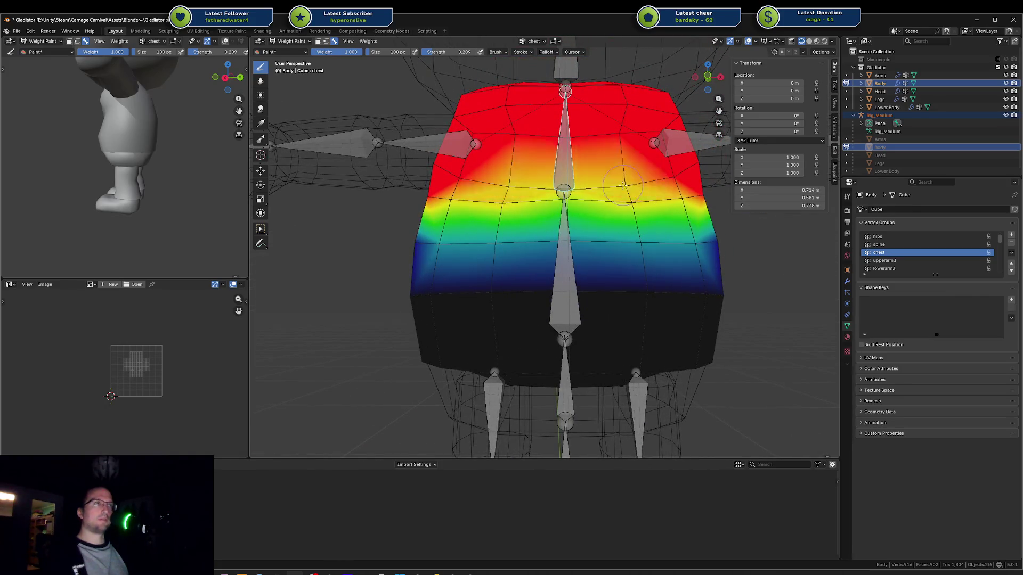
middle_drag(664, 183, 660, 210)
ctrl+click(591, 234)
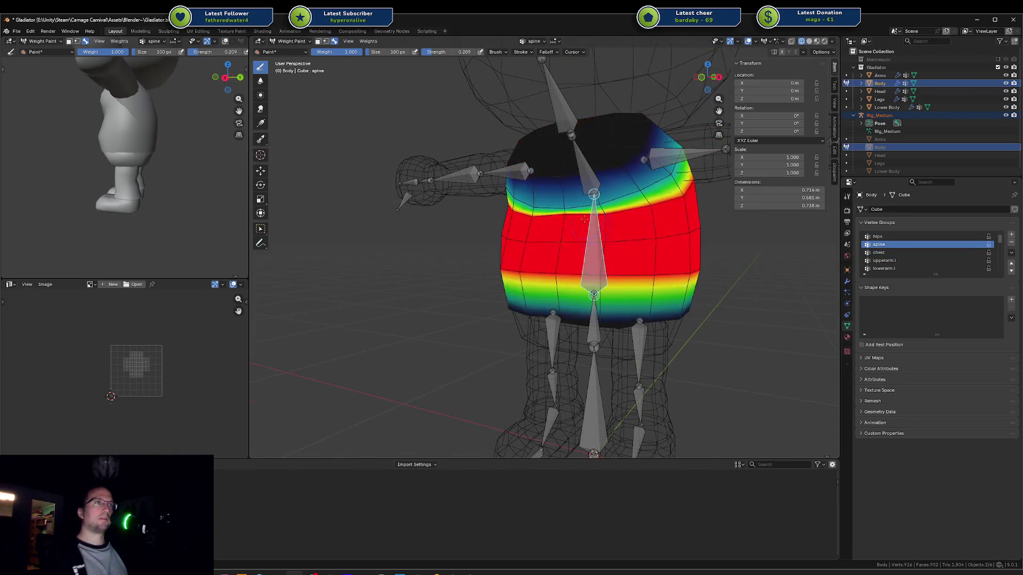
Step: Build up and soften spine weight across the upper chest band
drag(561, 206, 635, 203)
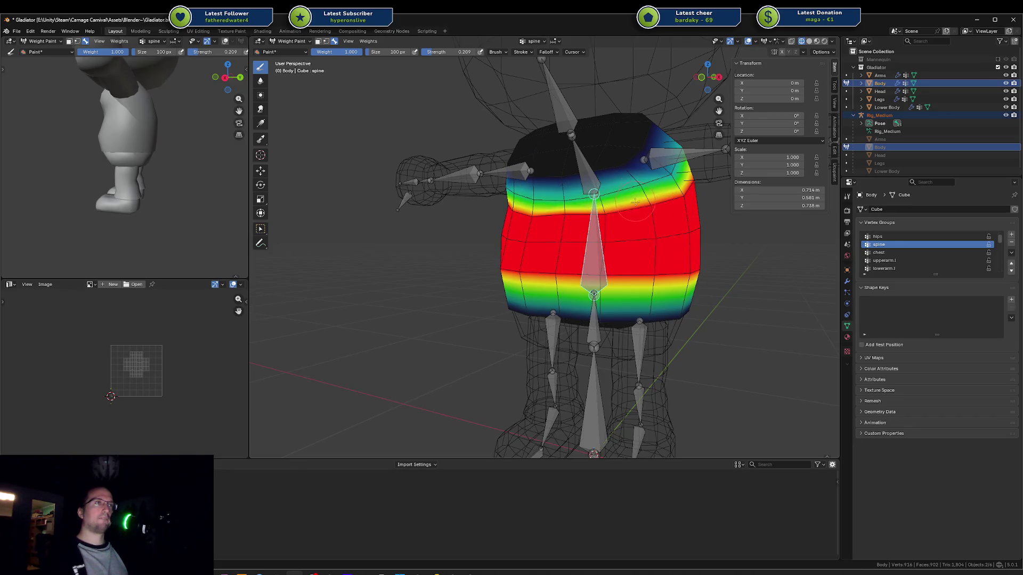
scroll(615, 216, down, 2)
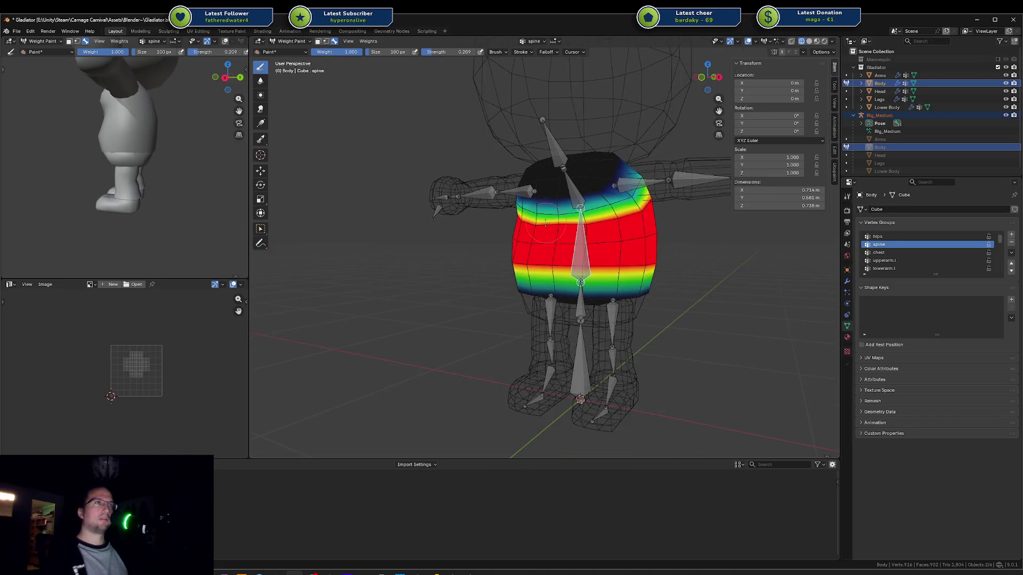
drag(542, 228, 638, 219)
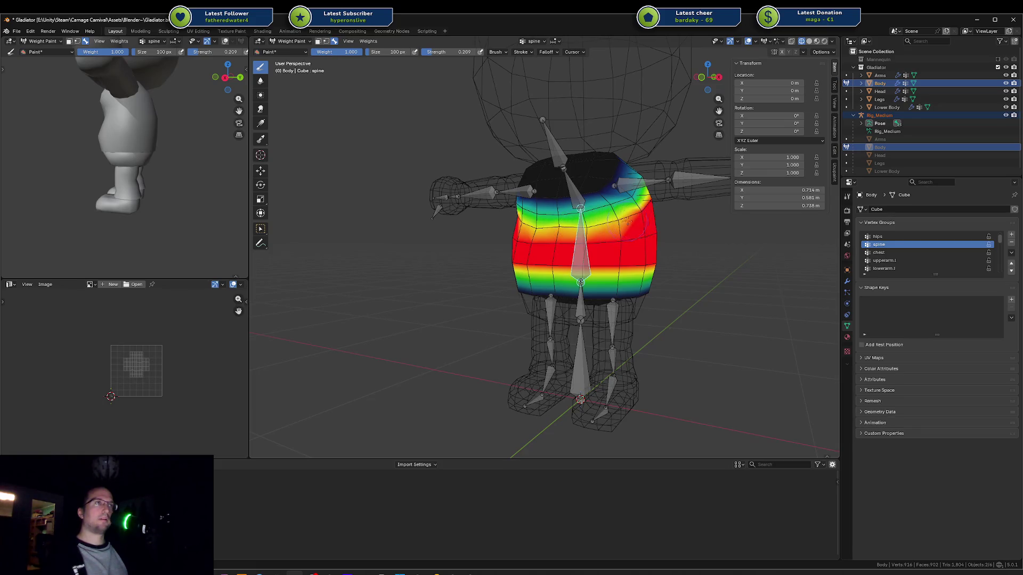
mouse_move(533, 230)
mouse_down()
mouse_move(601, 224)
mouse_move(562, 230)
mouse_up()
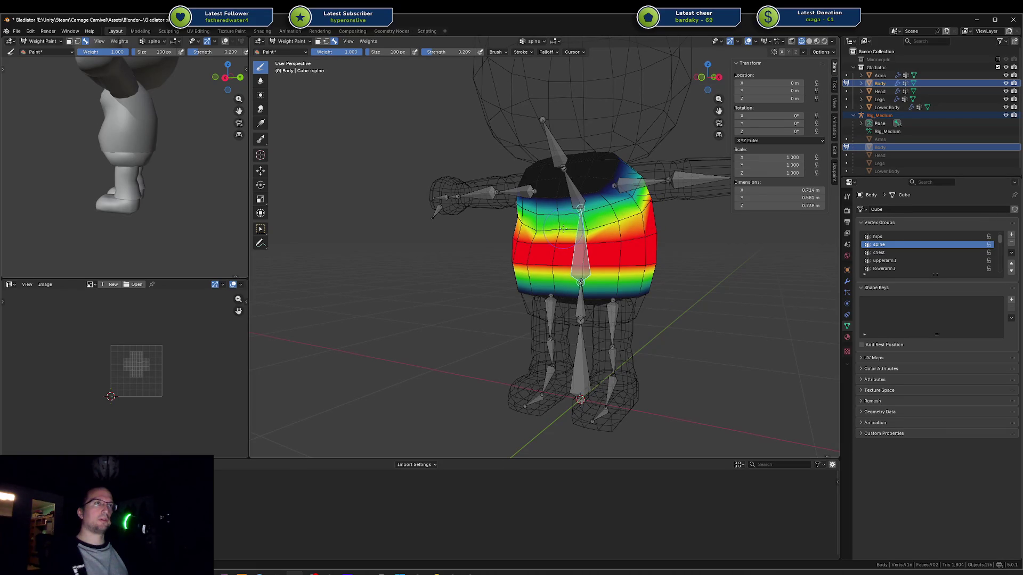
mouse_move(635, 229)
mouse_down()
mouse_move(549, 232)
mouse_move(649, 228)
mouse_move(675, 201)
mouse_move(599, 220)
mouse_move(707, 183)
mouse_up()
scroll(584, 233, up, 3)
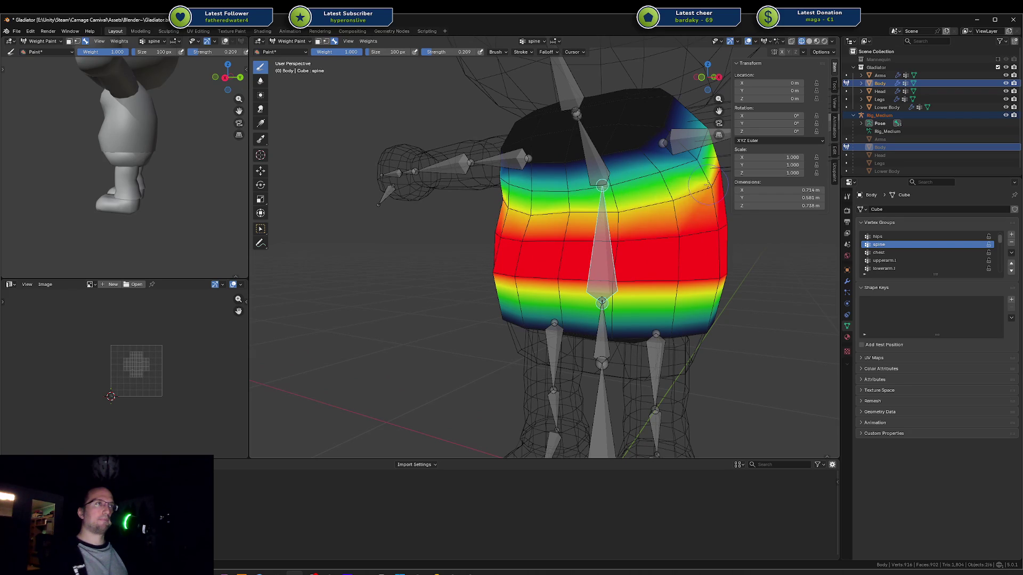
Step: Strengthen chest weight and extend it into the lower chest band
middle_drag(655, 211, 646, 210)
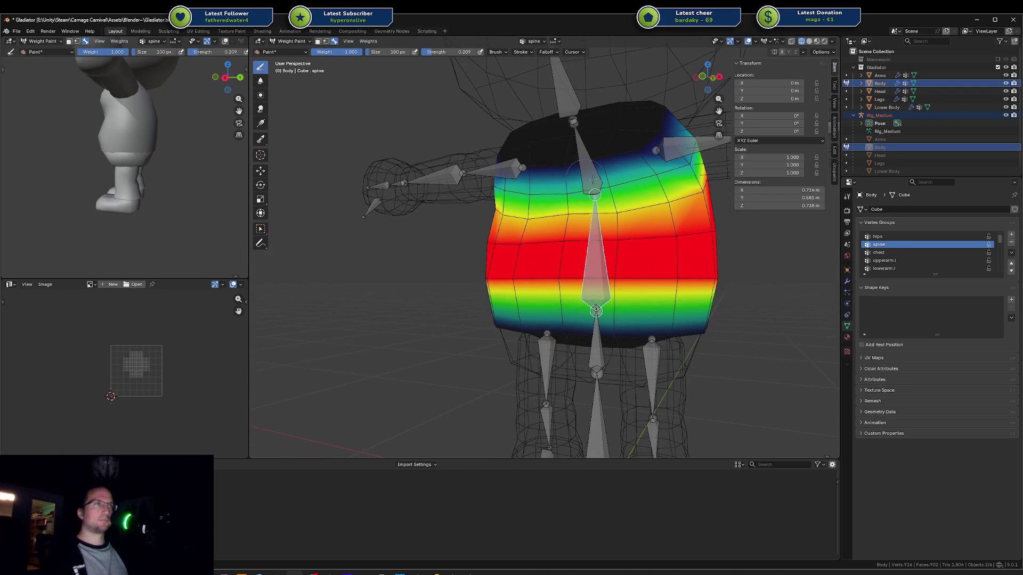
ctrl+click(575, 175)
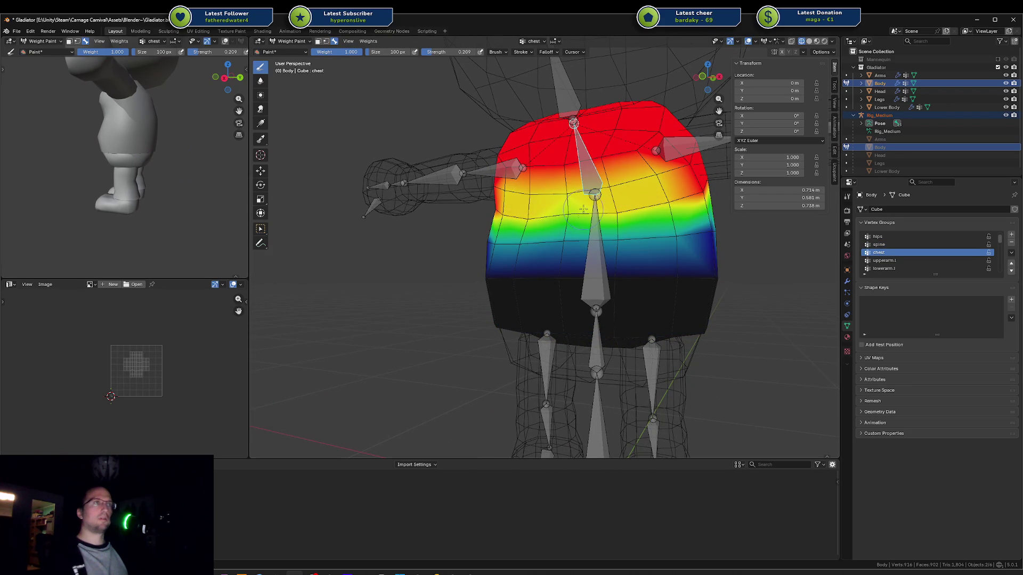
middle_drag(613, 233, 570, 243)
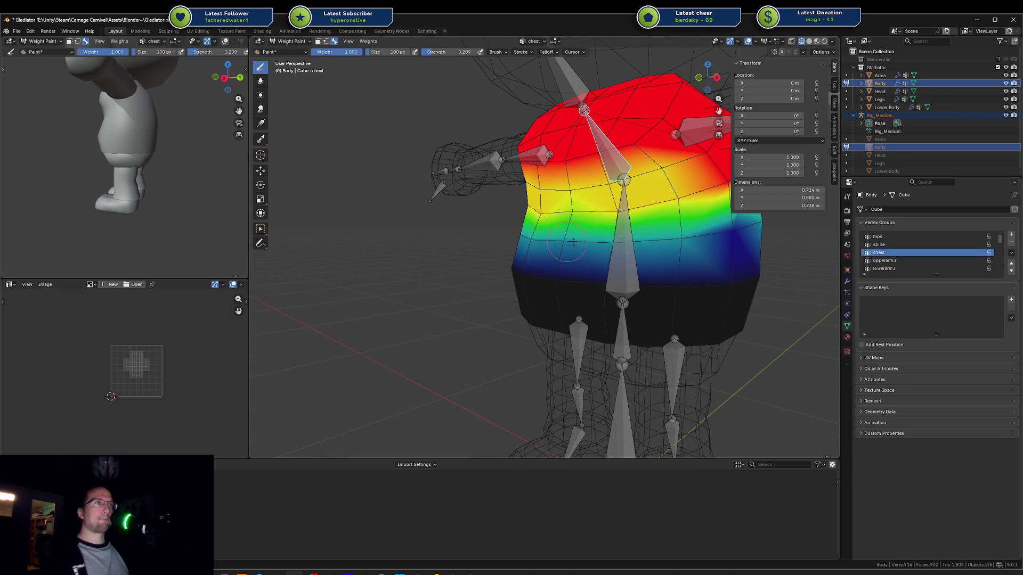
drag(565, 242, 744, 235)
middle_drag(690, 261, 579, 267)
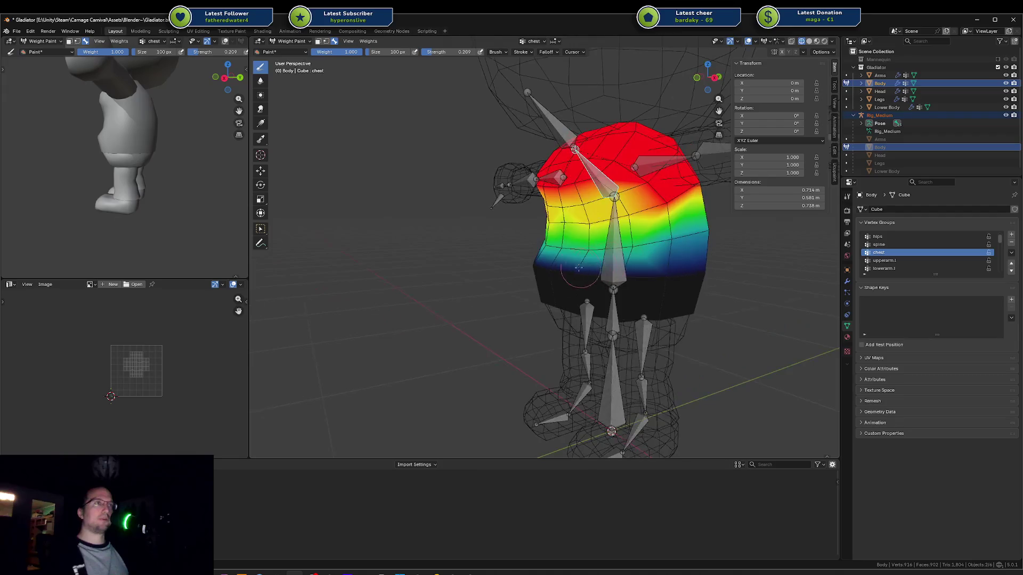
drag(548, 269, 676, 278)
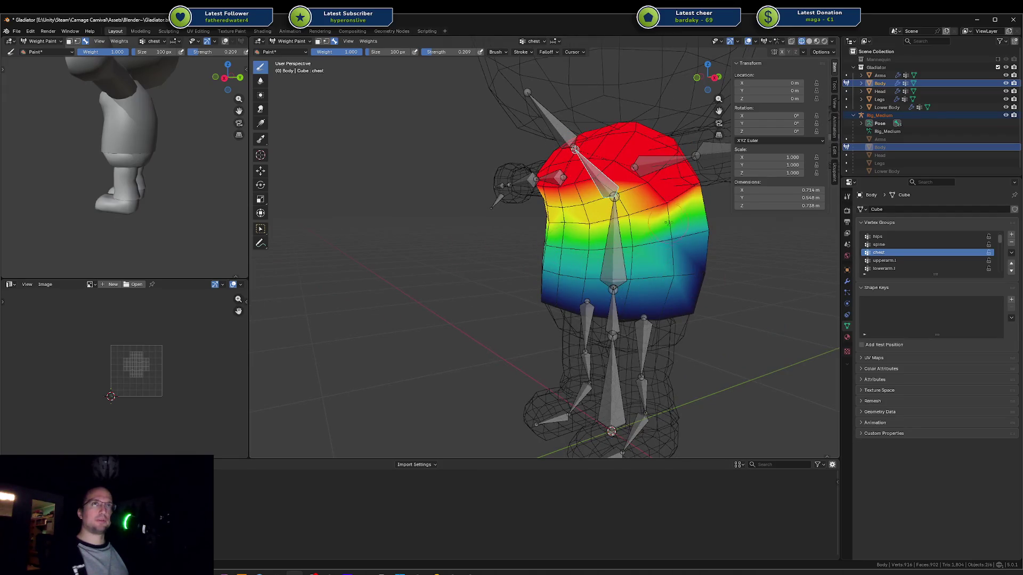
Step: Test-rotate the chest bone on X and confirm, then select the spine bone from the front
key(r)
key(x)
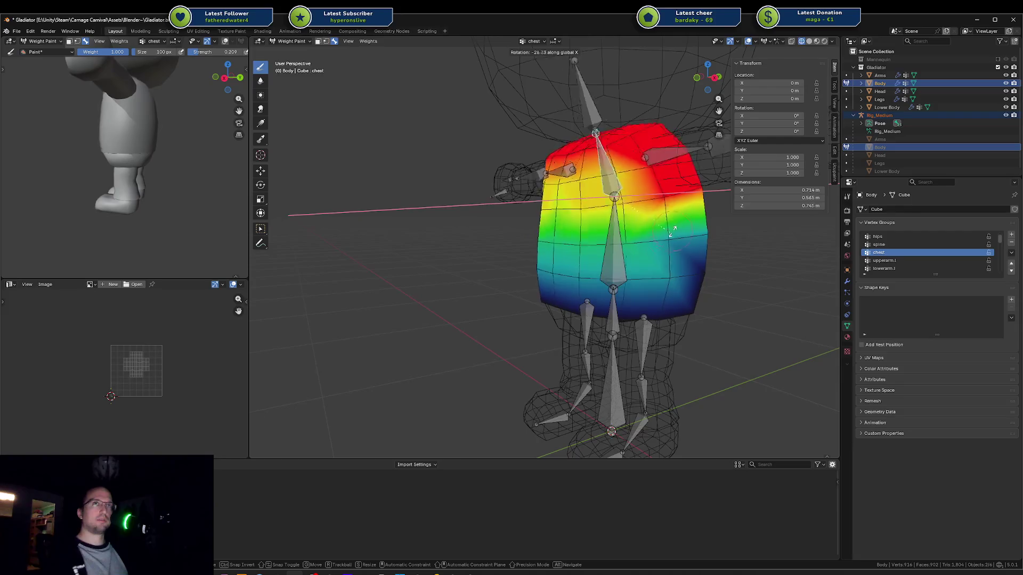
click(676, 226)
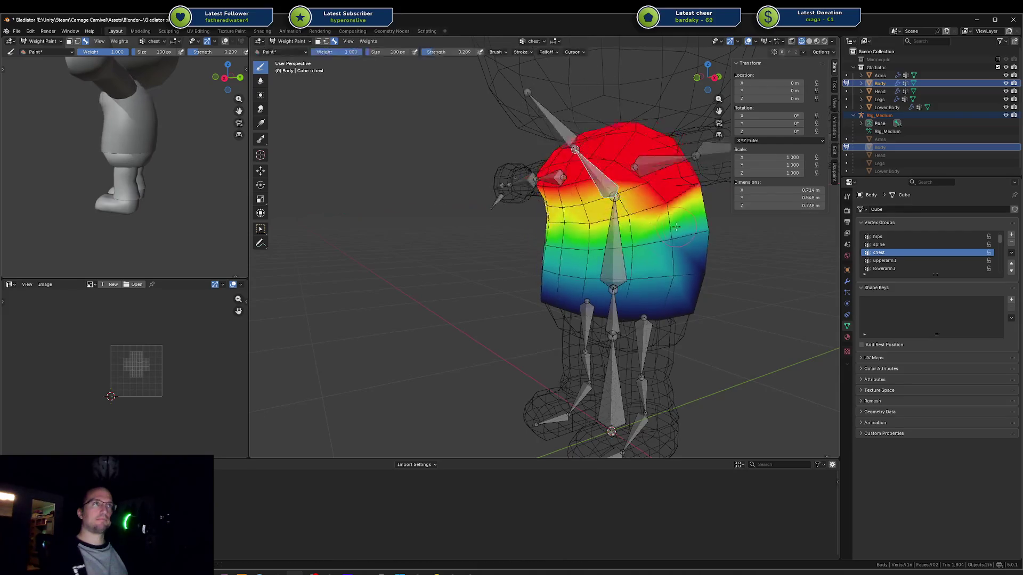
ctrl+click(624, 244)
middle_drag(625, 244, 582, 190)
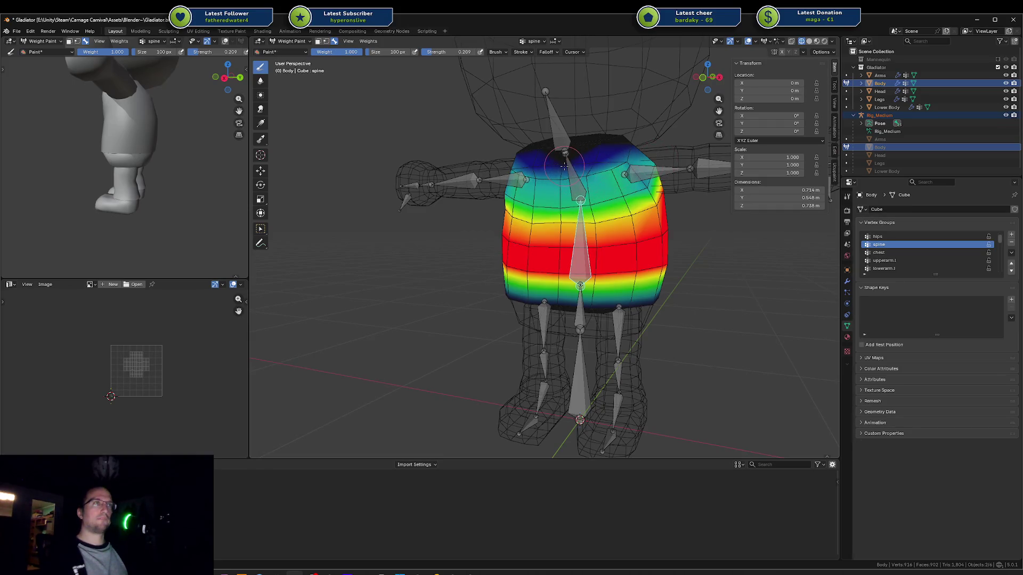
Step: Test-rotate the chest and then the spine bone on X, cancelling each back to rest
ctrl+click(596, 202)
middle_drag(596, 202, 608, 197)
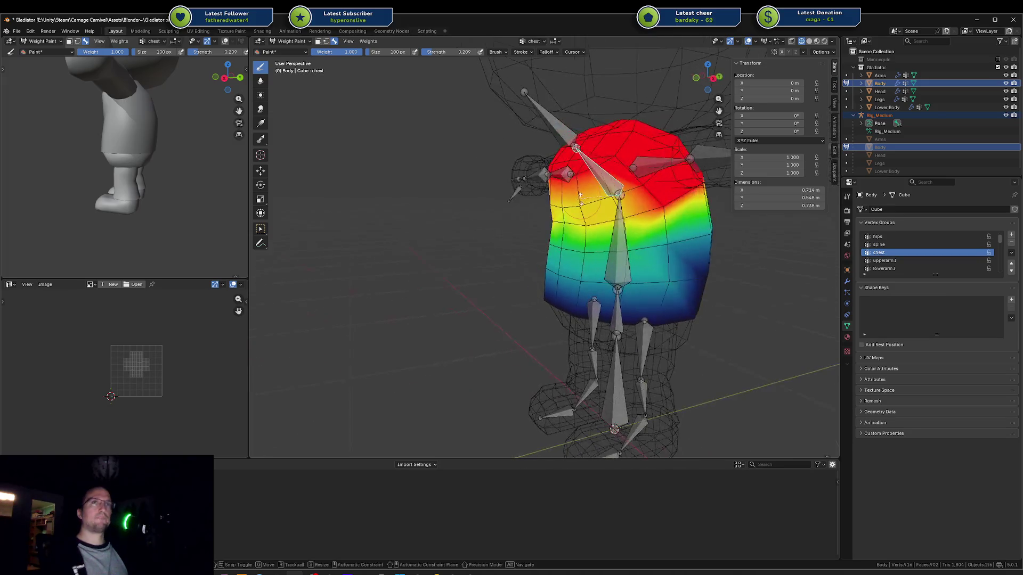
key(r)
key(x)
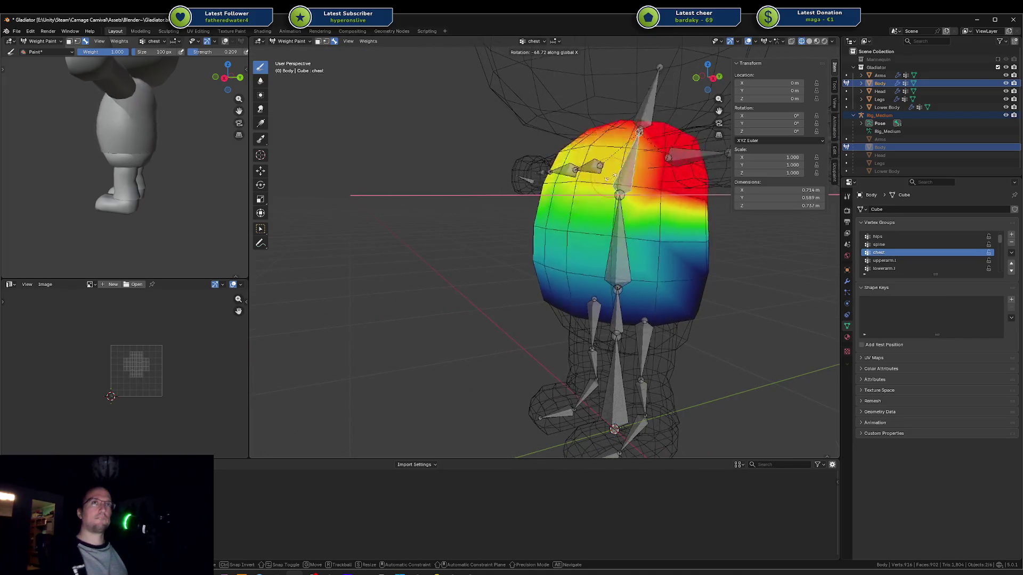
key(Escape)
middle_drag(635, 177, 681, 192)
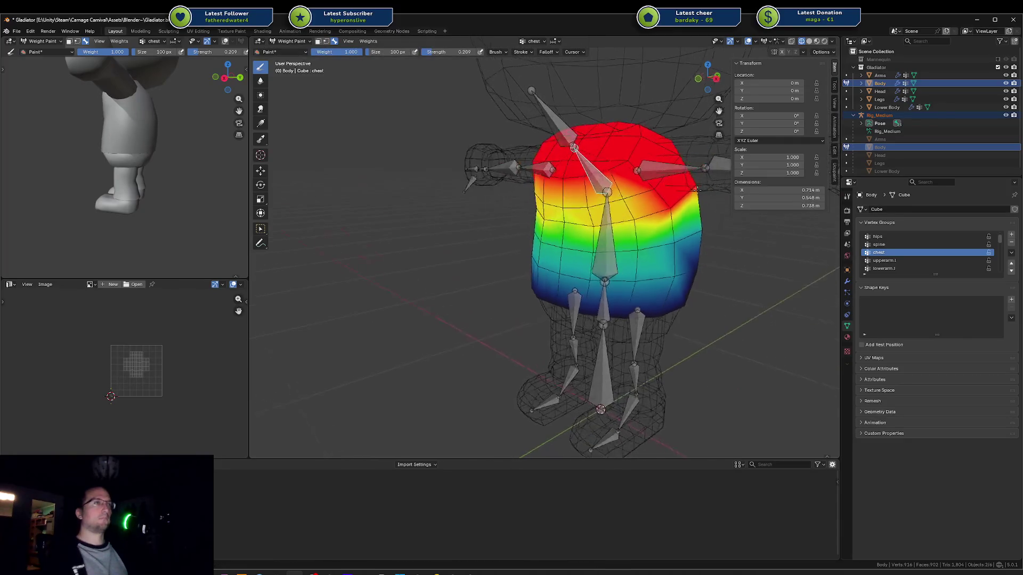
ctrl+click(605, 242)
middle_drag(605, 241, 634, 238)
key(r)
key(x)
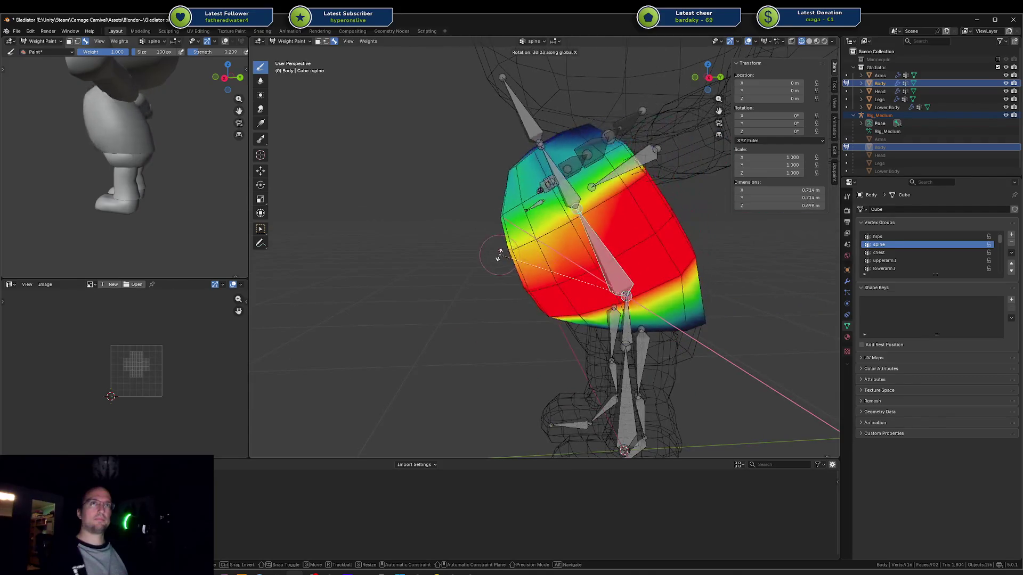
key(Escape)
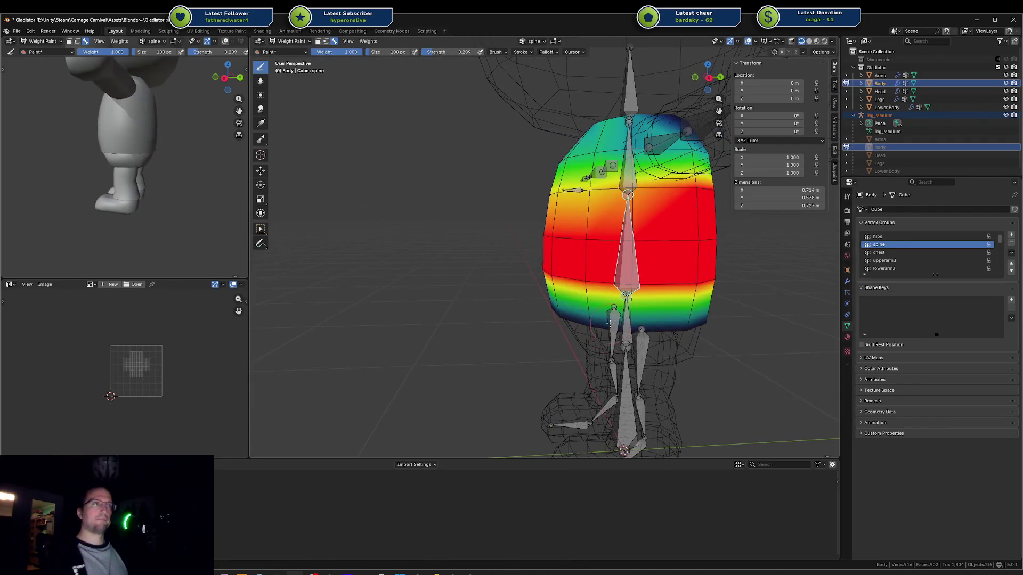
Step: Test-rotate the hips bone and the spine bone again, cancelling both back to rest pose
ctrl+click(609, 322)
middle_drag(608, 322, 610, 322)
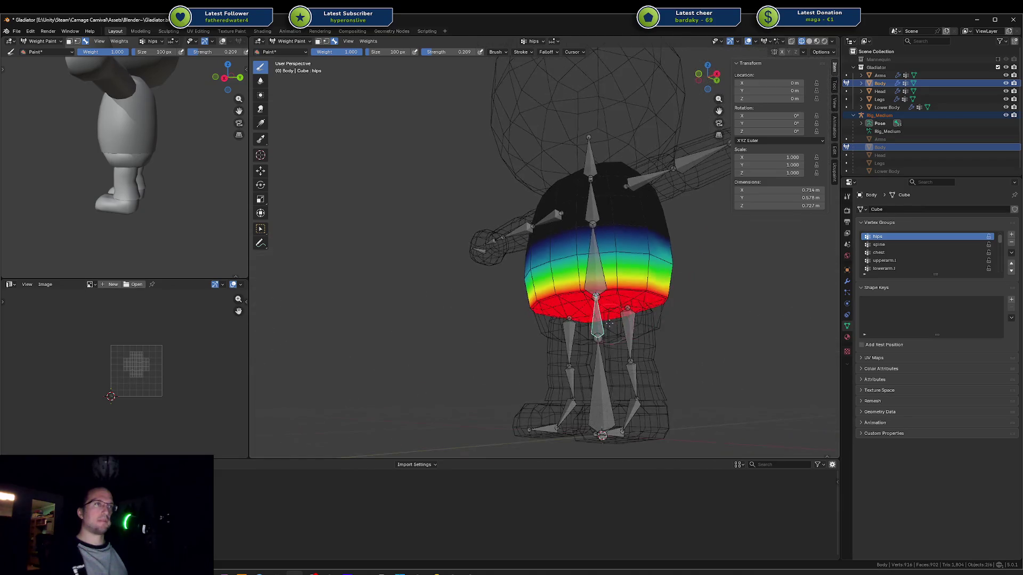
key(r)
key(Escape)
ctrl+click(601, 269)
key(r)
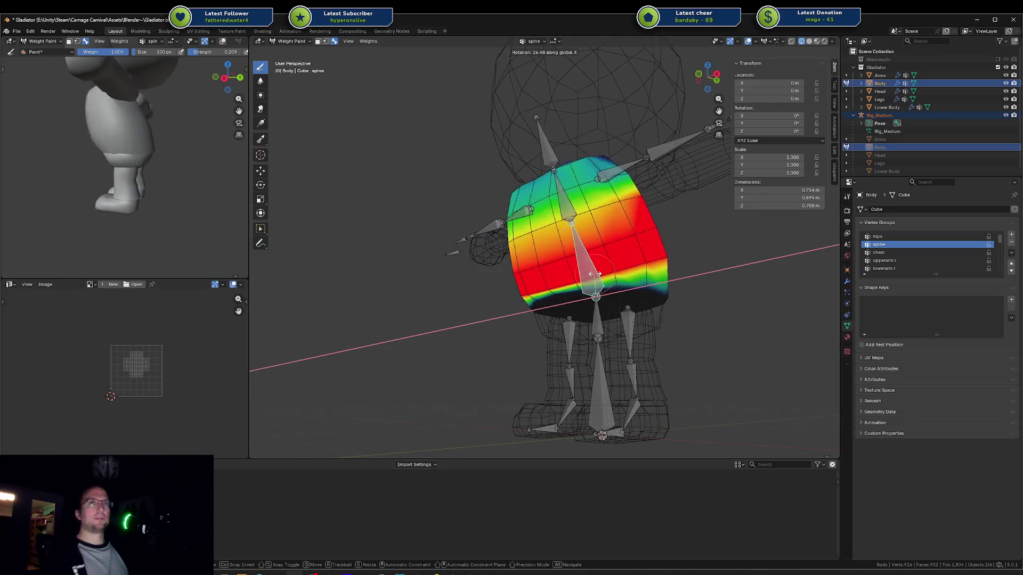
key(Escape)
scroll(114, 177, up, 5)
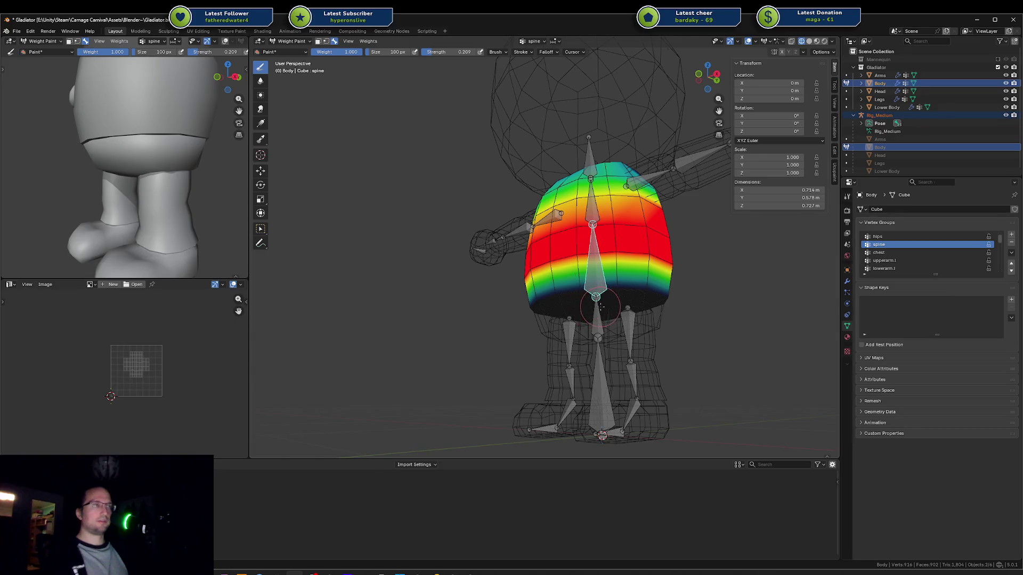
key(ctrl+Tab)
key(ctrl+Tab)
key(ctrl+Tab)
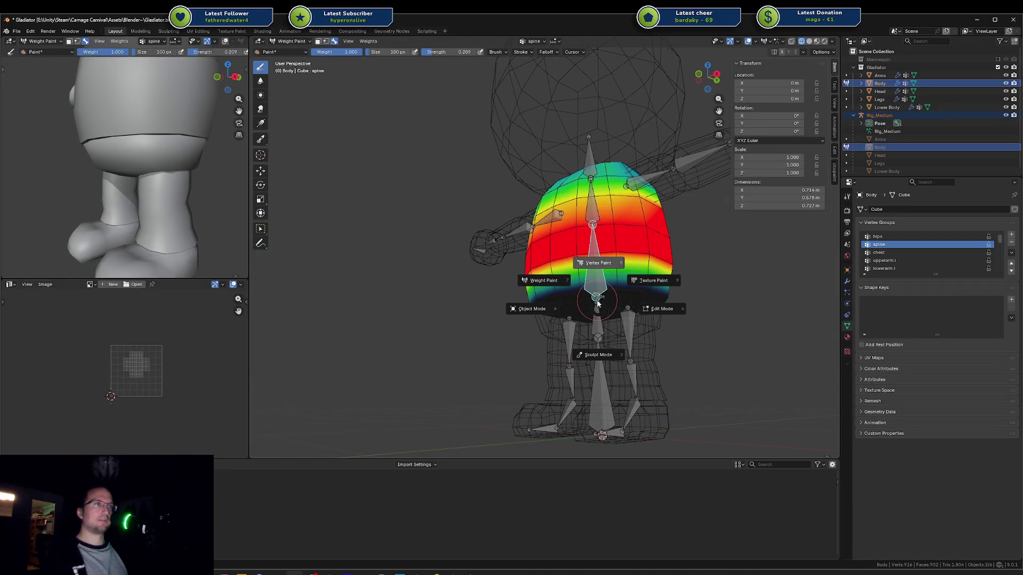
Step: Check the Body mesh in edit mode with solid shading and clear the face selection
key(6)
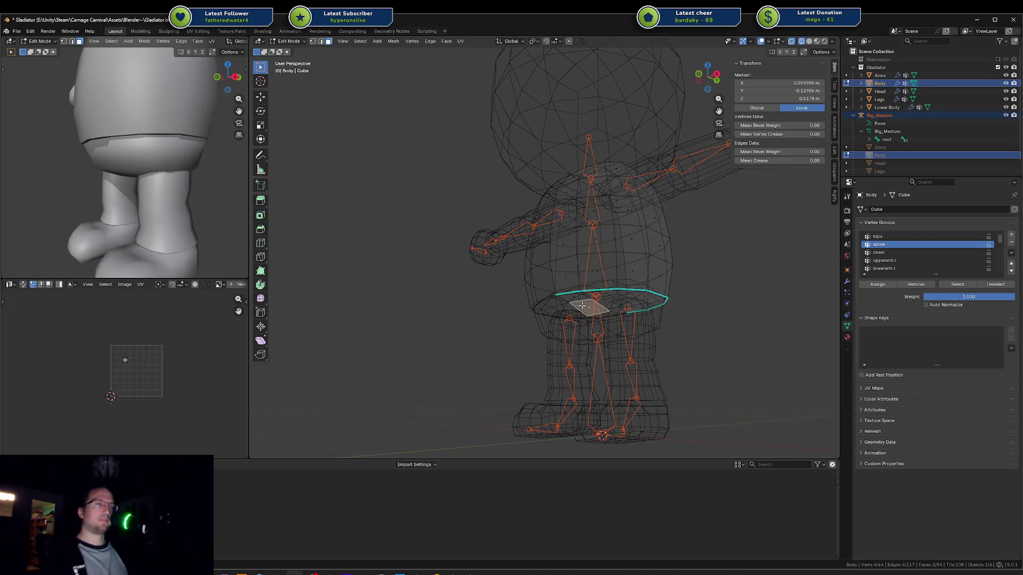
key(alt+z)
key(alt+a)
key(ctrl+Tab)
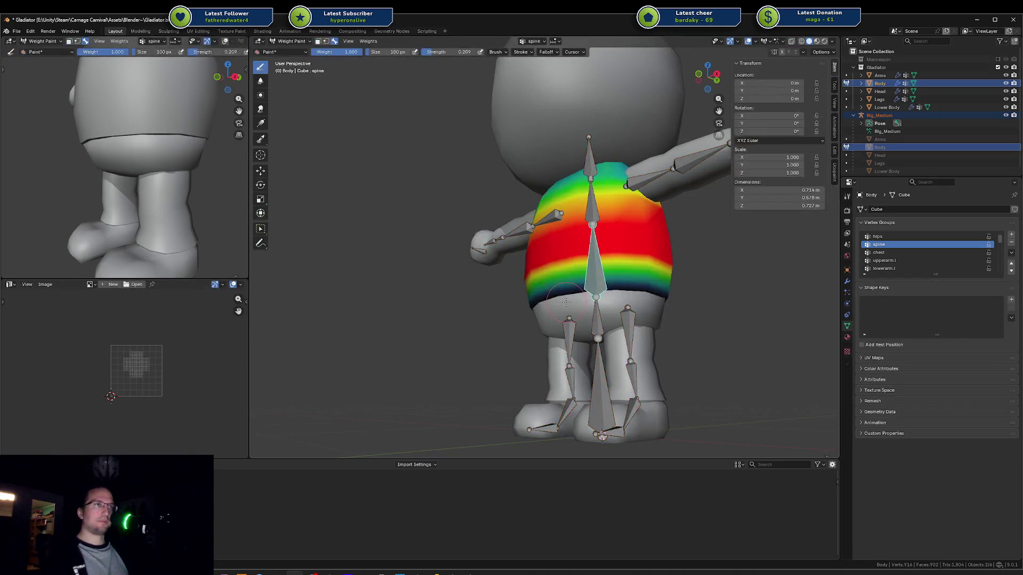
key(ctrl+Tab)
key(ctrl+Tab)
Step: Leave weight painting for Object Mode and select the Lower Body object
key(ctrl+Tab)
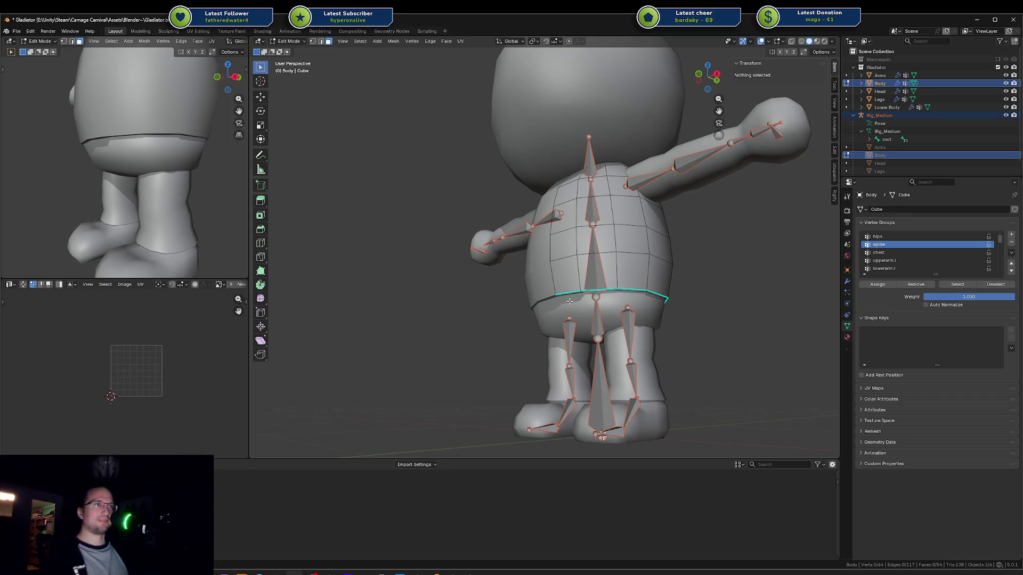
key(ctrl+Tab)
key(ctrl+Tab)
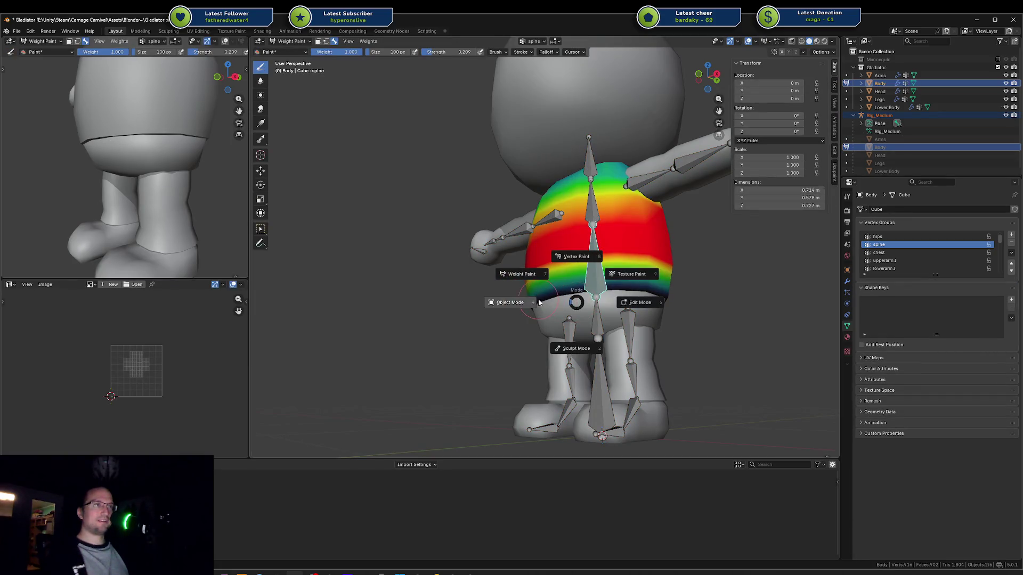
click(520, 272)
click(591, 310)
click(591, 310)
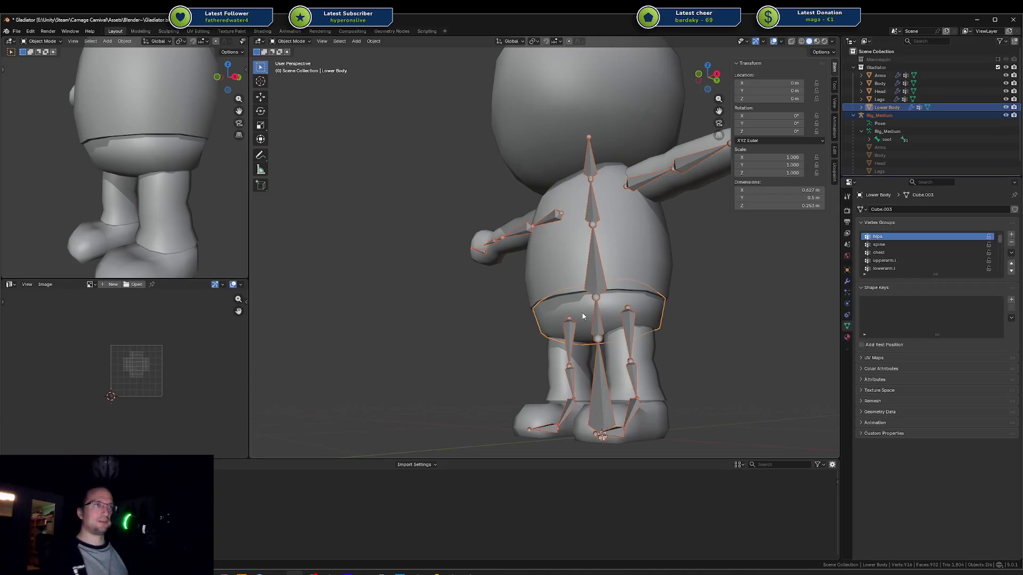
Step: Weight paint the Lower Body and view its hips weights in wireframe
key(ctrl+Tab)
click(528, 287)
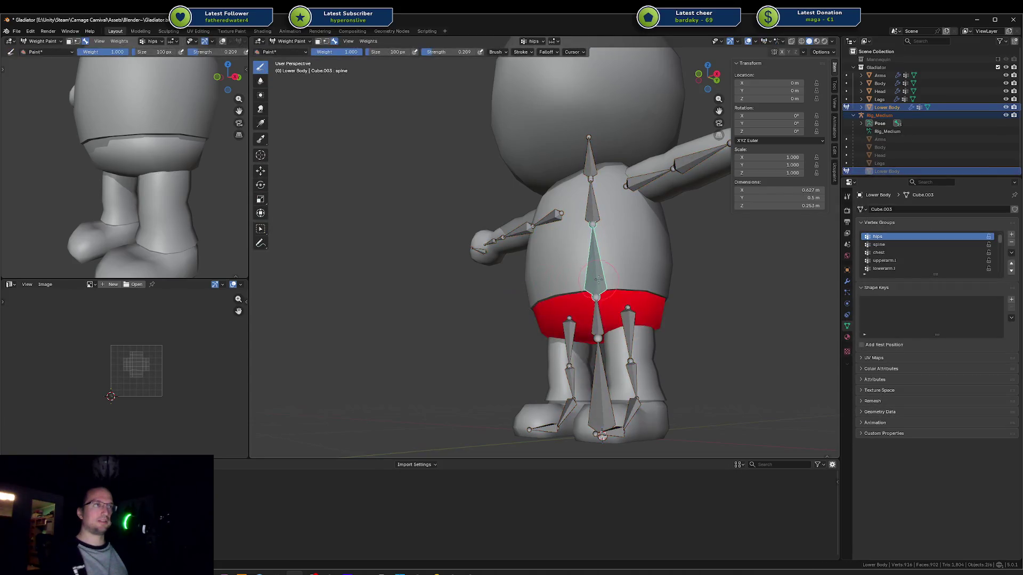
ctrl+click(600, 279)
ctrl+click(596, 309)
scroll(608, 295, up, 5)
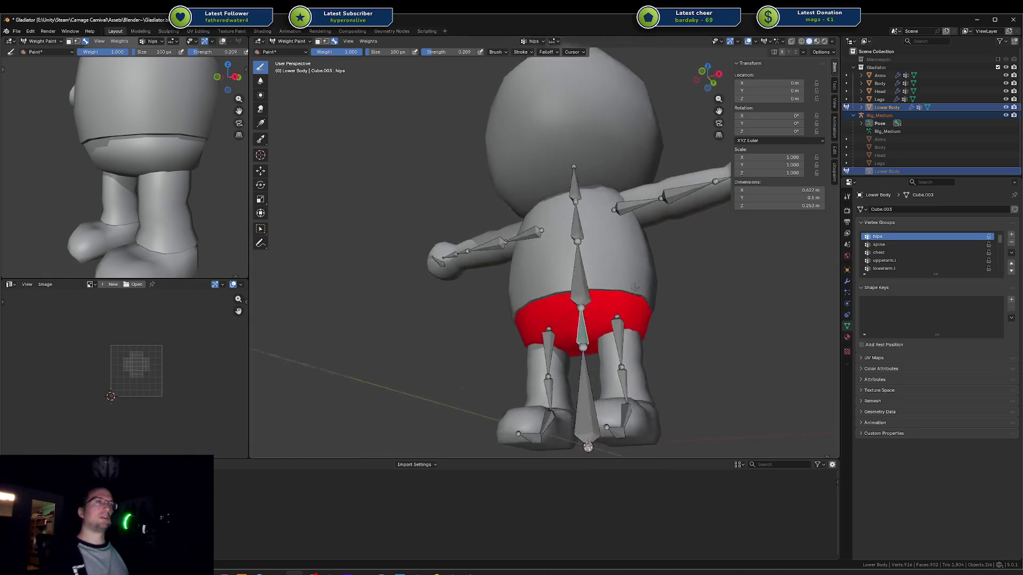
key(shift+z)
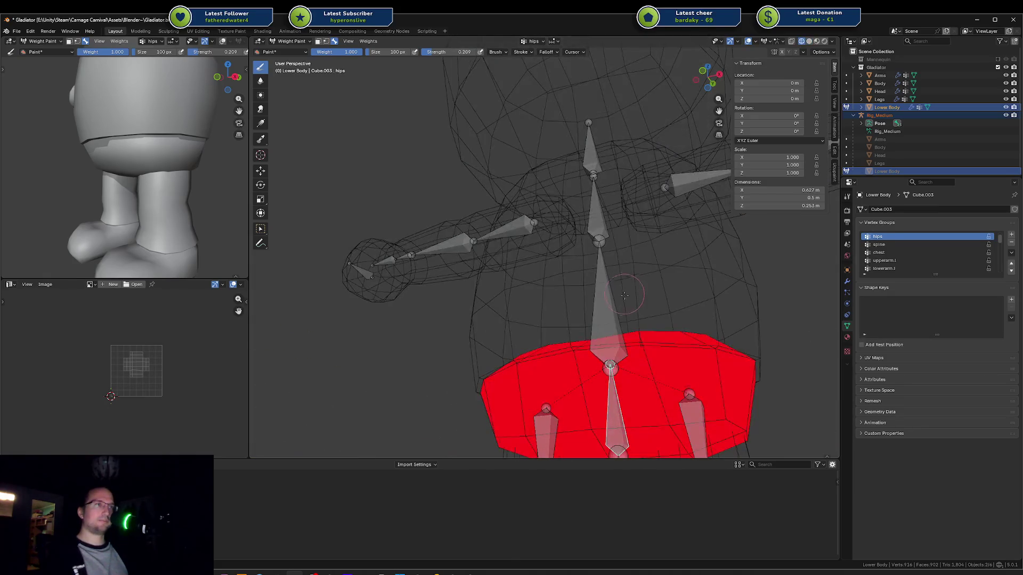
Step: Paint spine weight around the Lower Body waist band, lighter on the right side
ctrl+click(606, 296)
mouse_move(606, 296)
middle_down()
mouse_move(640, 296)
mouse_move(613, 297)
mouse_move(612, 327)
mouse_move(555, 319)
middle_up()
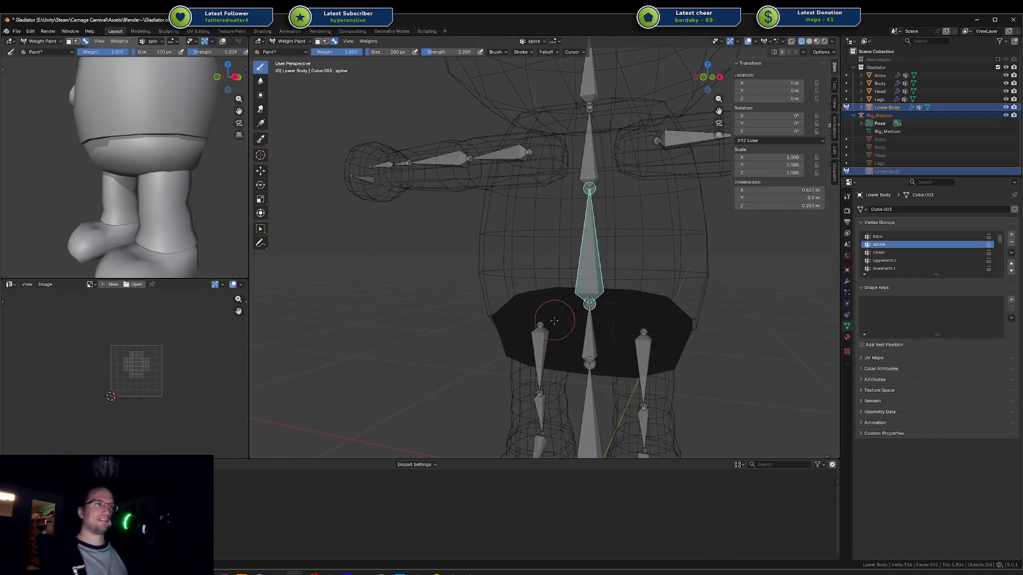
mouse_move(558, 324)
mouse_down()
mouse_move(666, 320)
mouse_move(590, 282)
mouse_up()
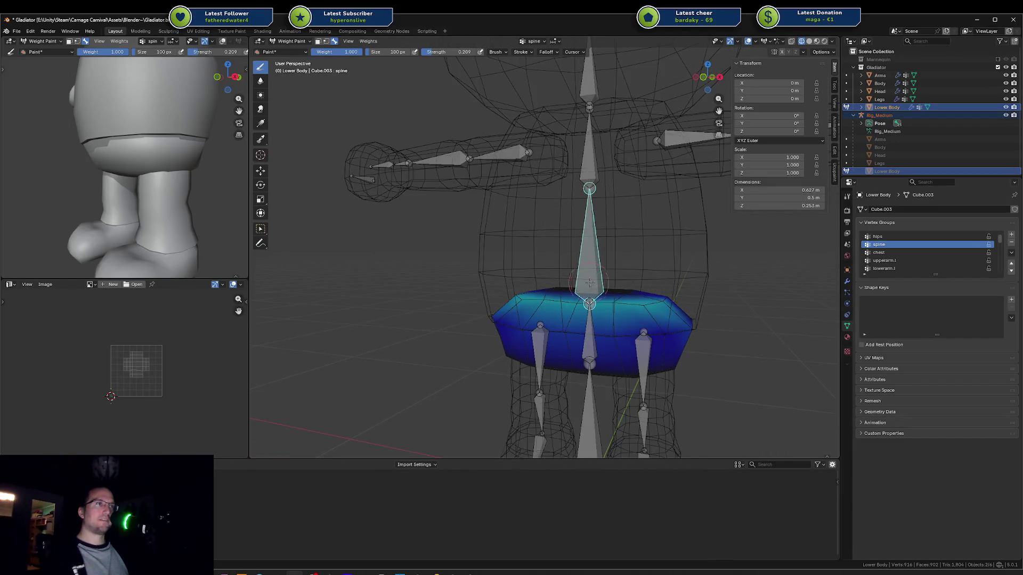
middle_drag(672, 289, 746, 301)
drag(692, 320, 727, 308)
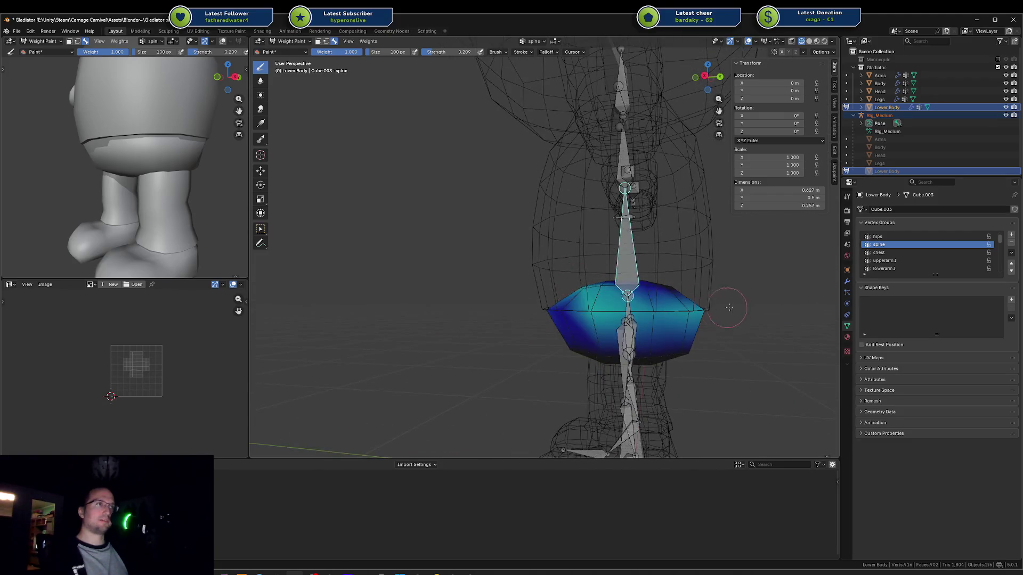
middle_drag(727, 308, 481, 317)
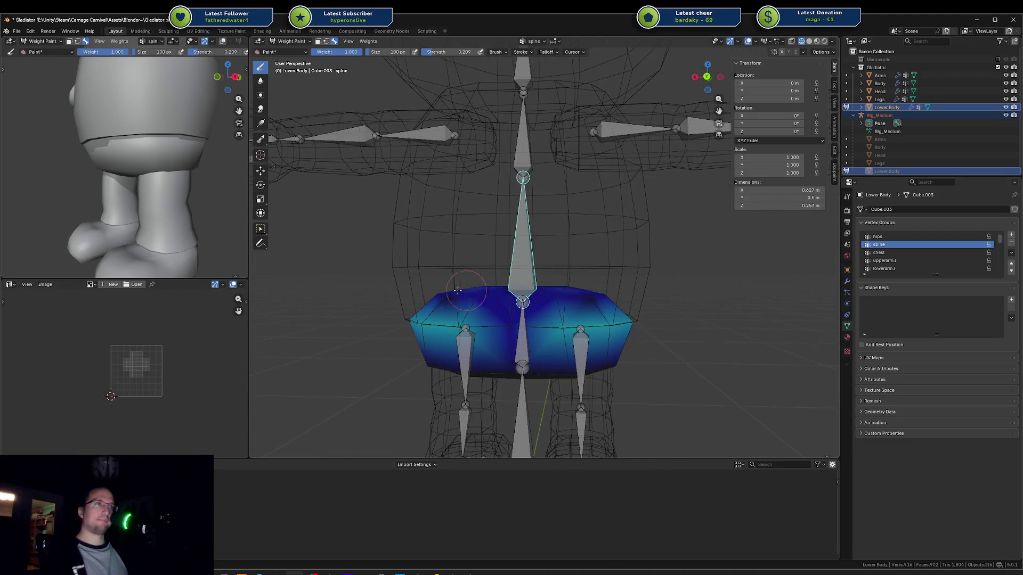
drag(466, 288, 485, 290)
middle_drag(485, 290, 608, 288)
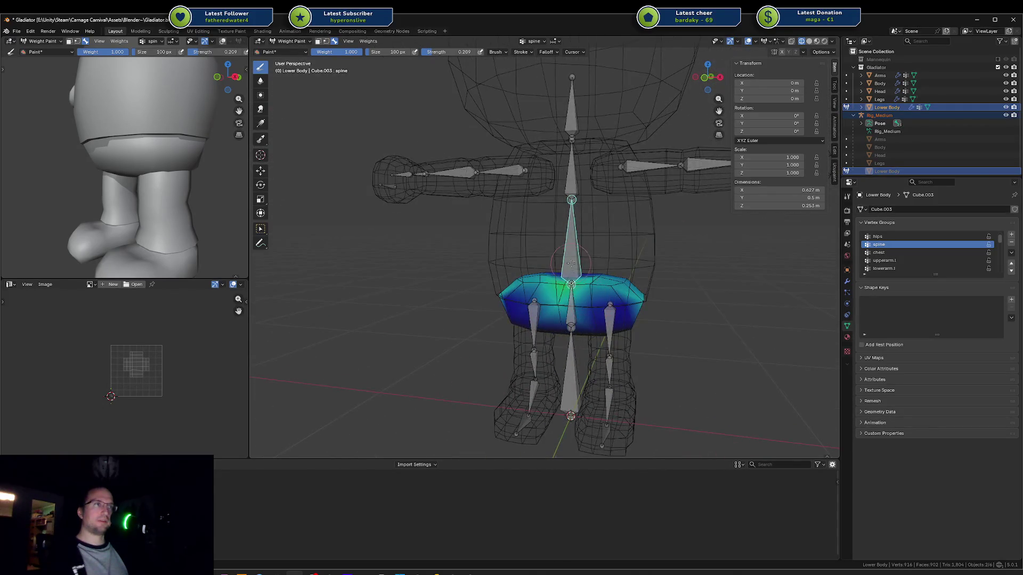
Step: Test-rotate the spine bone on X twice, cancelling each bend
key(r)
key(x)
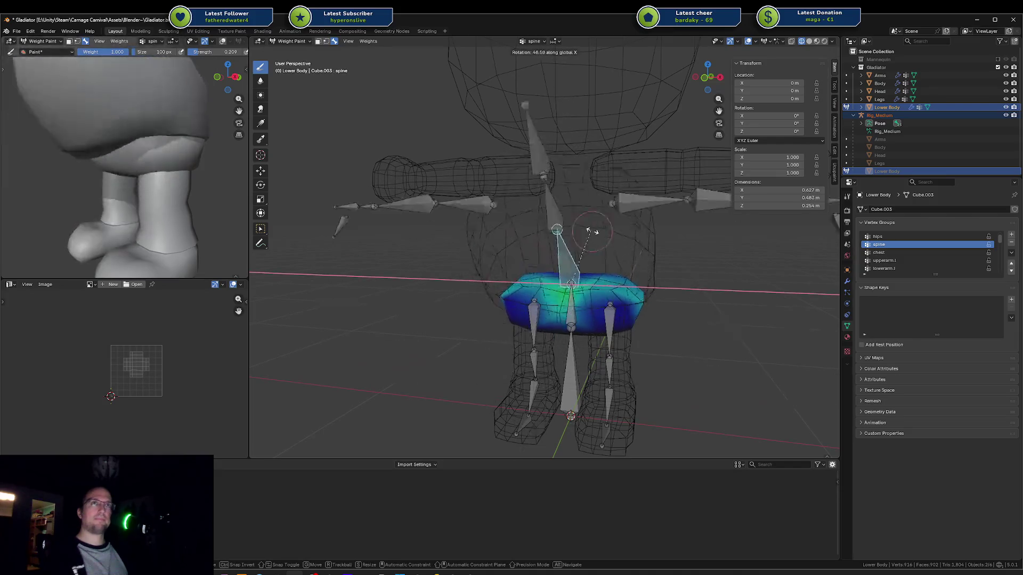
right_click(627, 235)
middle_drag(533, 319, 453, 401)
scroll(452, 401, up, 3)
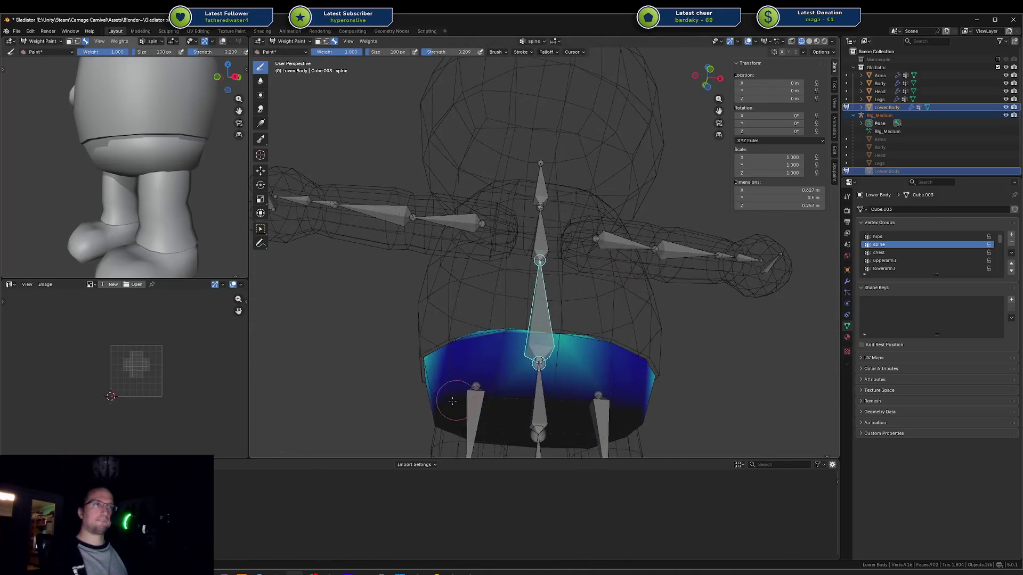
mouse_move(690, 413)
middle_down()
mouse_move(578, 359)
mouse_move(561, 250)
mouse_move(592, 267)
mouse_move(602, 256)
middle_up()
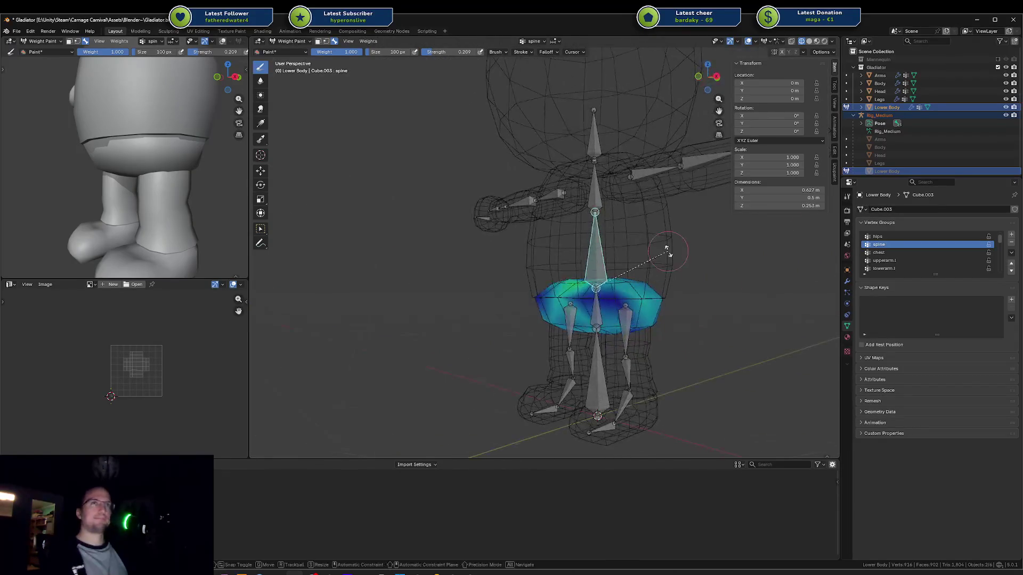
key(r)
key(x)
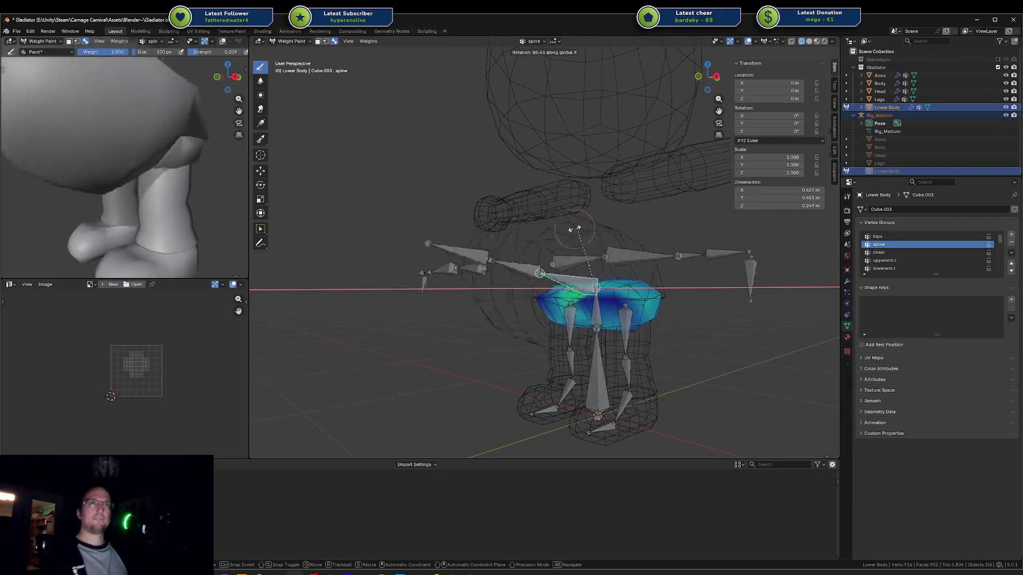
key(Escape)
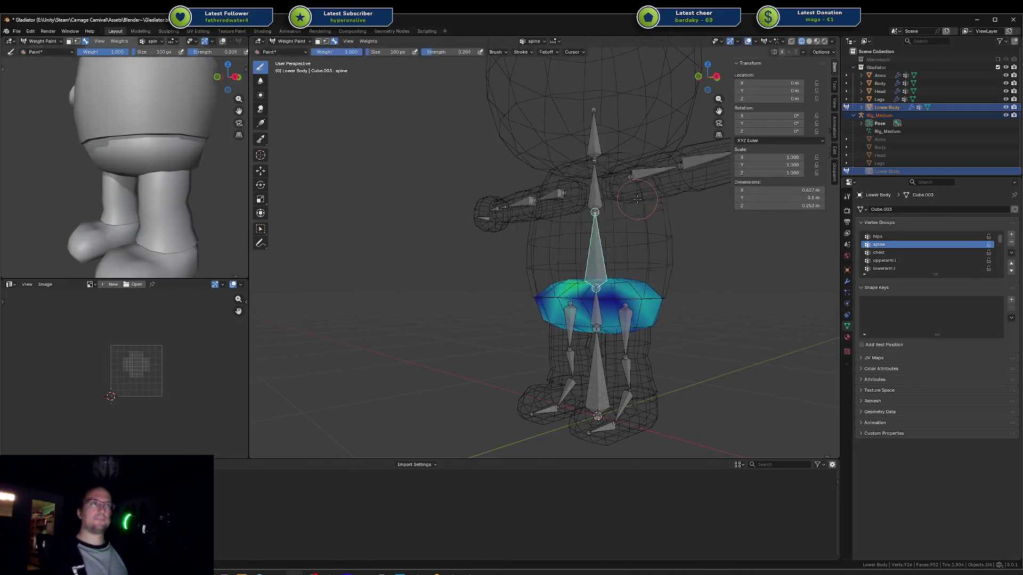
Step: Bend the spine bone on X once more and confirm the rotation
mouse_move(586, 251)
middle_down()
mouse_move(509, 295)
mouse_move(508, 312)
mouse_move(483, 317)
middle_up()
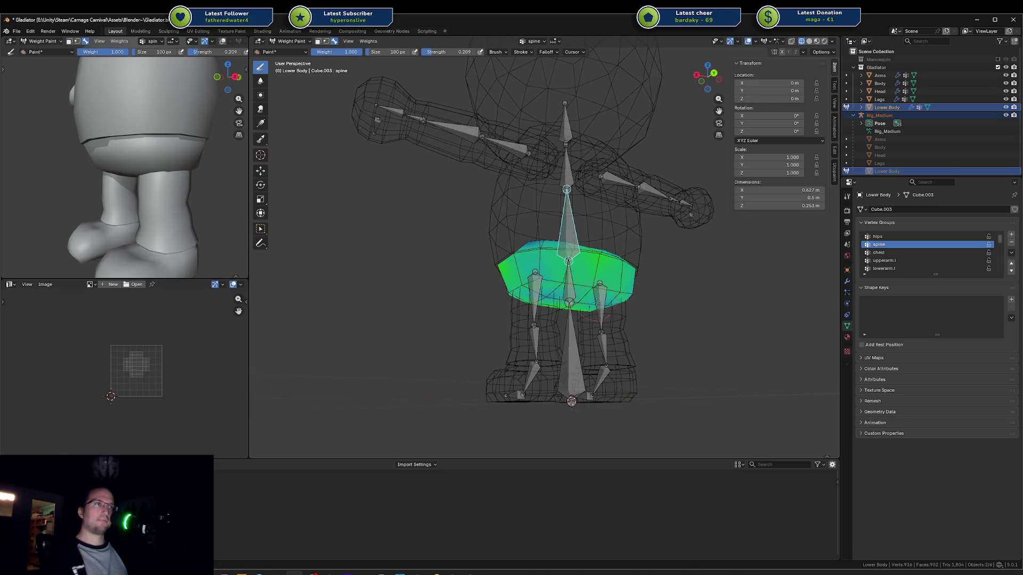
middle_drag(597, 301, 622, 294)
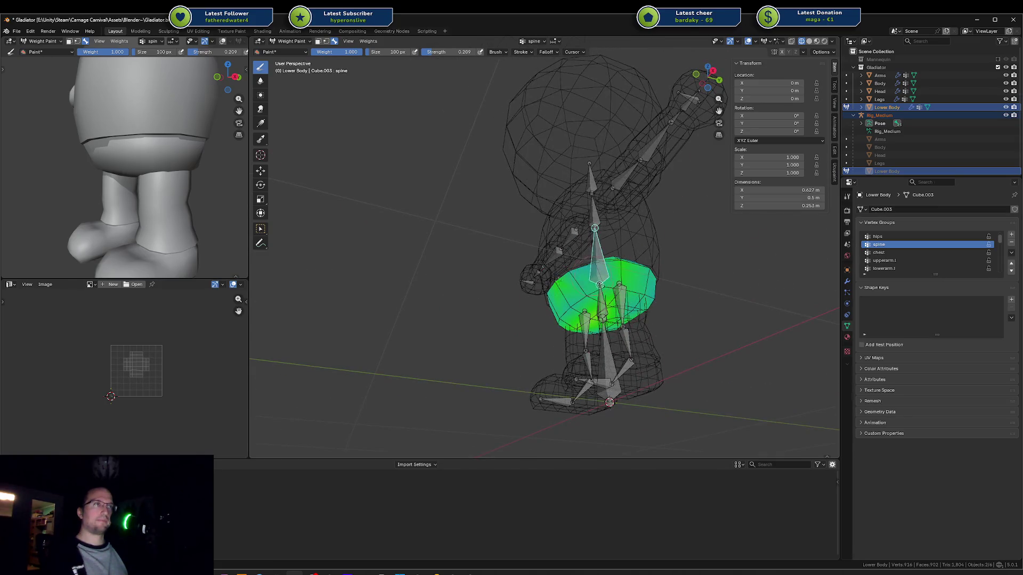
key(r)
key(x)
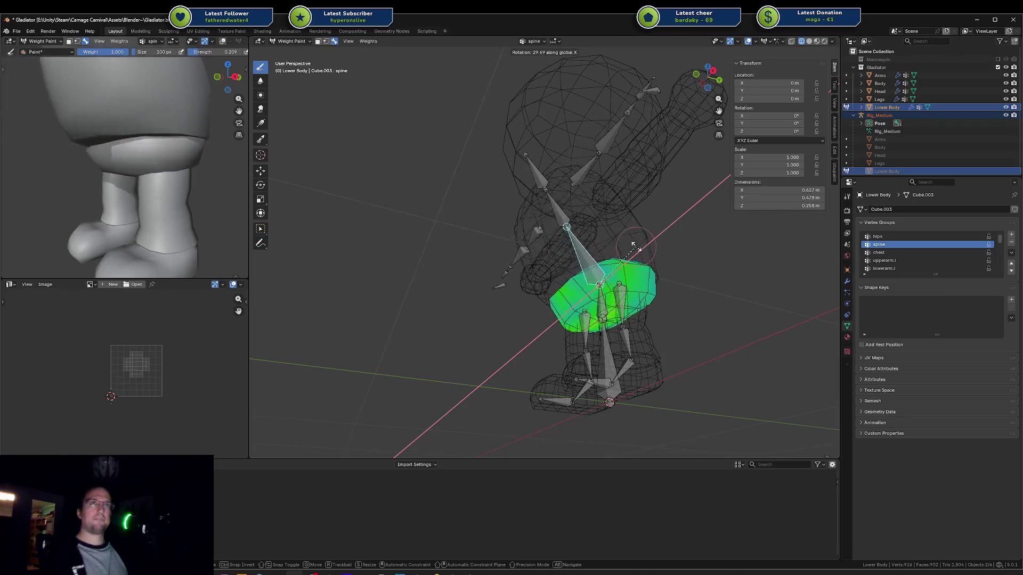
click(674, 242)
middle_drag(674, 243, 653, 275)
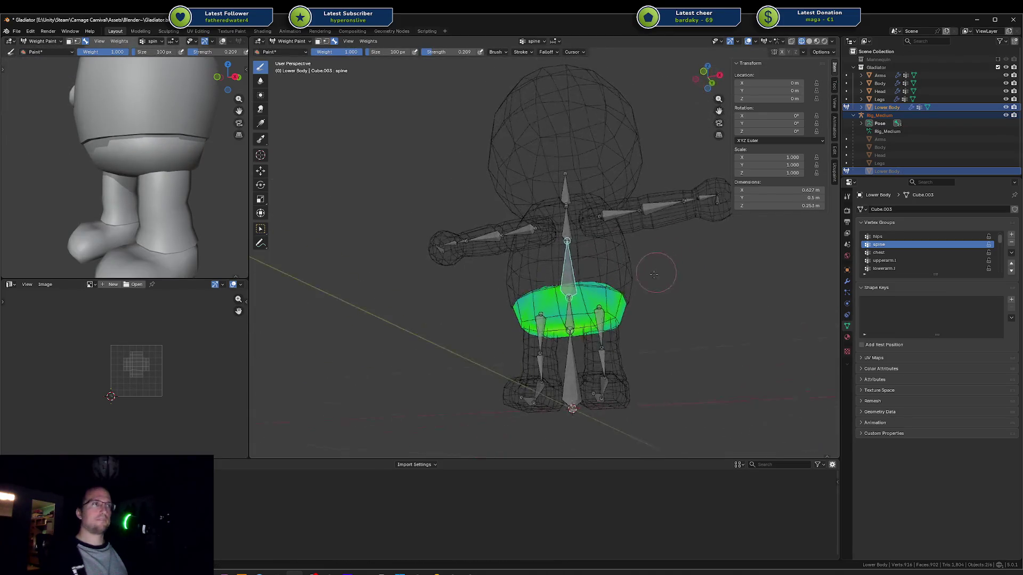
scroll(653, 275, up, 2)
ctrl+click(587, 341)
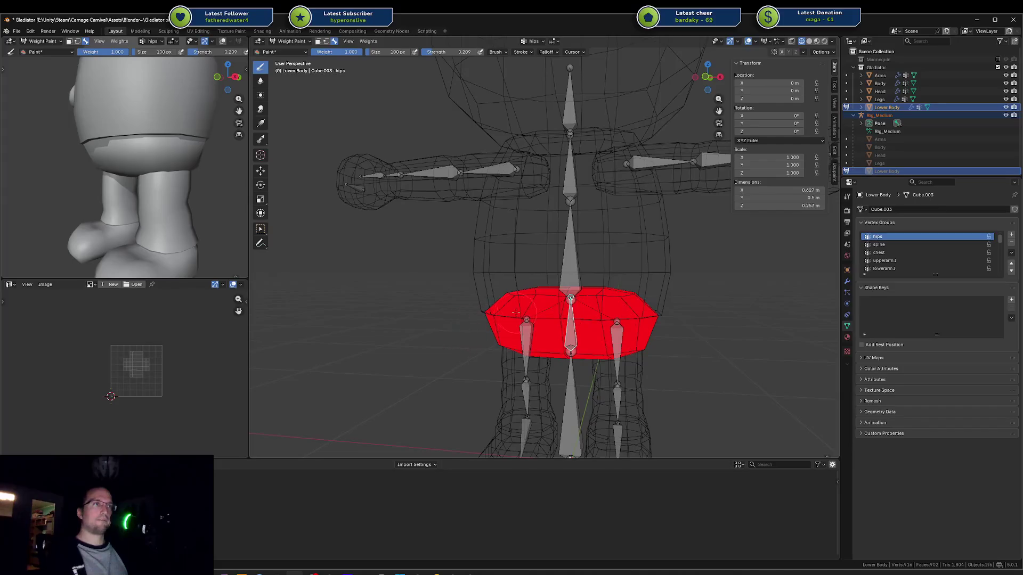
Step: Soften the hips weight at the Lower Body's upper left so it fades toward yellow-green
mouse_move(479, 304)
middle_down()
mouse_move(586, 304)
mouse_move(461, 304)
middle_up()
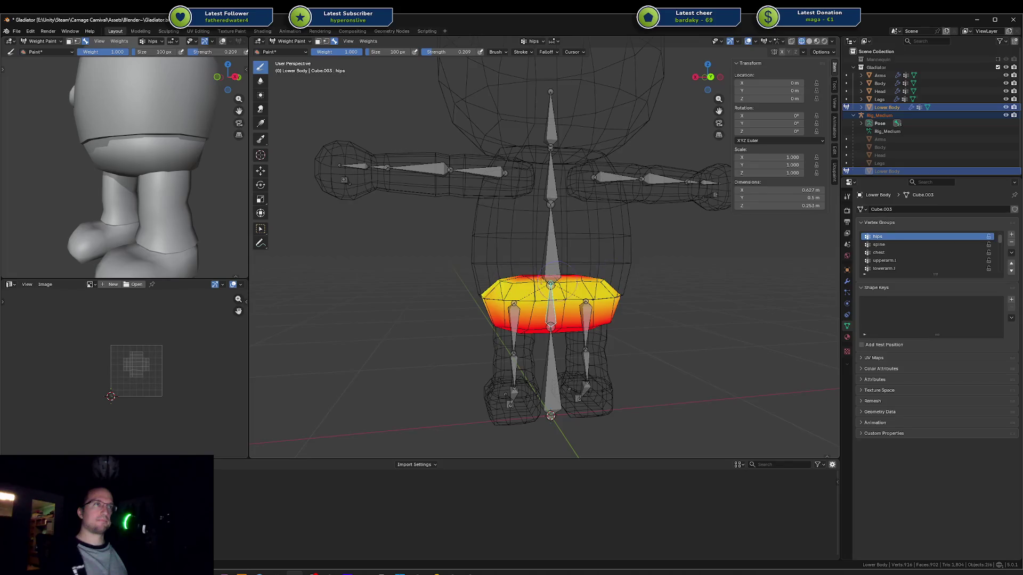
middle_drag(549, 269, 549, 299)
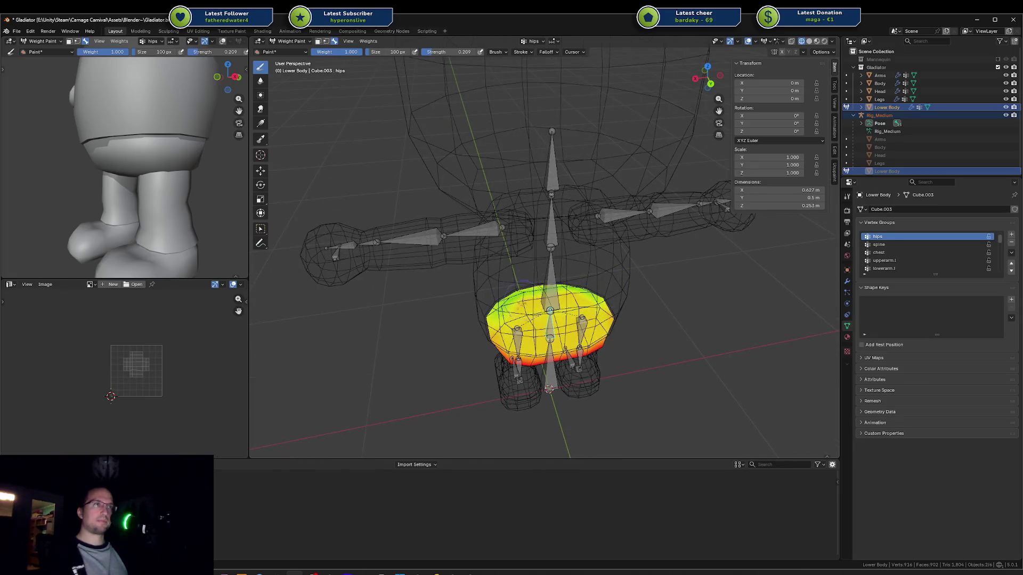
drag(522, 304, 498, 309)
middle_drag(533, 312, 633, 282)
middle_drag(701, 292, 524, 276)
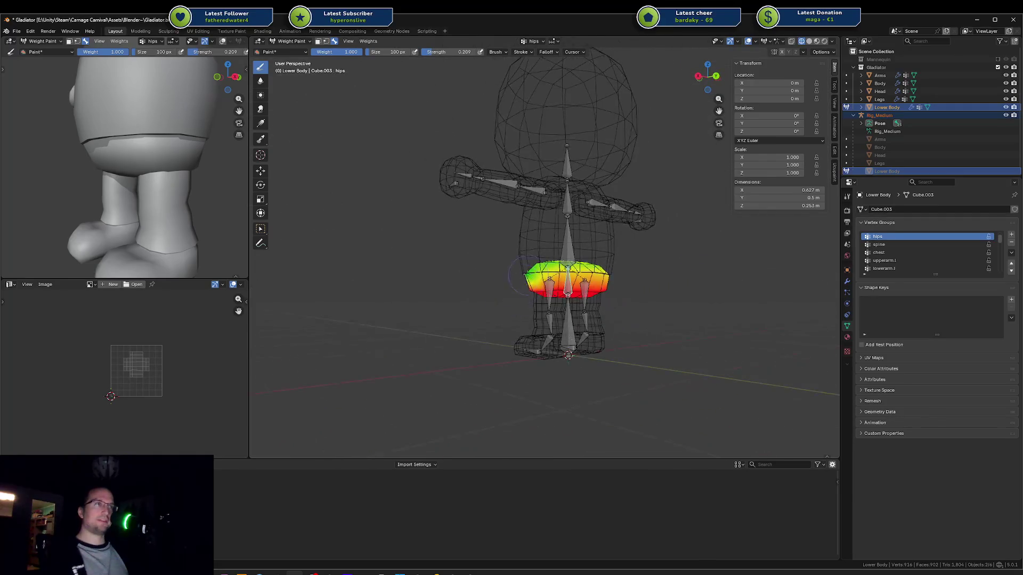
Step: Select the spine bone and test-bend it twice around X, cancelling each bend to leave it upright
ctrl+click(563, 243)
middle_drag(563, 243, 597, 240)
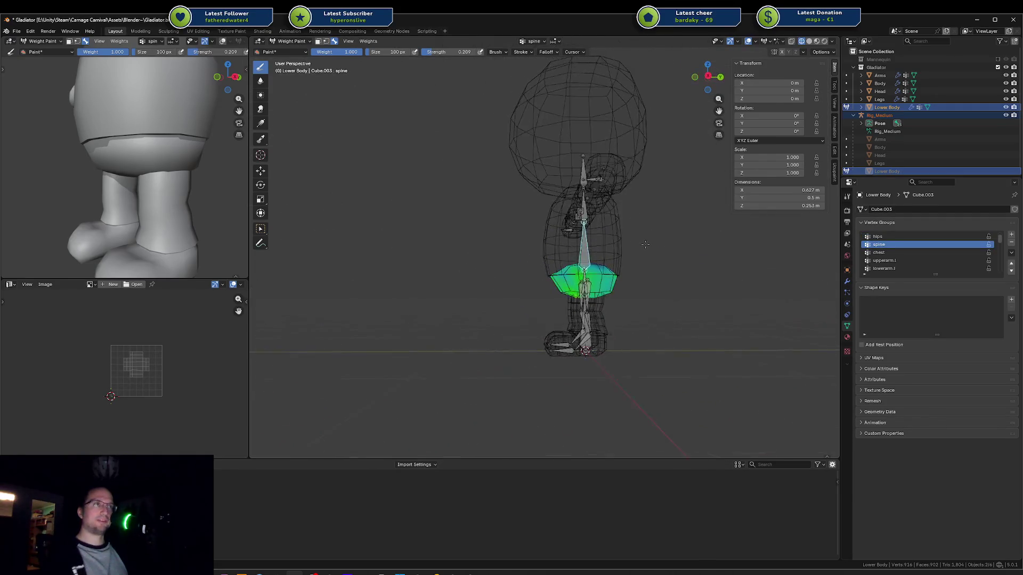
key(r)
key(x)
key(Escape)
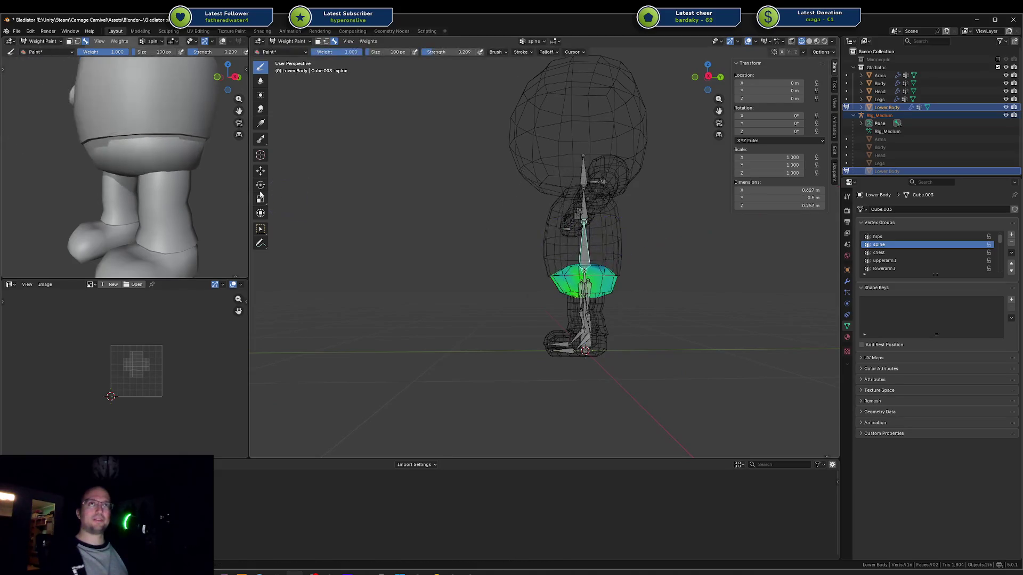
scroll(156, 184, down, 5)
key(r)
key(x)
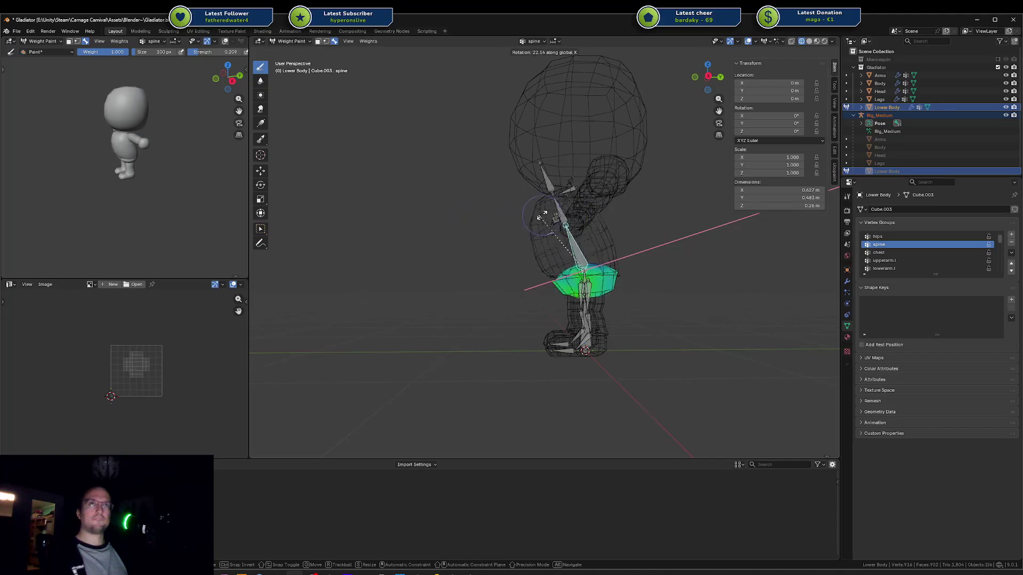
key(Escape)
middle_drag(563, 217, 544, 229)
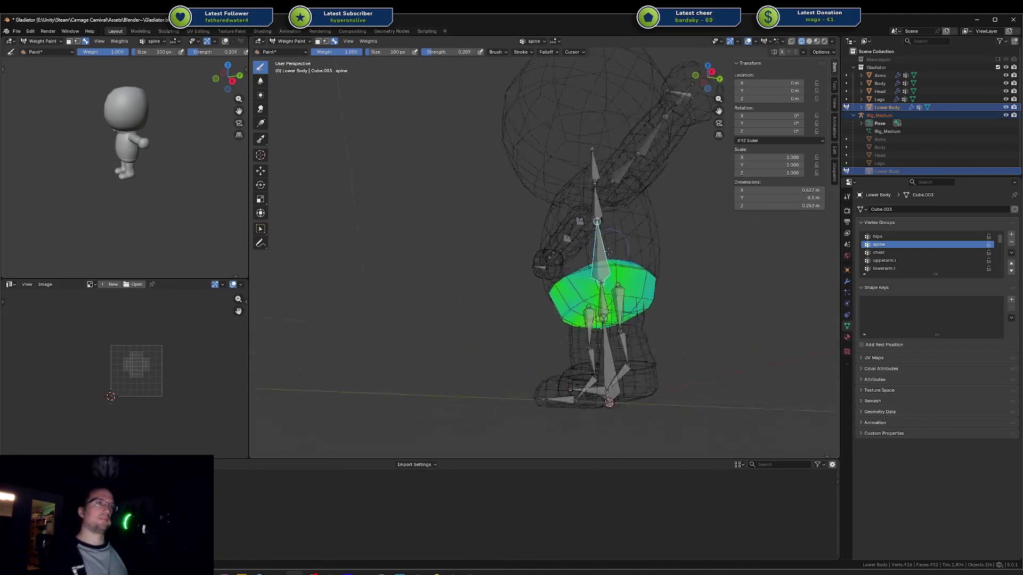
scroll(544, 229, up, 3)
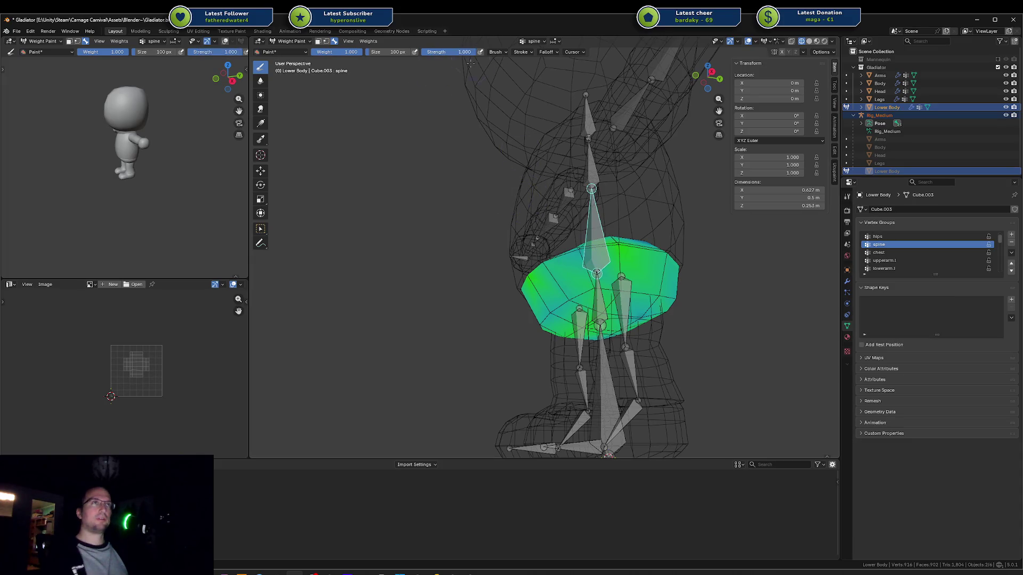
Step: Paint the spine weights lower across the Lower Body's lower-left, middle and left edge, mirrored on both sides
mouse_move(661, 308)
ctrl+mouse_down()
mouse_move(559, 320)
mouse_move(586, 306)
ctrl+mouse_up()
middle_drag(664, 319, 517, 307)
mouse_move(560, 266)
ctrl+mouse_down()
mouse_move(607, 253)
mouse_move(536, 260)
ctrl+mouse_up()
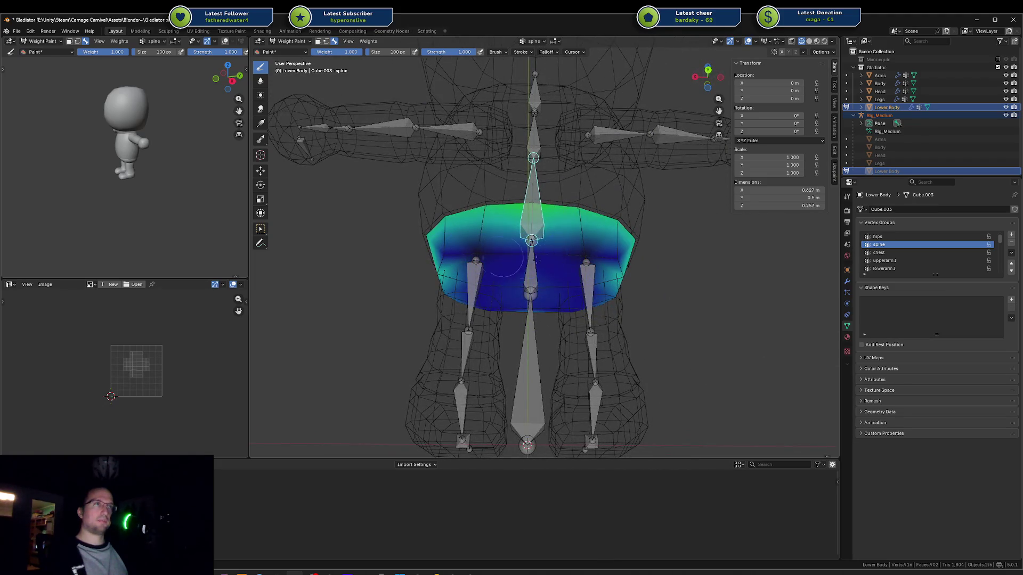
ctrl+drag(441, 273, 455, 285)
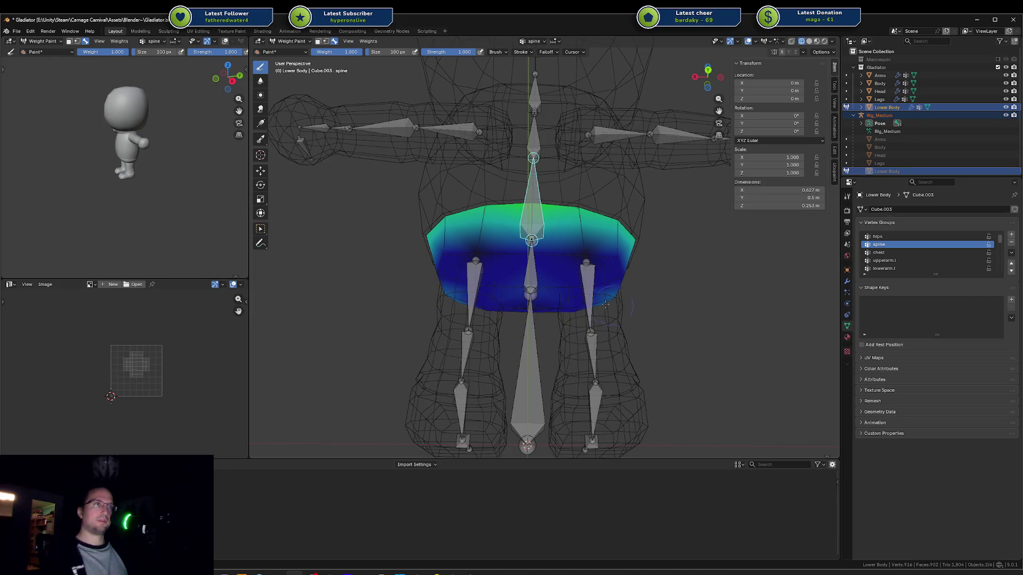
scroll(464, 263, down, 4)
middle_drag(464, 263, 677, 270)
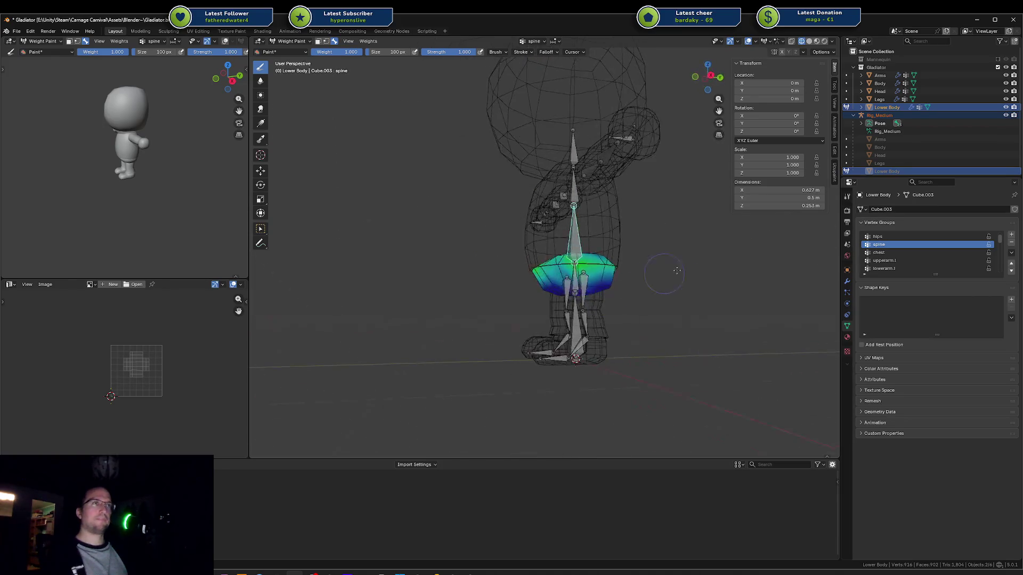
Step: Test the spine weights by bending the spine bone 45.5 degrees around X
key(r)
right_click(684, 254)
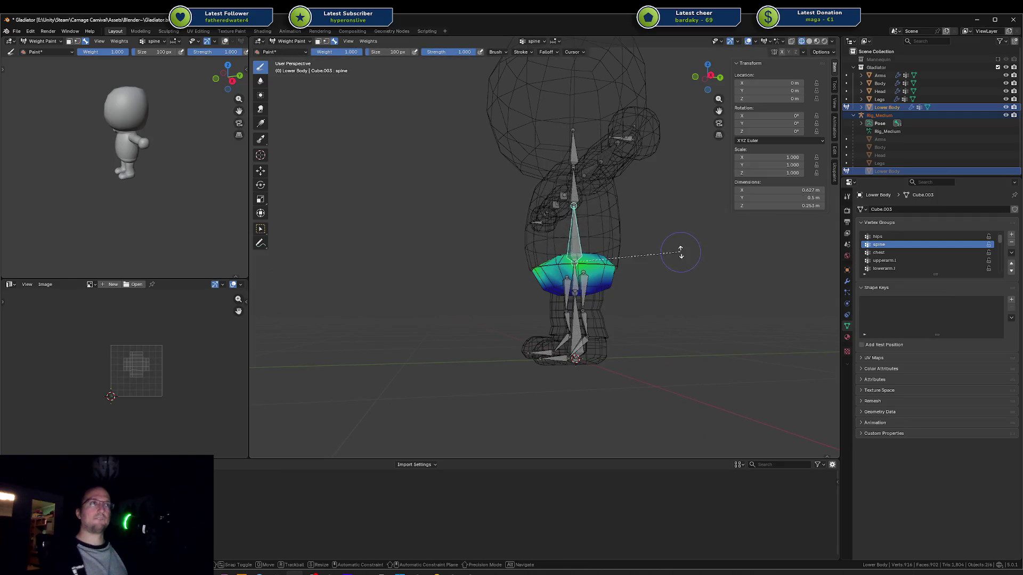
key(r)
key(x)
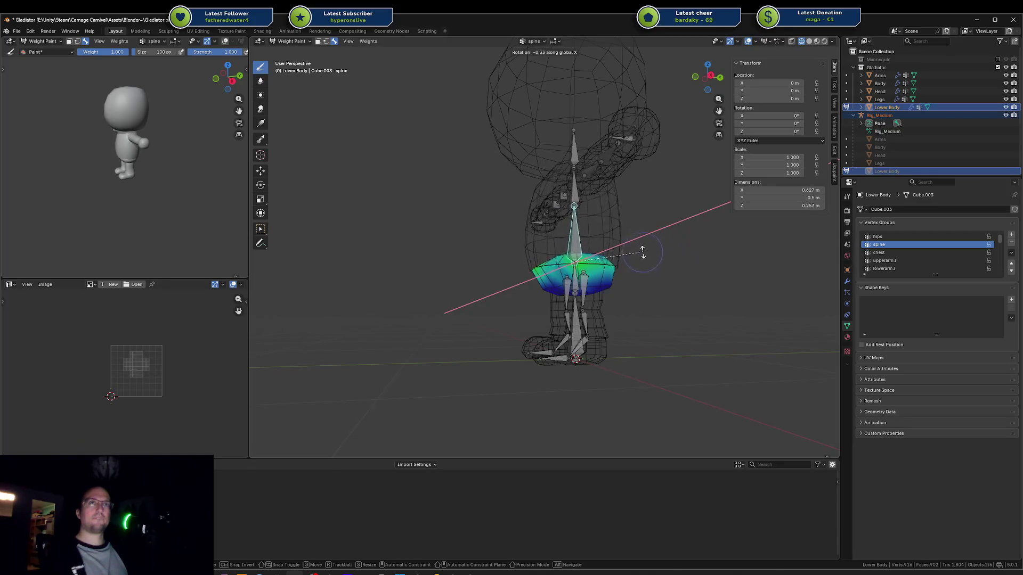
click(585, 248)
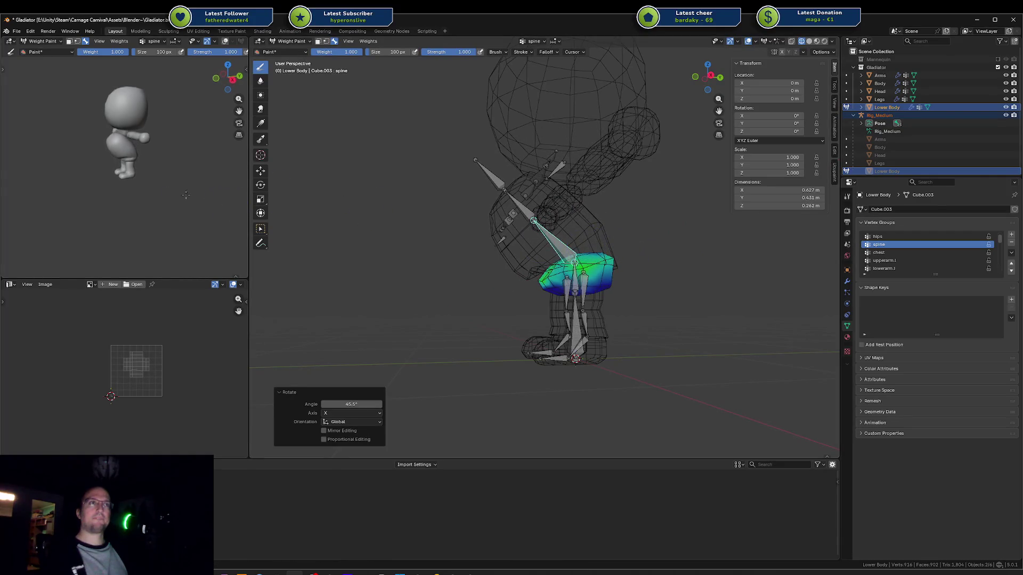
scroll(192, 187, up, 6)
mouse_move(186, 195)
middle_down()
mouse_move(184, 169)
mouse_move(114, 156)
middle_up()
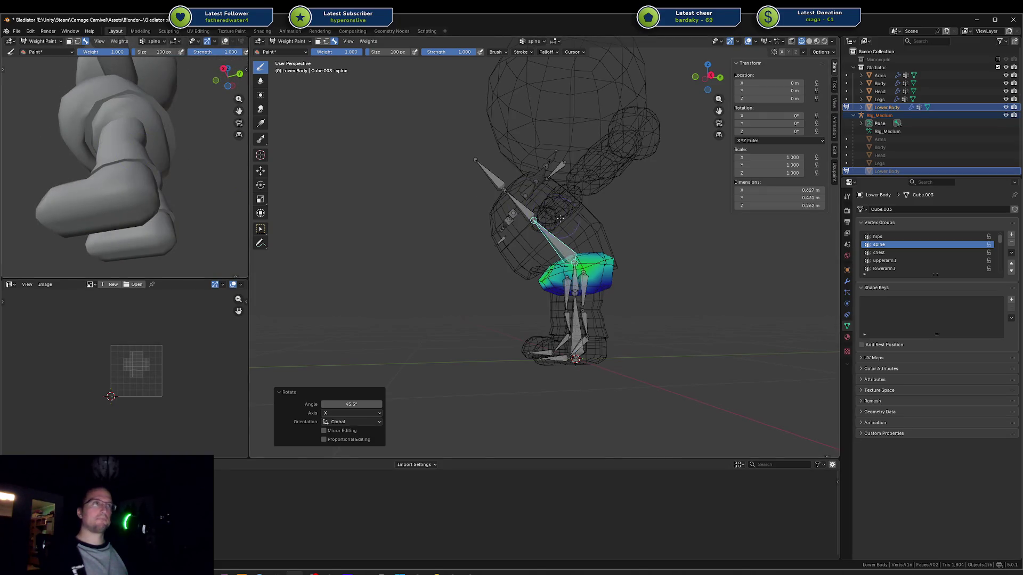
scroll(561, 218, up, 3)
Step: Bend the spine bone to -22.3 degrees around X, then cancel further trial rotations of spine and hips
key(r)
key(x)
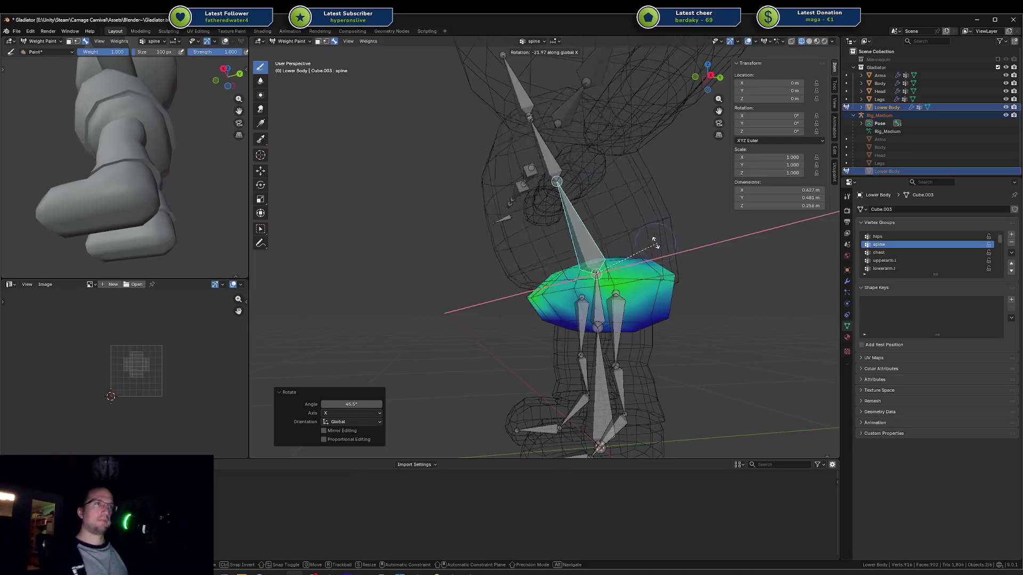
click(646, 245)
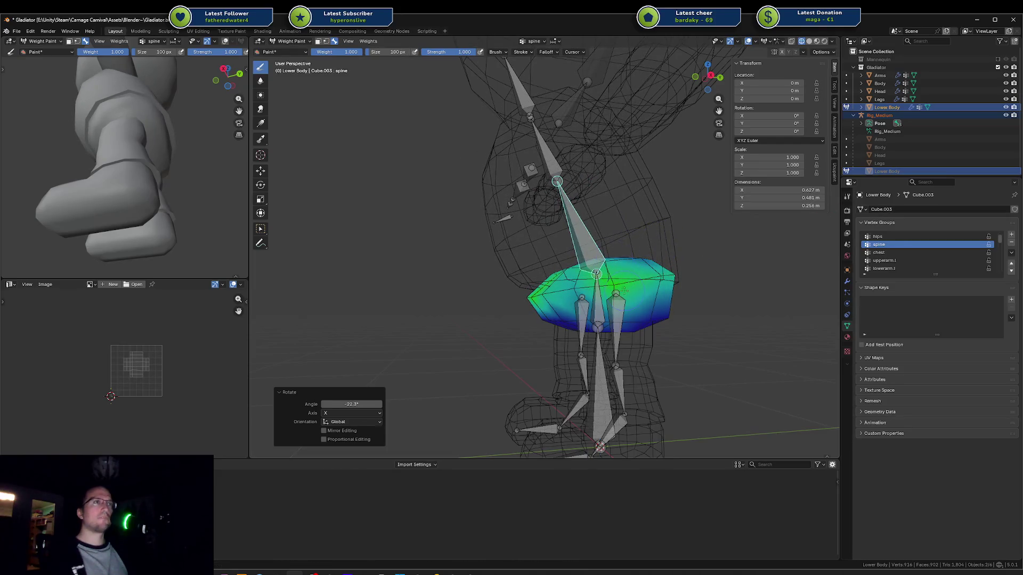
key(x)
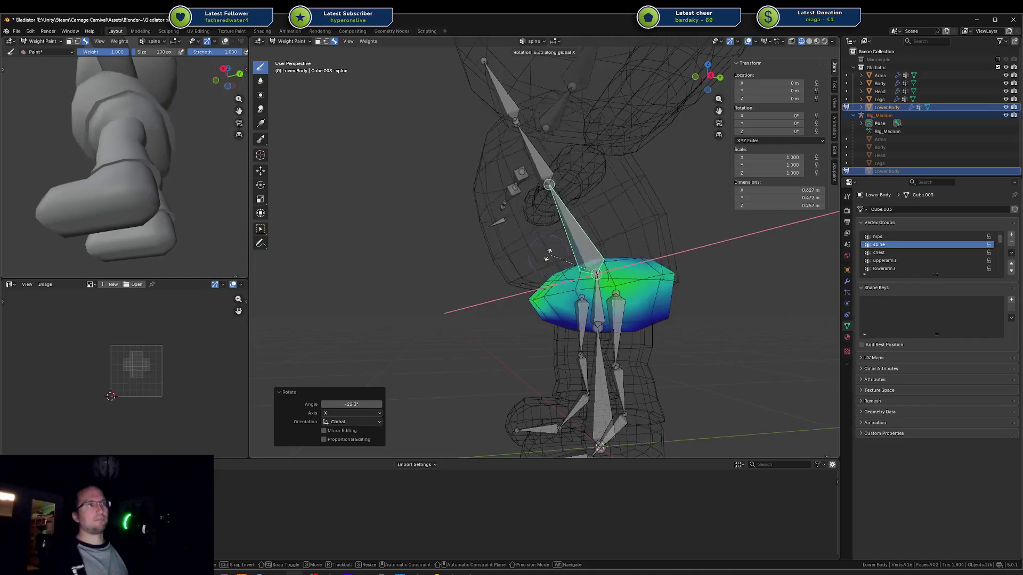
key(Escape)
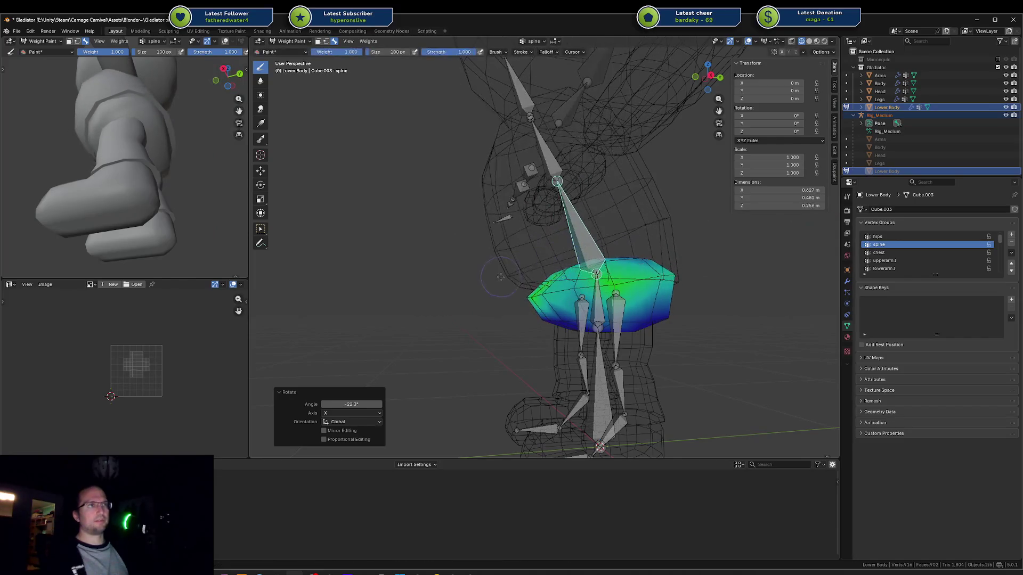
key(r)
key(x)
key(Escape)
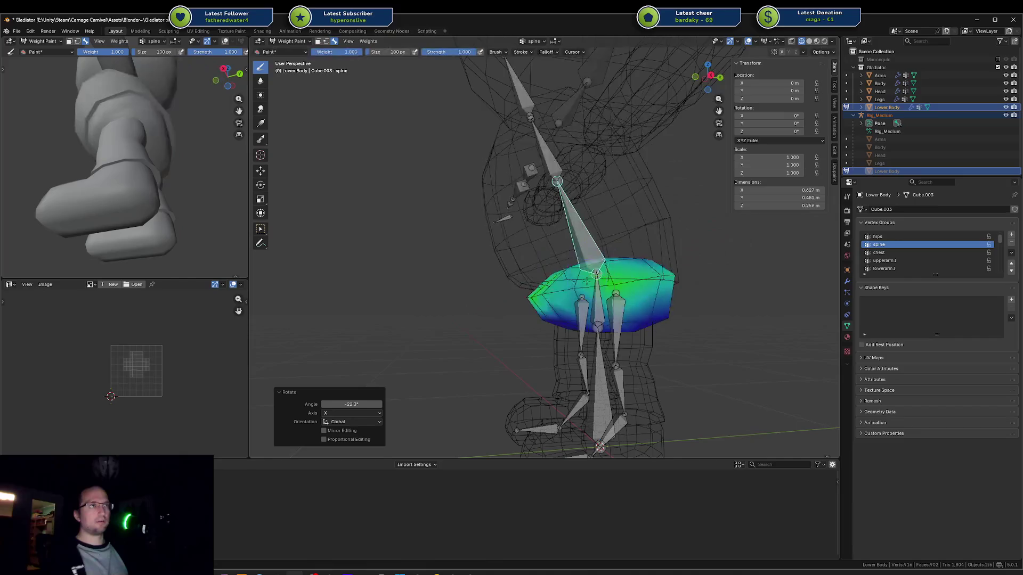
ctrl+click(587, 283)
key(r)
key(Escape)
ctrl+click(578, 234)
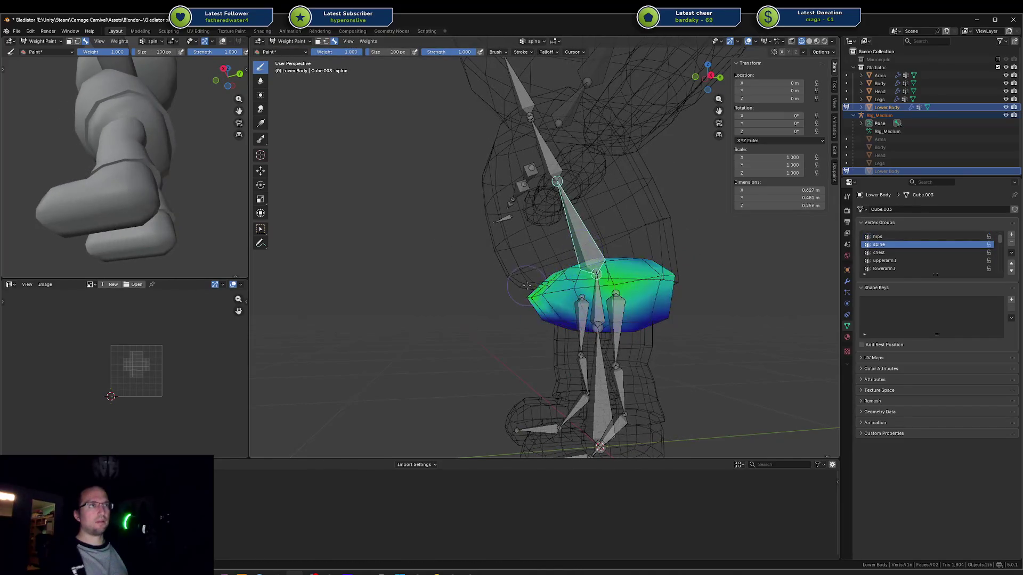
Step: Return the Lower Body to Object Mode through the Ctrl+Tab mode pie, then select the Body mesh
key(Tab)
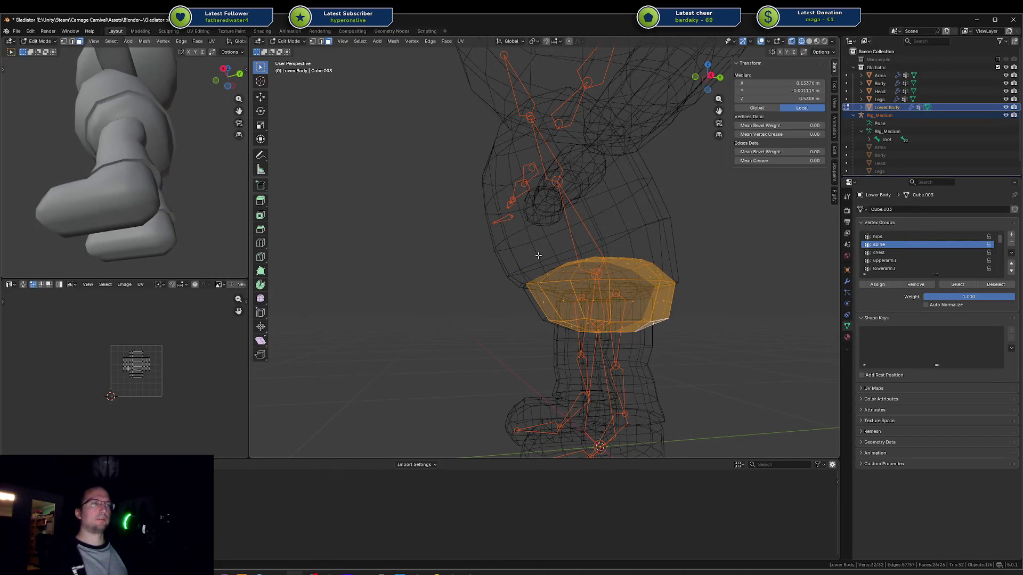
key(ctrl+Tab)
click(467, 251)
click(529, 247)
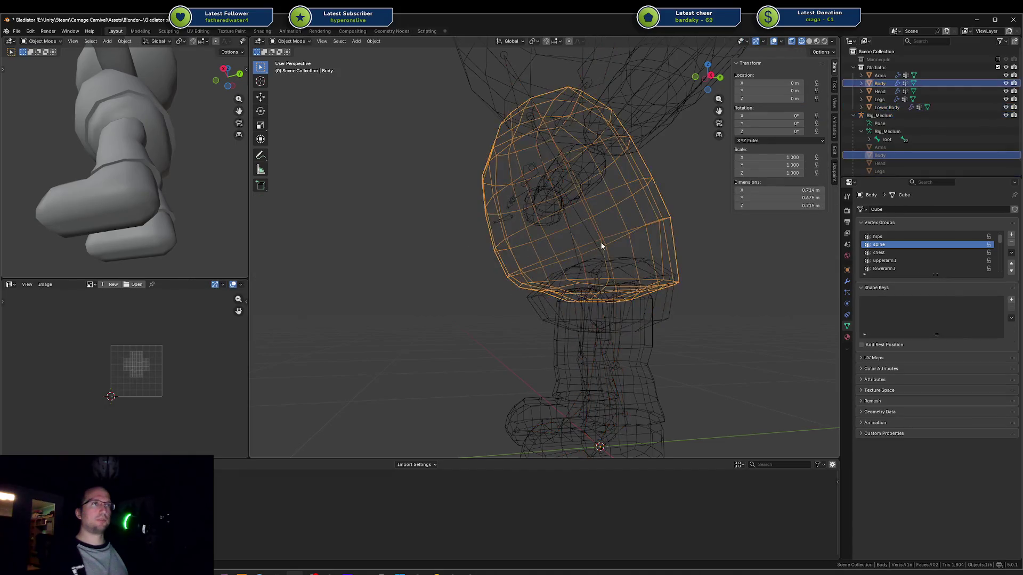